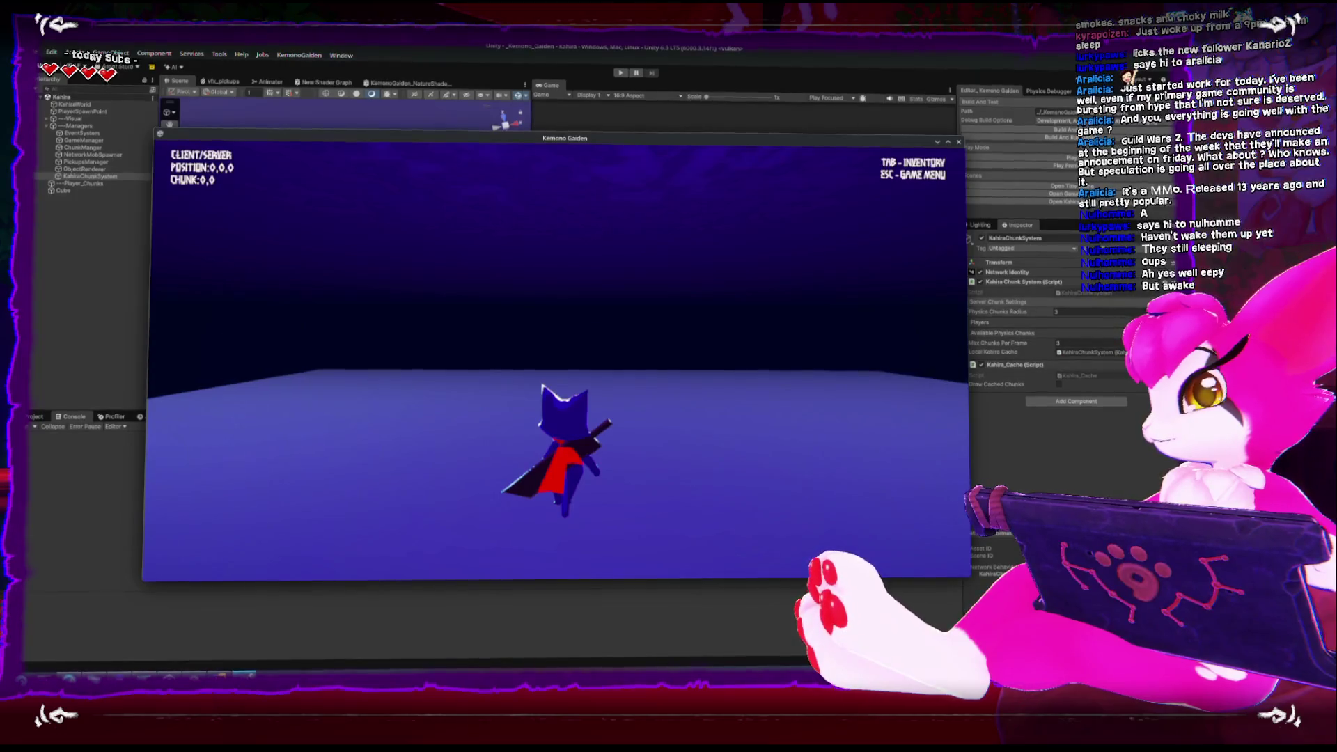
Quit the running game build, then start the editor client and connect it to the host
key(Escape)
click(561, 370)
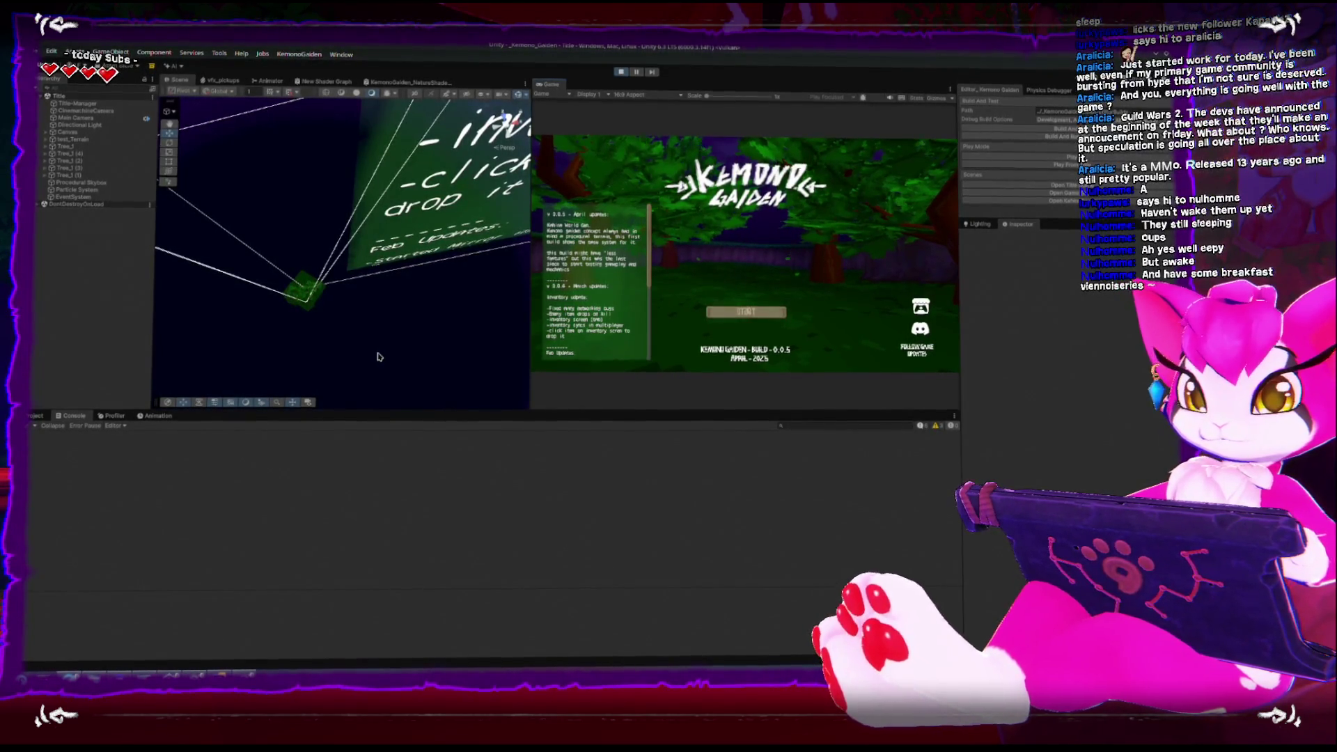
click(762, 314)
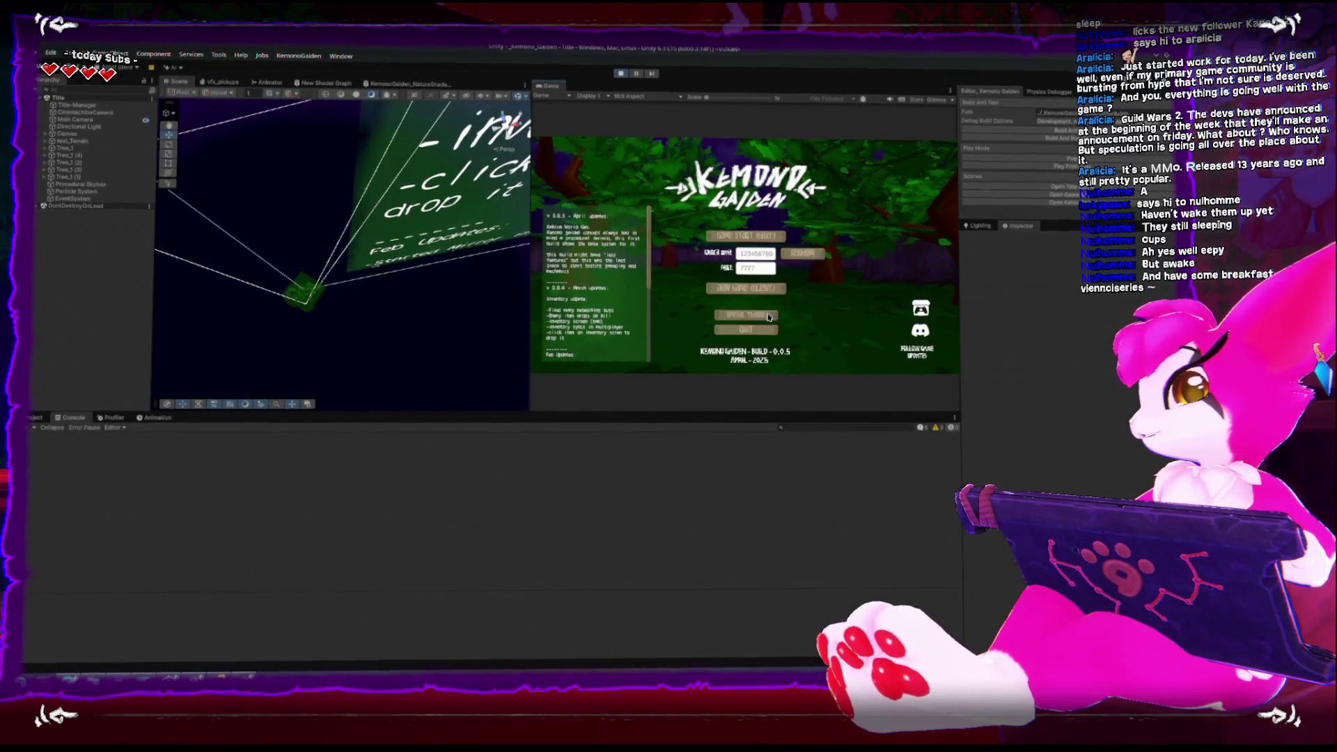
click(747, 309)
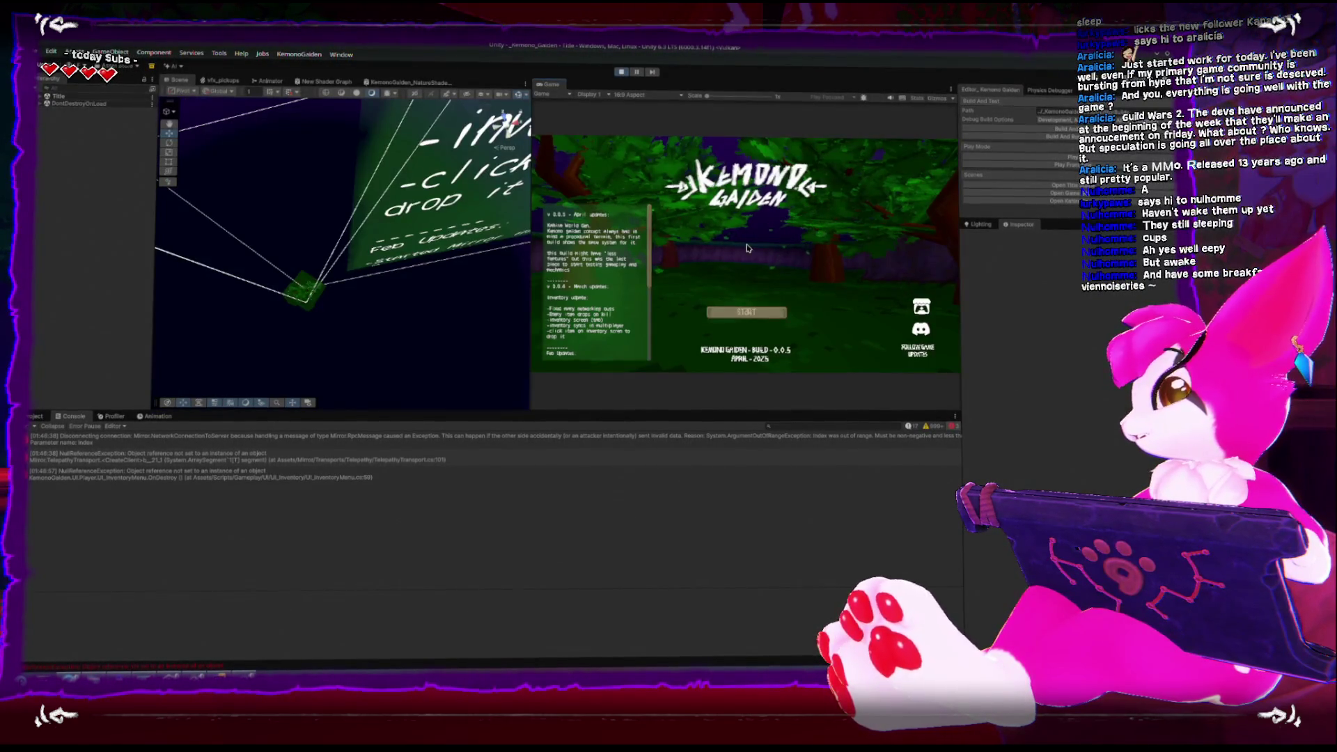
Select the first disconnection error and enlarge its stack-trace pane before switching to the code
click(248, 445)
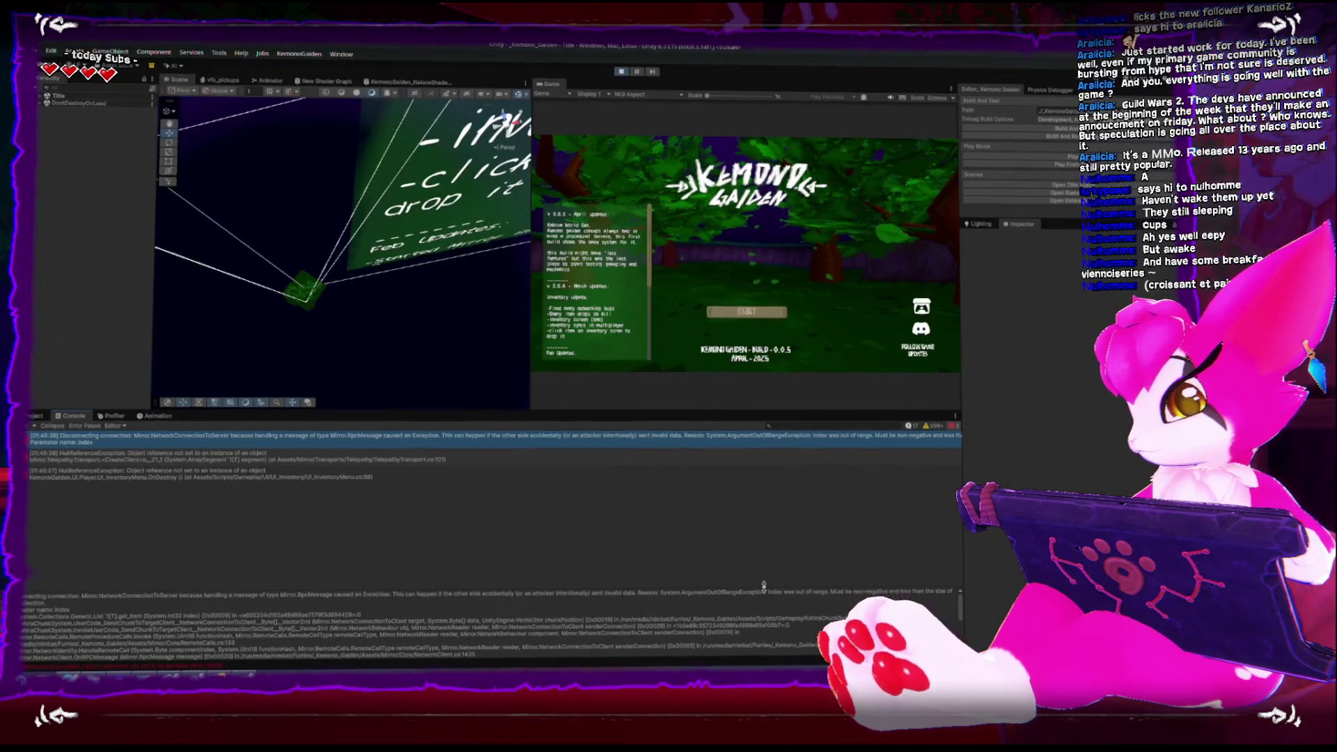
drag(764, 587, 369, 513)
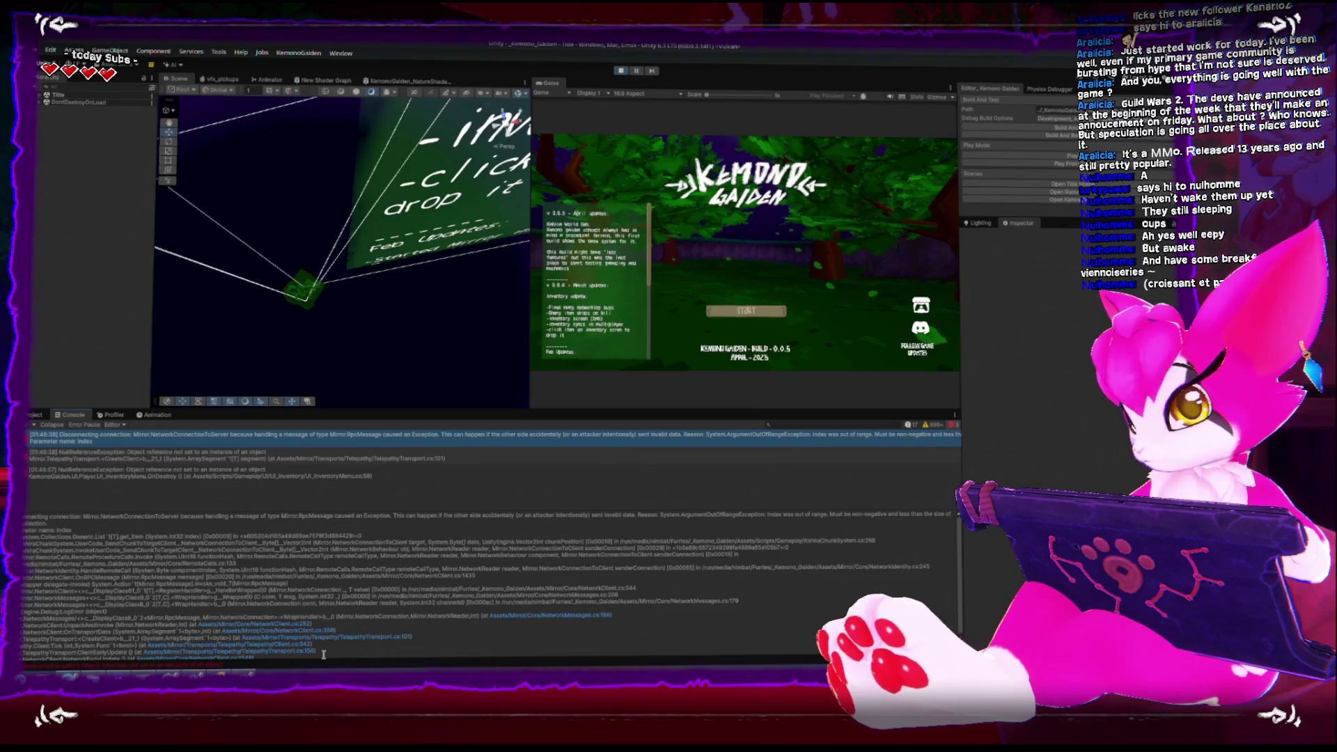
key(alt+Tab)
Jump from SendChunkToTargetClient's UpdatePlayerChunkData call to its declaration and back
scroll(296, 446, down, 8)
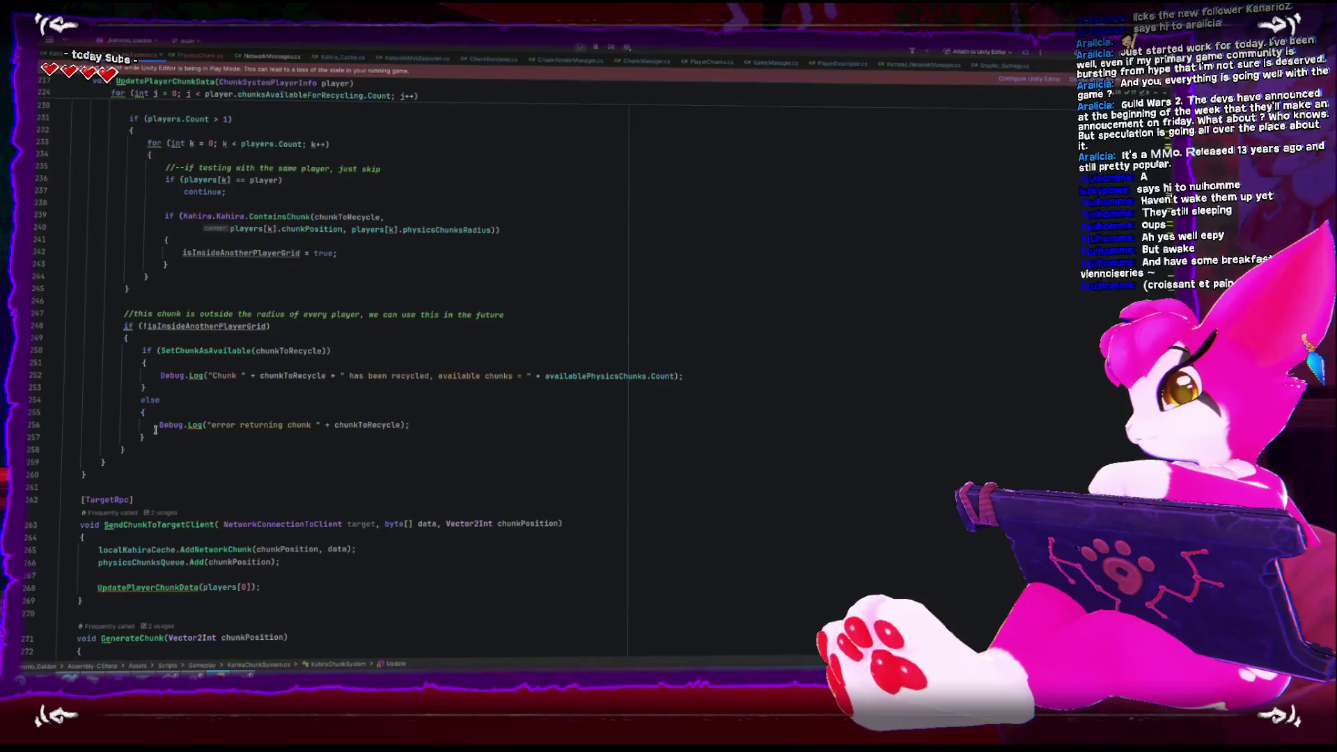
click(200, 585)
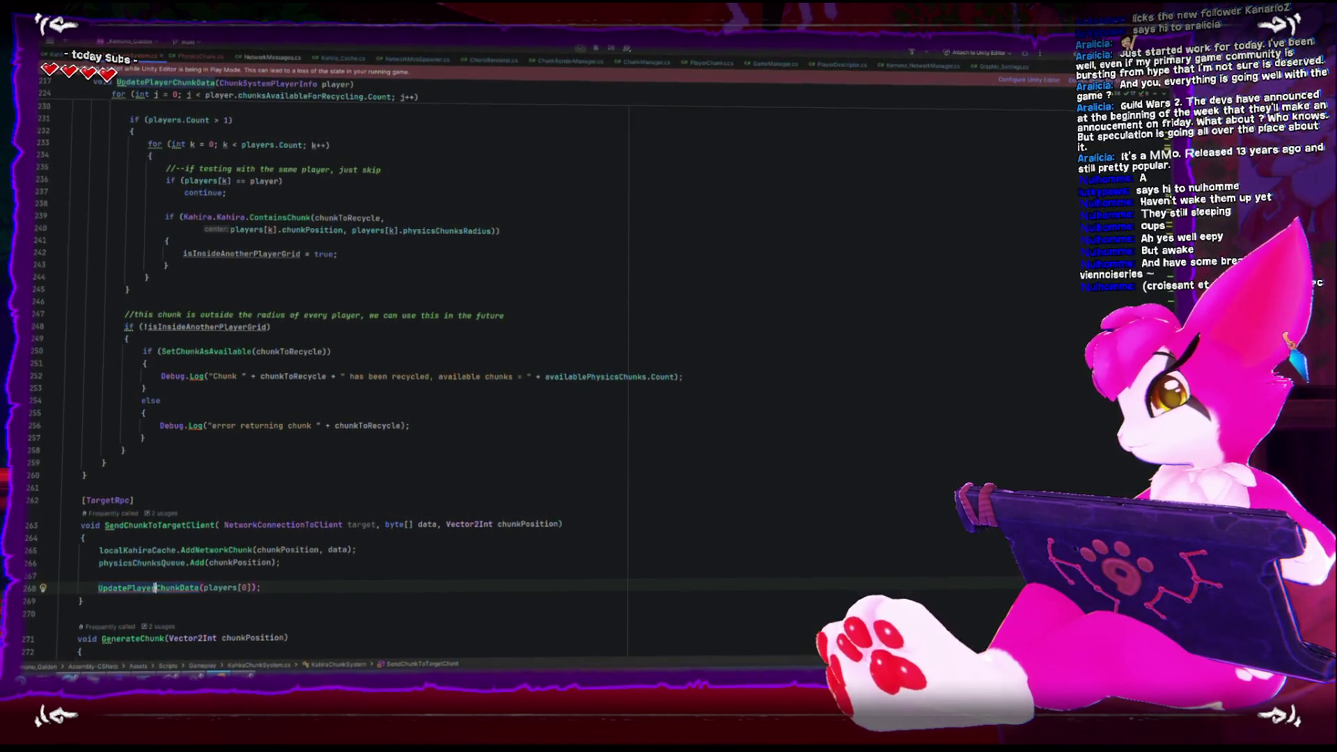
scroll(155, 590, down, 3)
click(102, 474)
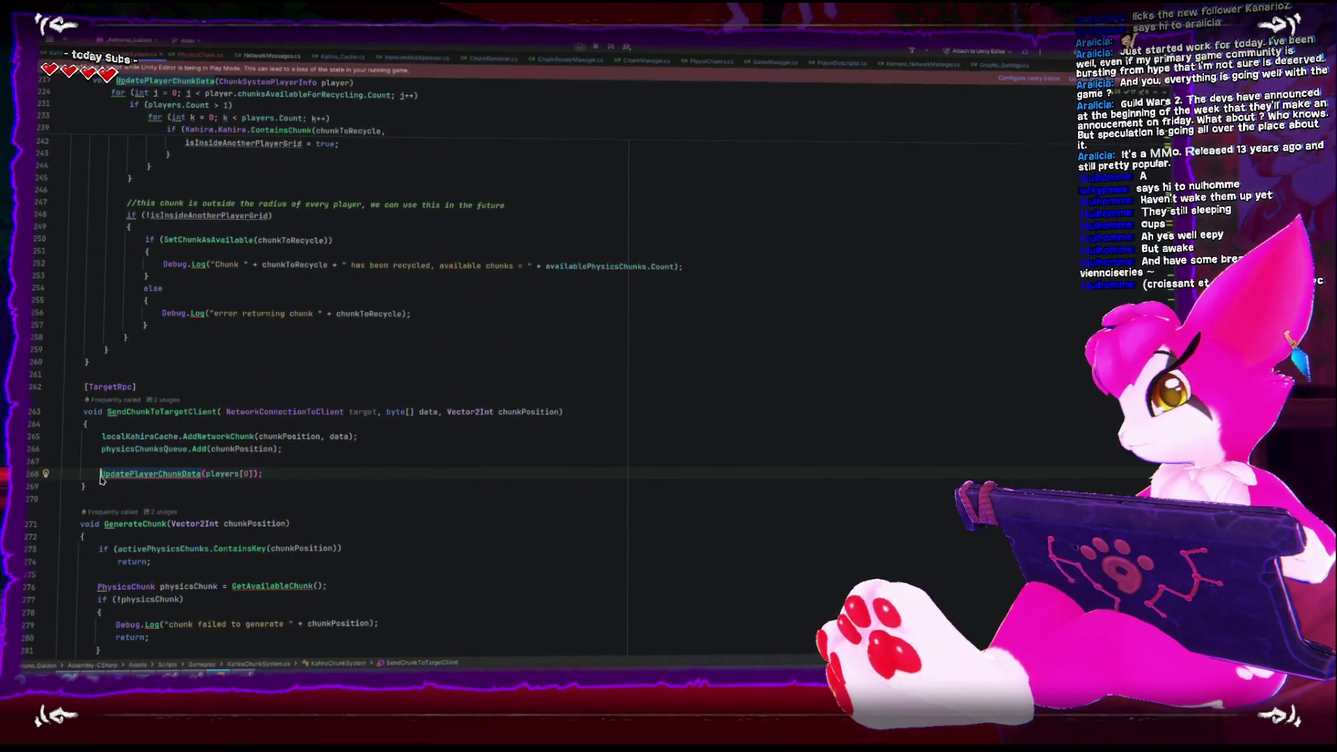
ctrl+click(166, 470)
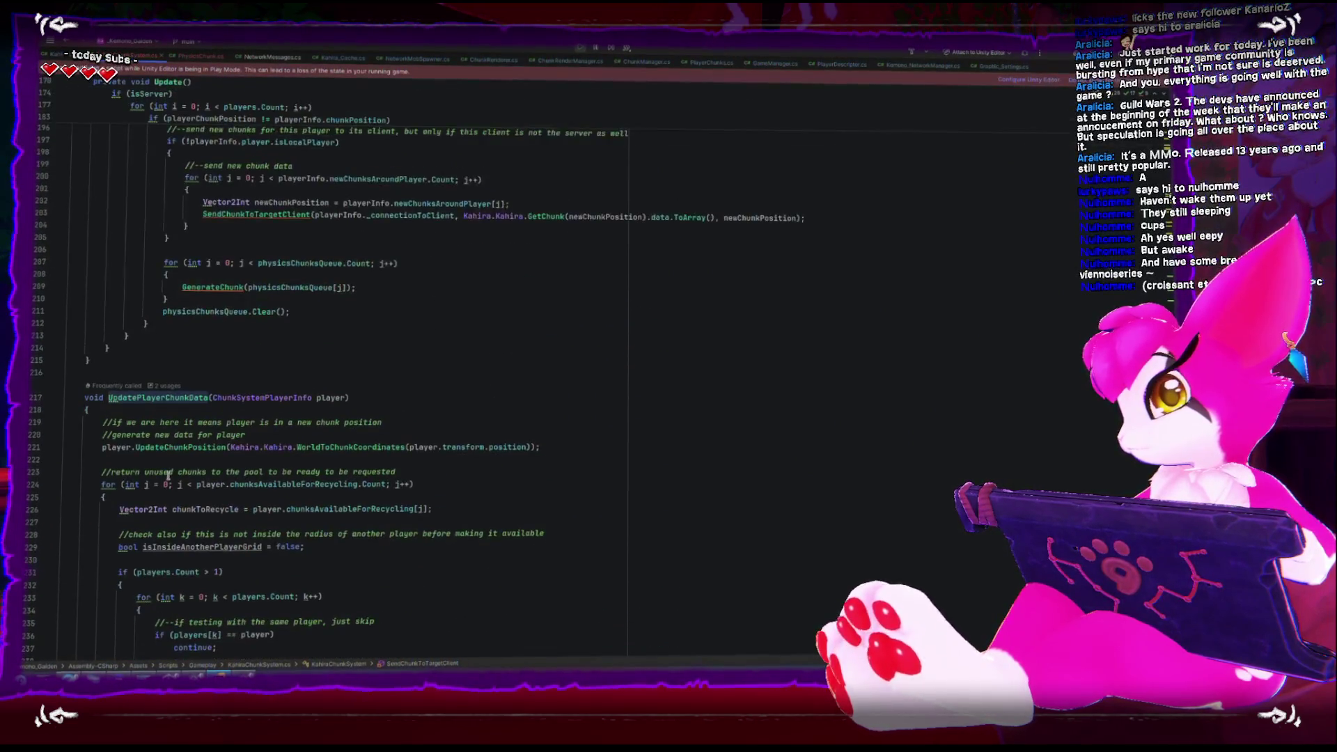
key(ctrl+alt+Left)
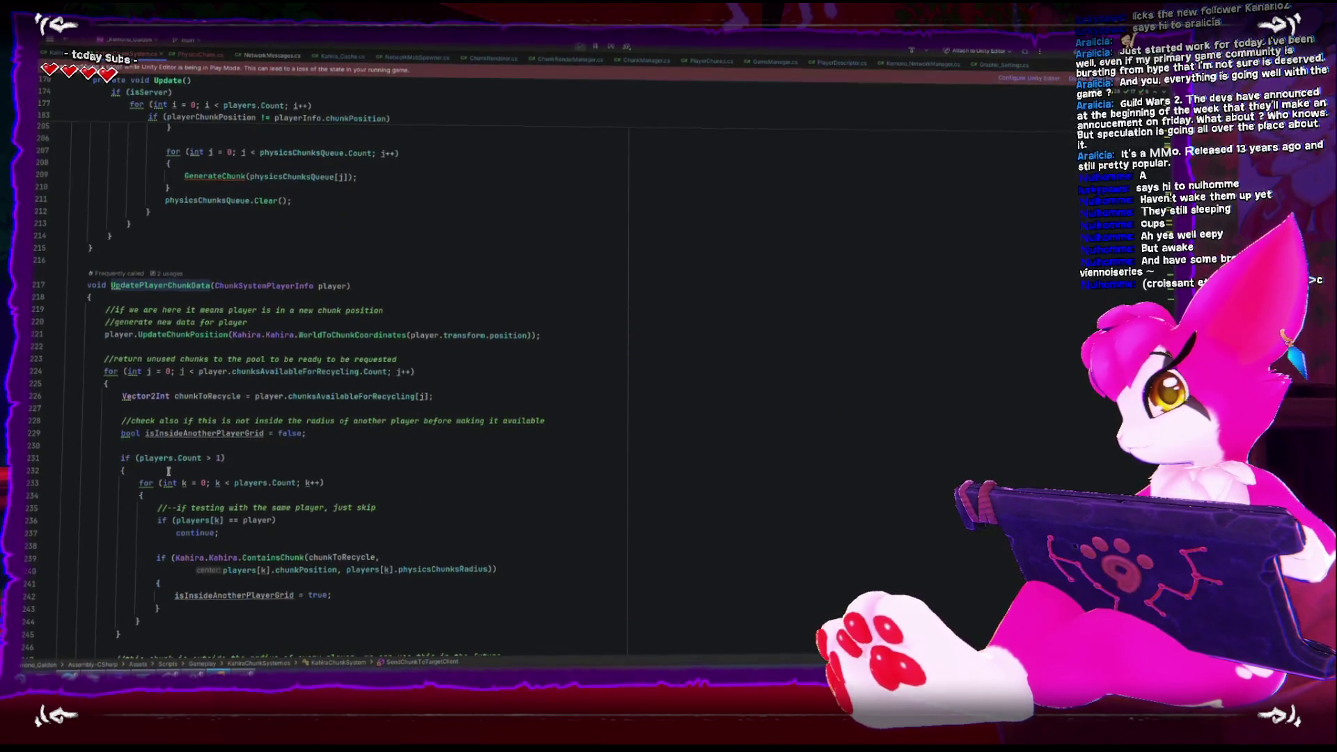
click(237, 351)
click(102, 342)
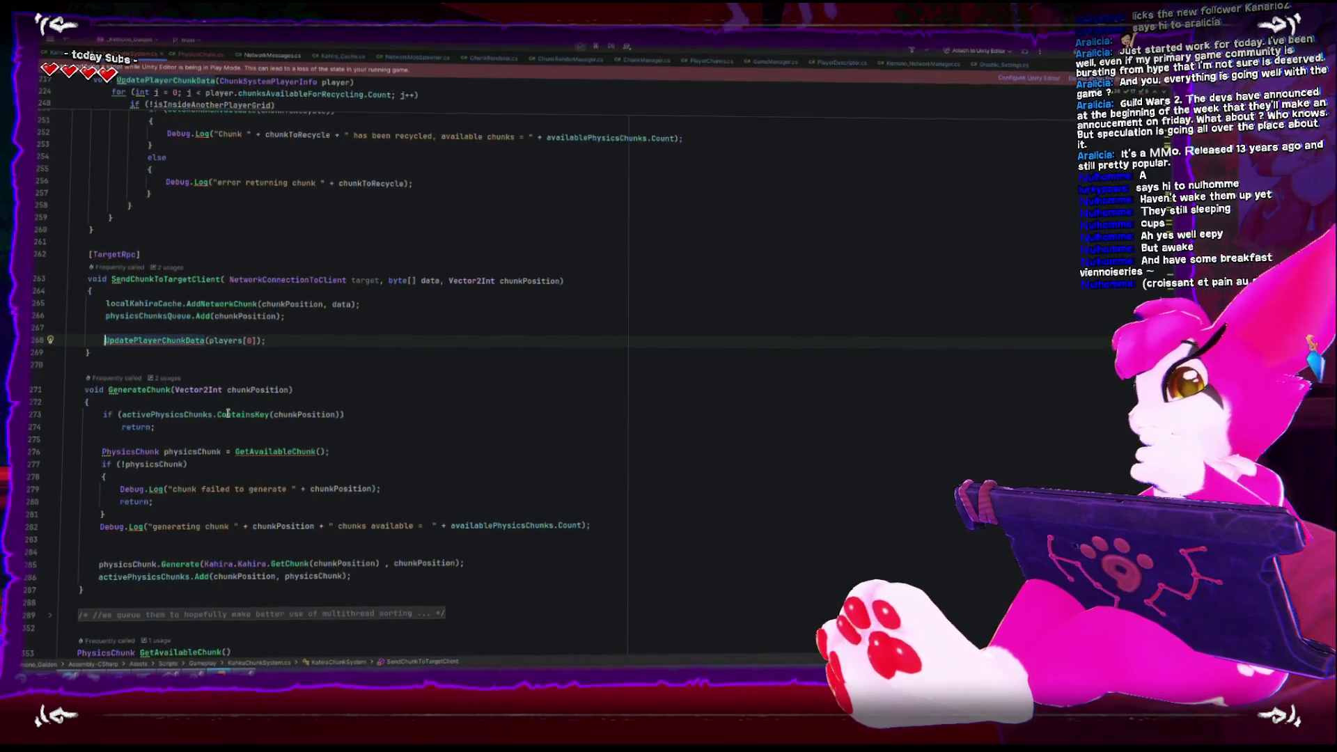
Unfold the RegisterLocalClient method to check why it is reported as never used
scroll(227, 414, up, 20)
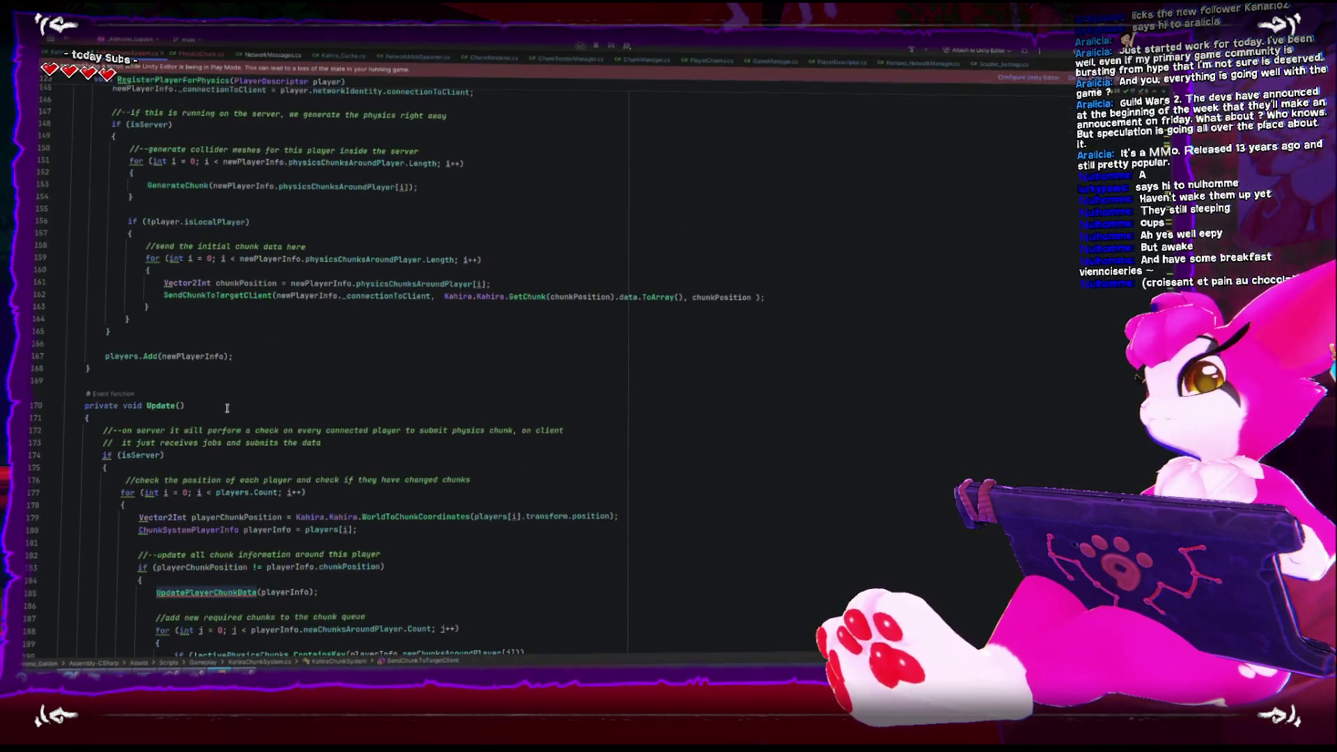
scroll(233, 392, up, 15)
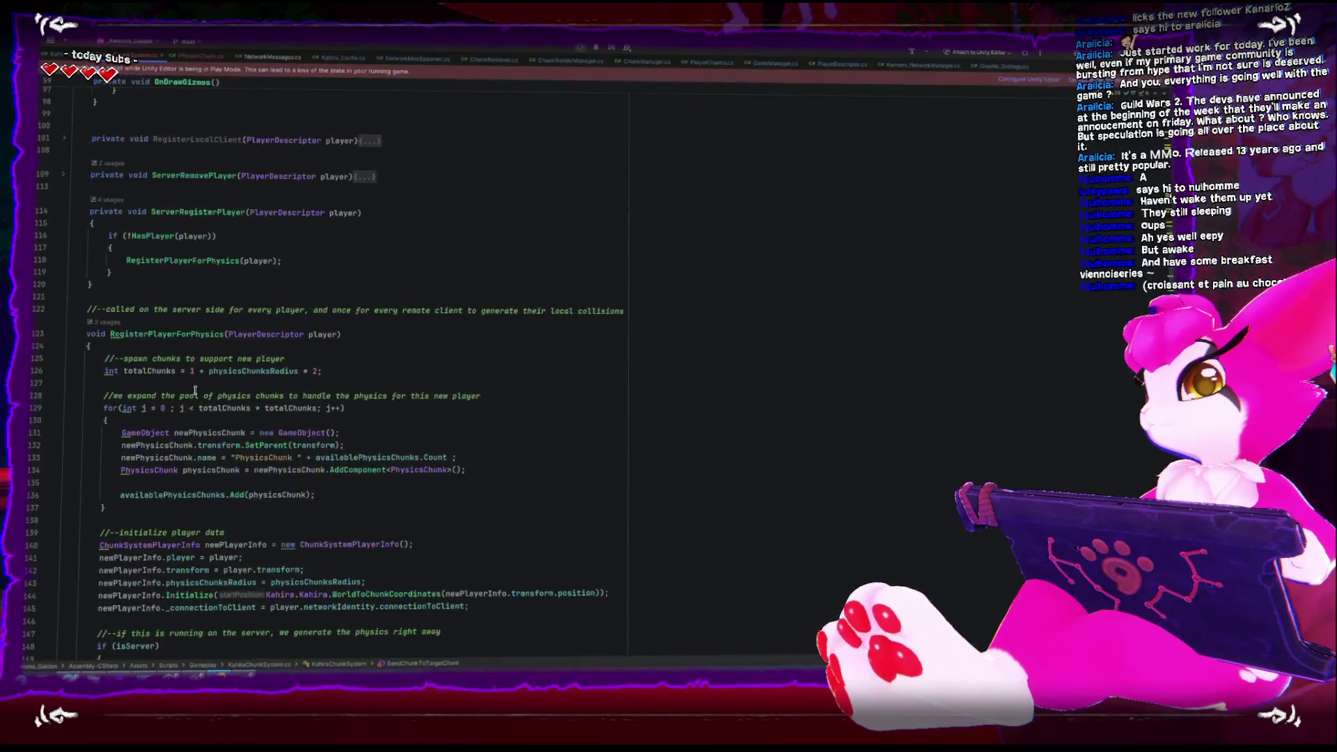
scroll(188, 391, up, 4)
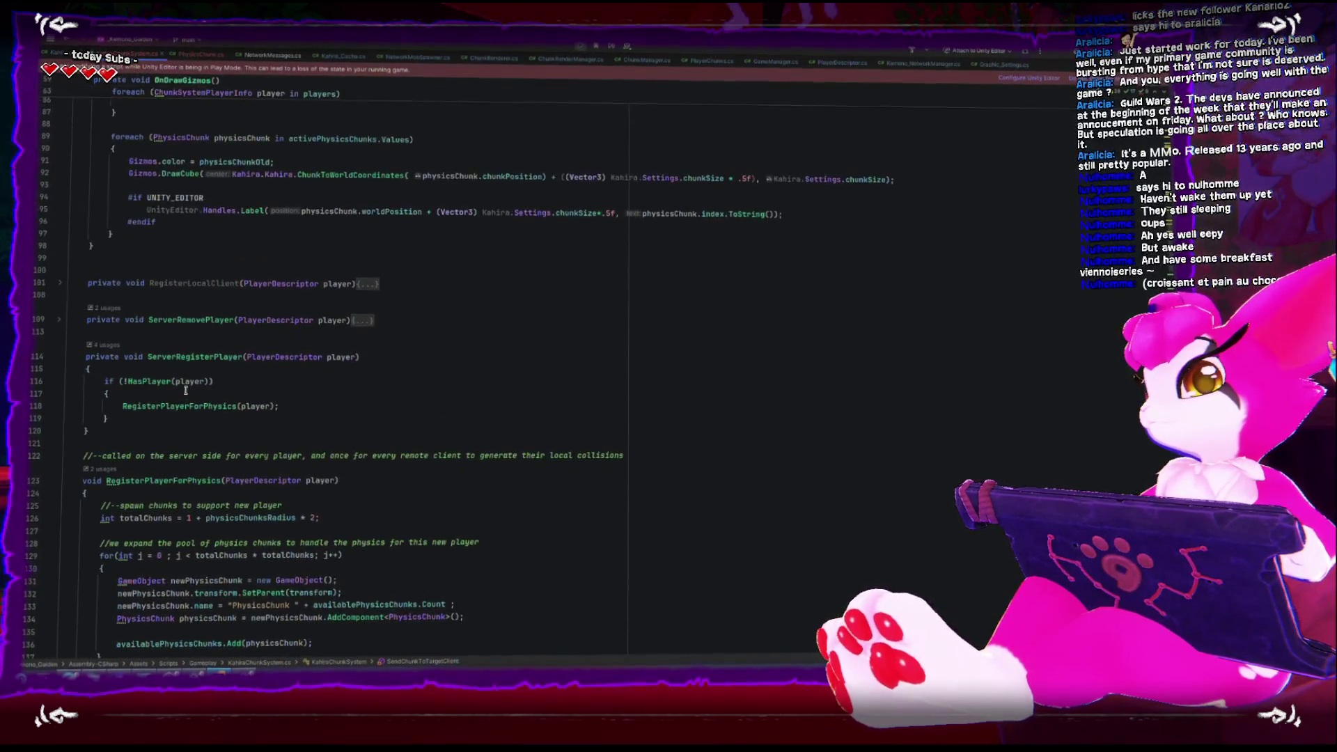
click(60, 283)
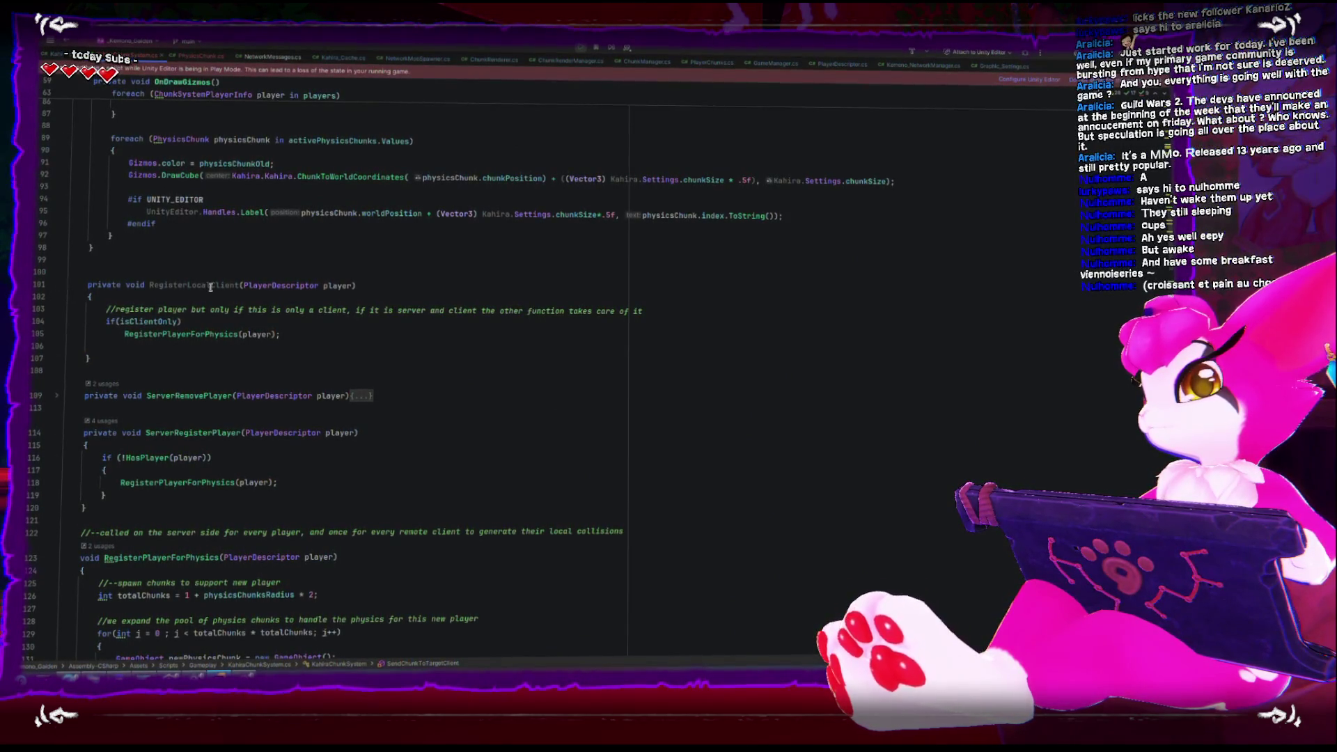
mouse_move(210, 287)
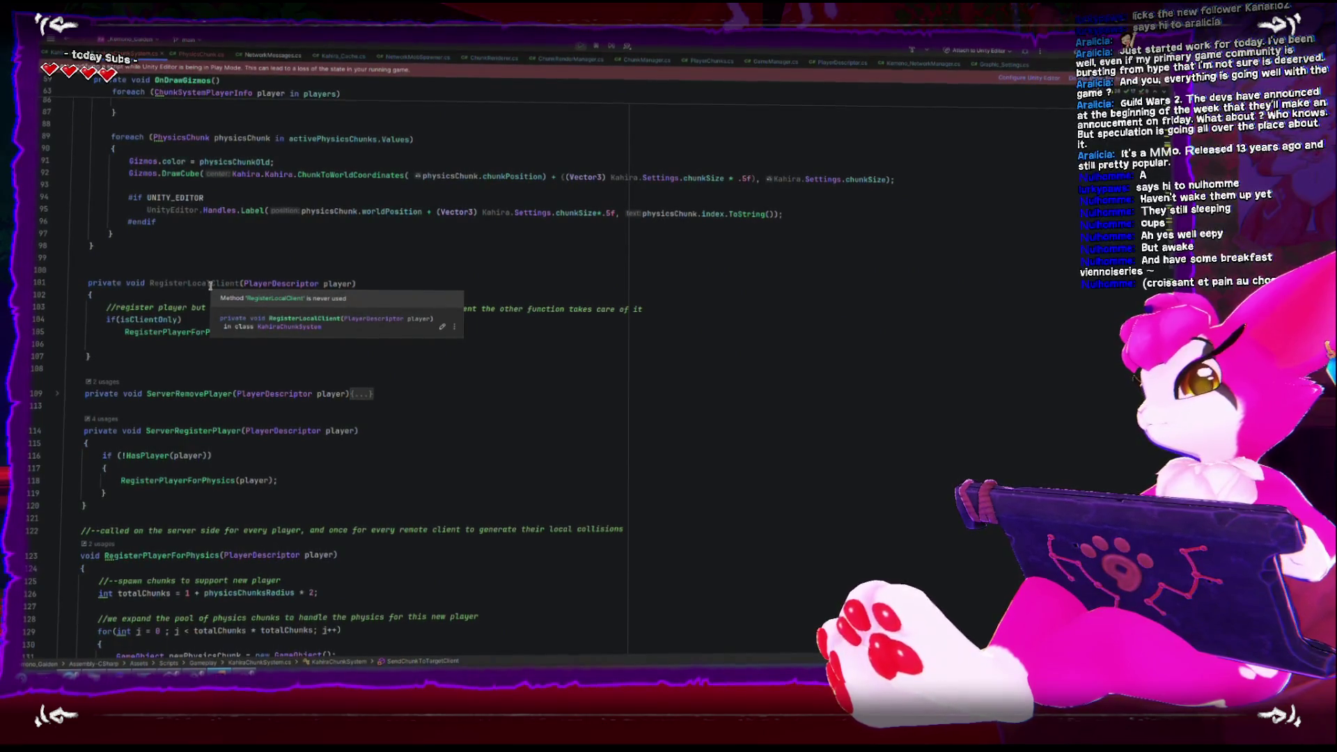
double_click(210, 284)
key(ctrl+c)
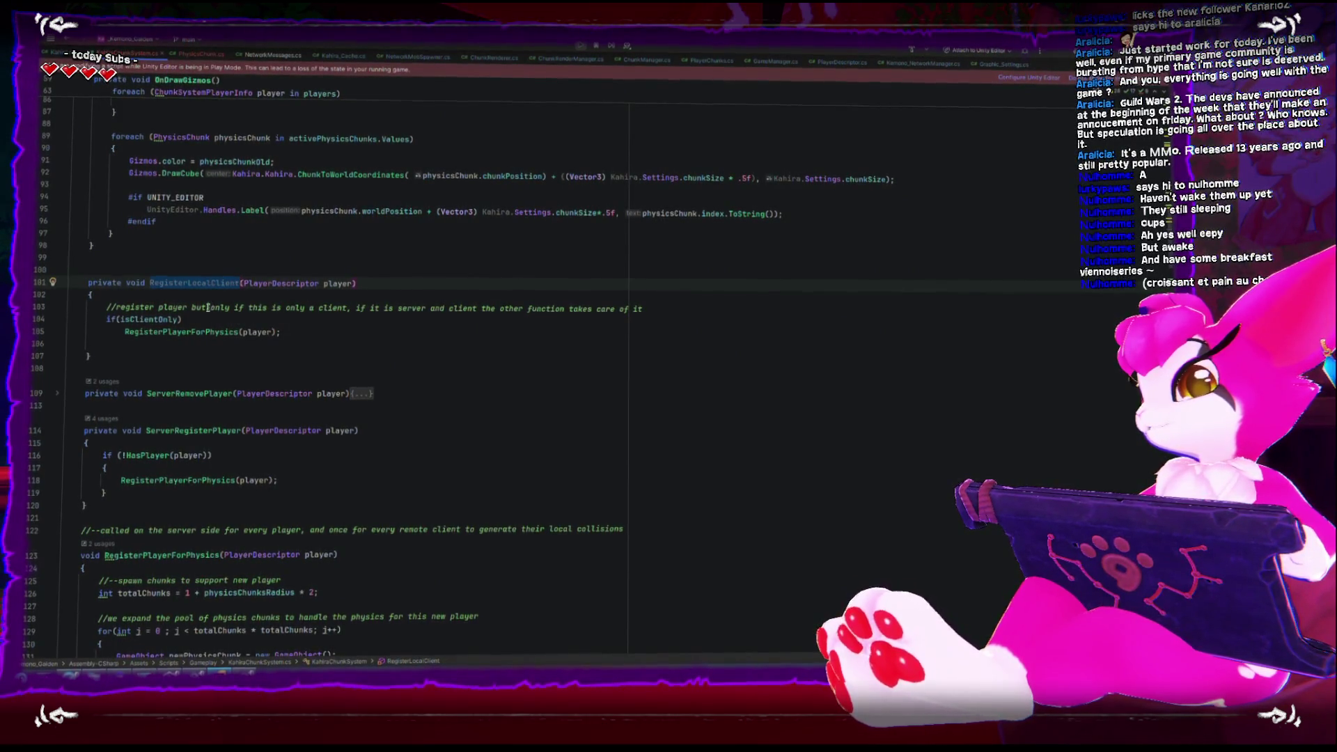
scroll(210, 303, down, 2)
scroll(205, 310, up, 7)
scroll(201, 320, up, 8)
click(60, 313)
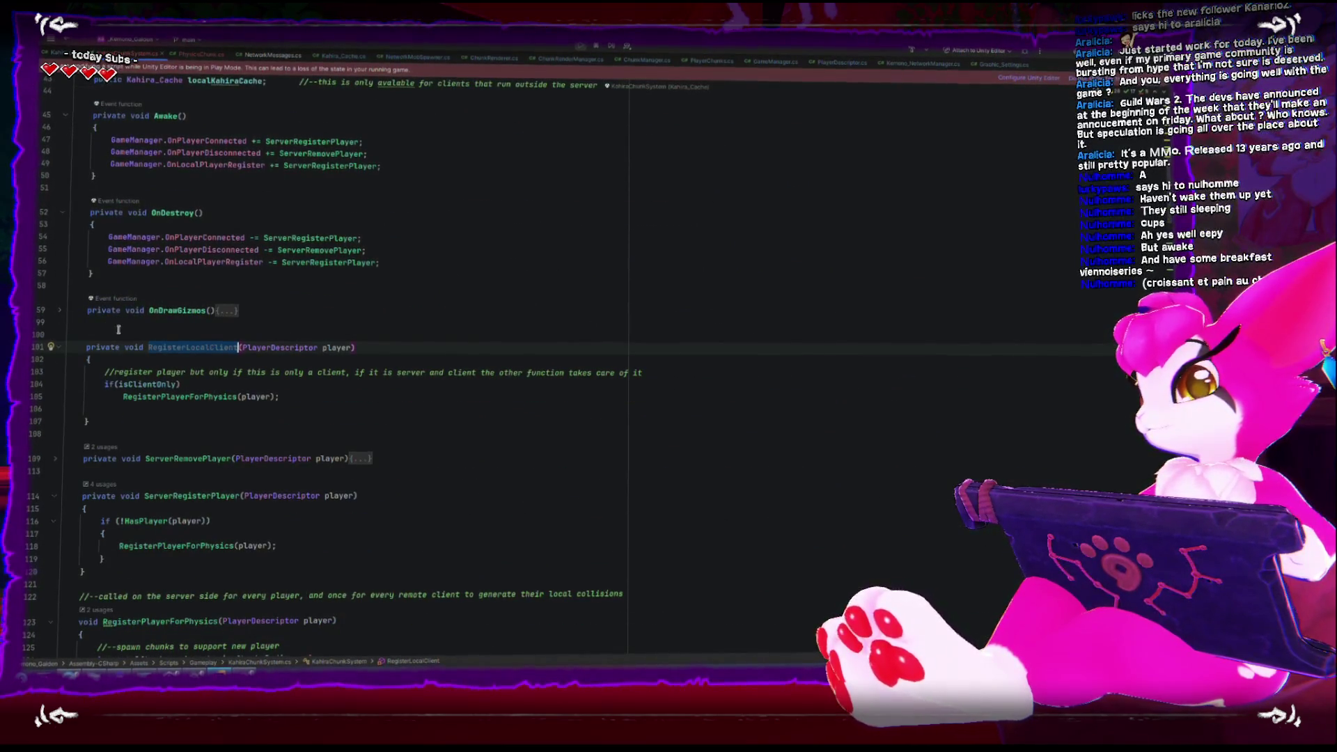
scroll(84, 329, down, 10)
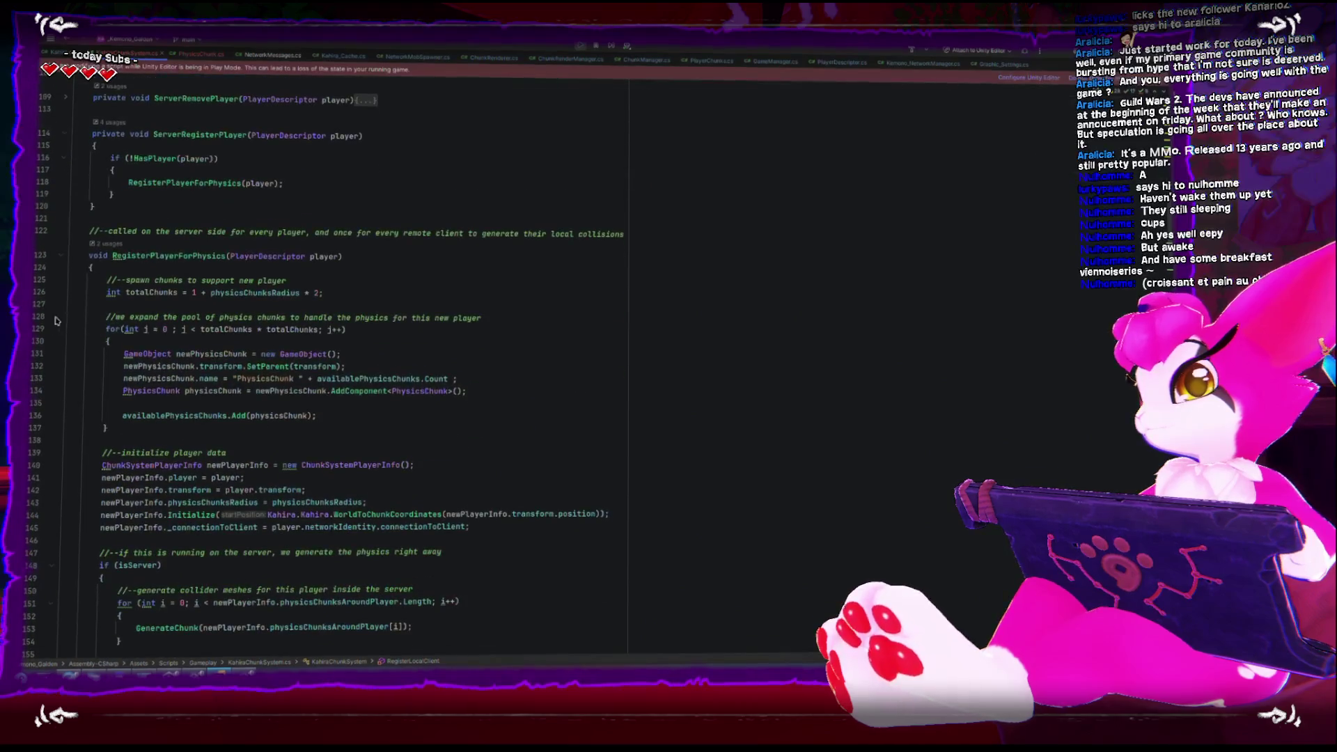
click(61, 256)
click(60, 294)
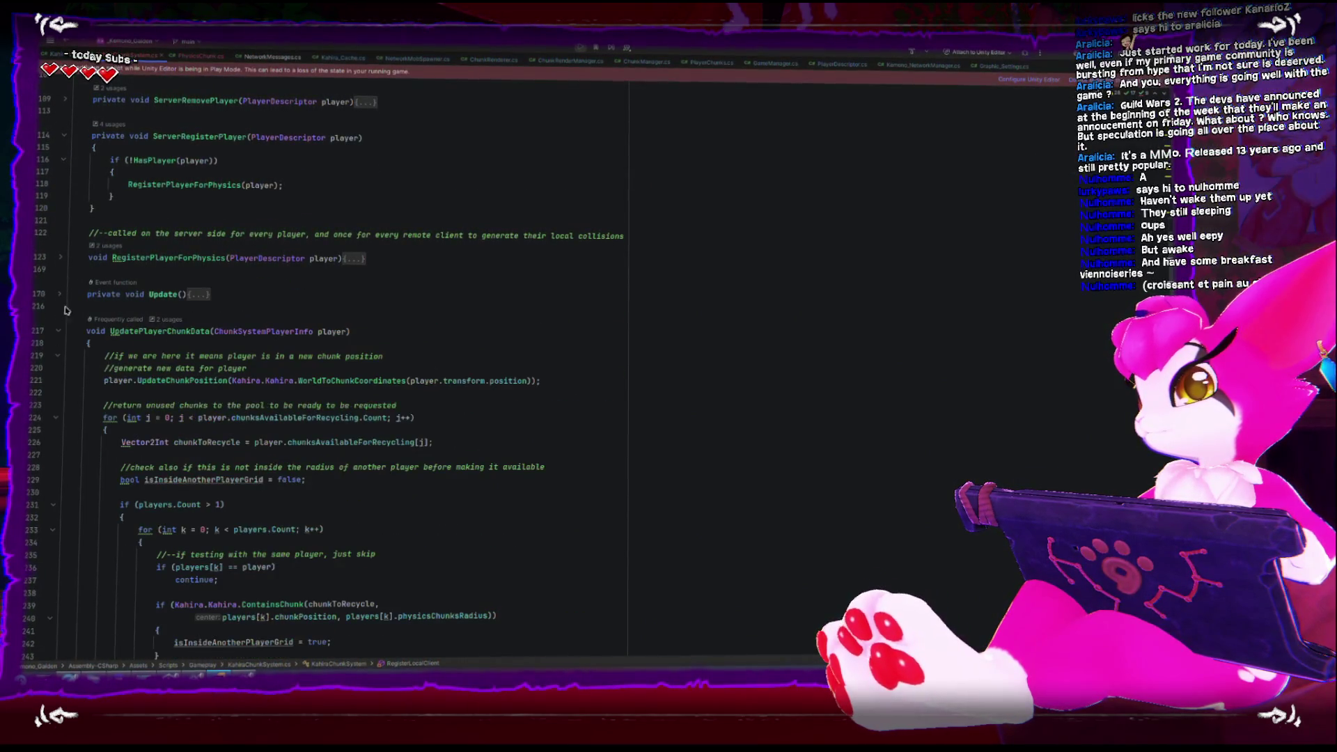
click(60, 332)
scroll(67, 378, up, 7)
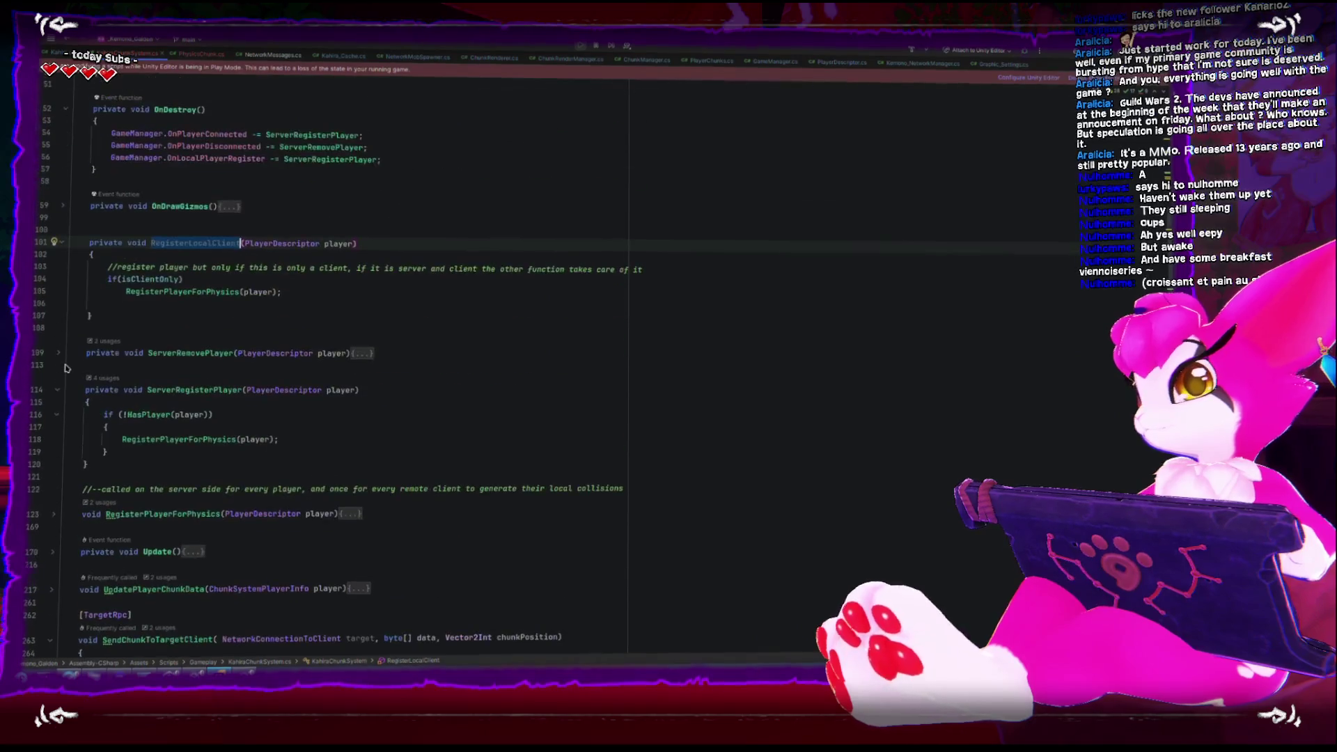
scroll(65, 368, up, 2)
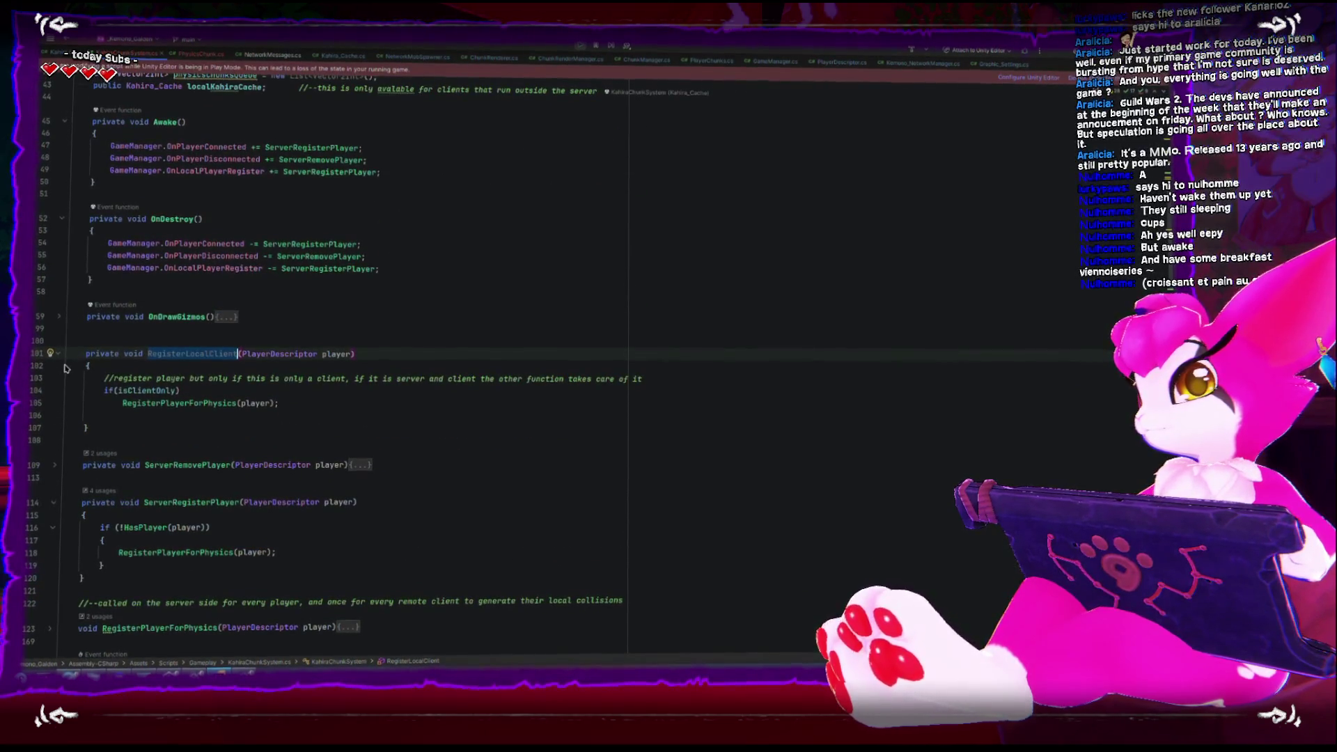
double_click(325, 171)
double_click(335, 268)
key(ctrl+v)
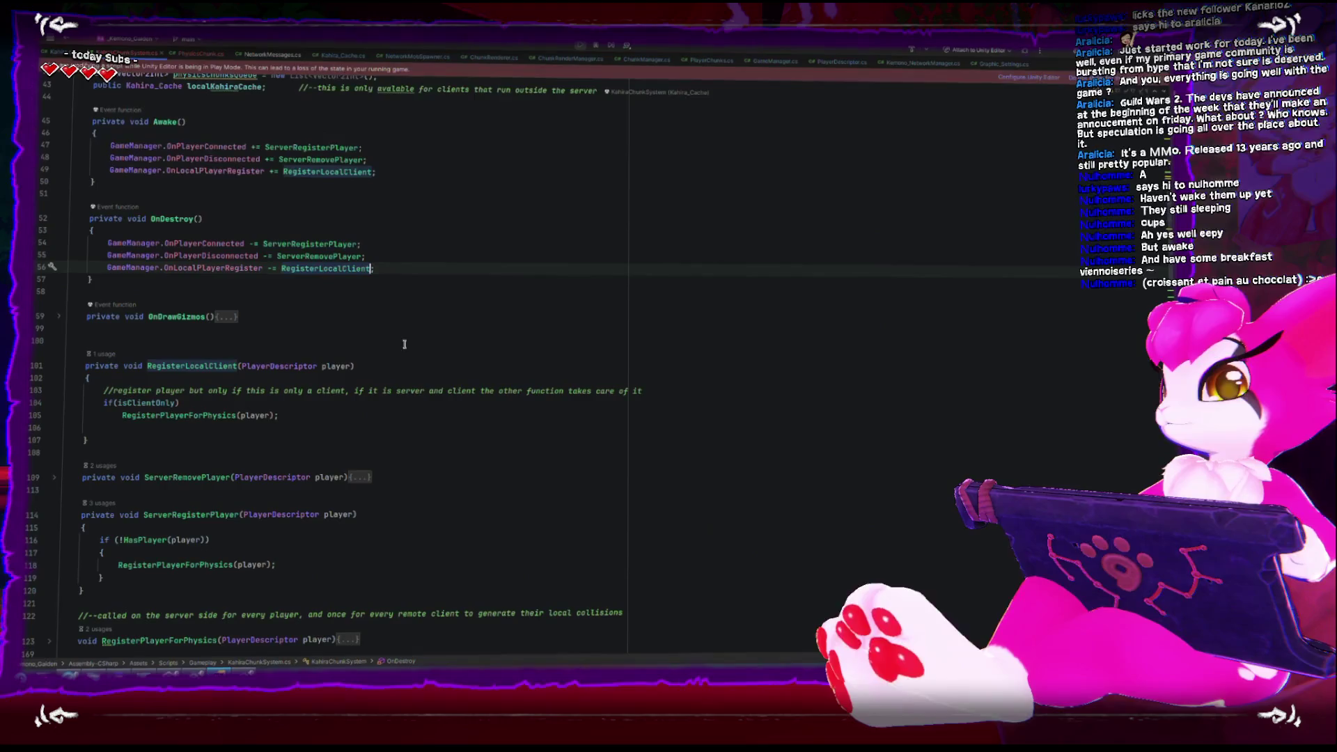
scroll(229, 414, down, 10)
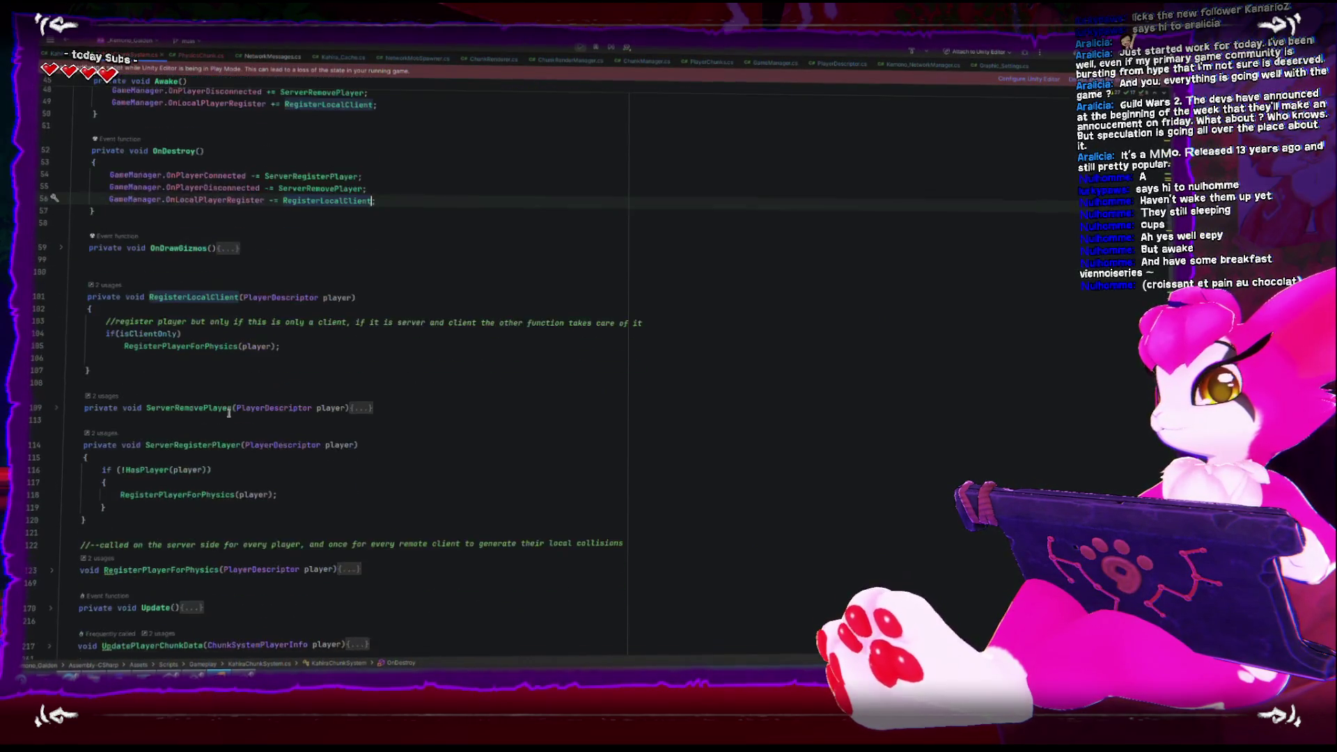
scroll(229, 412, down, 6)
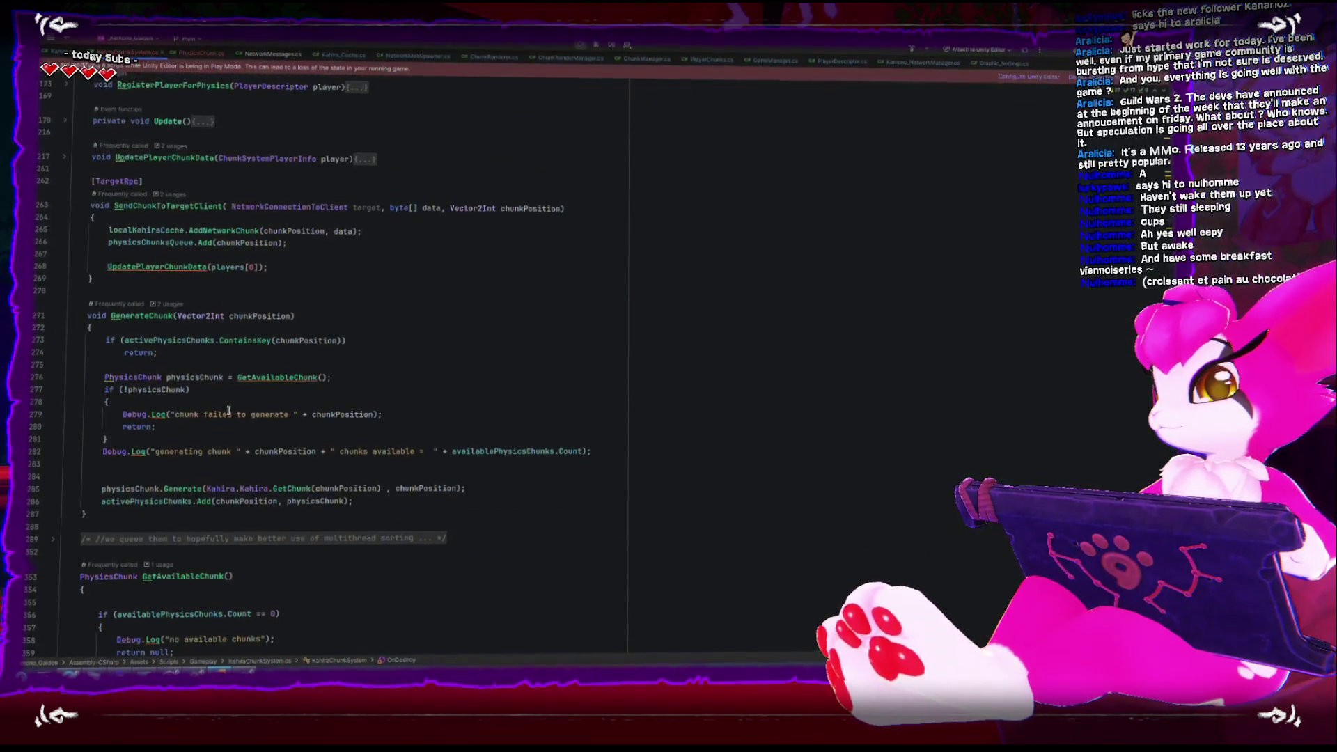
scroll(229, 412, down, 2)
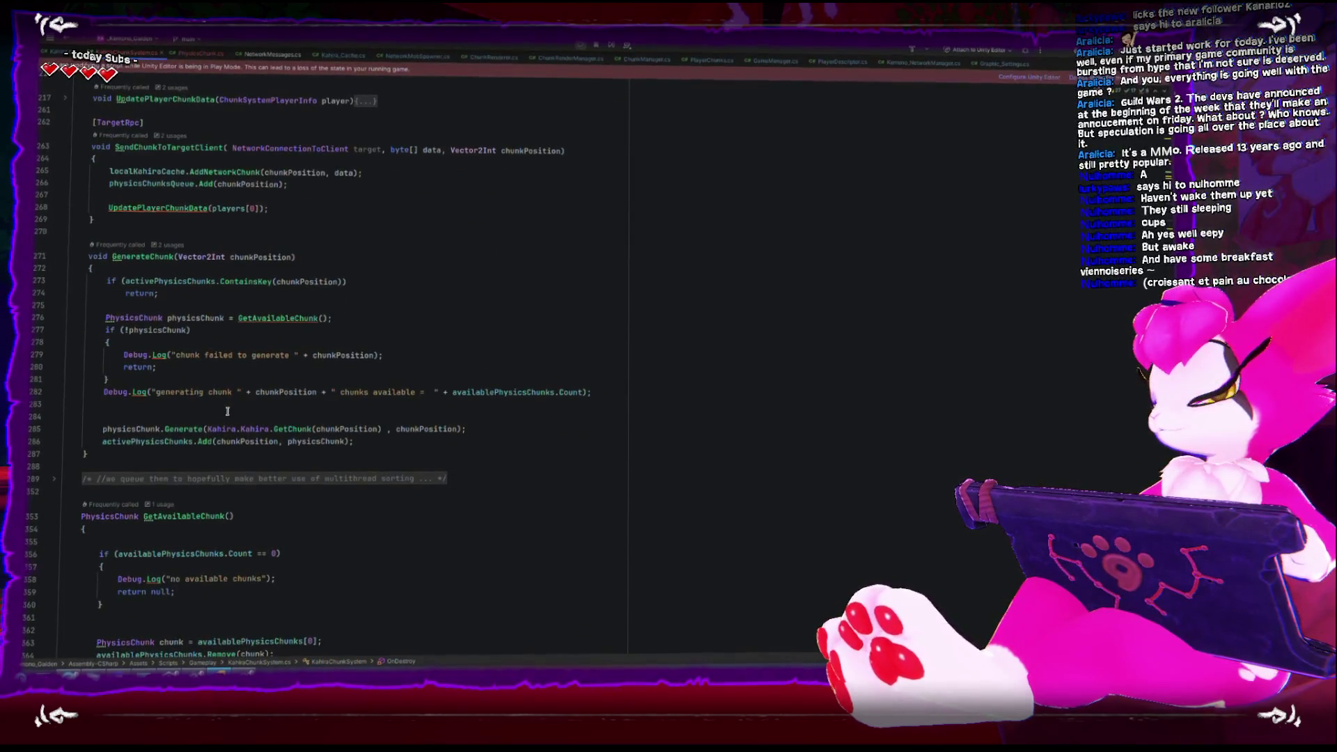
key(alt+Tab)
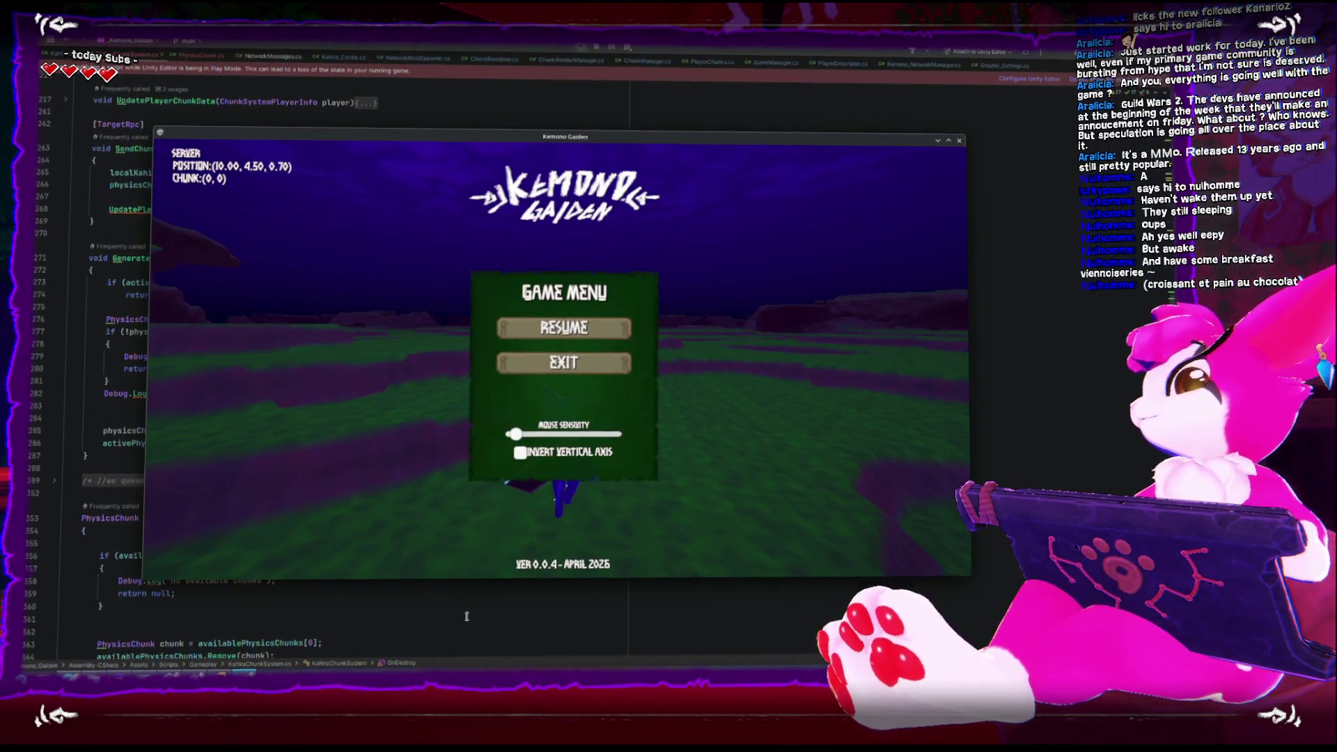
Quit the Kemono Gaiden build with Alt+F4 and return to the Unity editor
key(alt+F4)
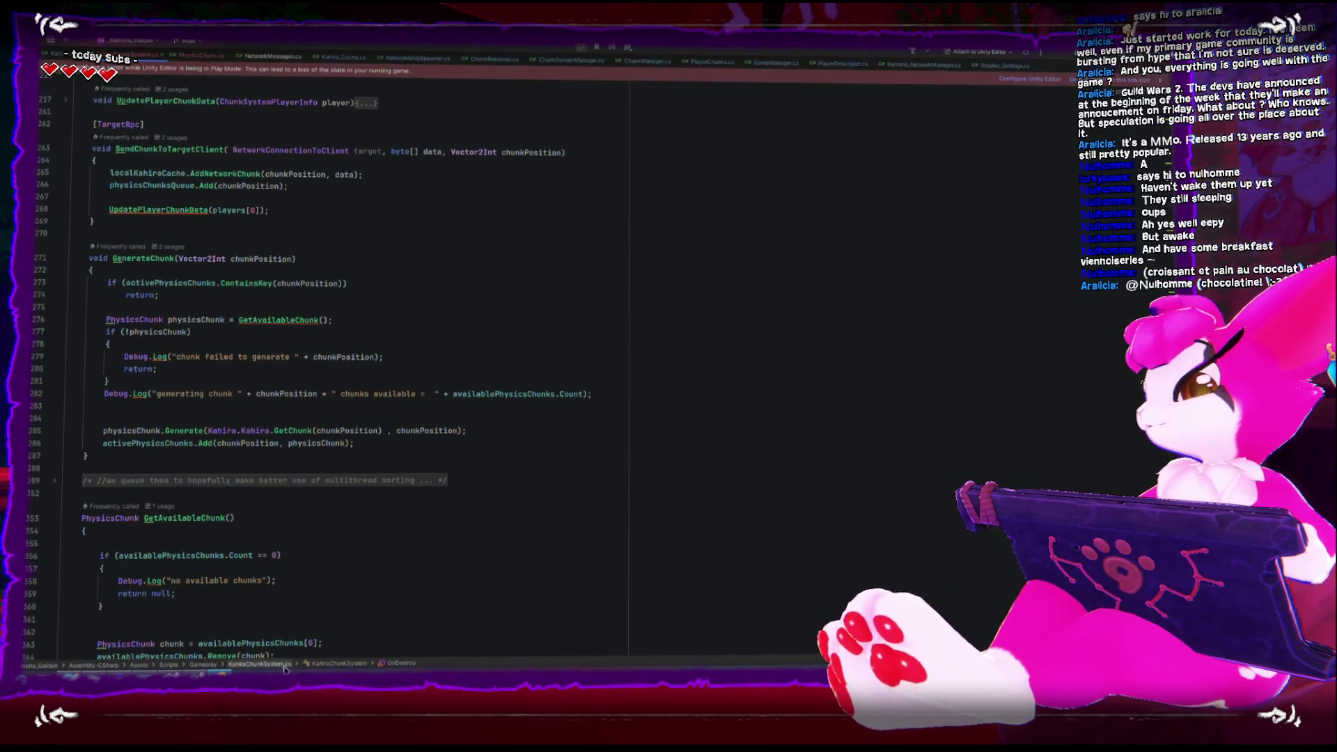
key(alt+Tab)
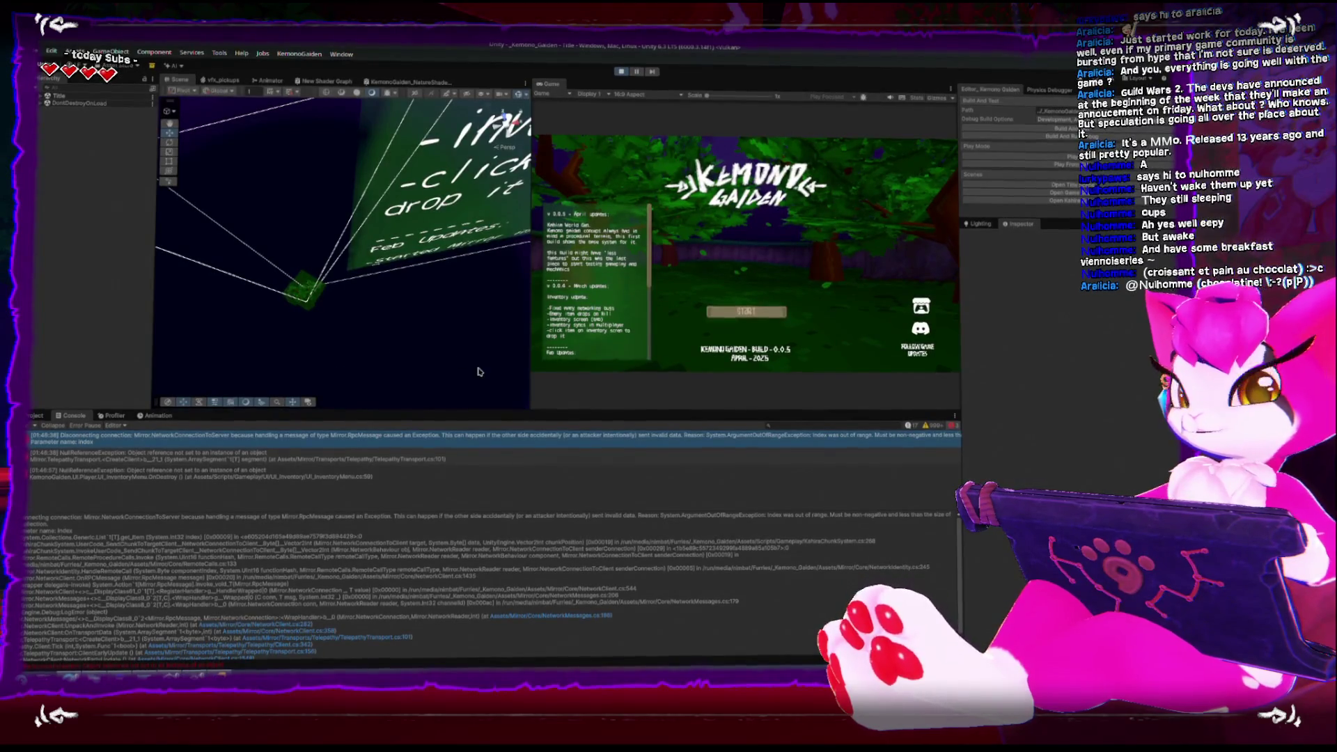
Clear the console, host a game in the standalone build, and join it from editor Play mode
click(621, 70)
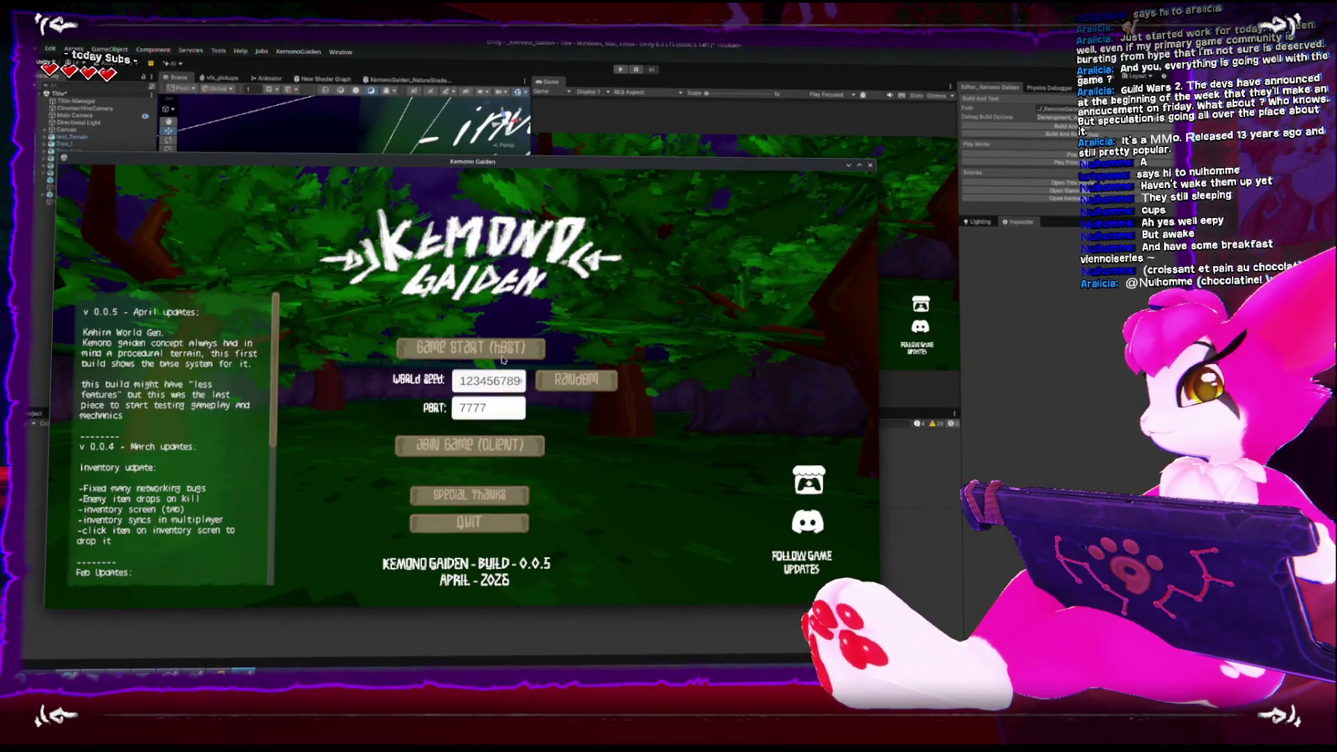
click(471, 347)
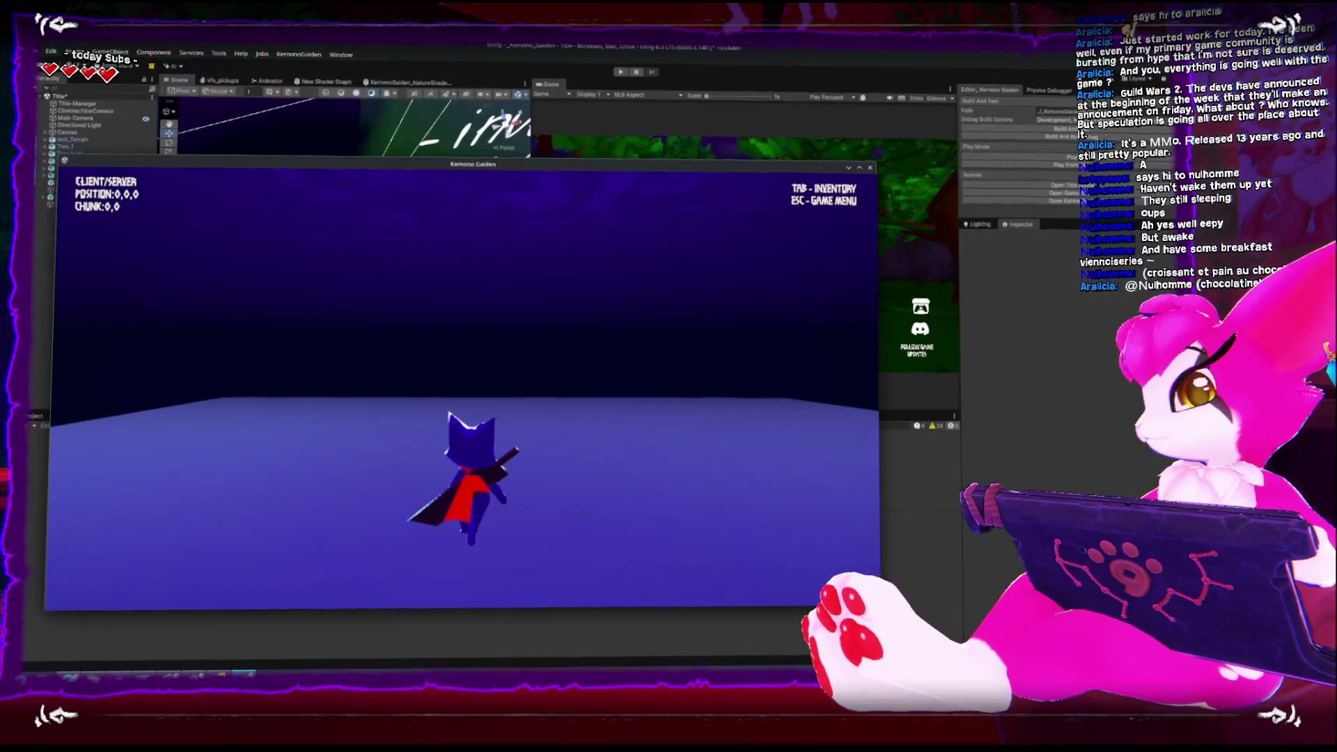
key(Escape)
click(513, 388)
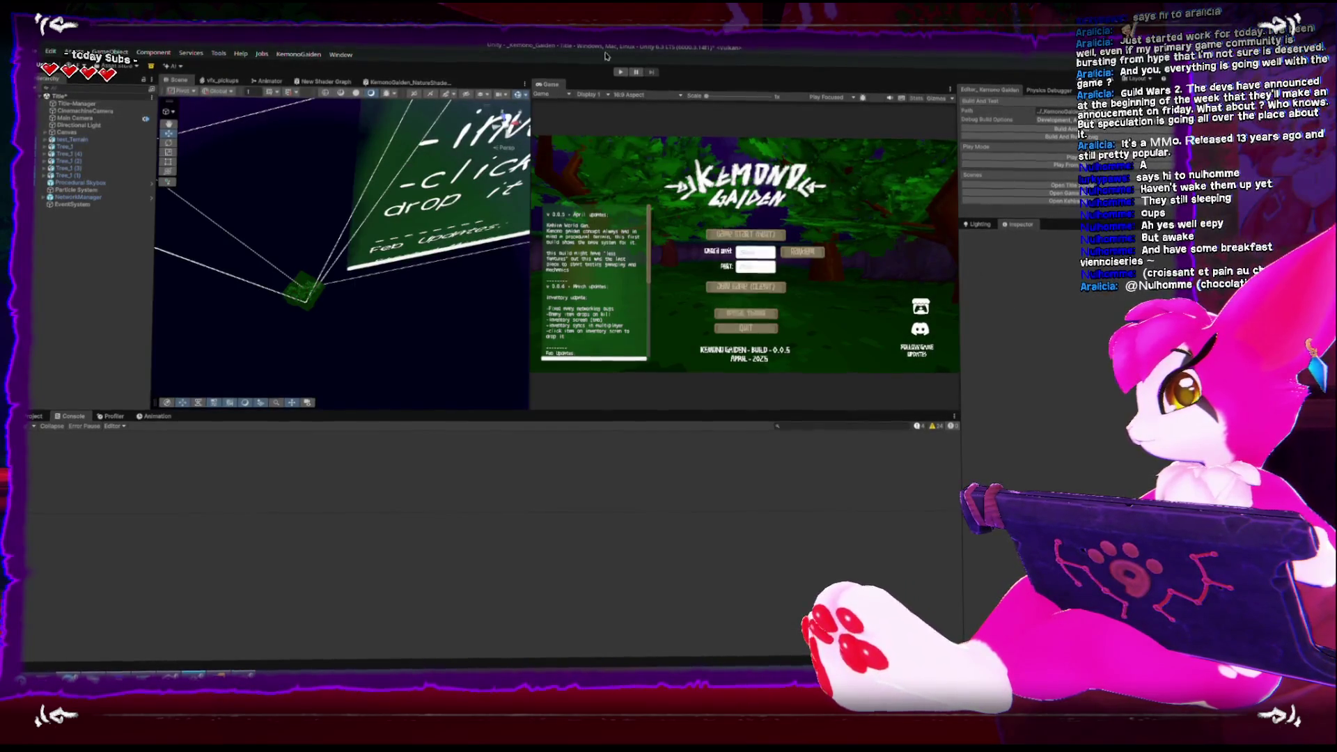
click(619, 72)
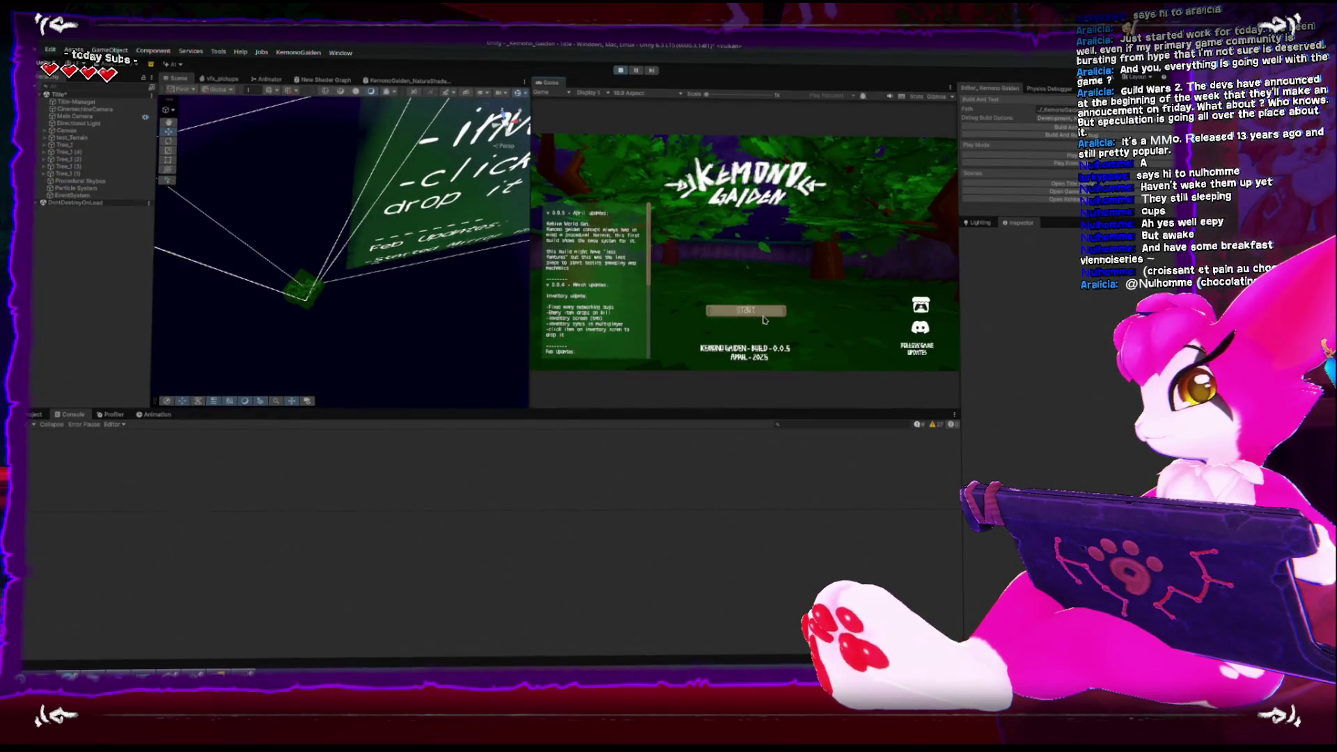
click(758, 309)
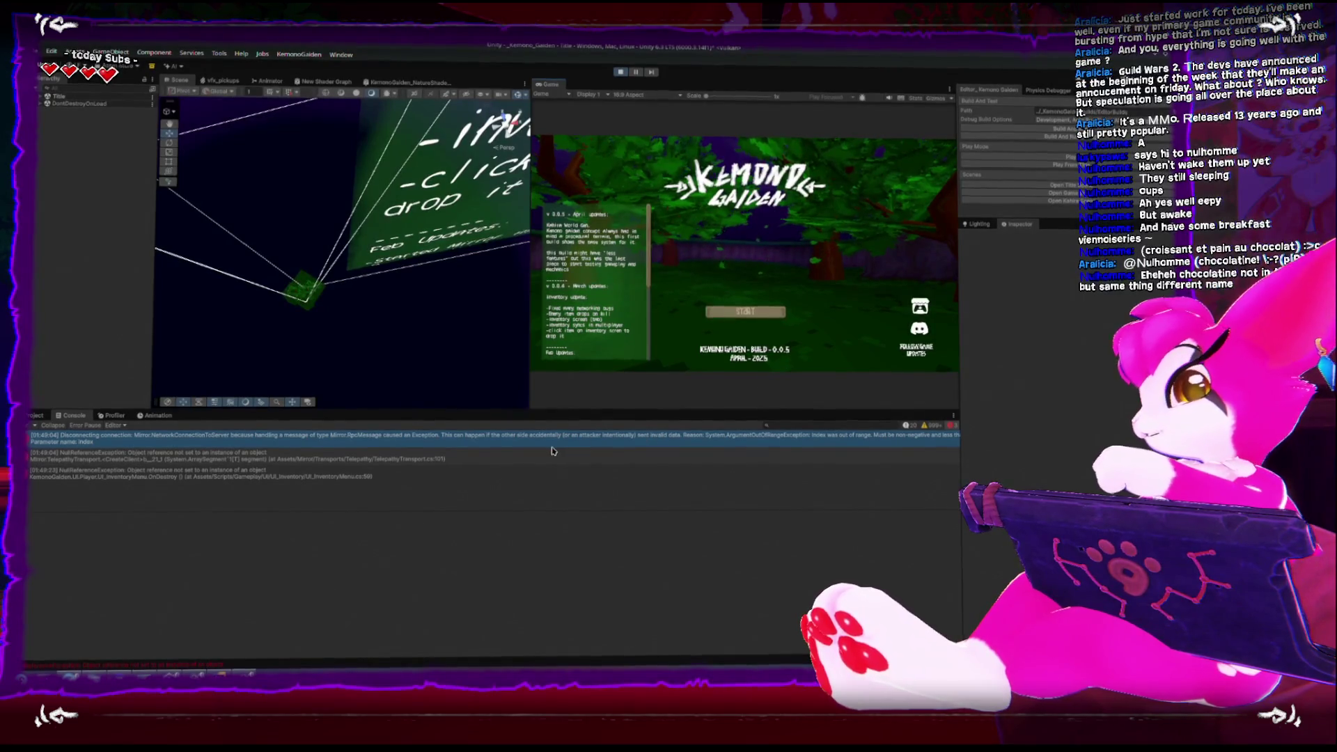
Open the first error's stack trace and jump to KahiraChunkSystem.cs line 268
click(731, 437)
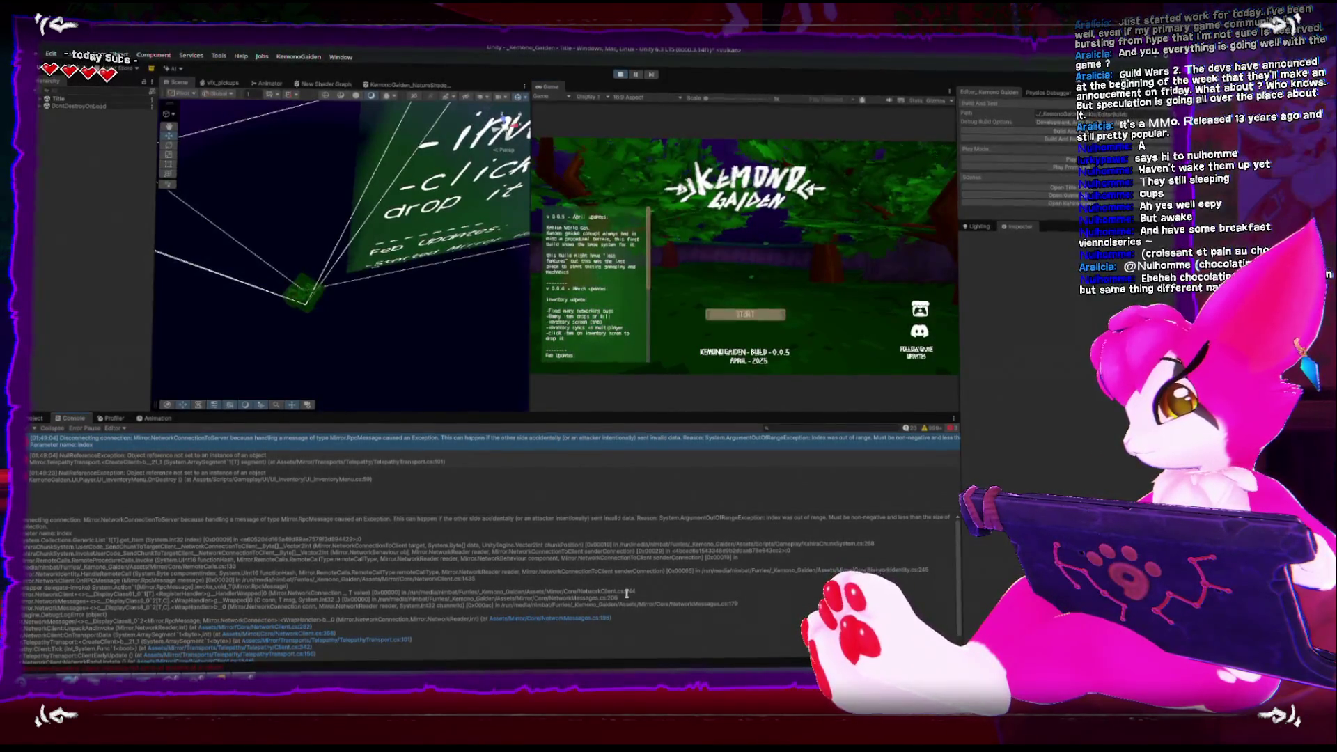
double_click(867, 541)
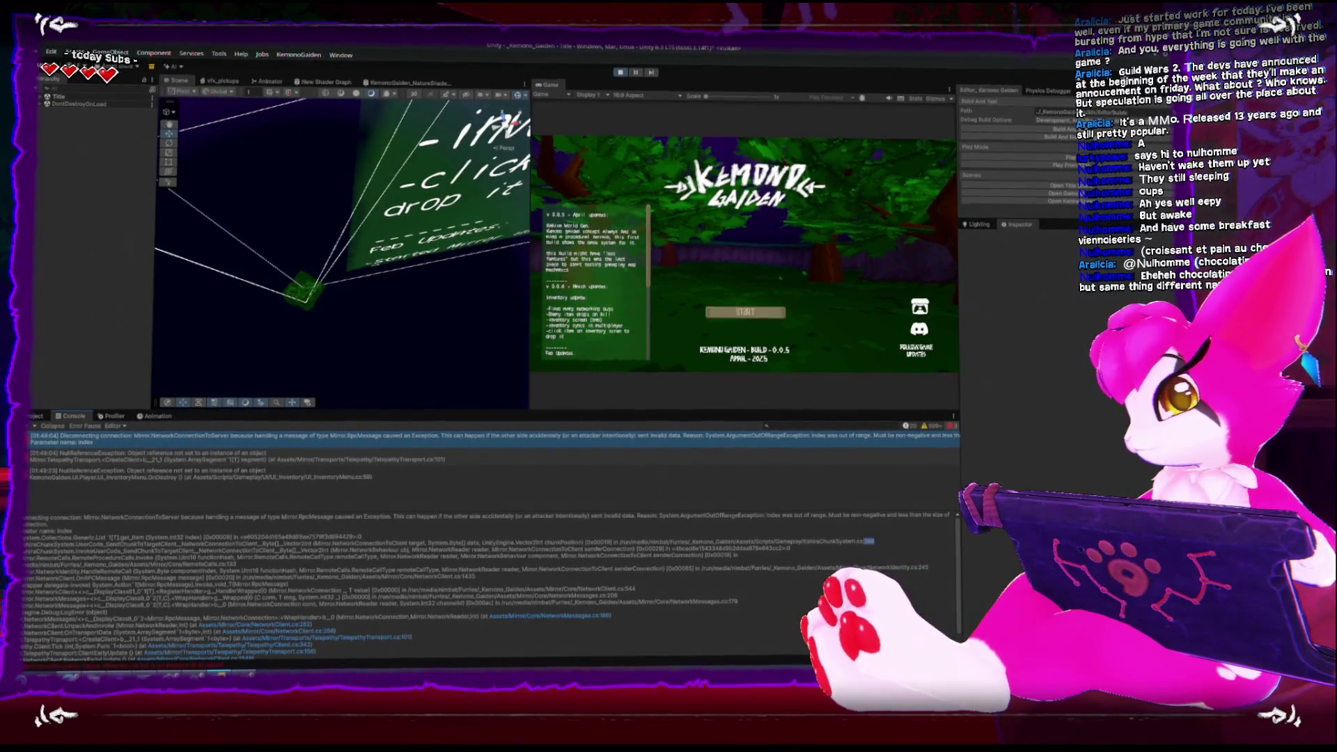
scroll(221, 501, down, 15)
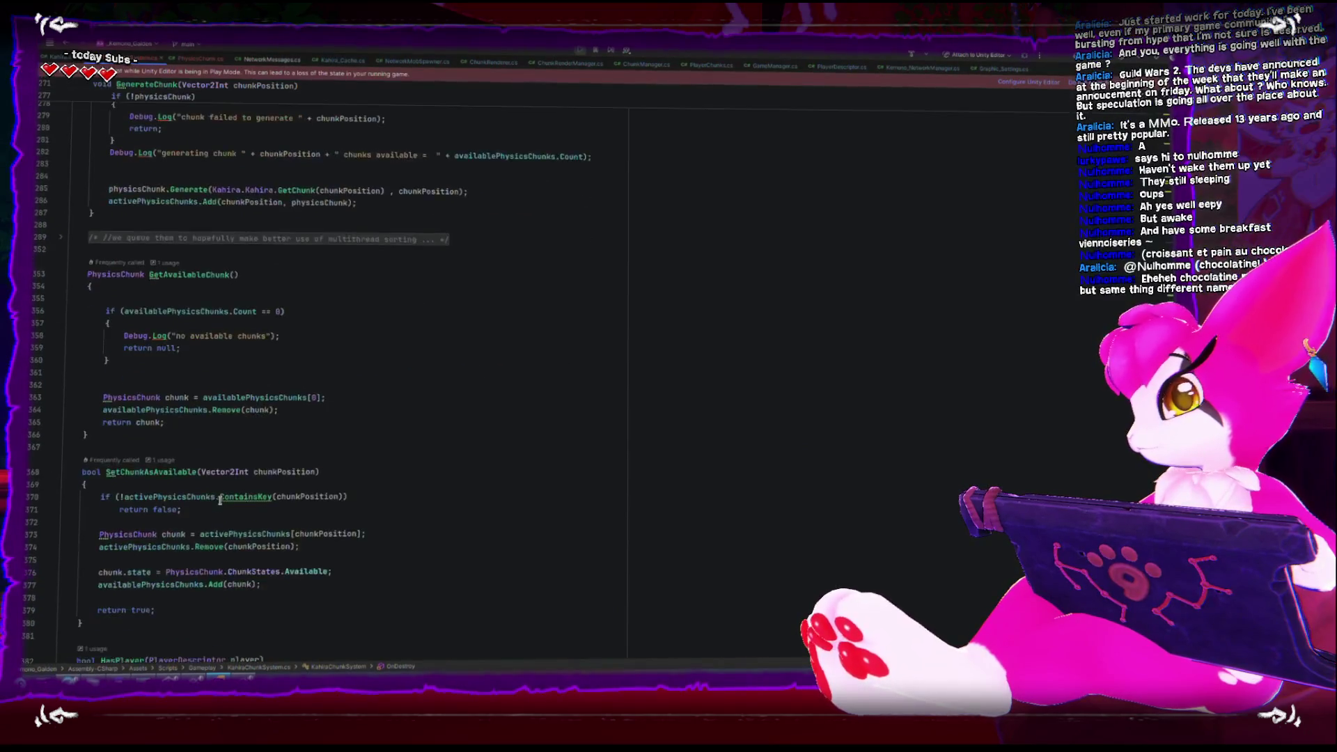
Negate the isClientOnly check in RegisterLocalClient and add a line for the early return
scroll(220, 496, up, 20)
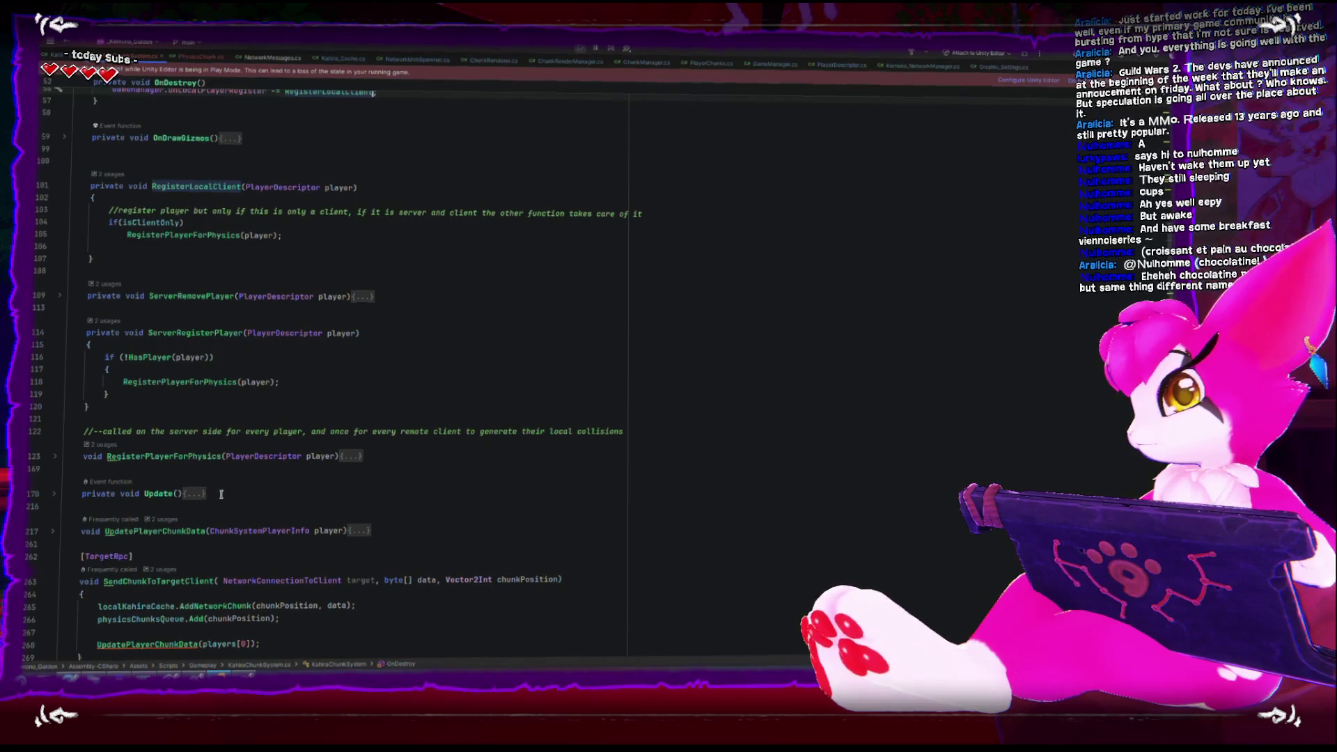
scroll(183, 420, up, 3)
double_click(184, 346)
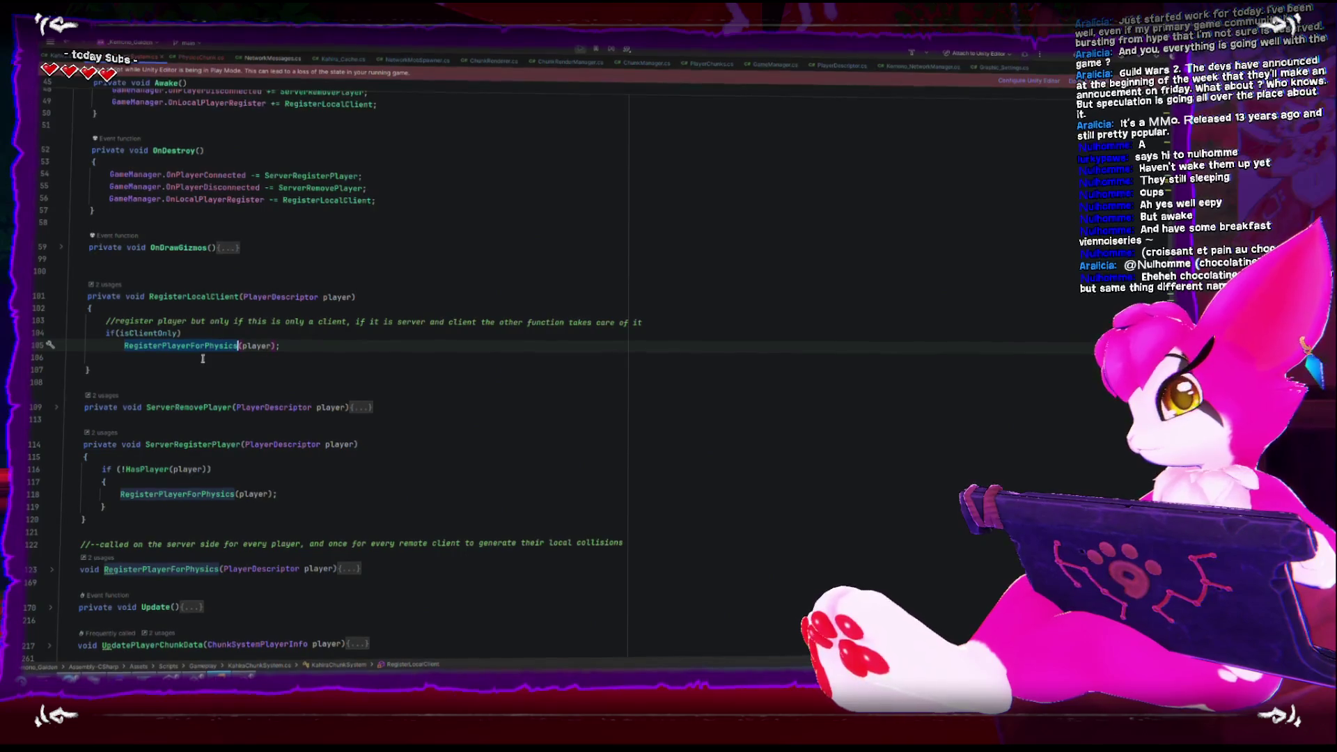
click(206, 297)
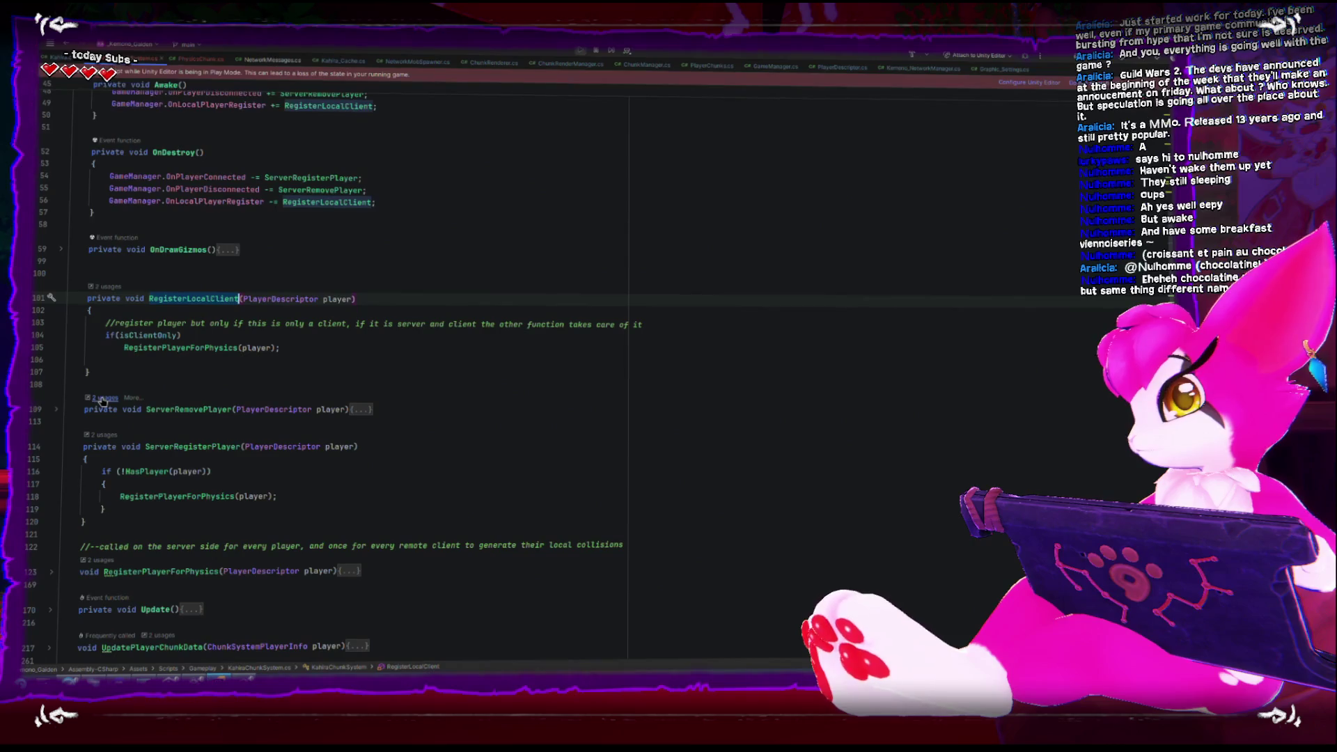
click(194, 331)
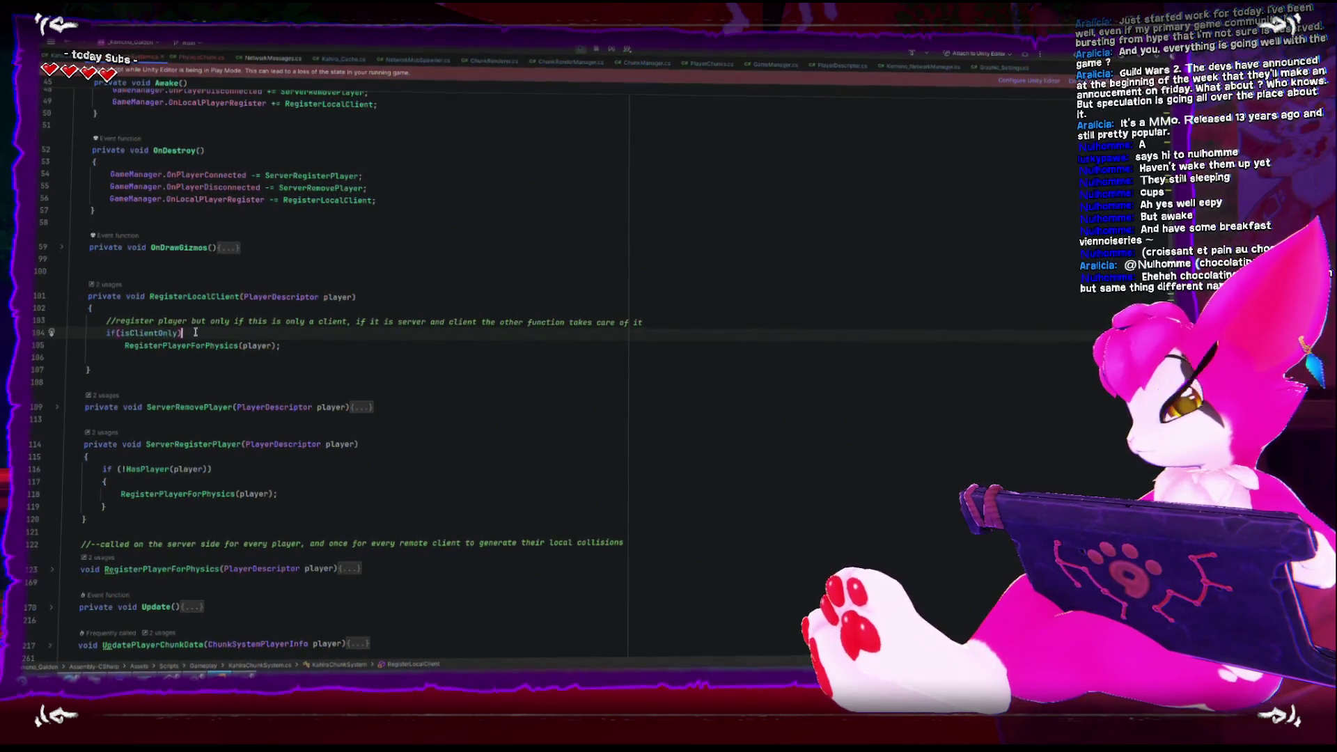
text(!)
key(End)
key(Return)
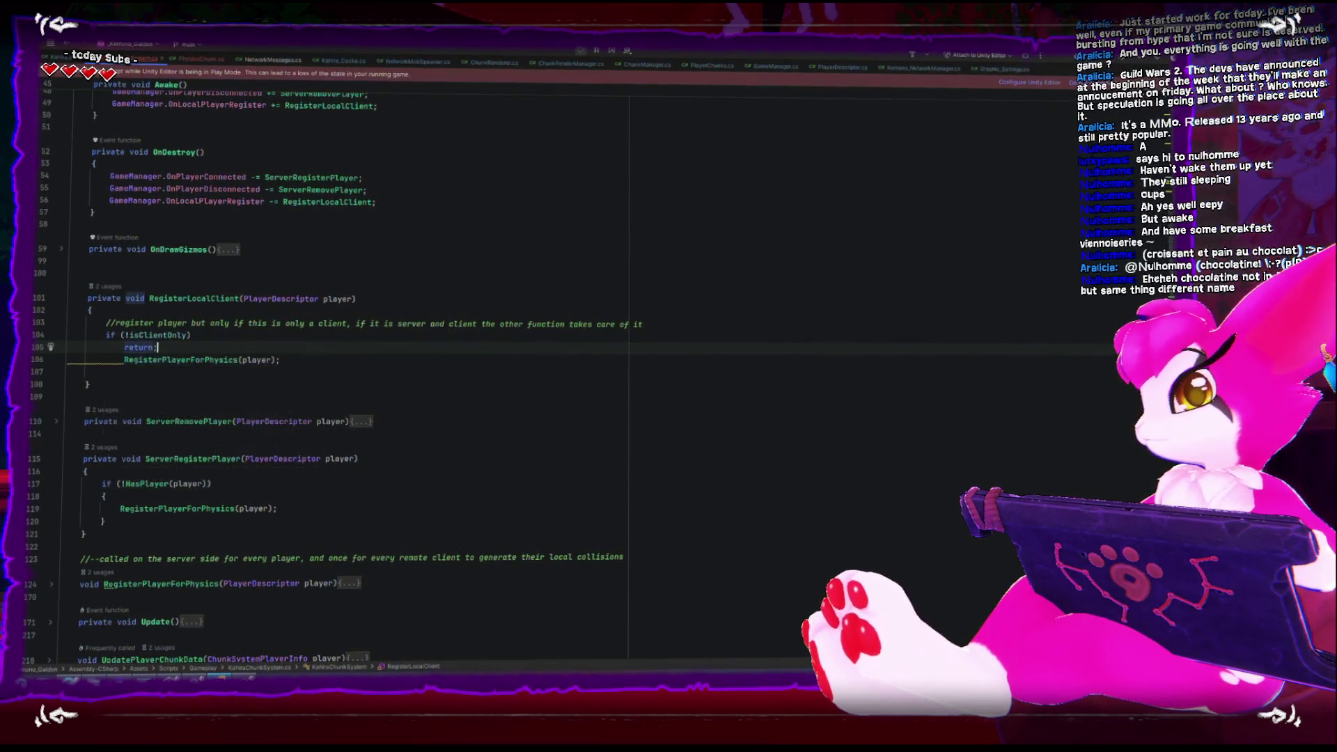
Unindent RegisterPlayerForPhysics(player) so it runs unconditionally after a blank line
key(Down)
key(Home)
key(shift+Tab)
key(shift+Tab)
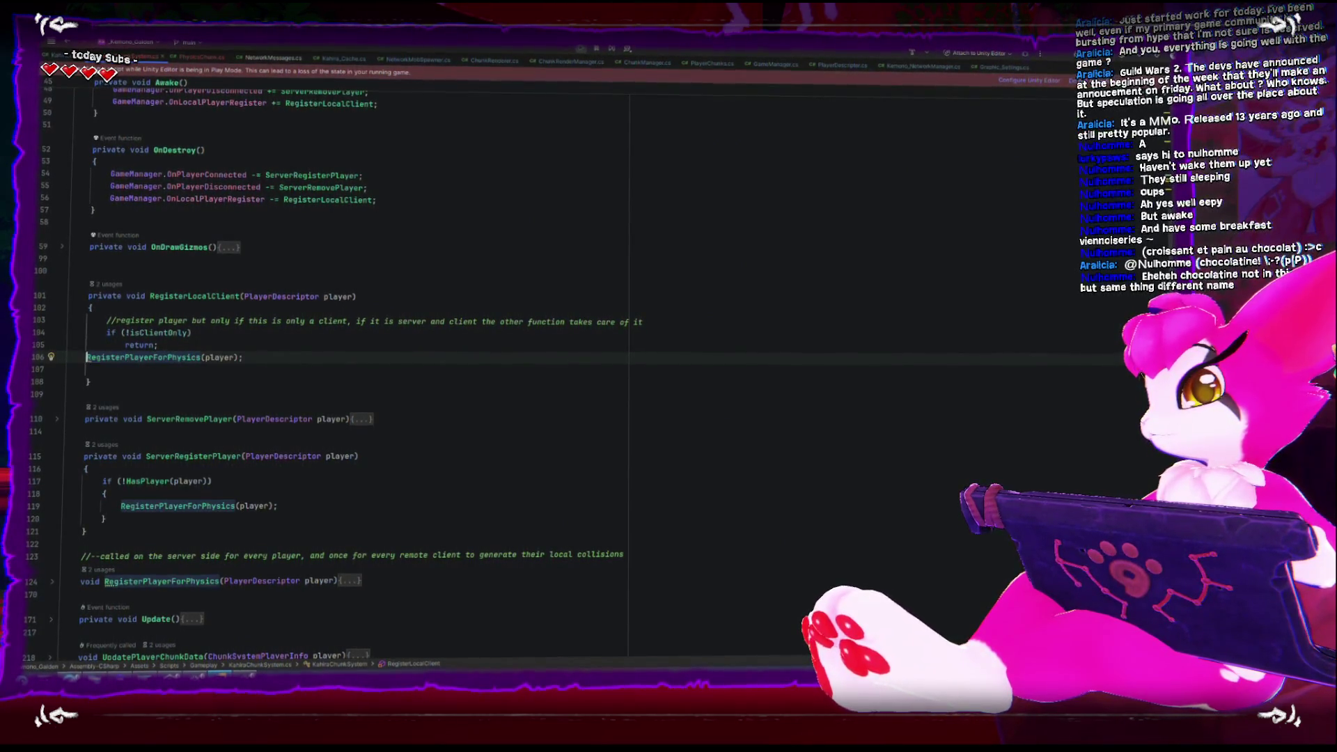
key(Return)
key(Up)
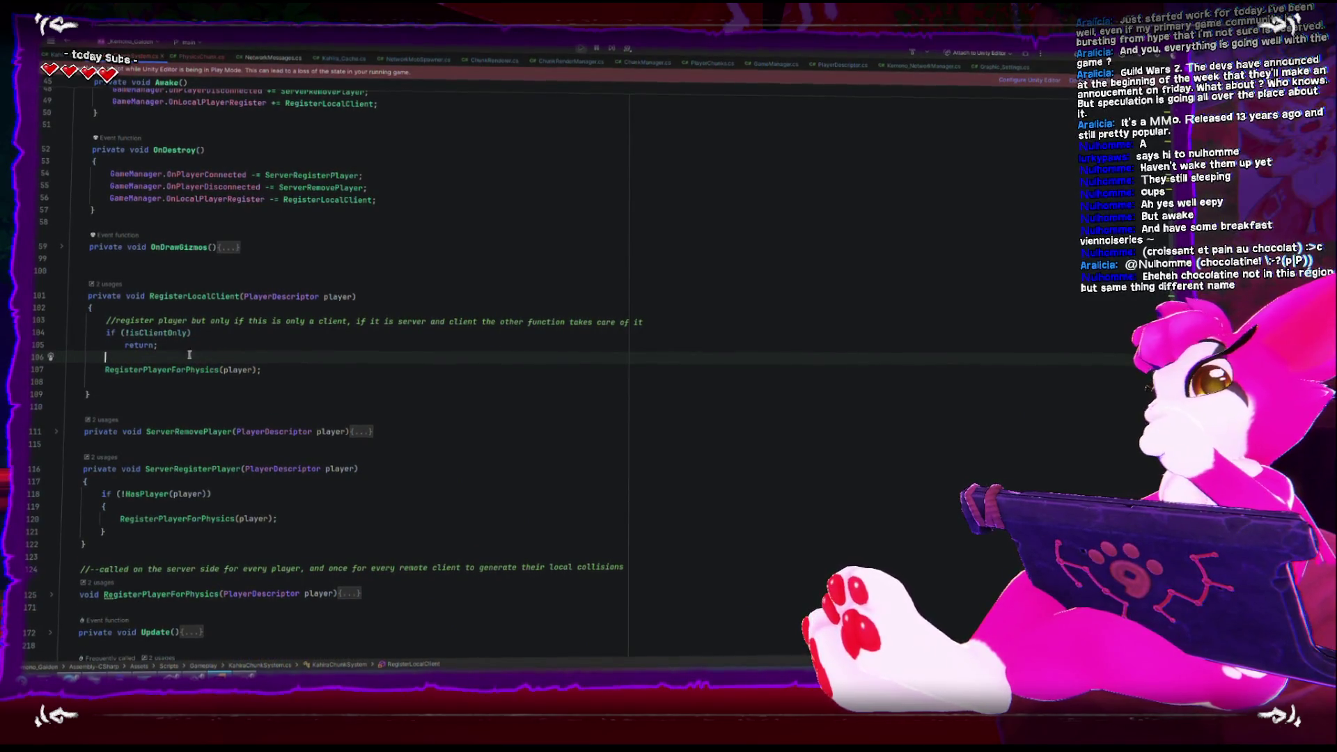
click(218, 369)
Expand the collapsed RegisterPlayerForPhysics method to view its body
scroll(177, 367, down, 5)
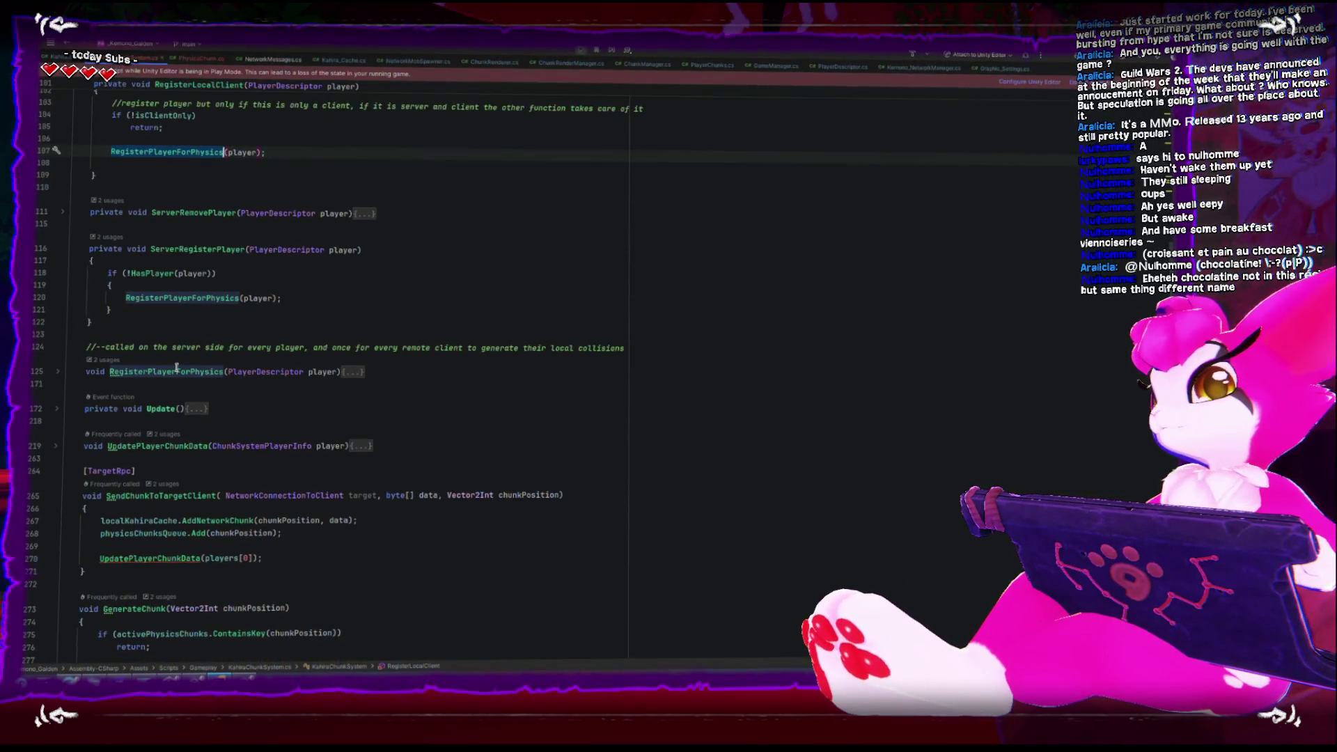
scroll(176, 367, down, 5)
scroll(171, 328, up, 8)
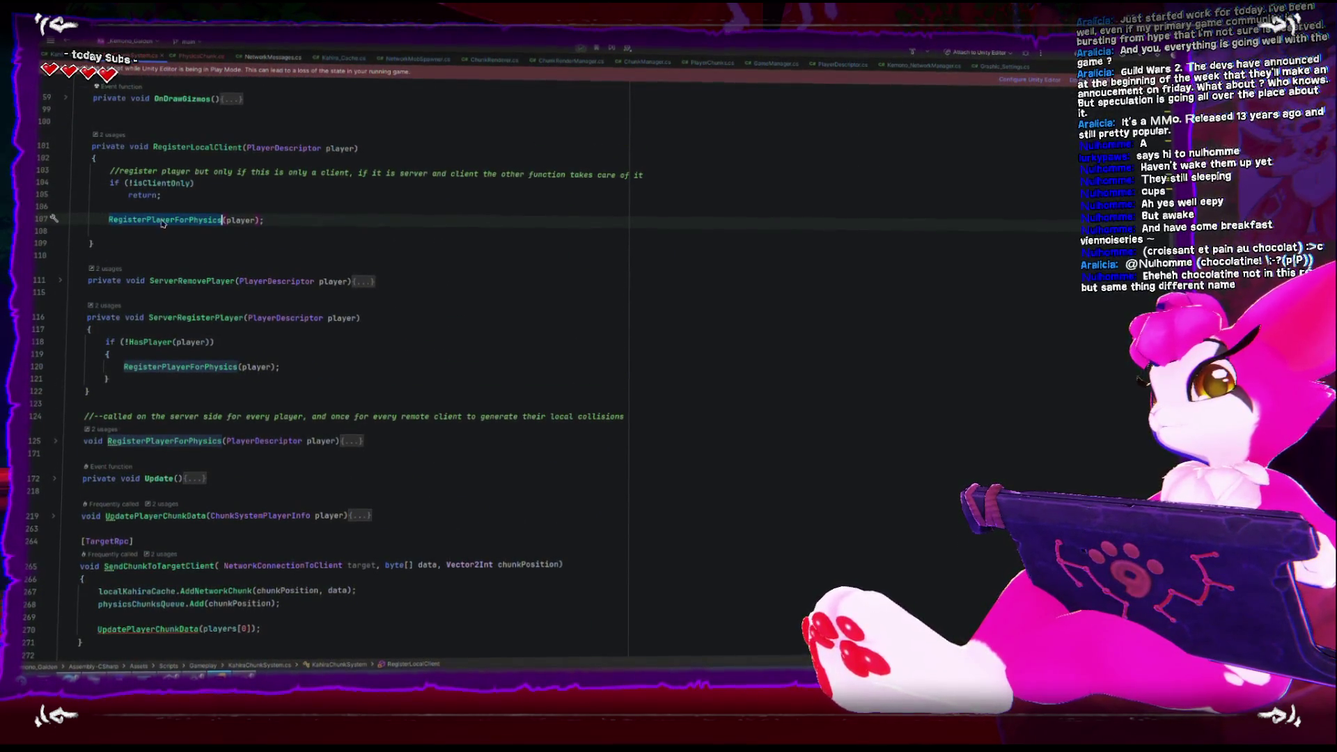
scroll(104, 279, down, 5)
click(63, 258)
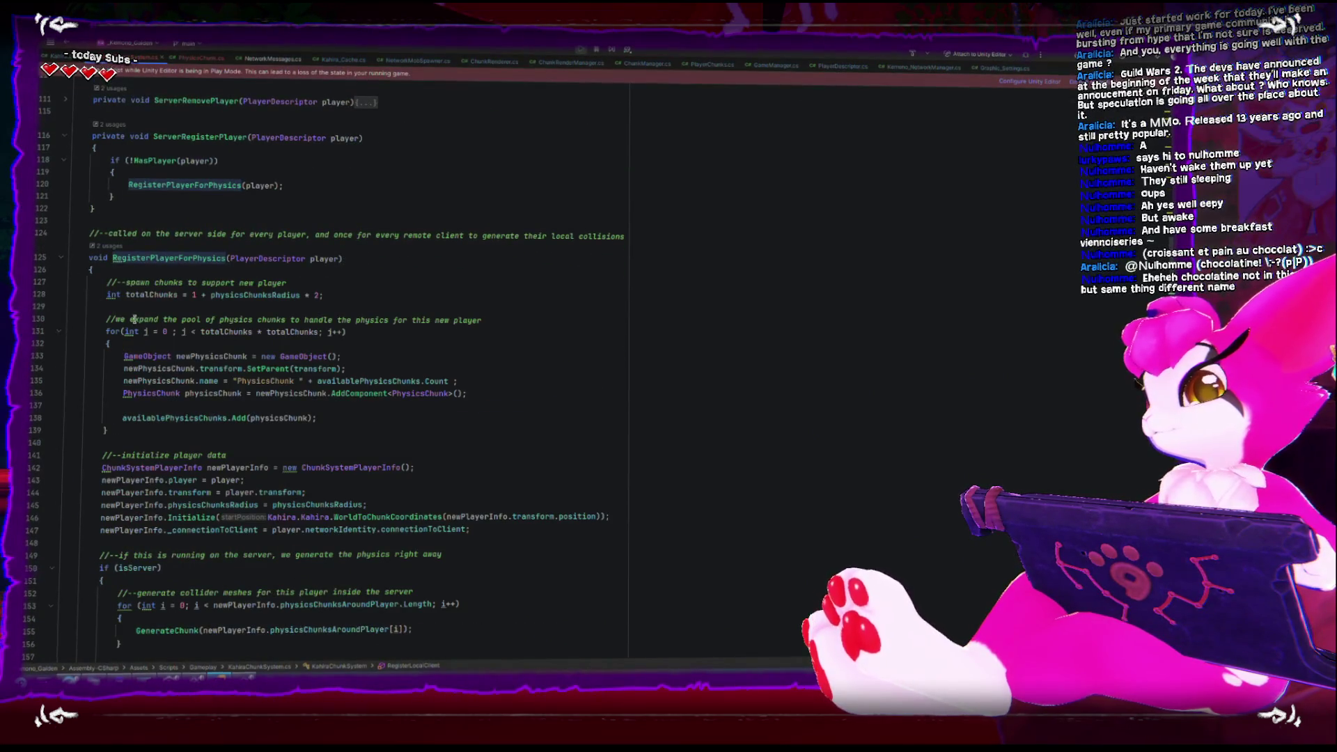
scroll(133, 319, down, 7)
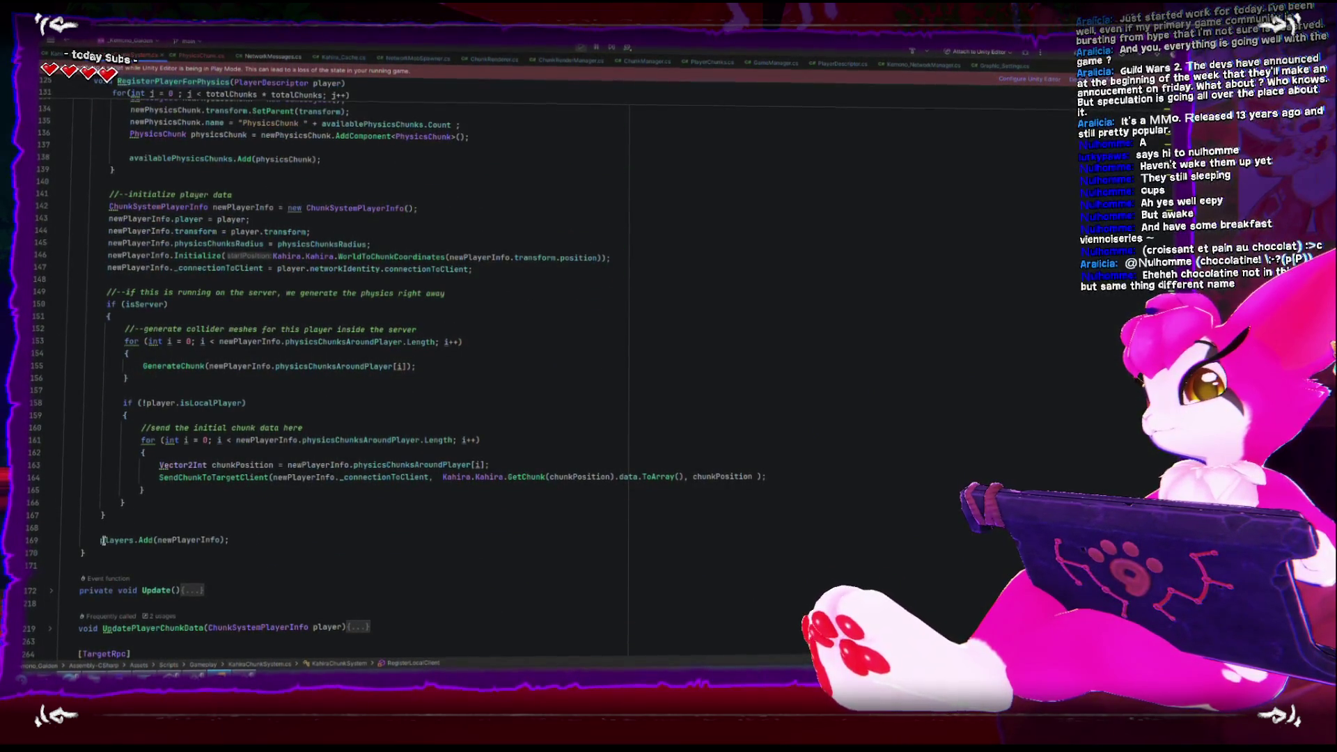
Move players.Add(newPlayerInfo) up to follow the connectionToClient assignment, with a blank line above
drag(103, 540, 279, 539)
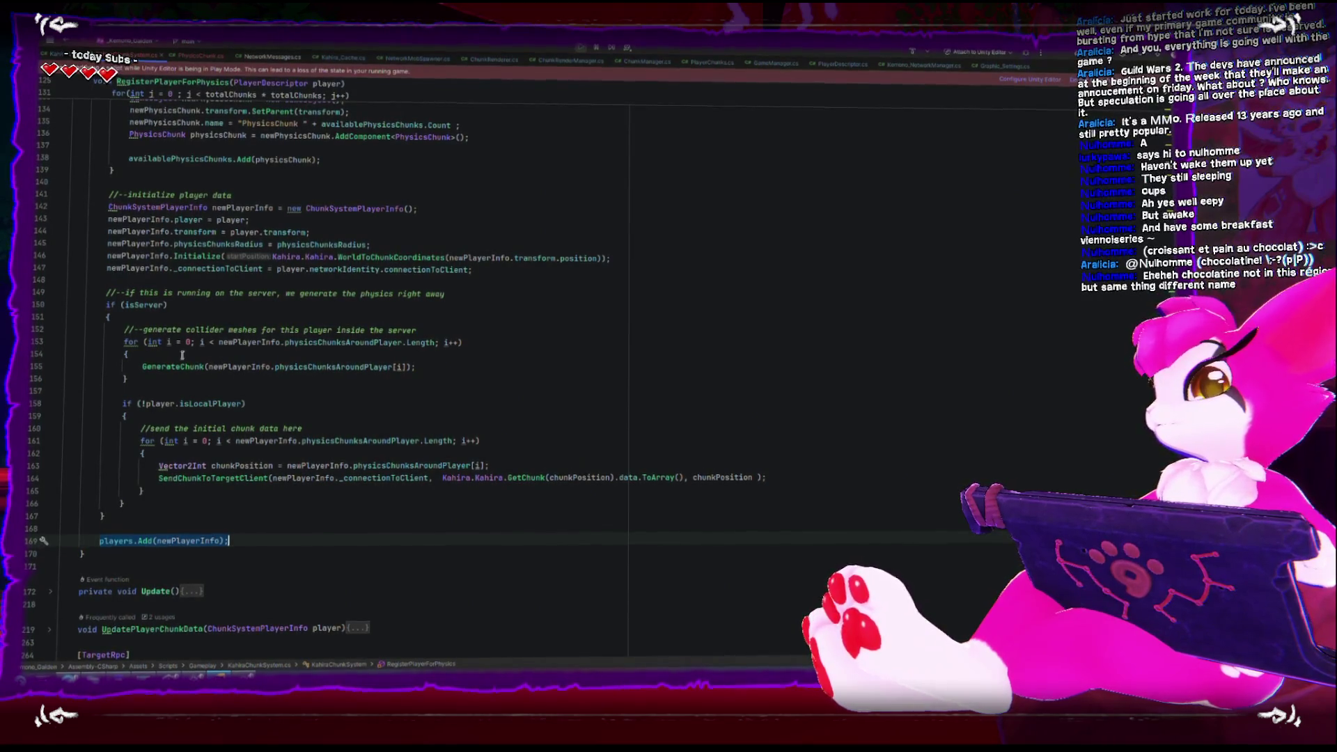
key(ctrl+x)
click(140, 284)
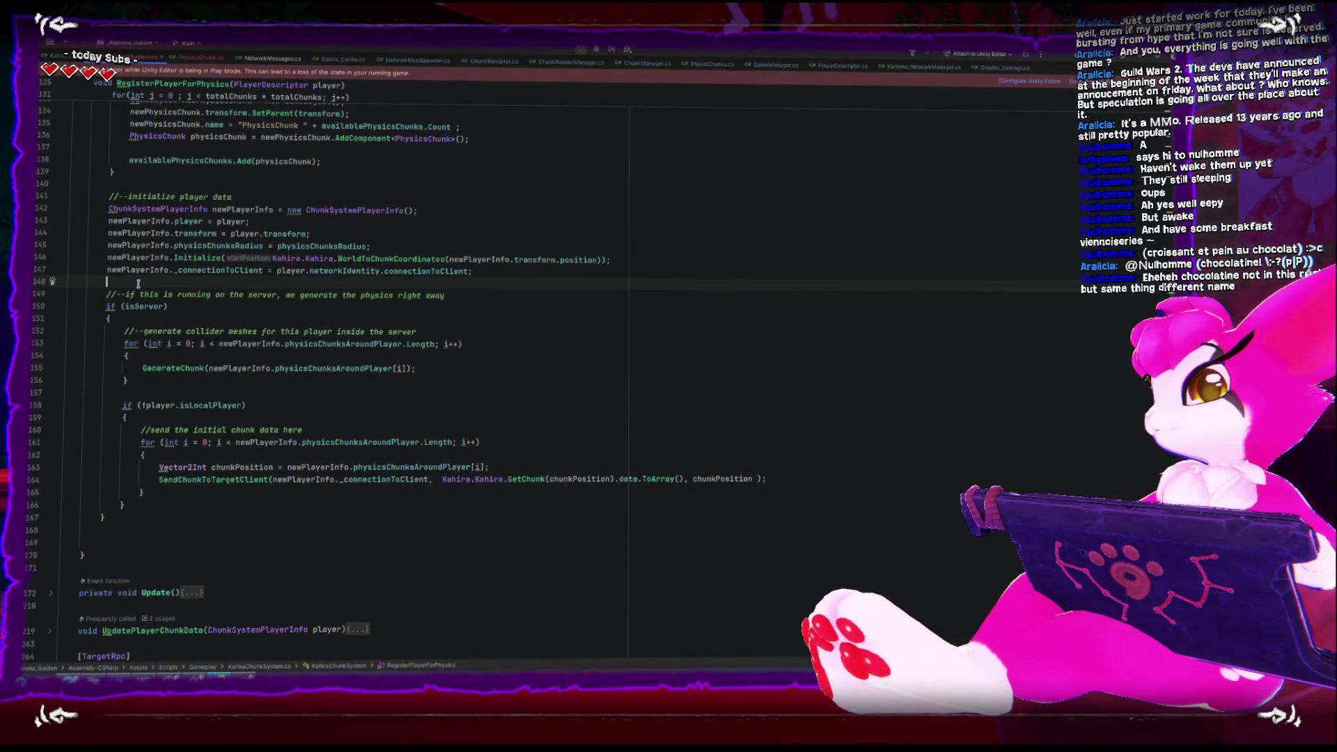
key(ctrl+v)
key(Return)
scroll(216, 398, up, 1)
click(506, 329)
key(Return)
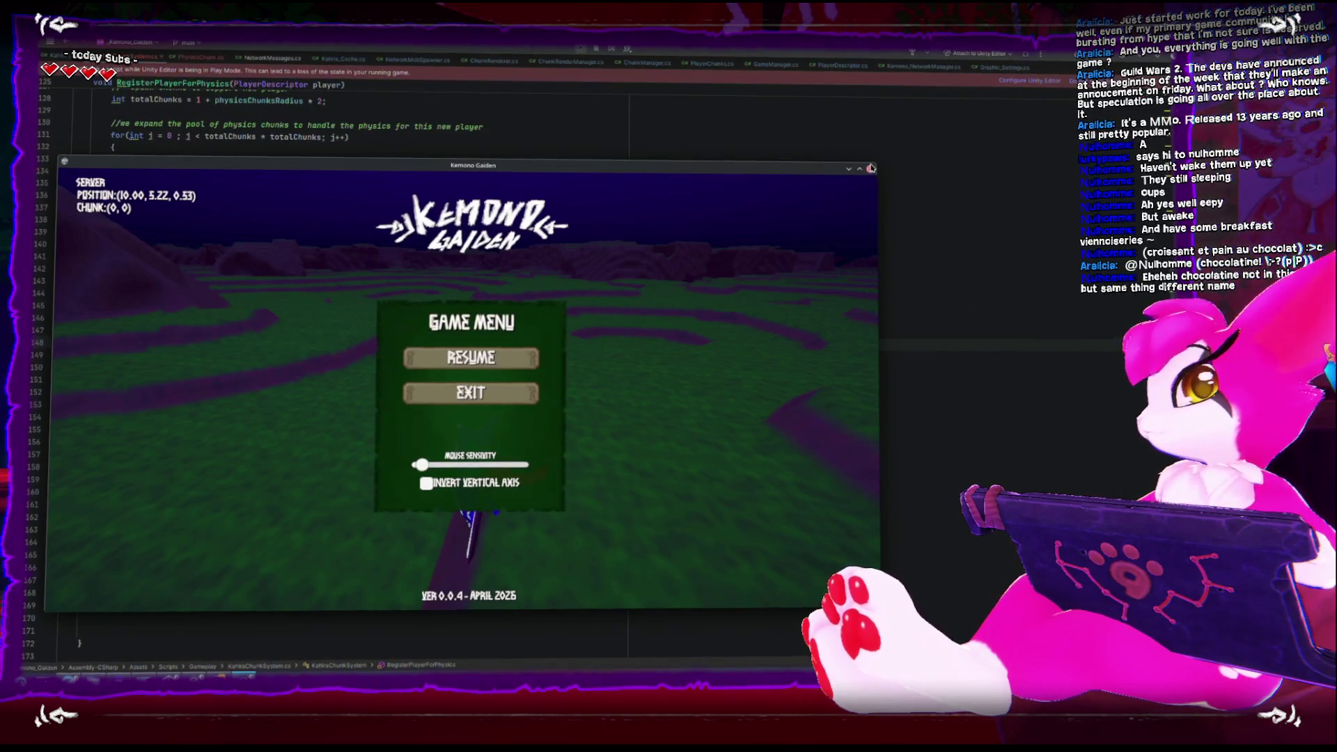
click(870, 168)
Add the comment '//--add player first before doing anything else' above the players.Add call
click(129, 352)
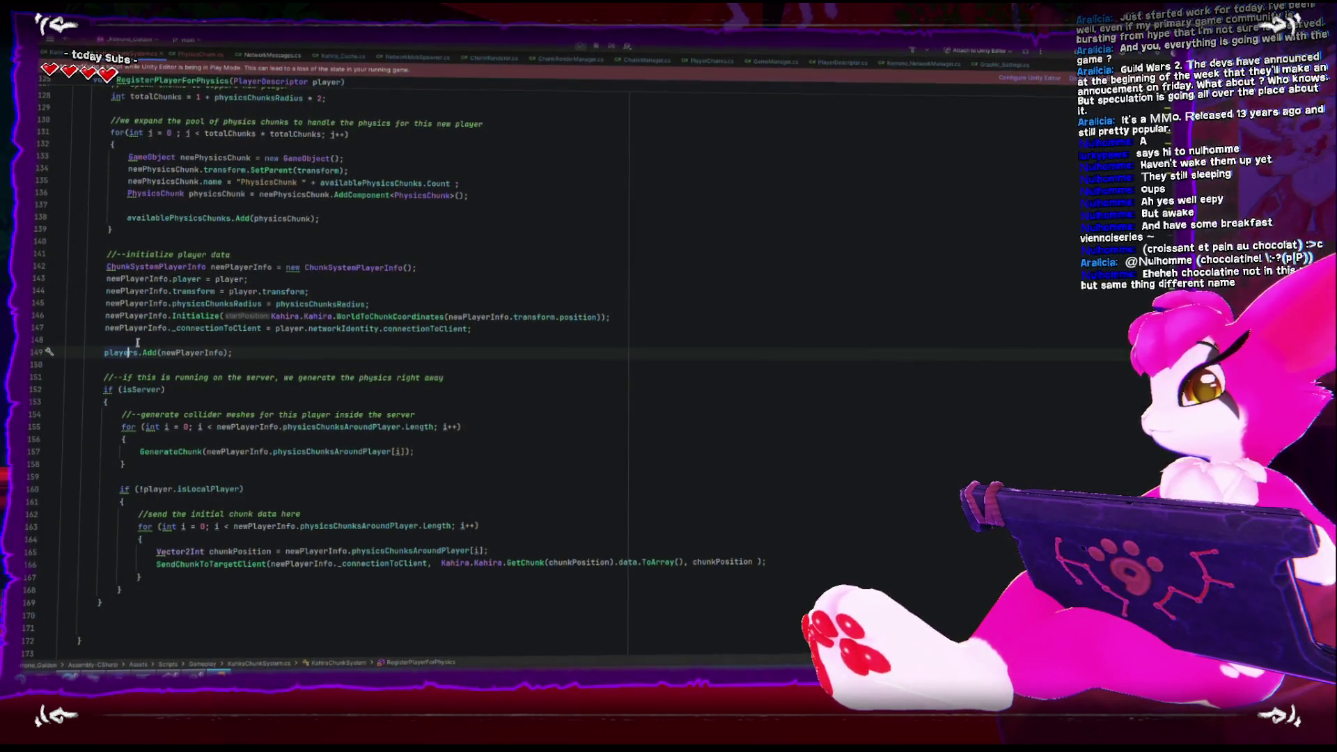
key(Home)
key(Return)
key(Up)
text(//-)
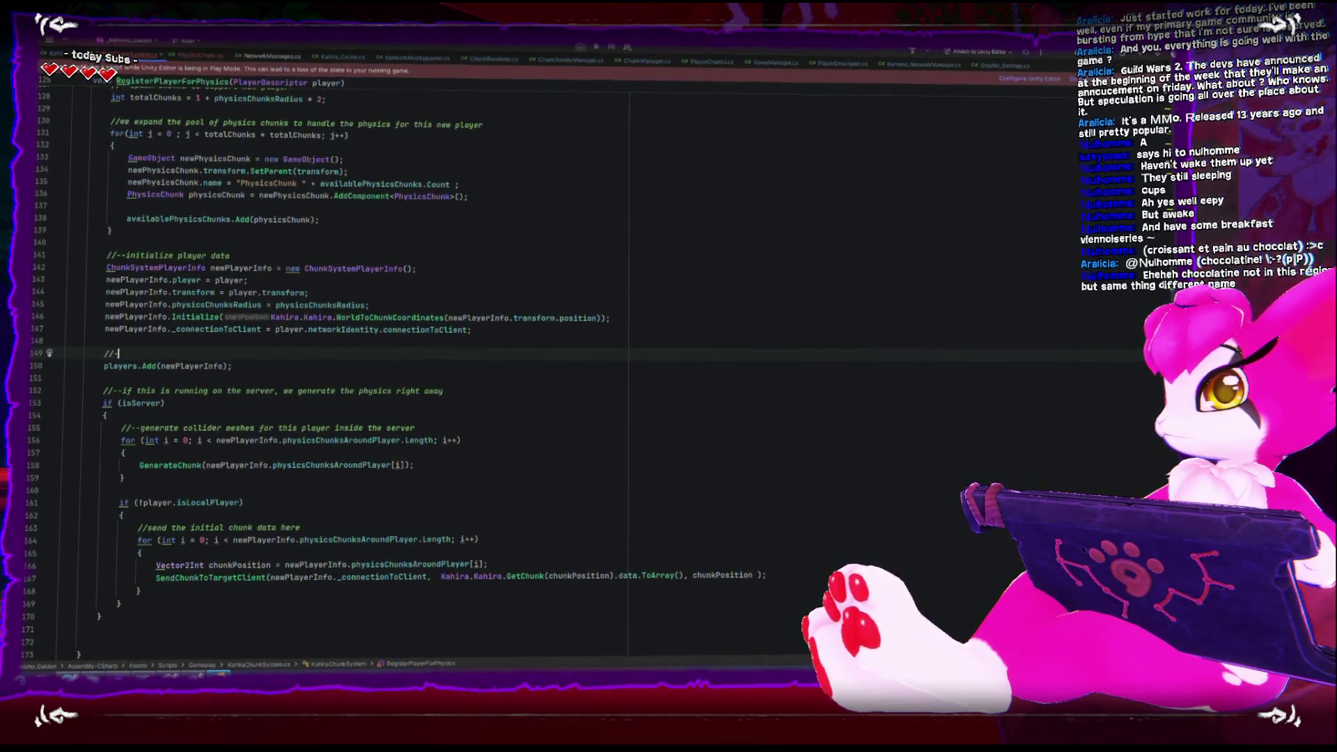
text(-add player first before doing anything else)
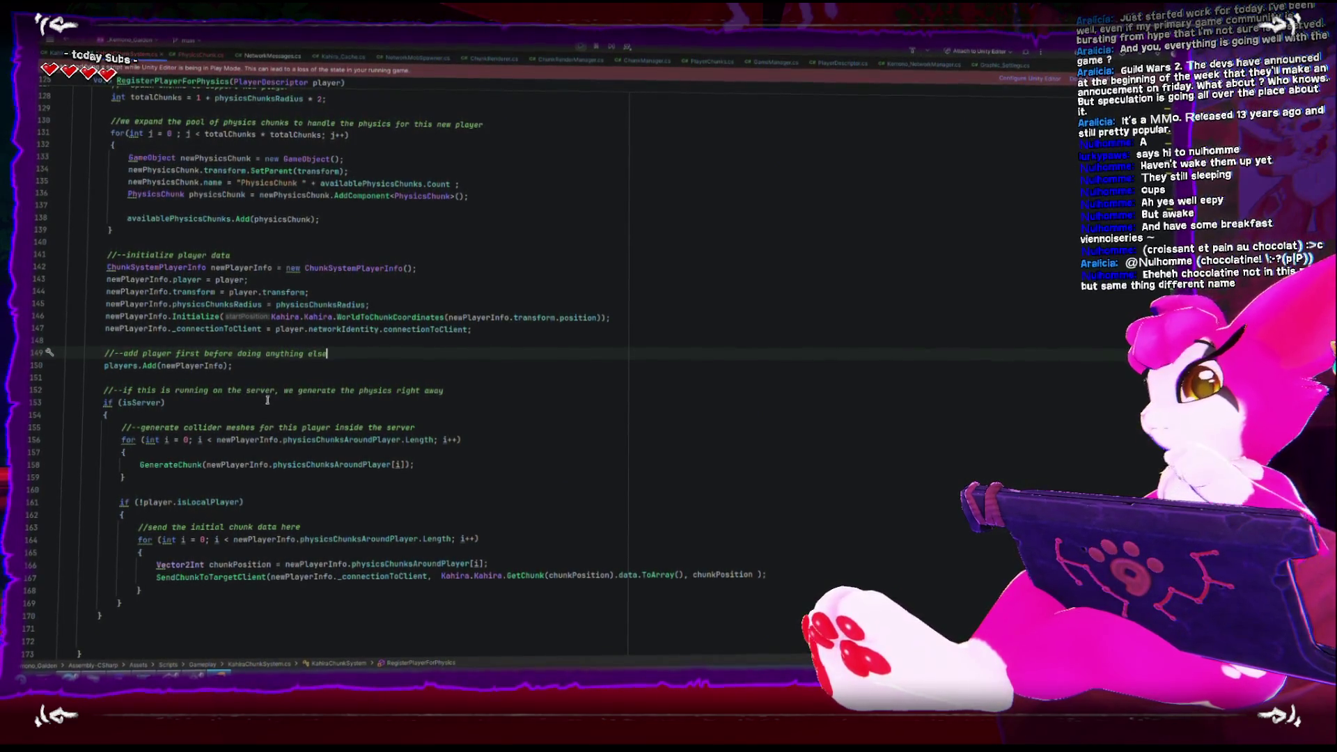
scroll(329, 536, down, 5)
scroll(327, 531, up, 10)
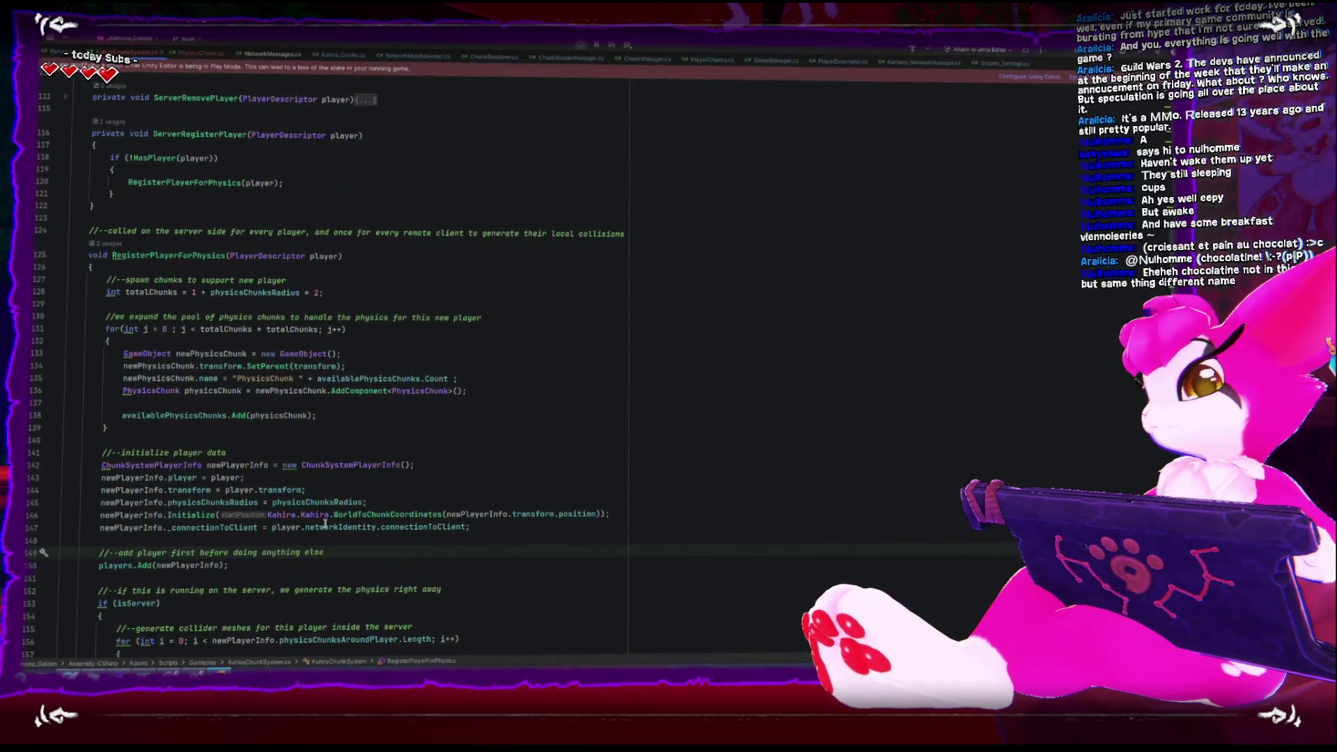
Move the player setup block and players.Add to the top of RegisterPlayerForPhysics
drag(258, 566, 28, 461)
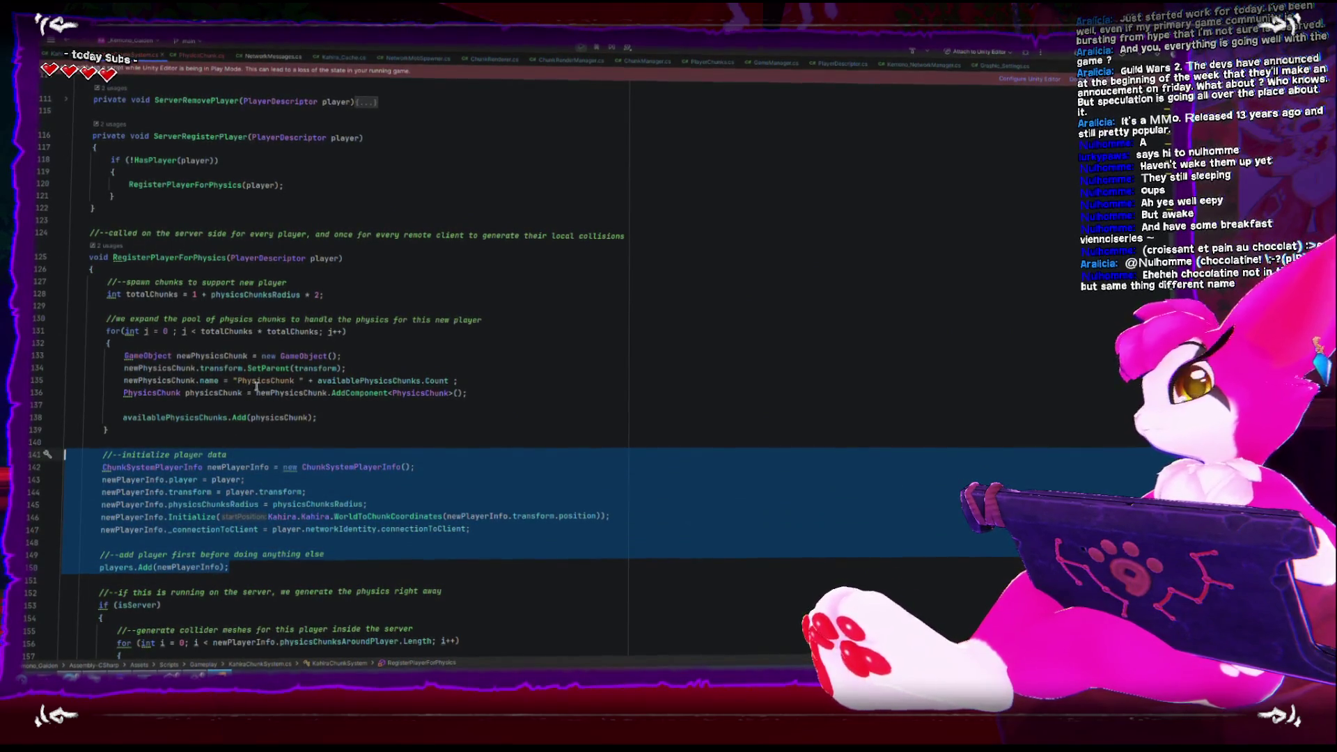
key(ctrl+x)
click(227, 265)
key(Return)
key(ctrl+v)
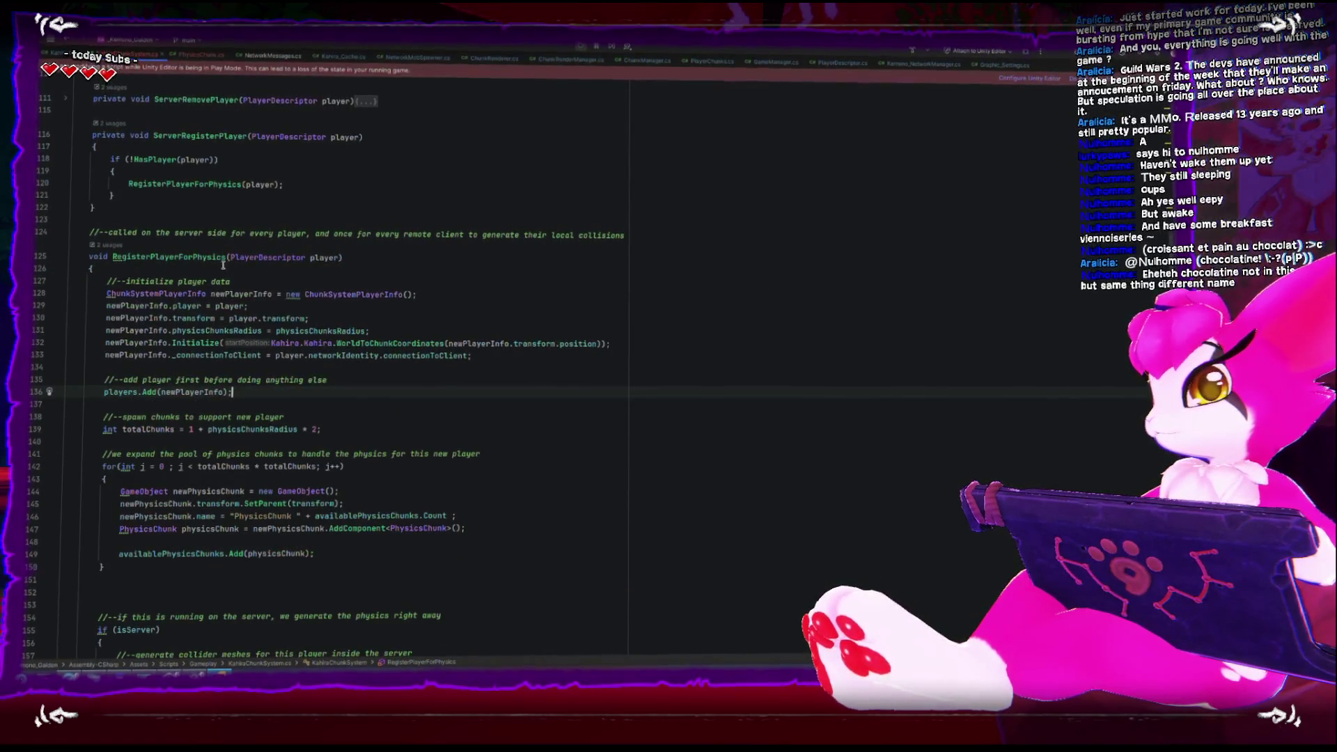
key(Return)
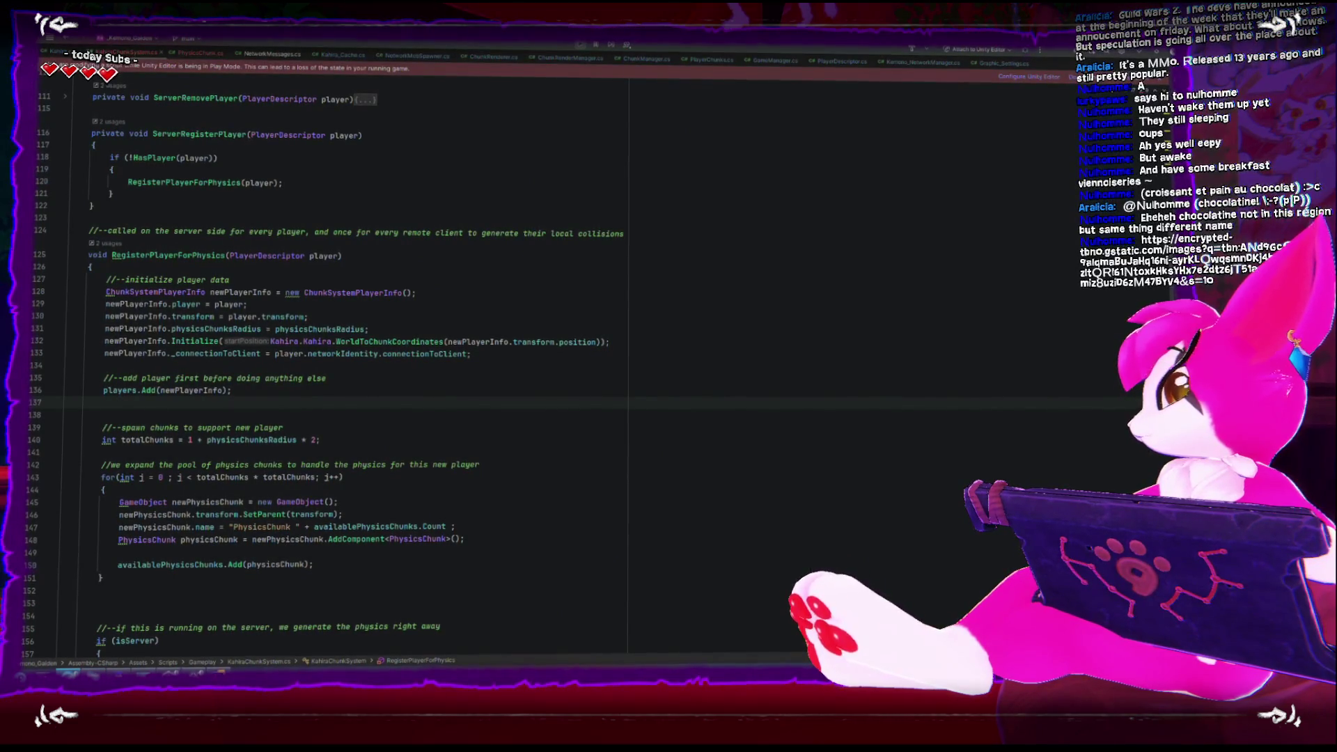
key(alt+Tab)
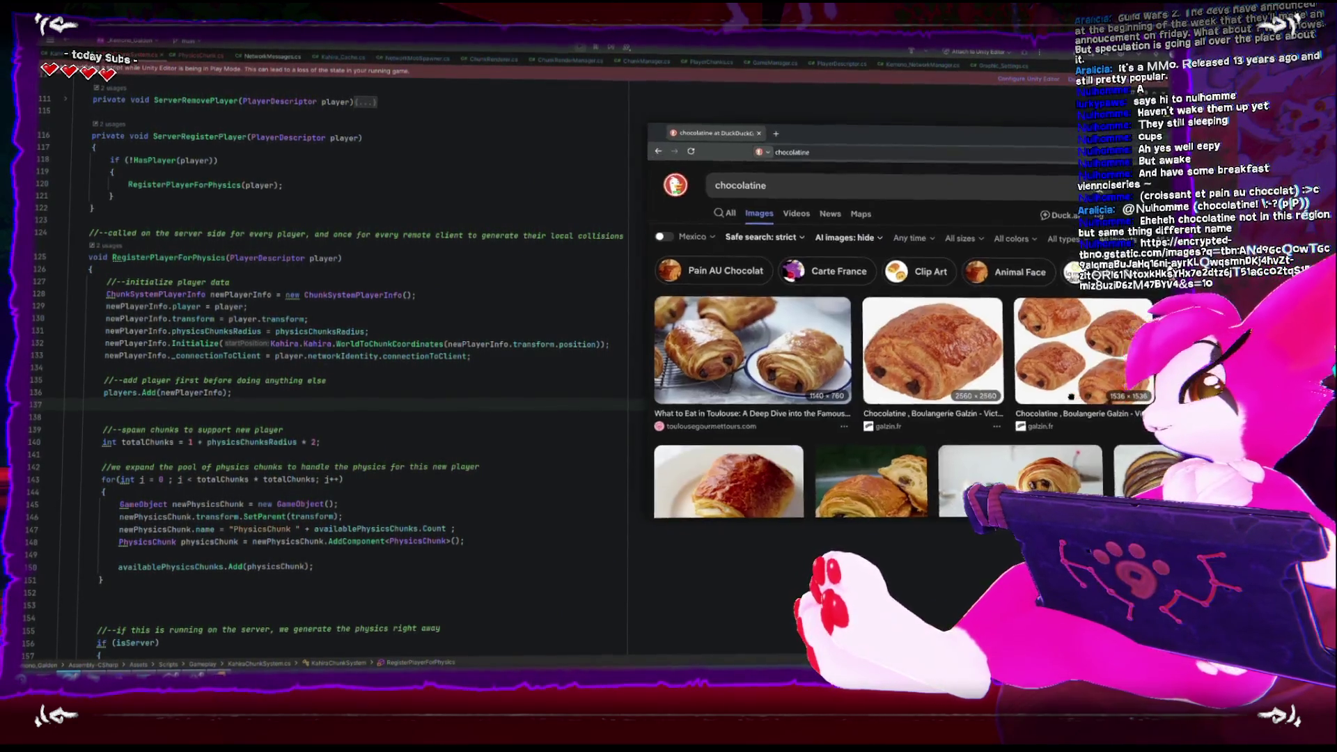
Close the enlarged chocolatine image and the DuckDuckGo browser to return to Rider
scroll(708, 365, down, 2)
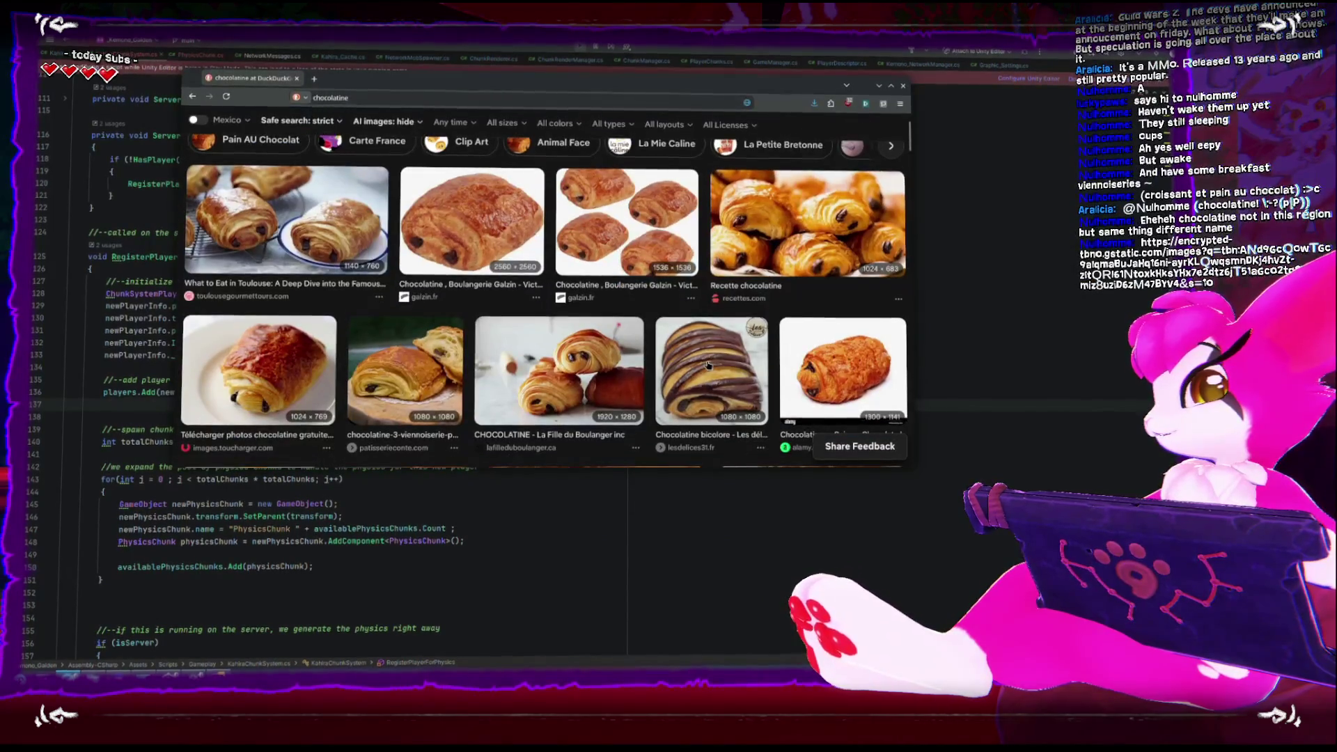
scroll(487, 350, up, 2)
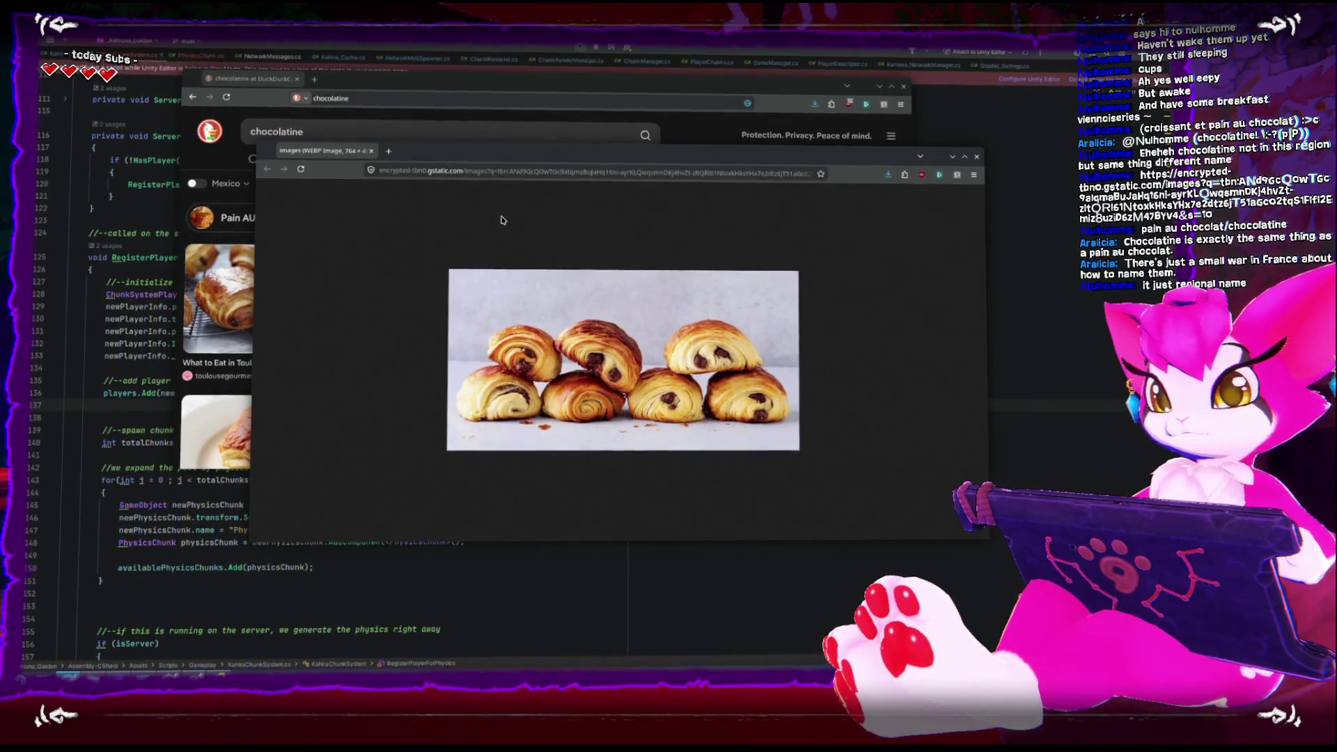
click(977, 156)
click(904, 85)
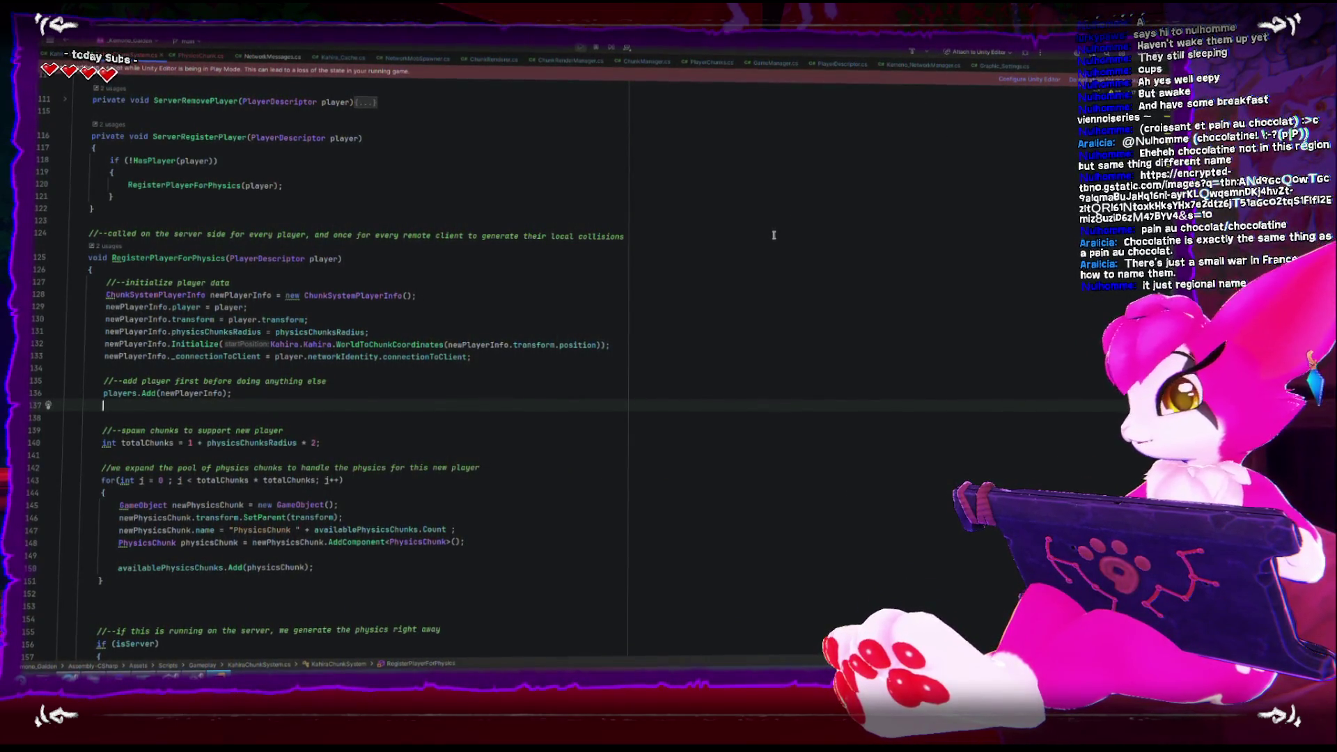
Restore Rider's window, return to the recompiled Unity Editor, and enter Play mode
double_click(614, 49)
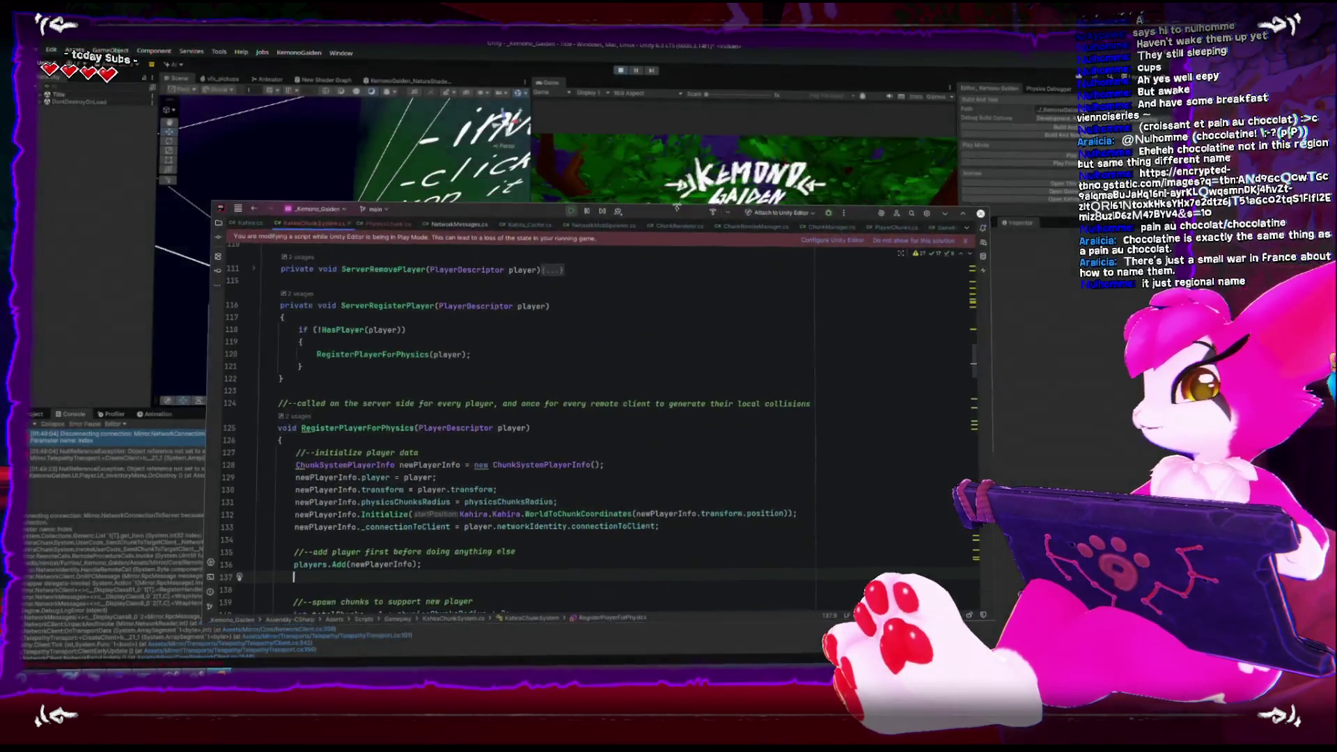
click(614, 78)
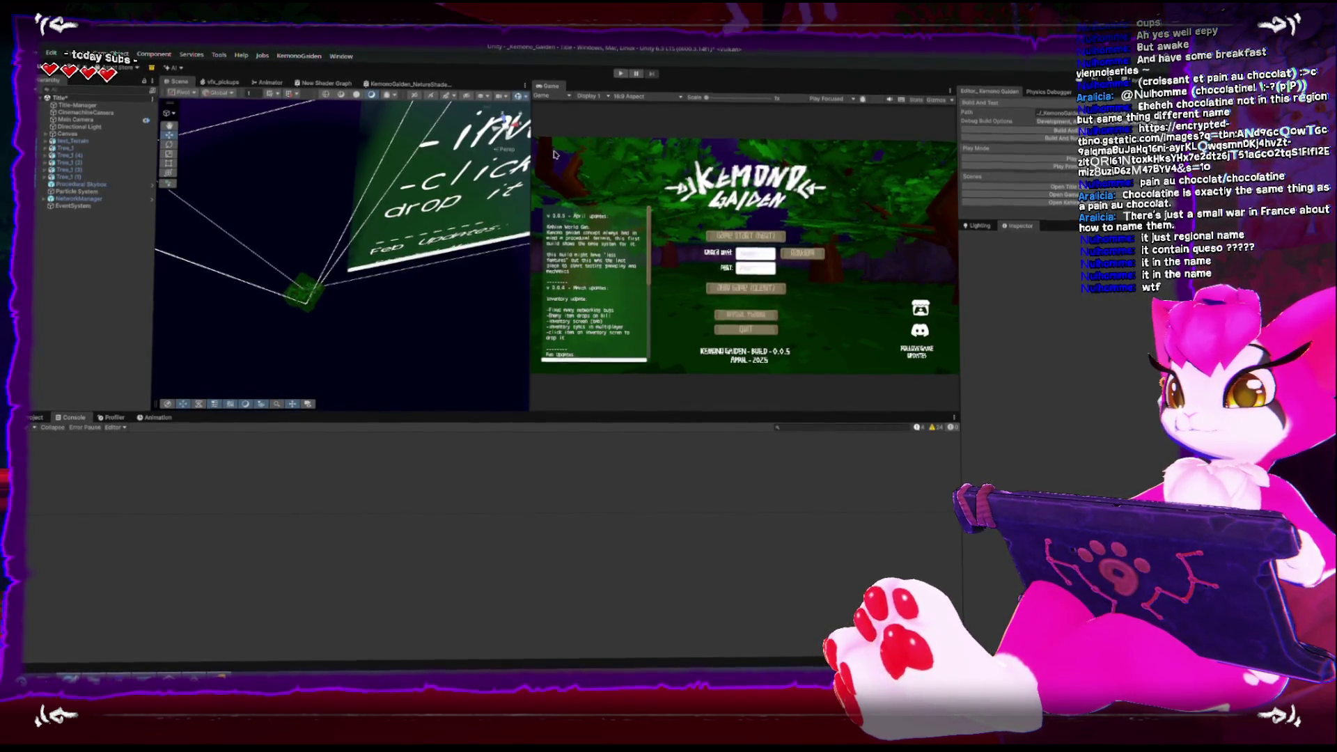
click(621, 73)
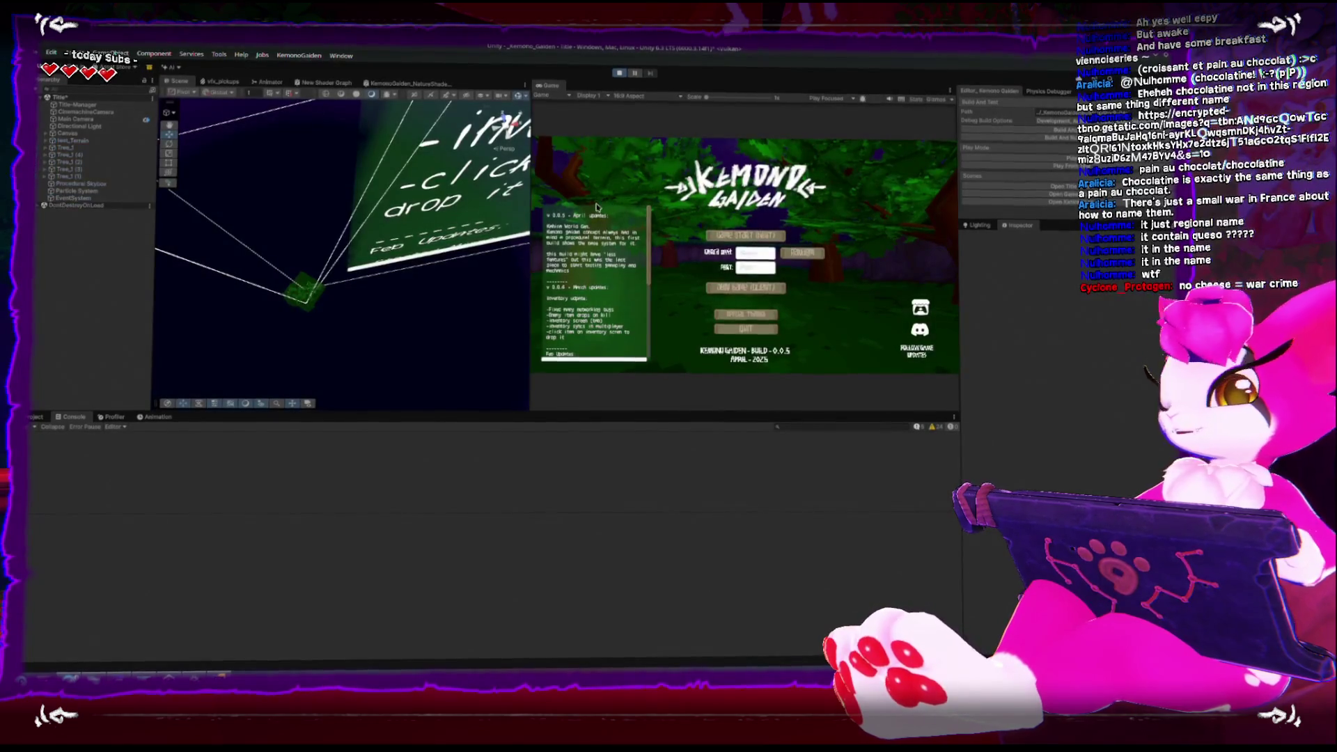
Start a session from the Kemono Gaiden title menu and load the Kahira level
click(773, 313)
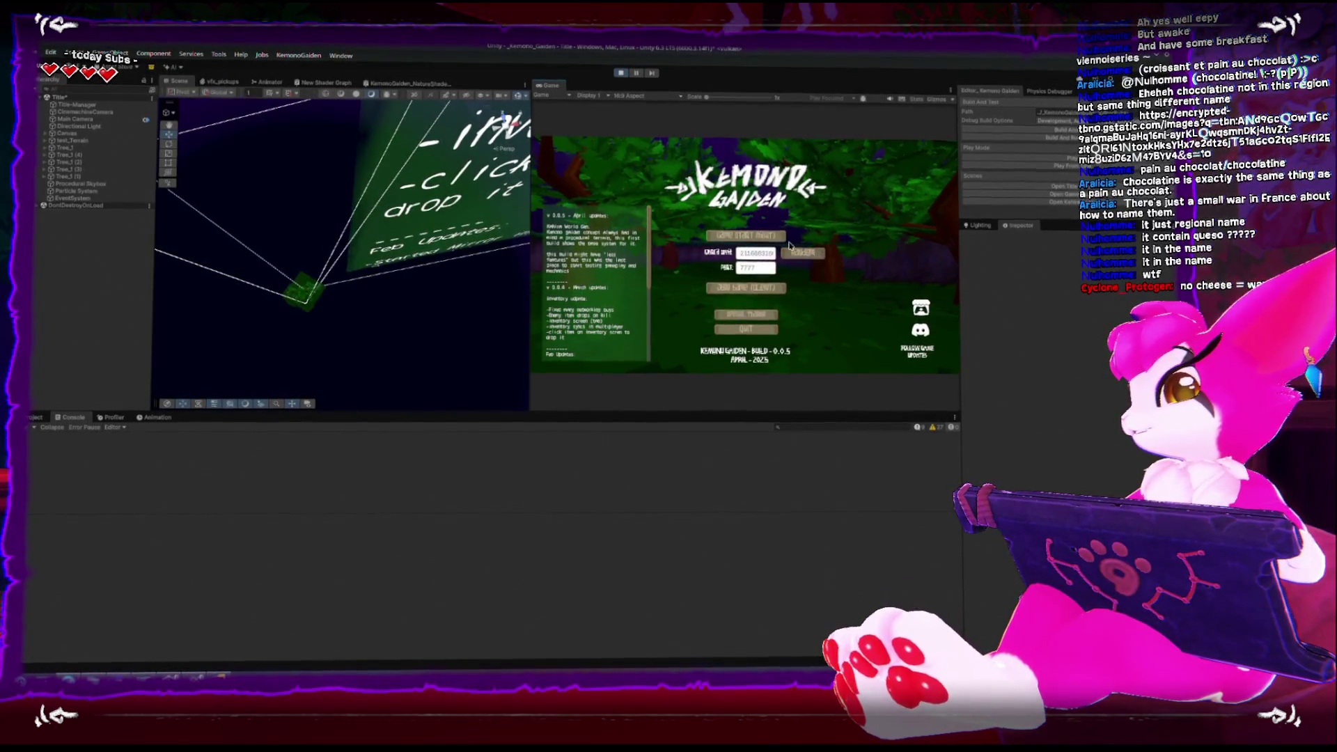
click(765, 237)
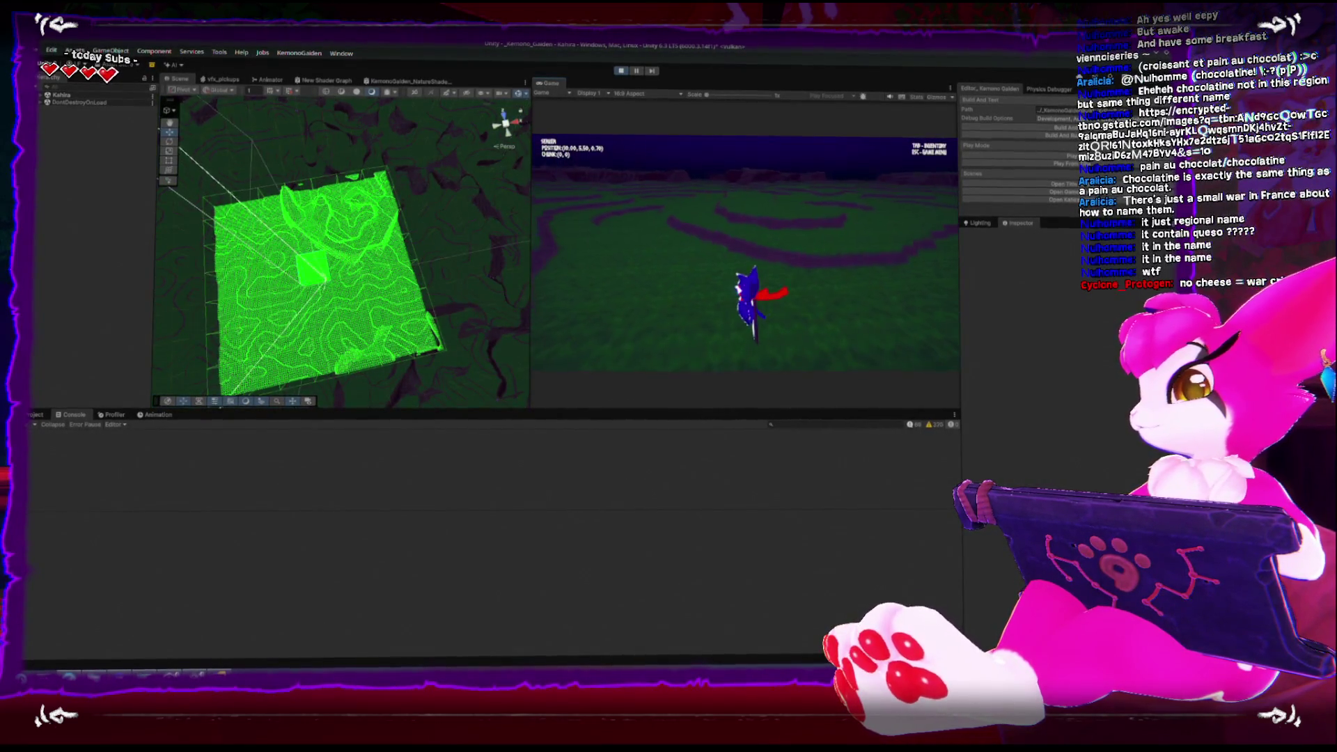
Walk forward to stream in chunks, exit Play mode, and show the Assets/Scripts/Gameplay folder
key(w)
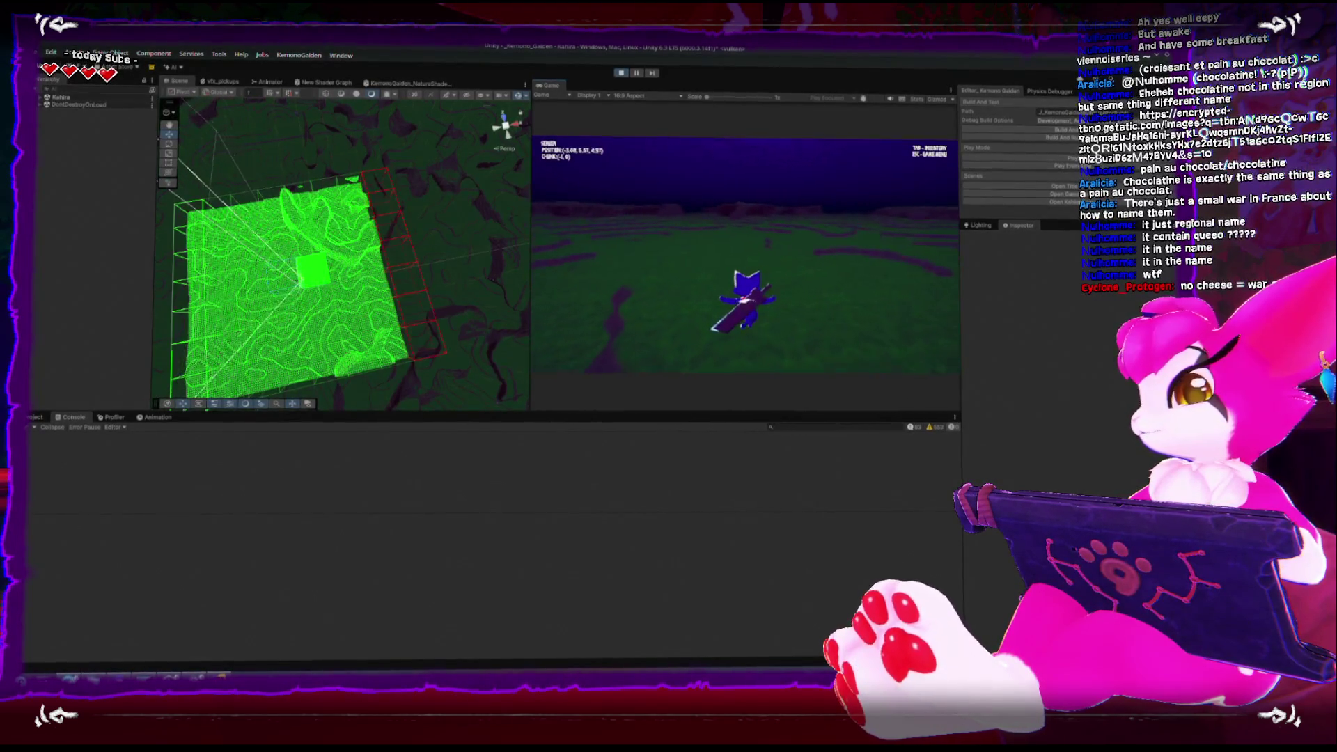
key(w)
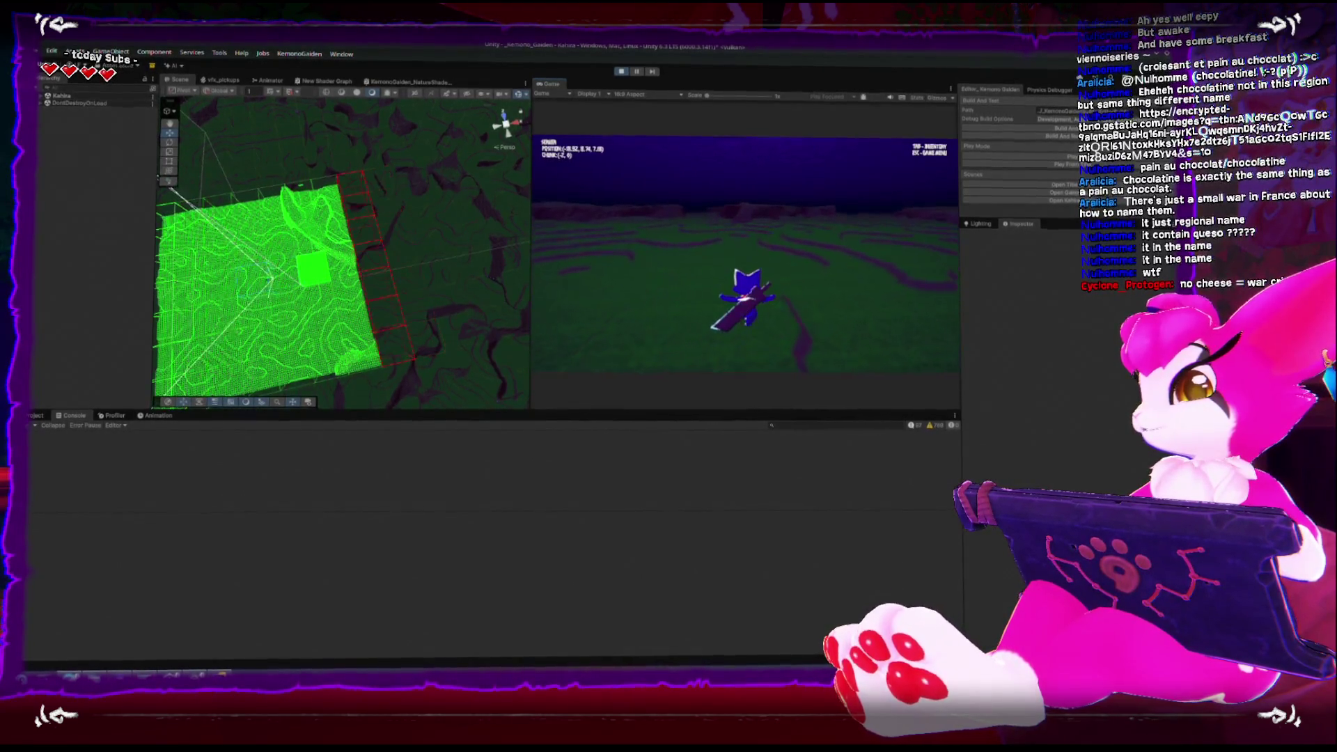
key(Escape)
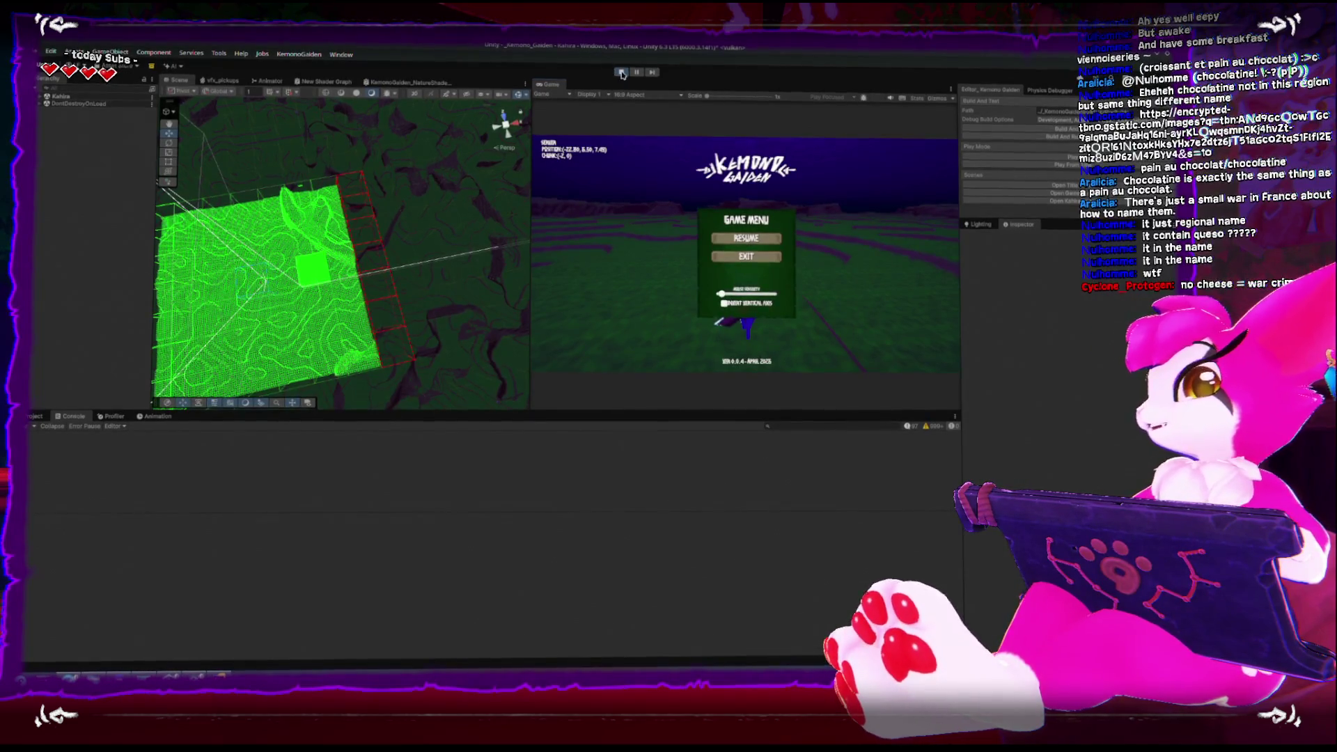
click(622, 73)
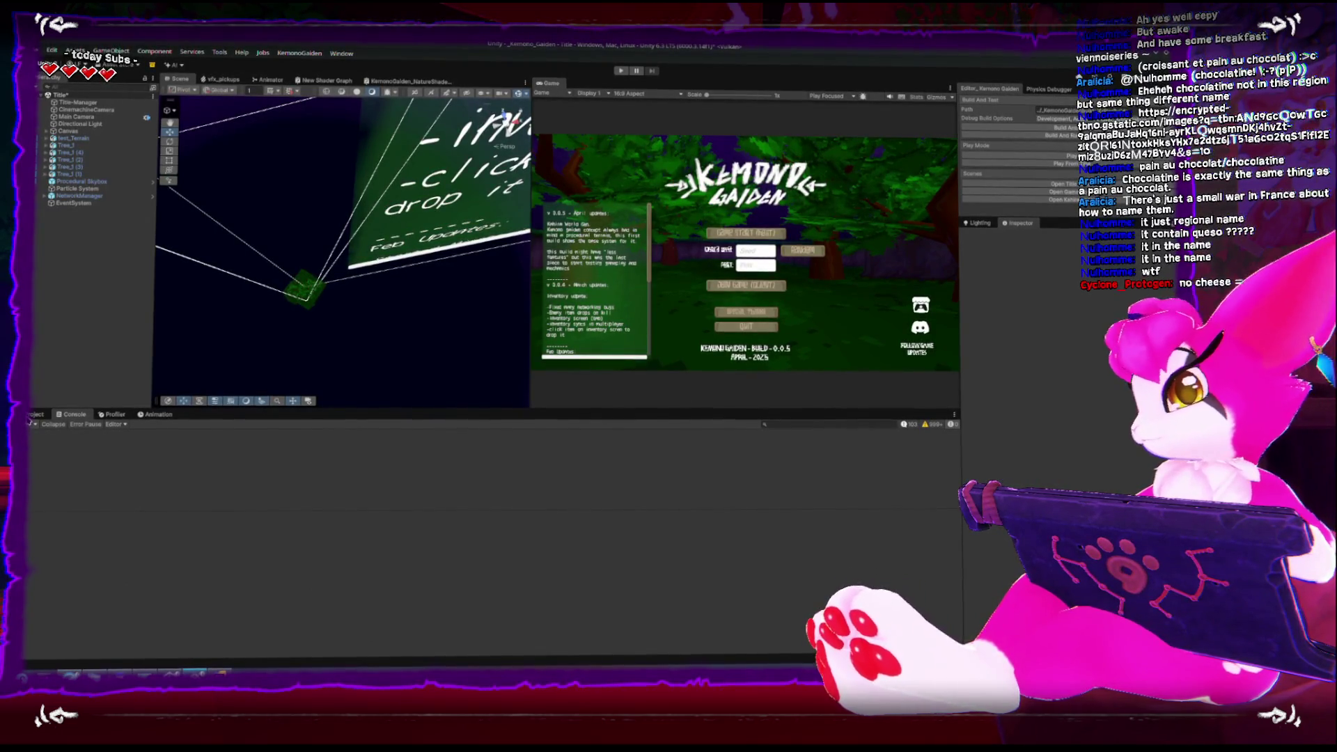
click(34, 414)
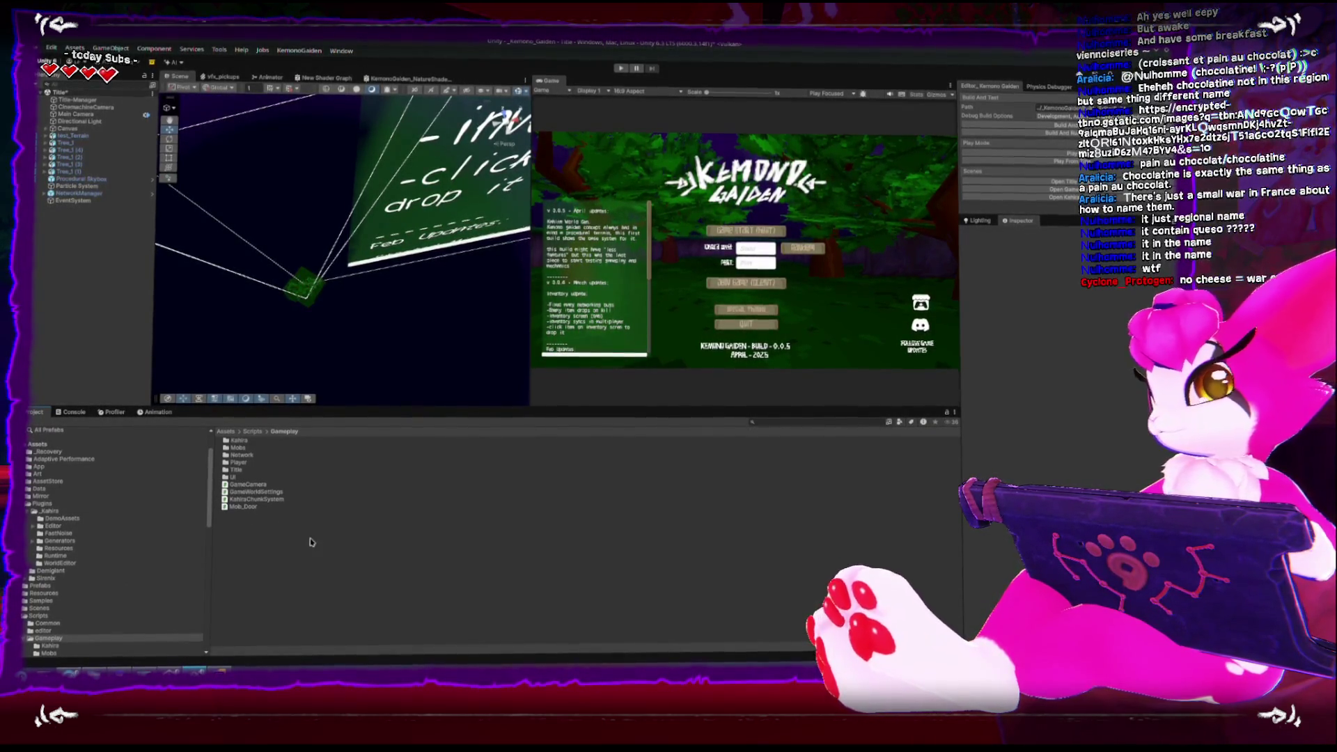
Build And Run the standalone Kemono Gaiden game, then drag the french taco results over it
click(1065, 189)
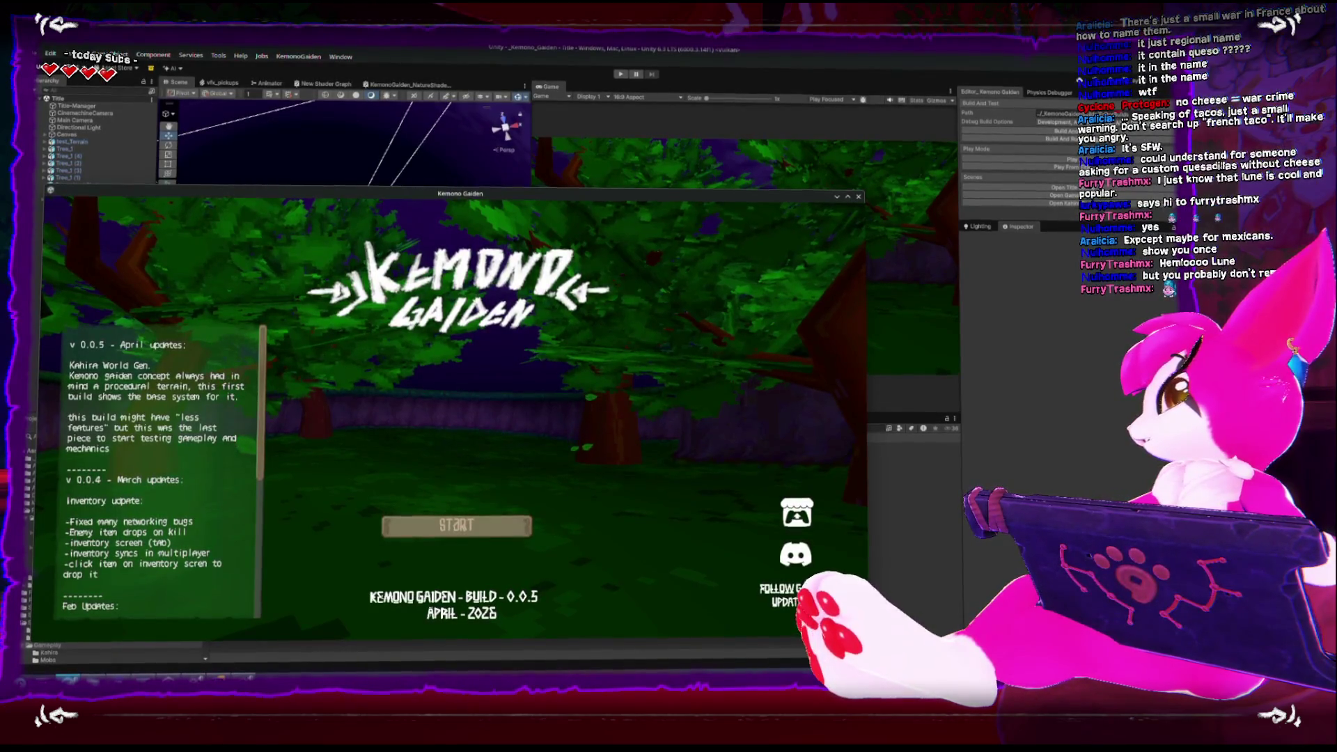
mouse_move(1336, 523)
mouse_down()
mouse_move(566, 443)
mouse_move(566, 390)
mouse_move(675, 345)
mouse_up()
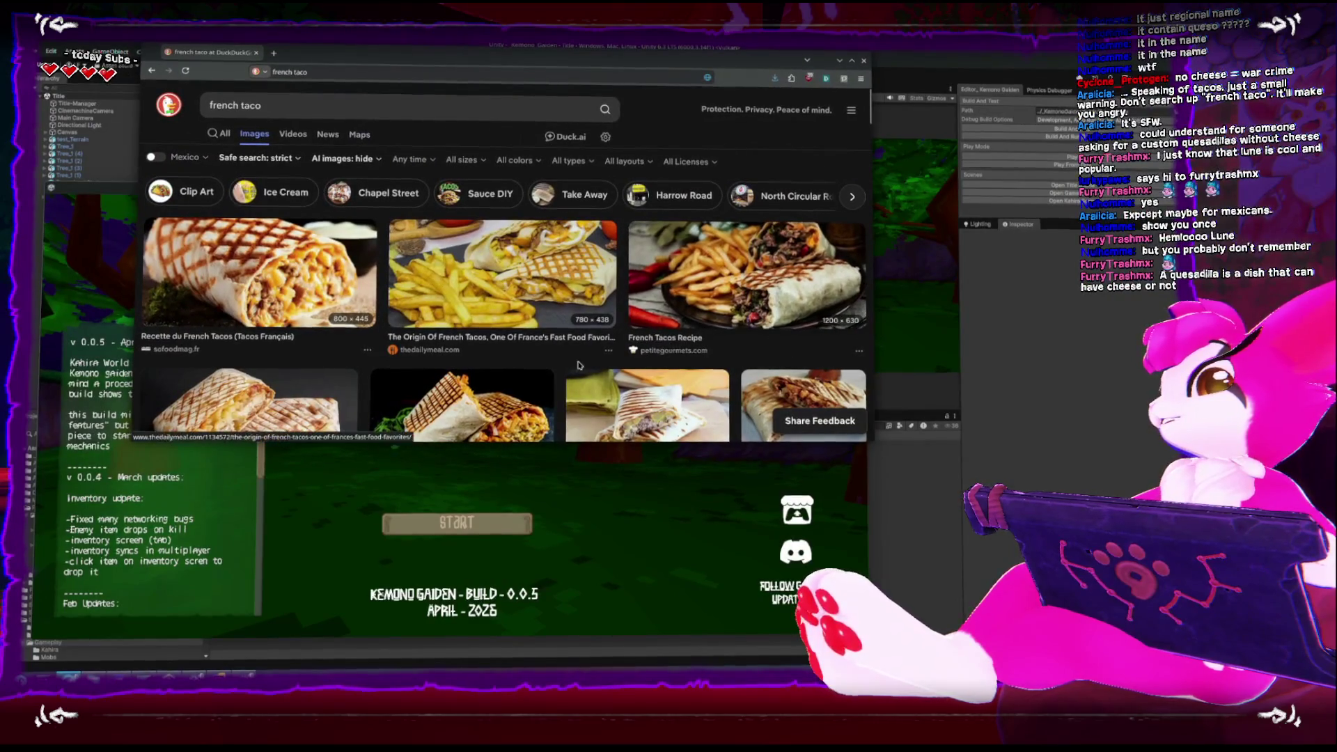
Scroll up and down through the DuckDuckGo french taco image results
scroll(565, 369, down, 2)
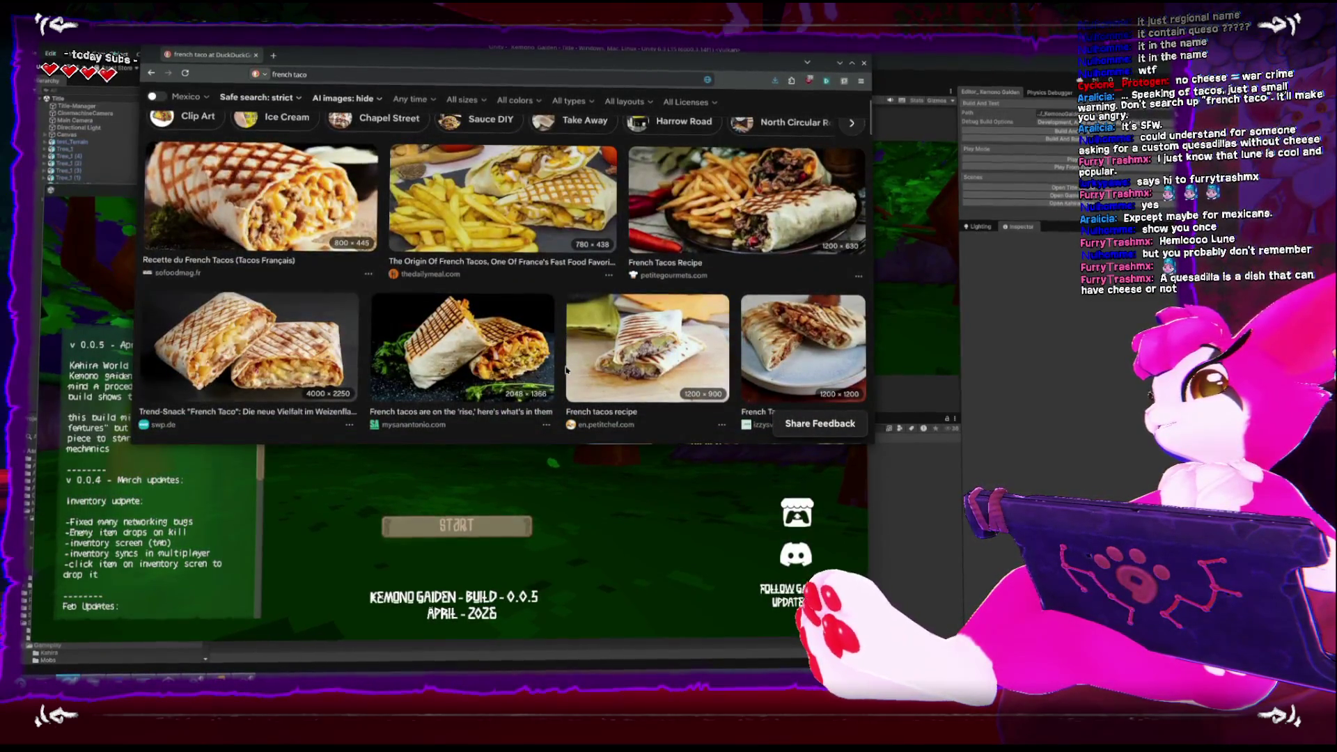
scroll(565, 369, down, 4)
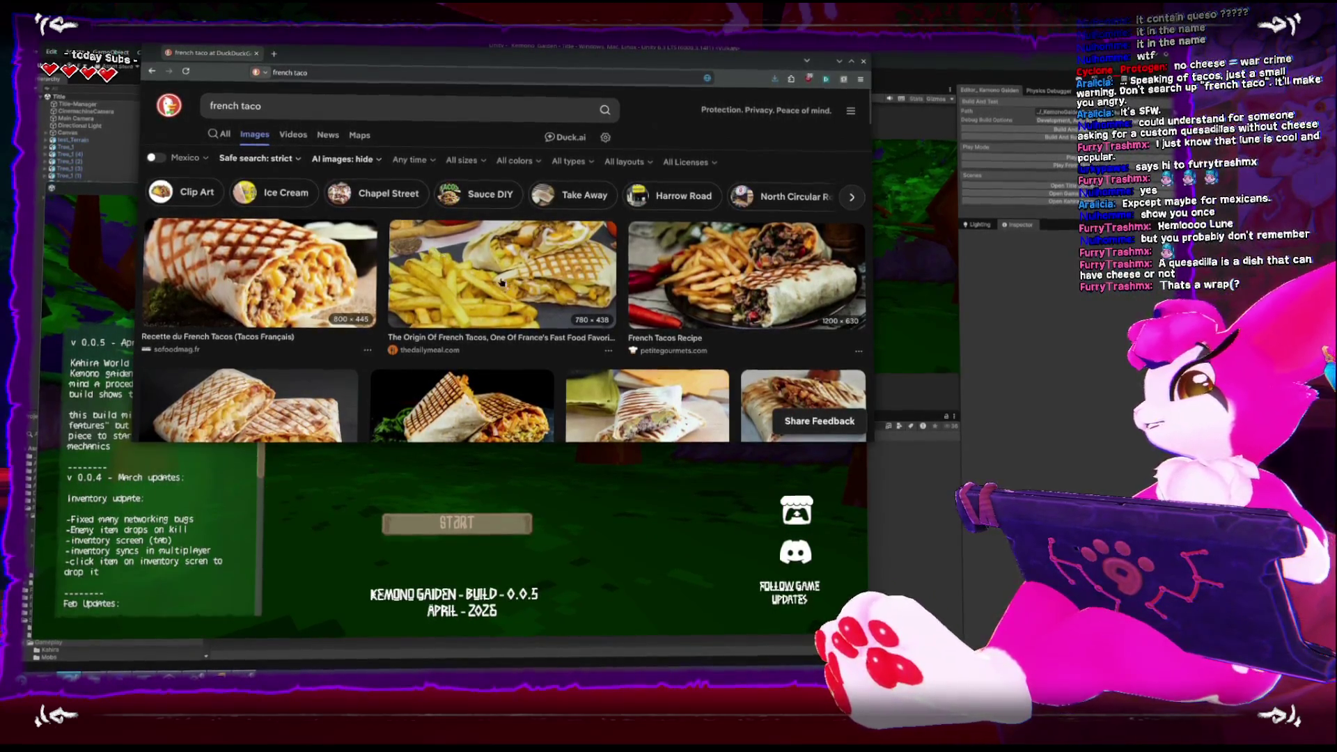
scroll(523, 273, down, 3)
scroll(529, 299, up, 5)
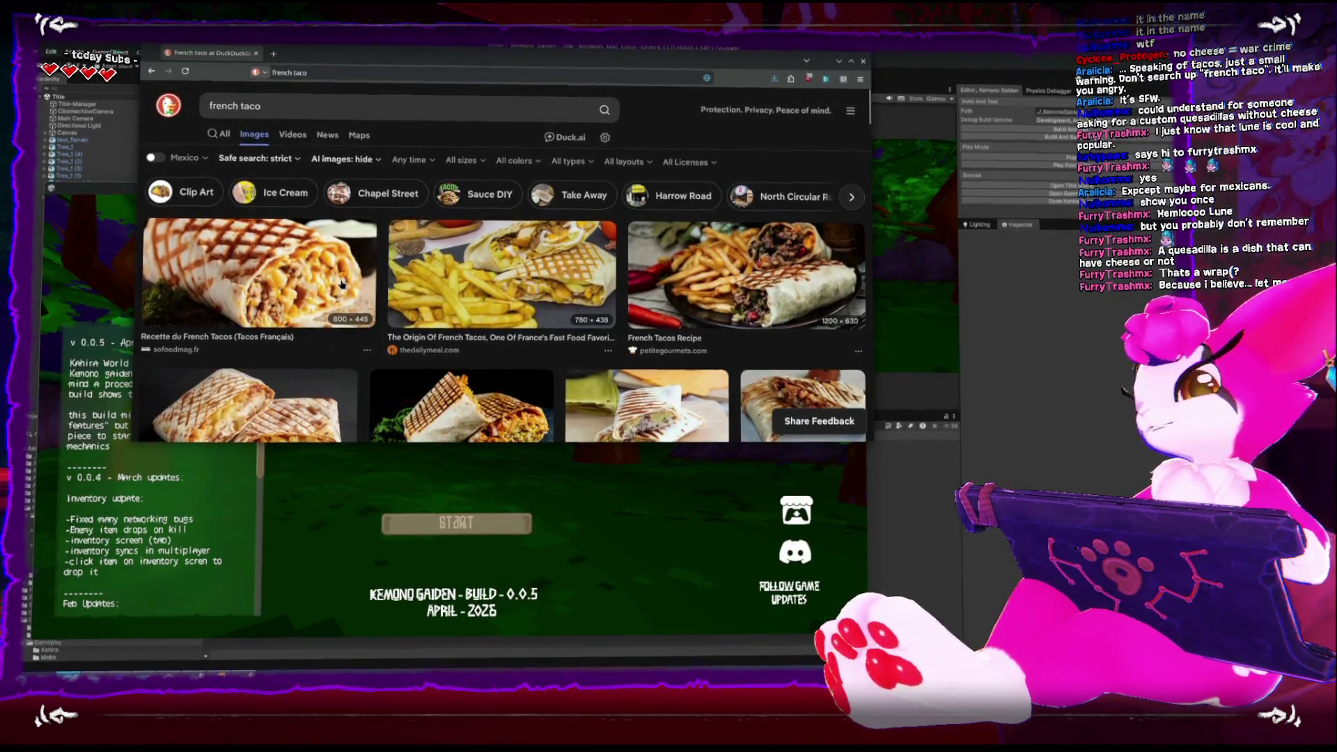
scroll(352, 268, down, 1)
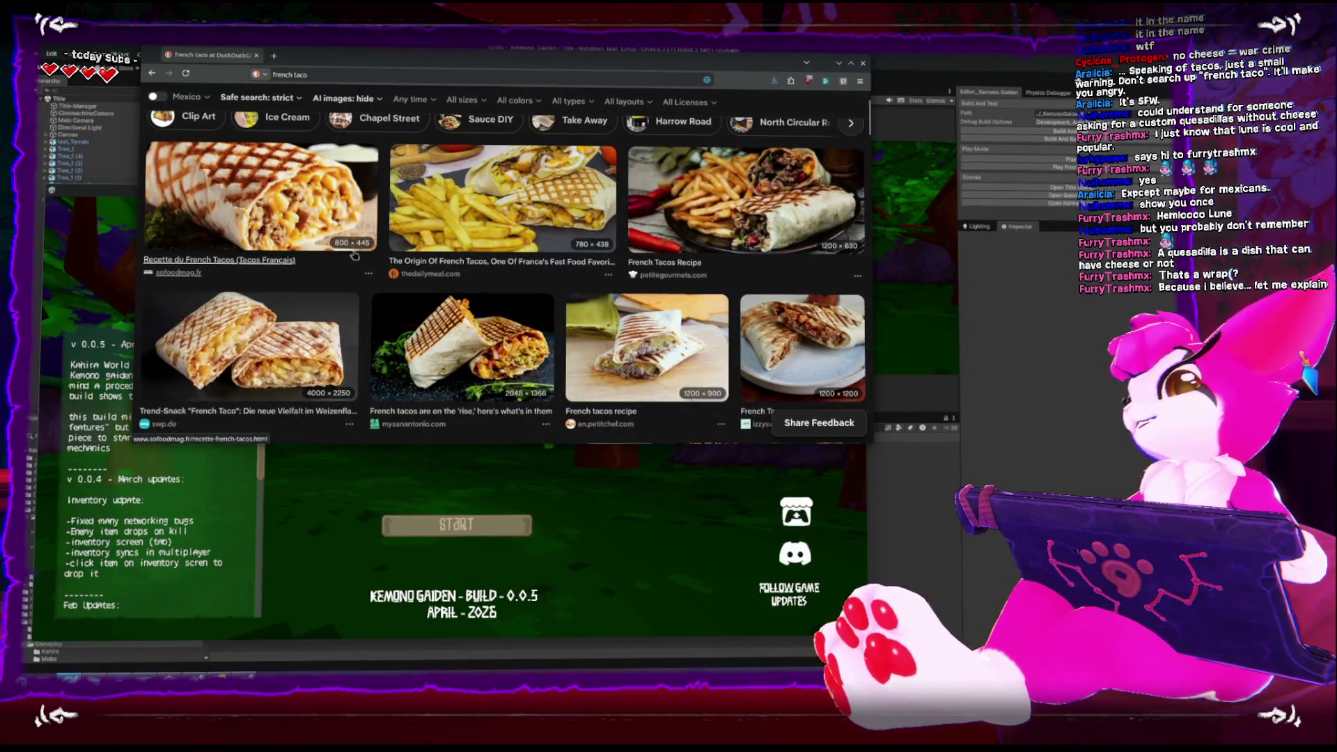
scroll(354, 256, down, 5)
scroll(360, 218, down, 3)
scroll(362, 220, up, 2)
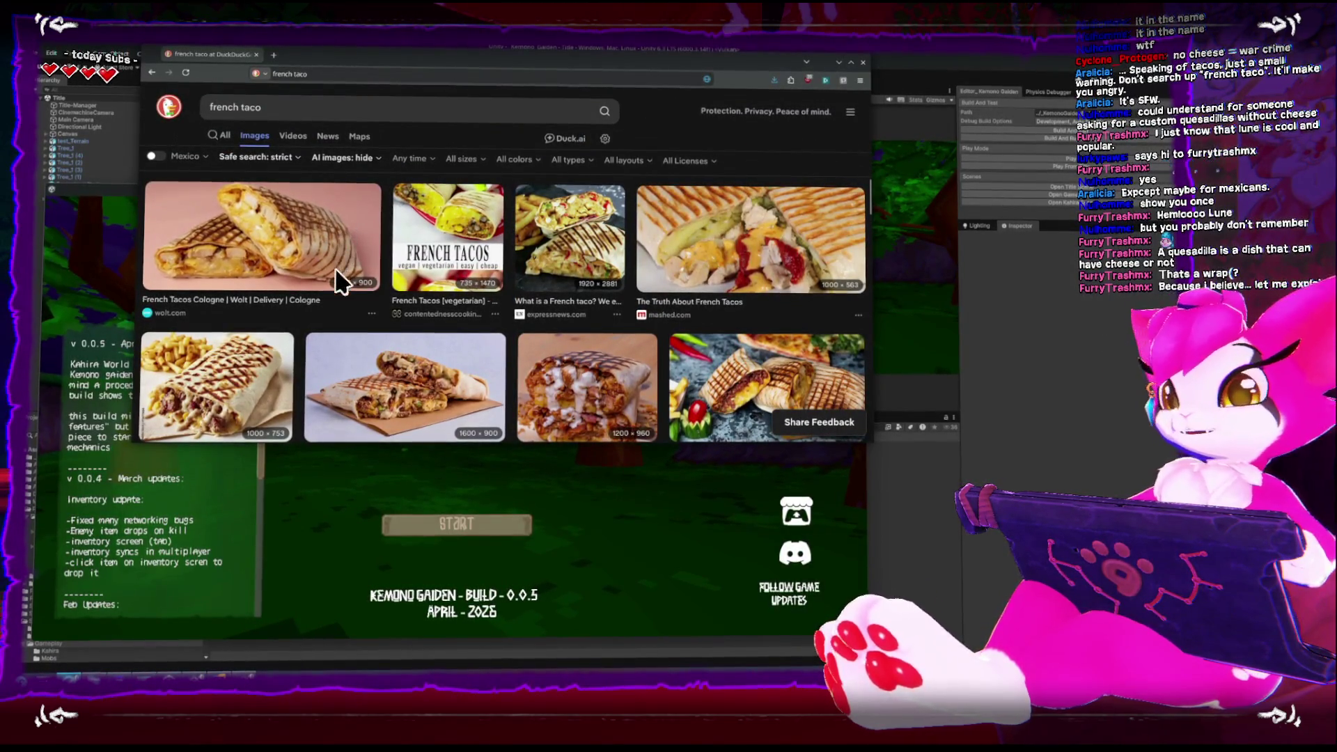
scroll(445, 271, up, 5)
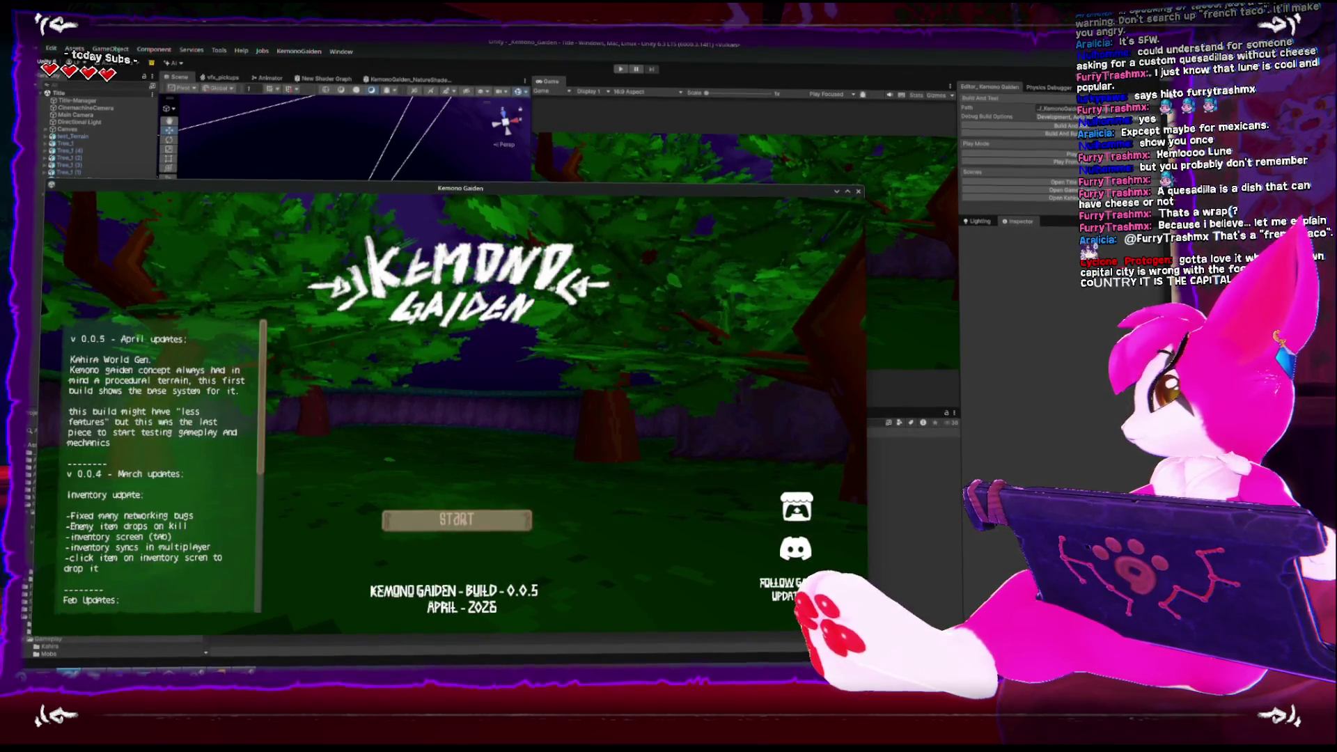
Alt-Tab to bring the DuckDuckGo sushi empanizado image results over the game
key(alt+Tab)
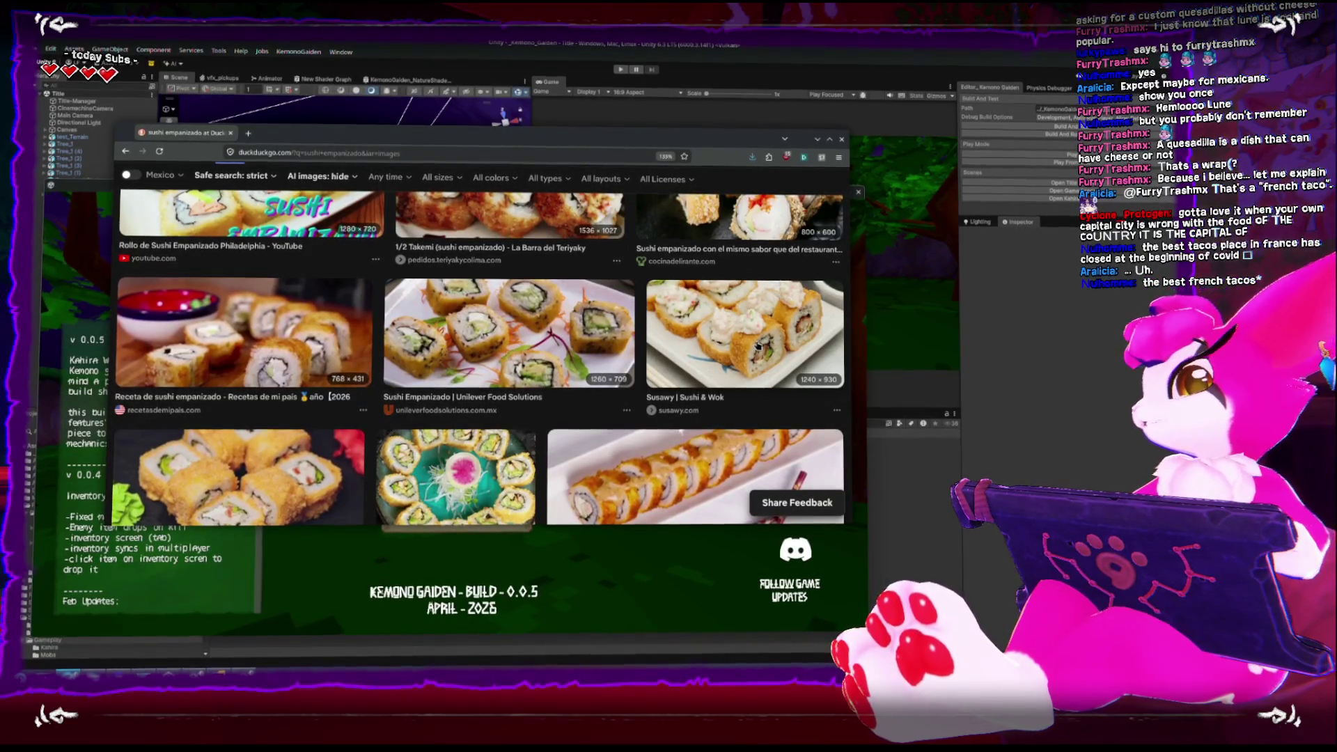
Minimize the browser to reveal the Kemono Gaiden 0.0.5 title screen
click(817, 140)
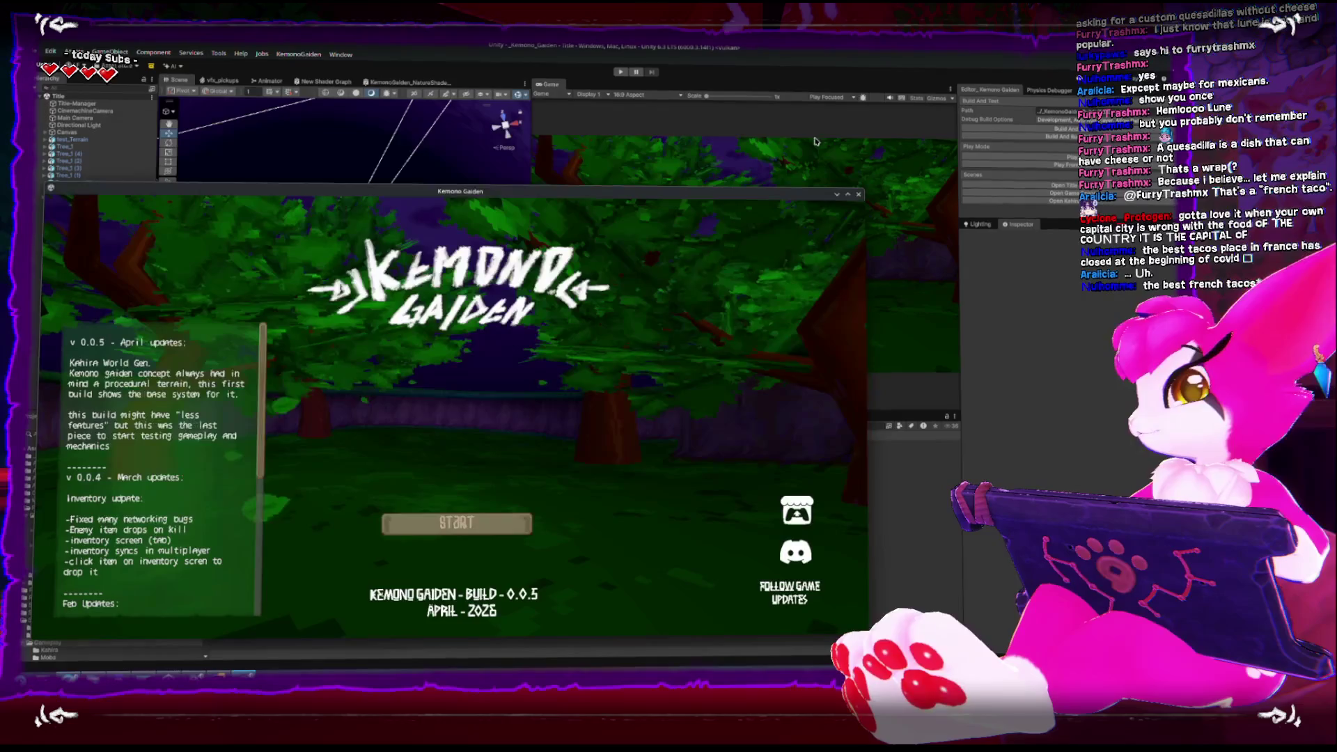
Open the build's host and join options via START, then enter Play mode in the editor
click(456, 523)
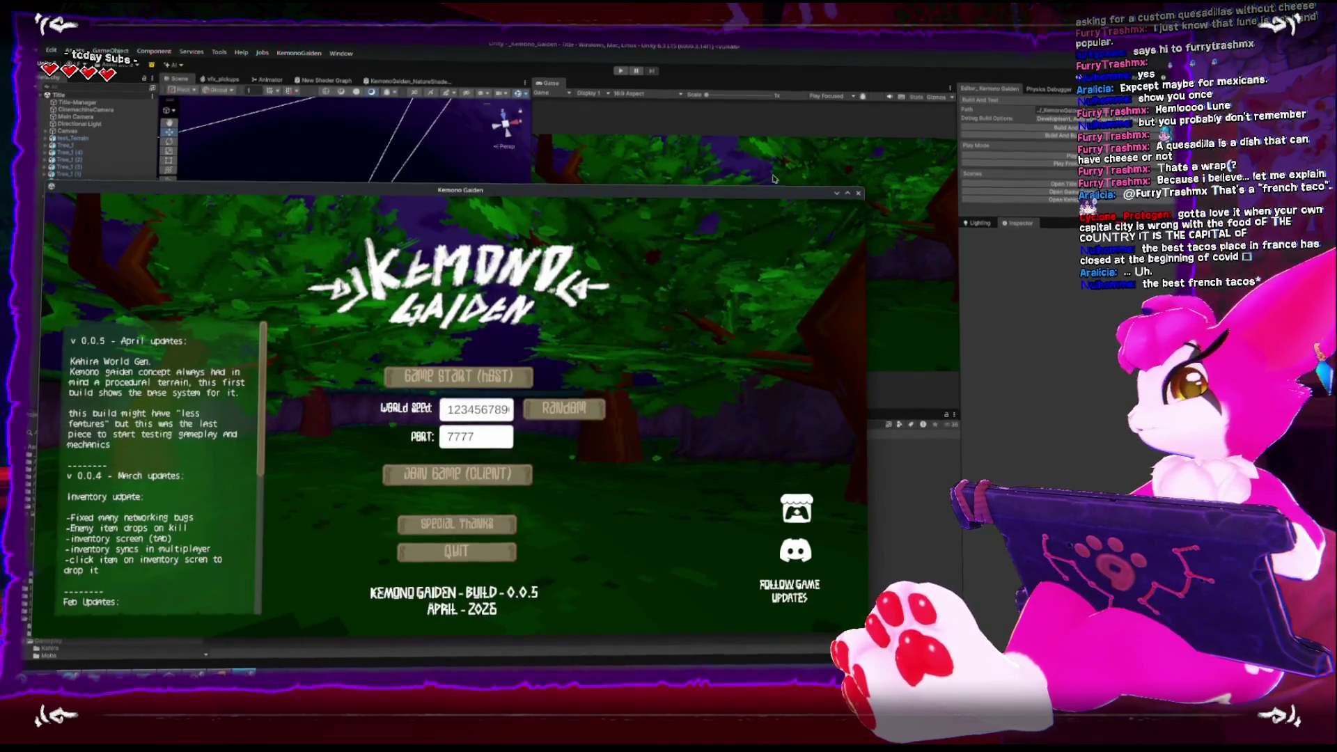
click(697, 162)
click(618, 70)
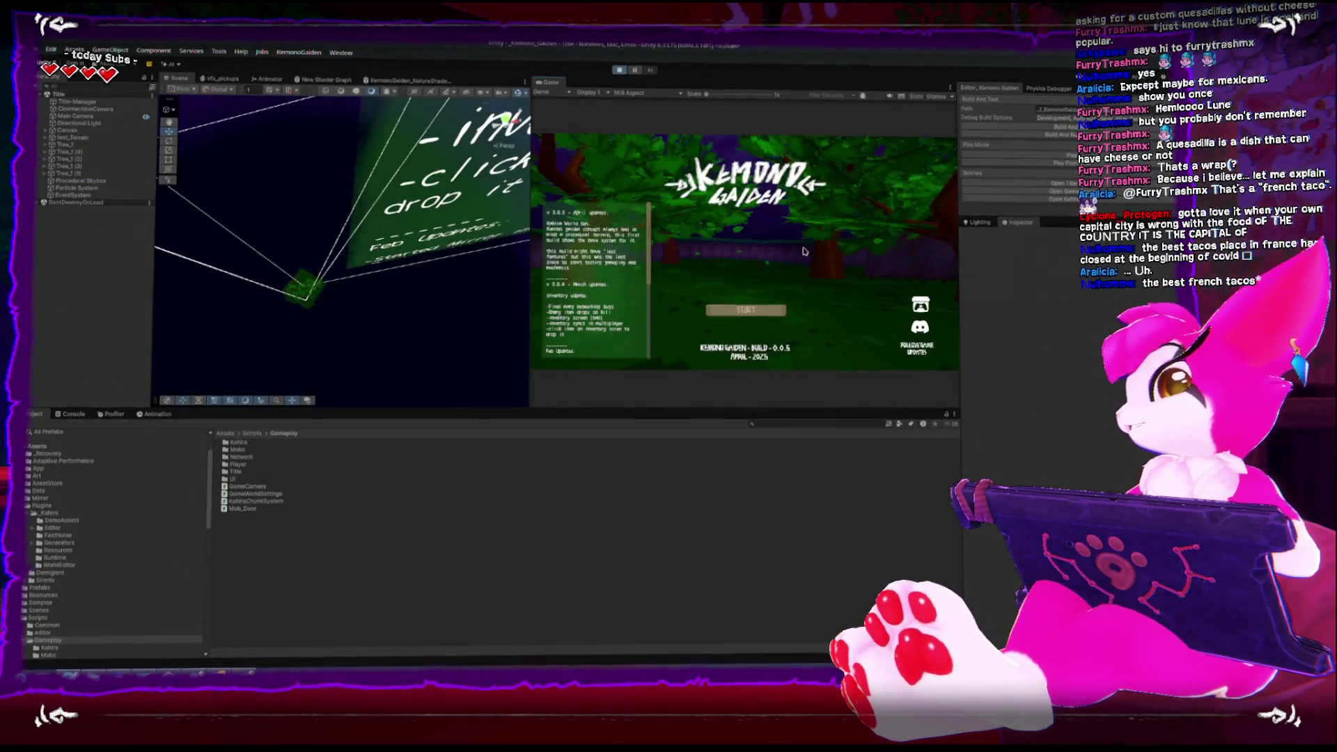
Host a game on a random world seed and walk the player across the Kahira terrain
click(746, 312)
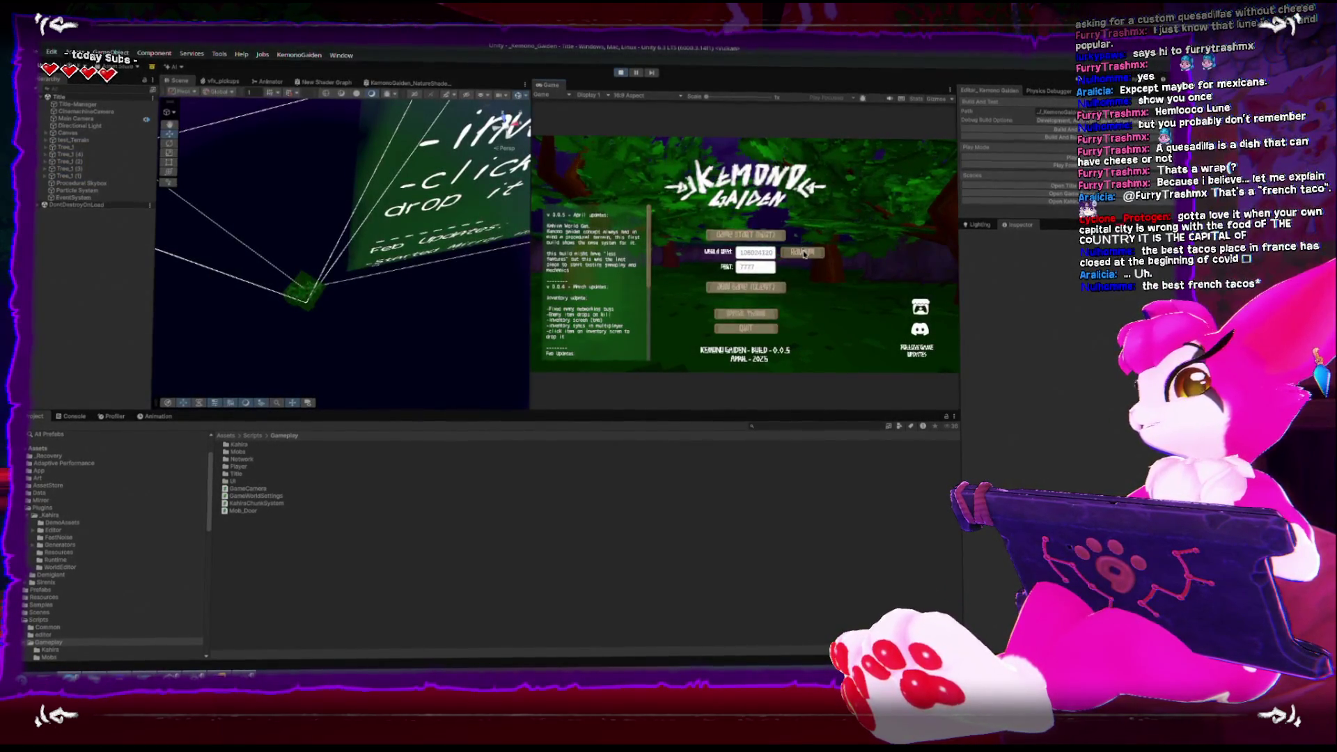
click(803, 252)
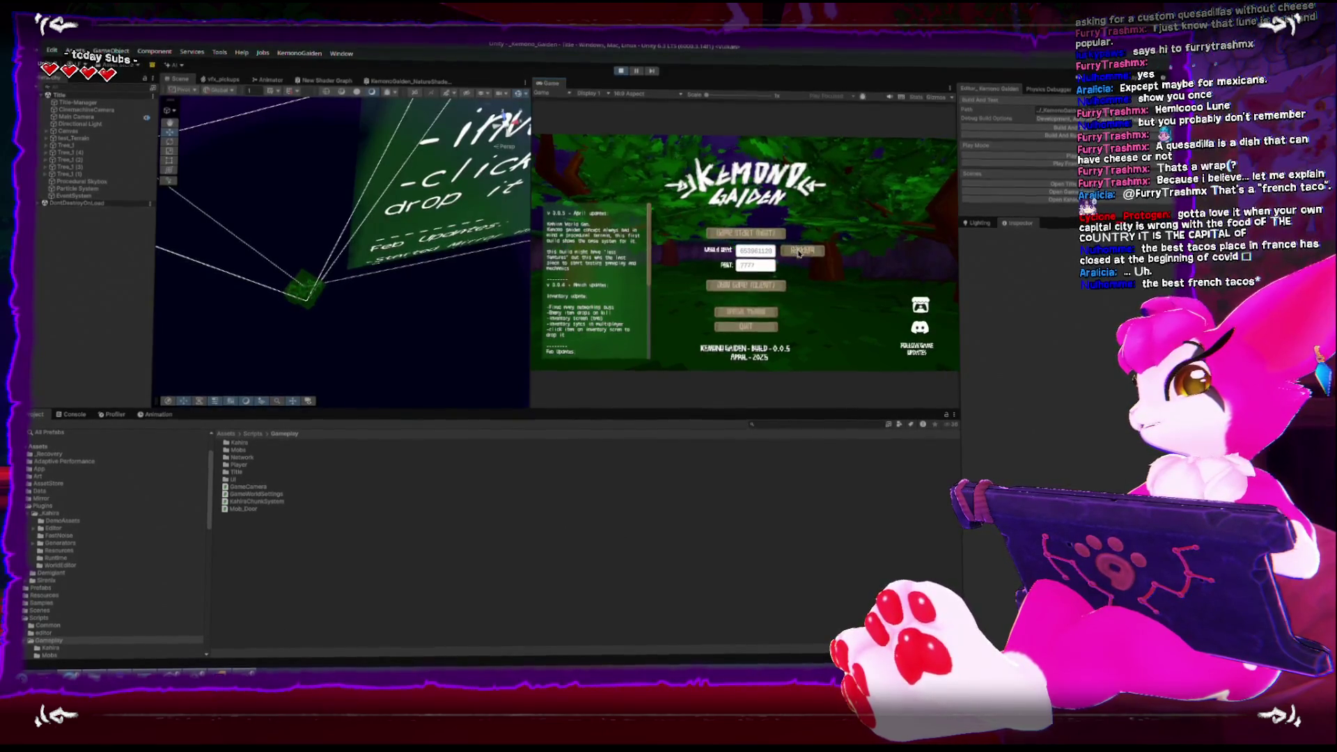
click(769, 234)
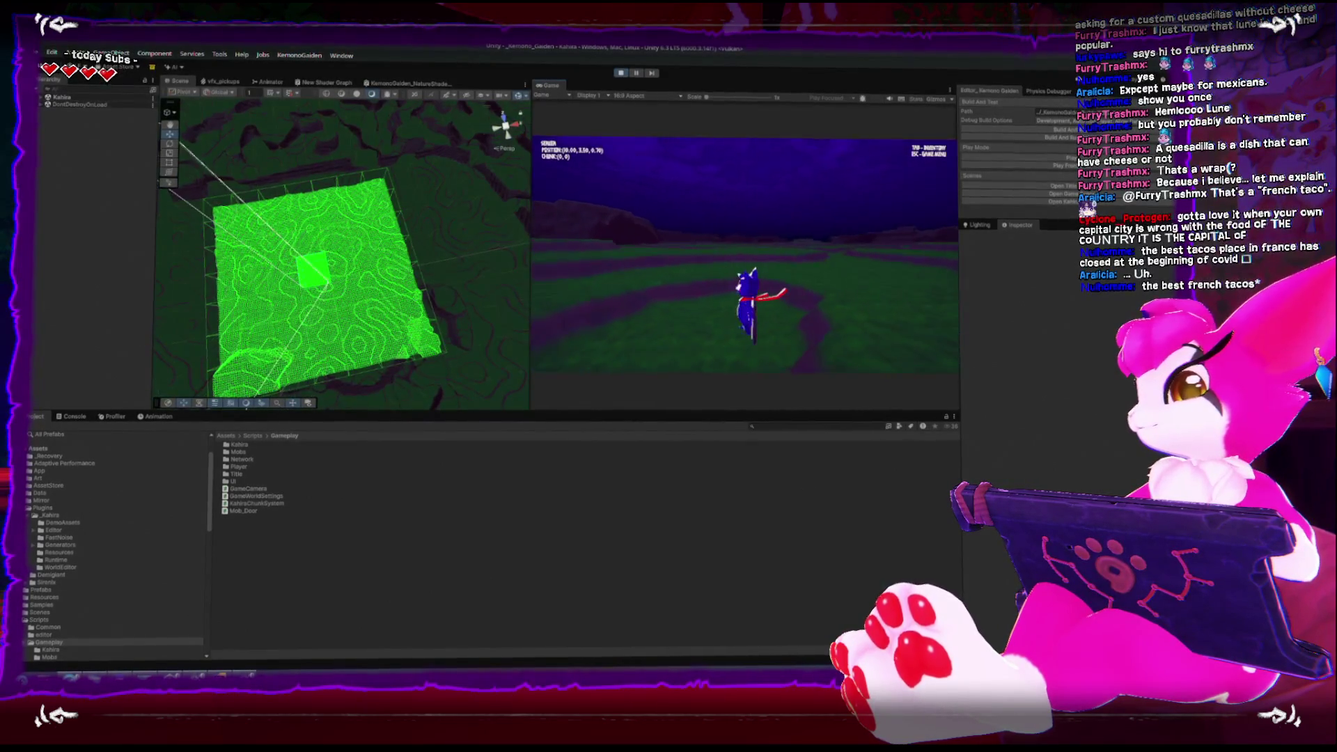
key(w)
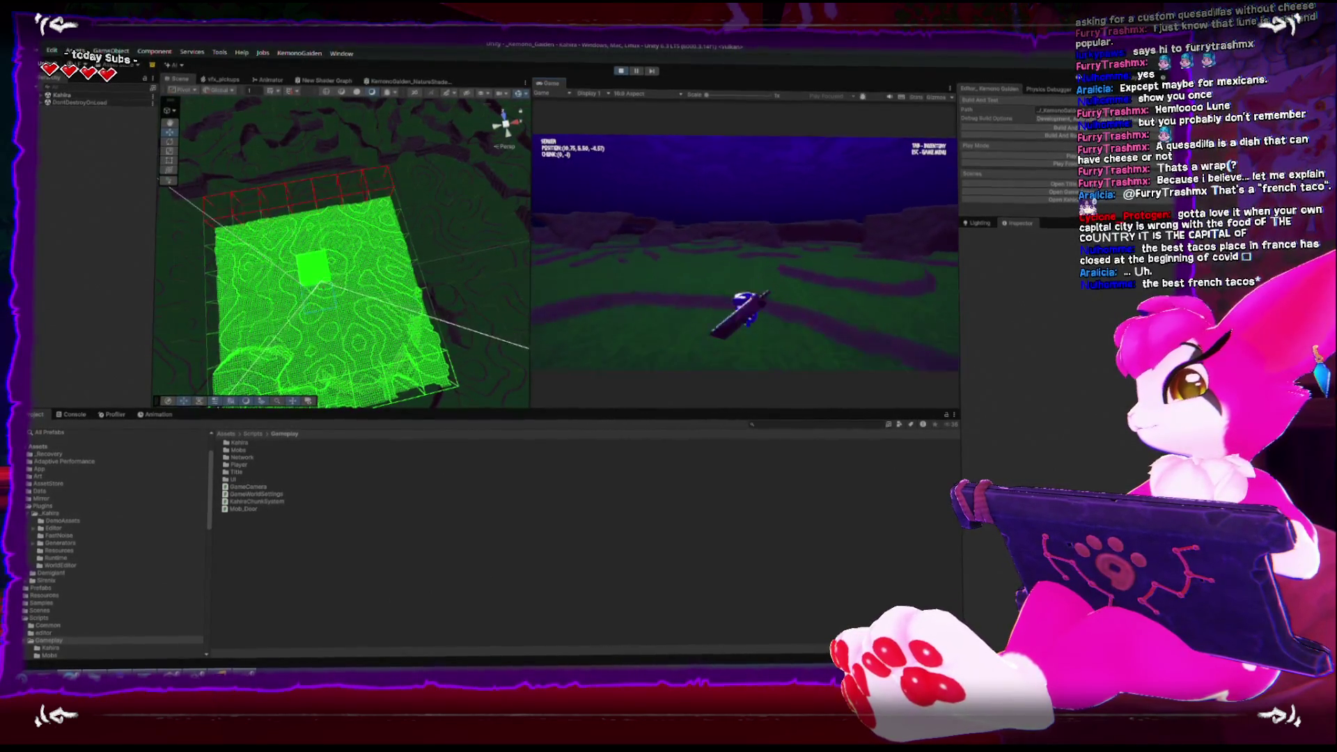
key(Escape)
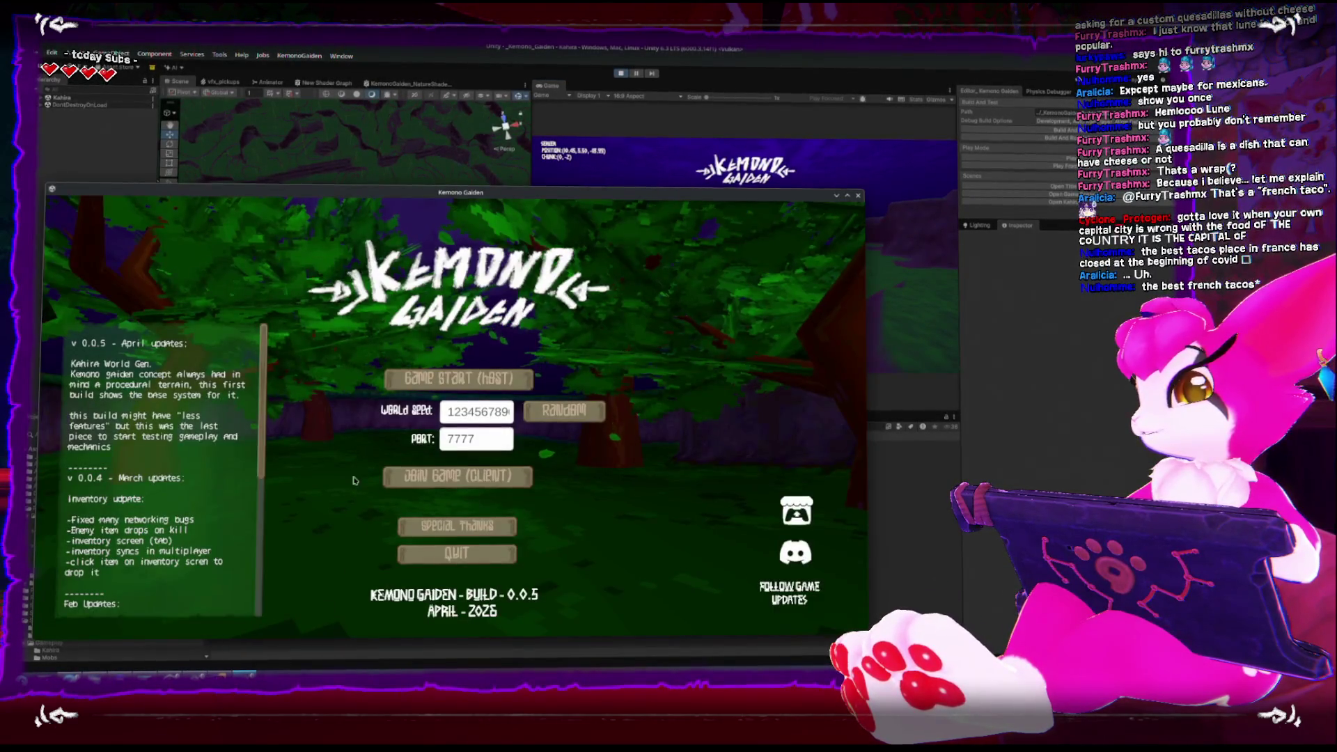
Join the editor's hosted game as a client from the standalone build, then close the build
click(482, 487)
click(457, 511)
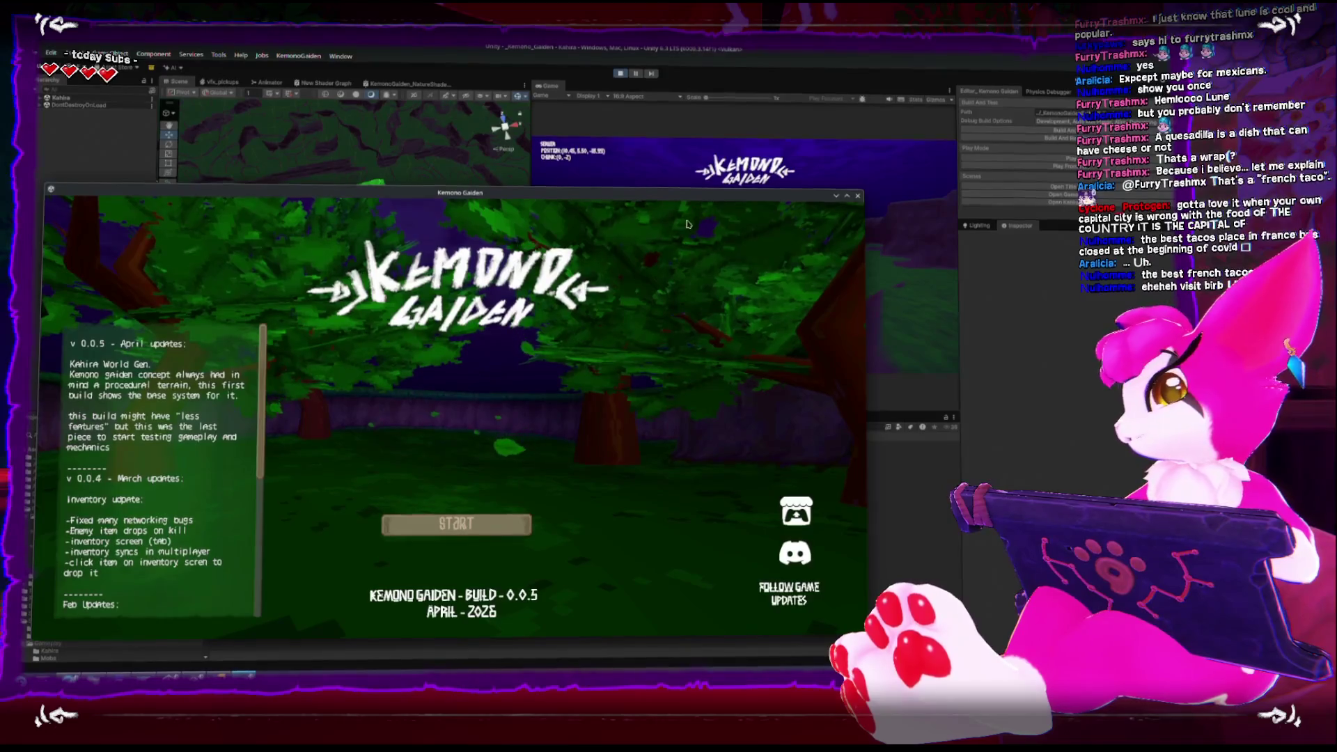
click(858, 196)
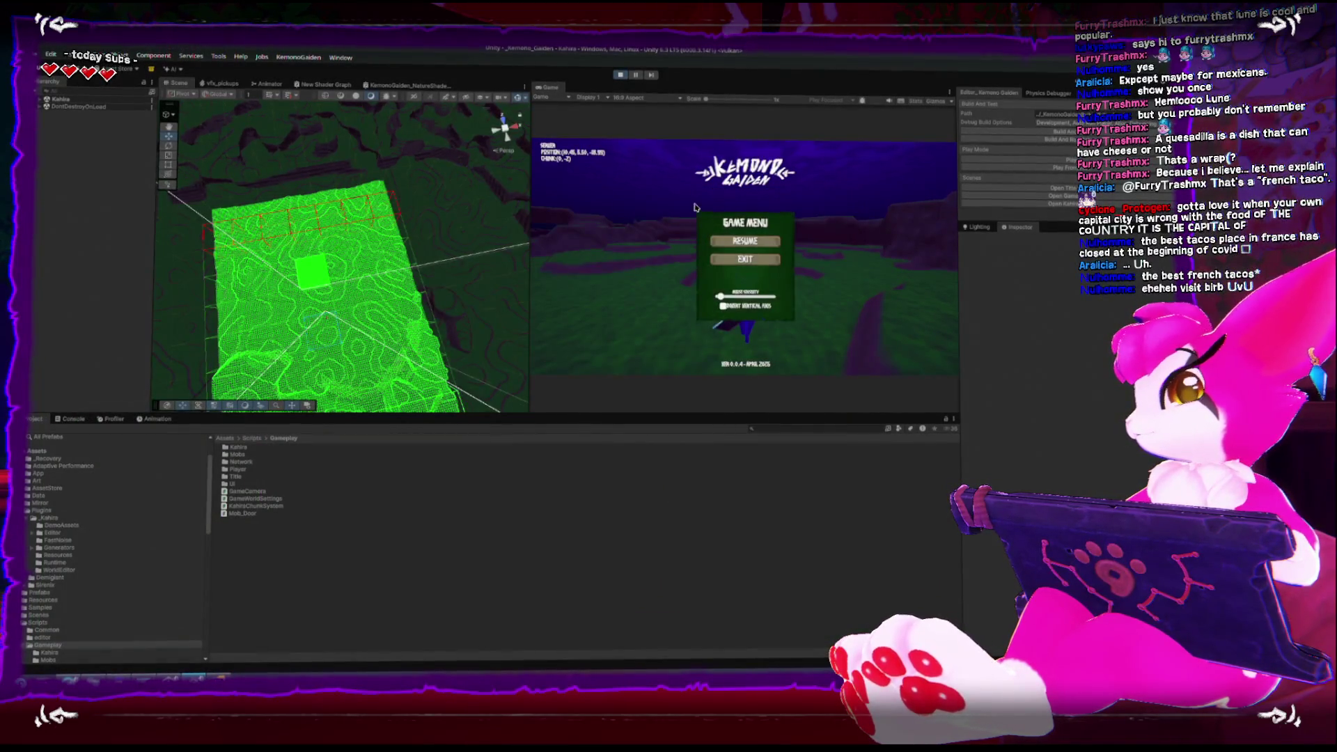
Exit the Kahira world via the Game Menu back to the Kemono Gaiden title screen
click(745, 260)
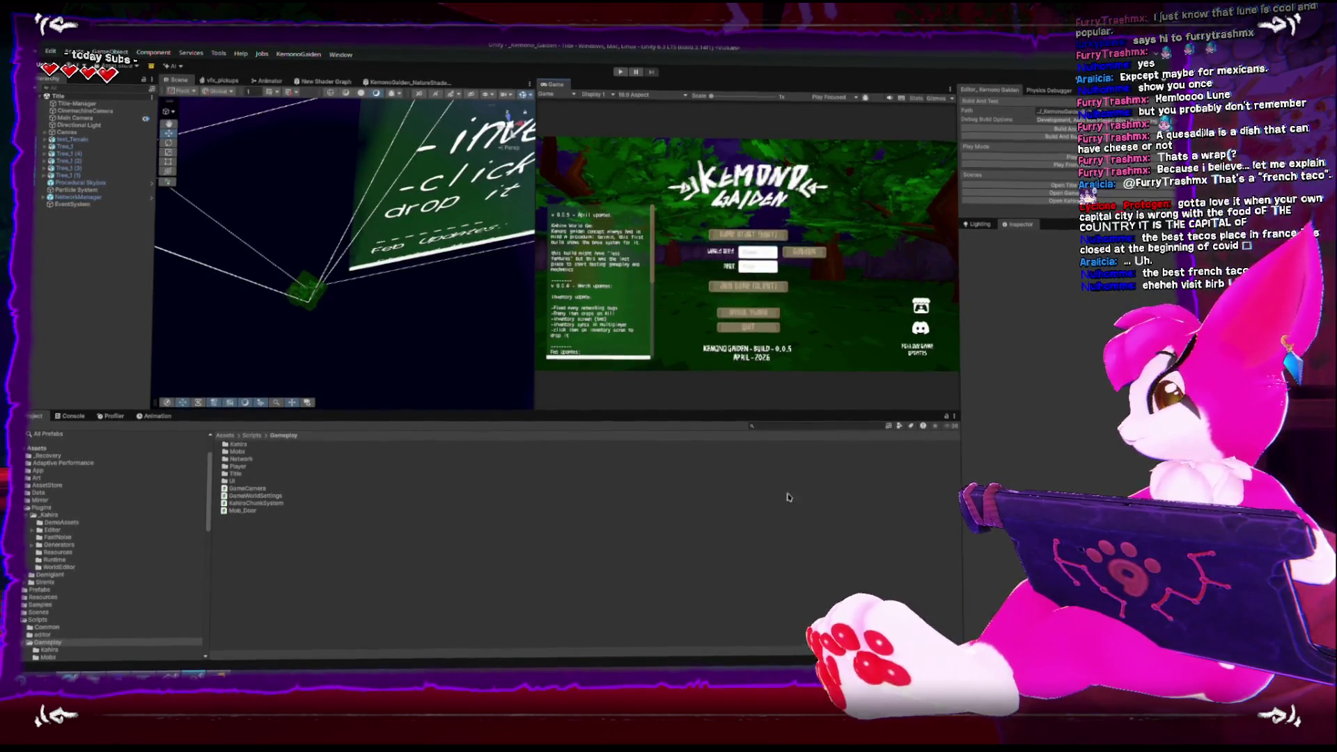
key(alt+Tab)
Delete the two blank lines after the chunk-sending loop in RegisterPlayerForPhysics in KahiraChunkSystem.cs
scroll(348, 454, down, 3)
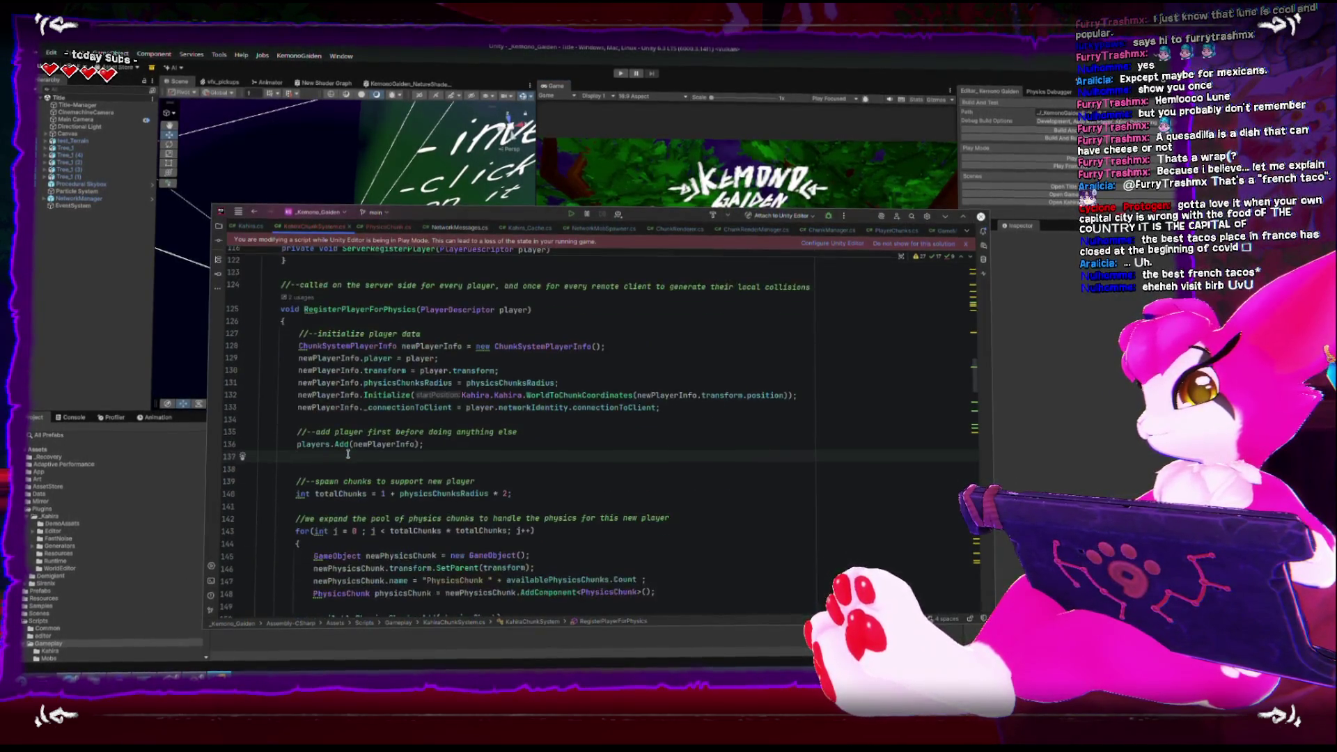
scroll(531, 438, down, 5)
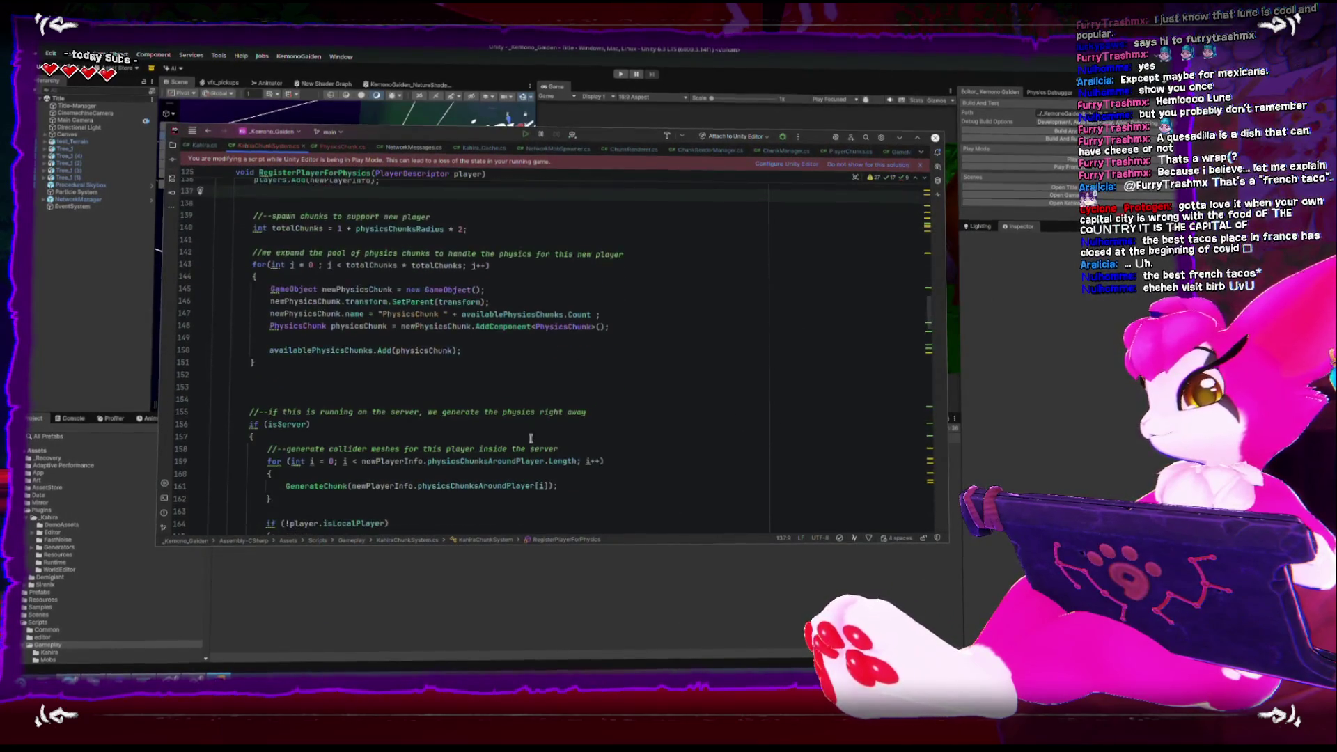
double_click(315, 485)
scroll(355, 476, down, 5)
scroll(354, 475, down, 1)
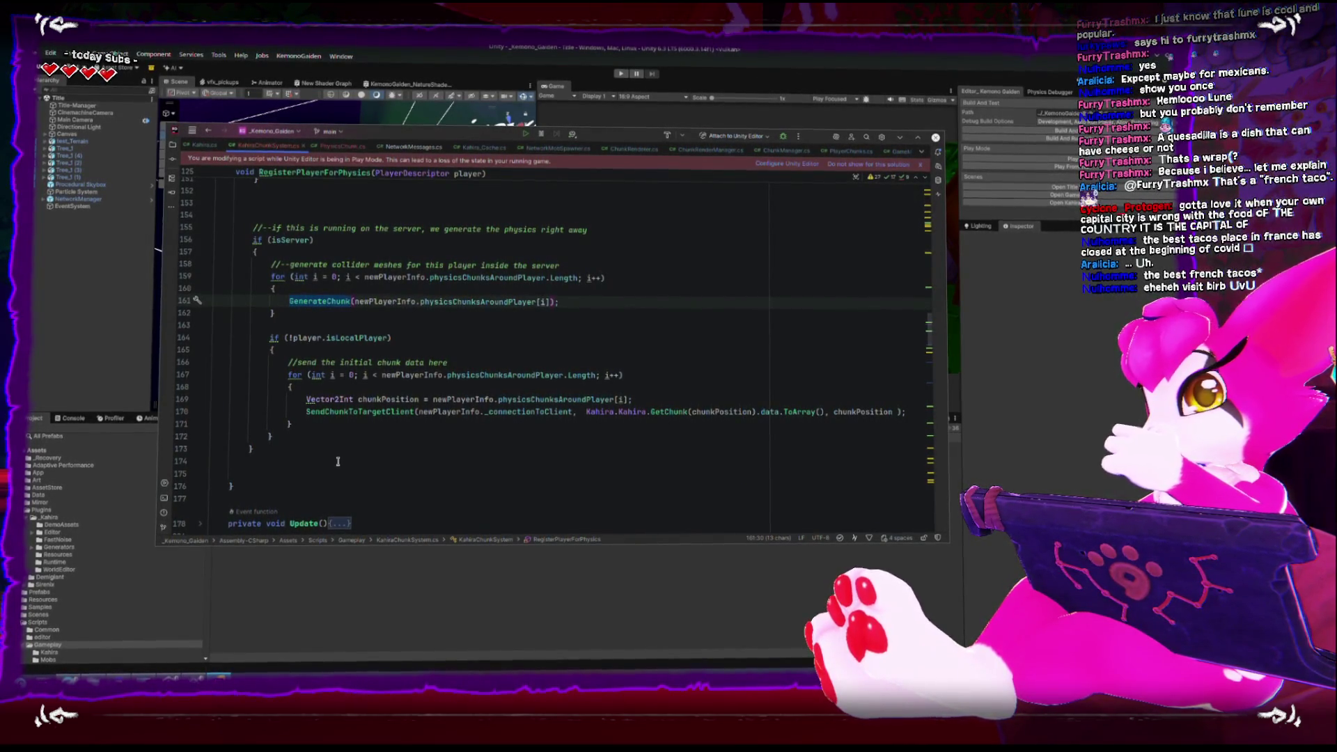
click(331, 460)
key(Delete)
key(BackSpace)
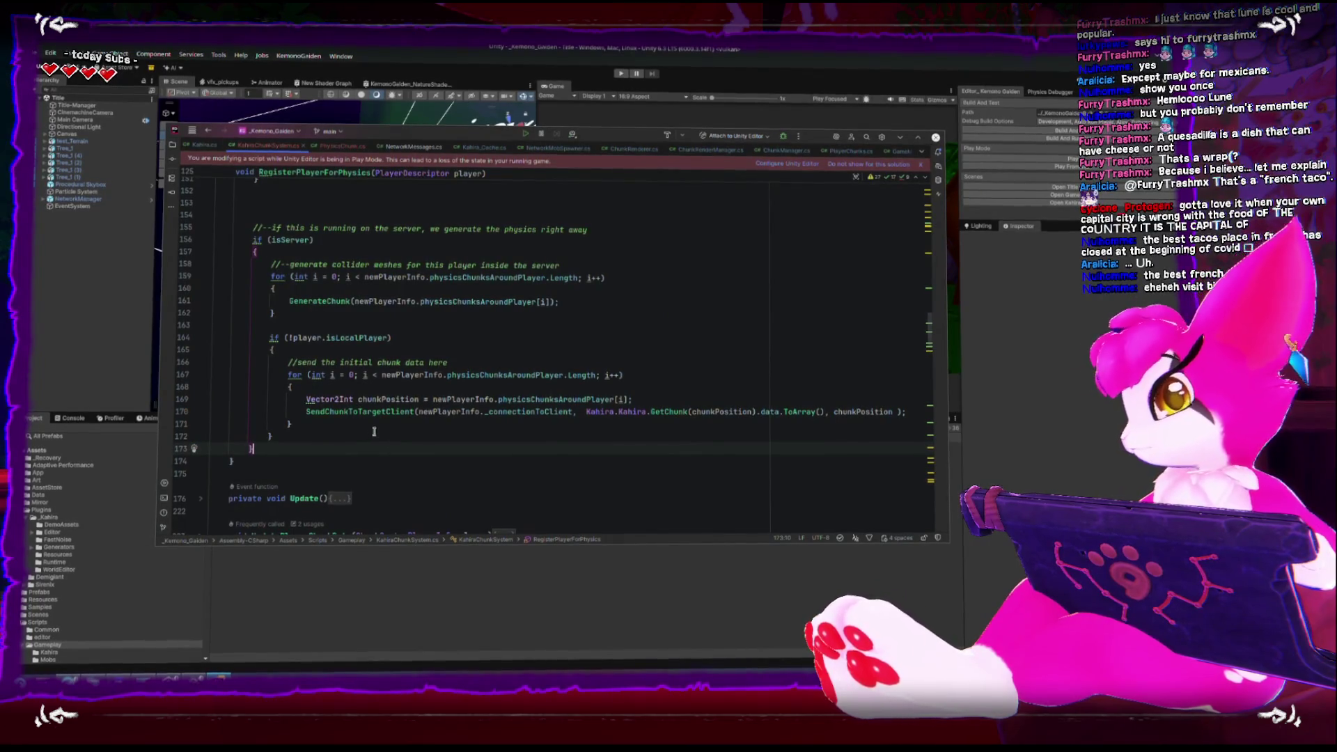
scroll(374, 432, up, 2)
scroll(369, 426, down, 20)
scroll(367, 431, down, 15)
scroll(366, 432, up, 15)
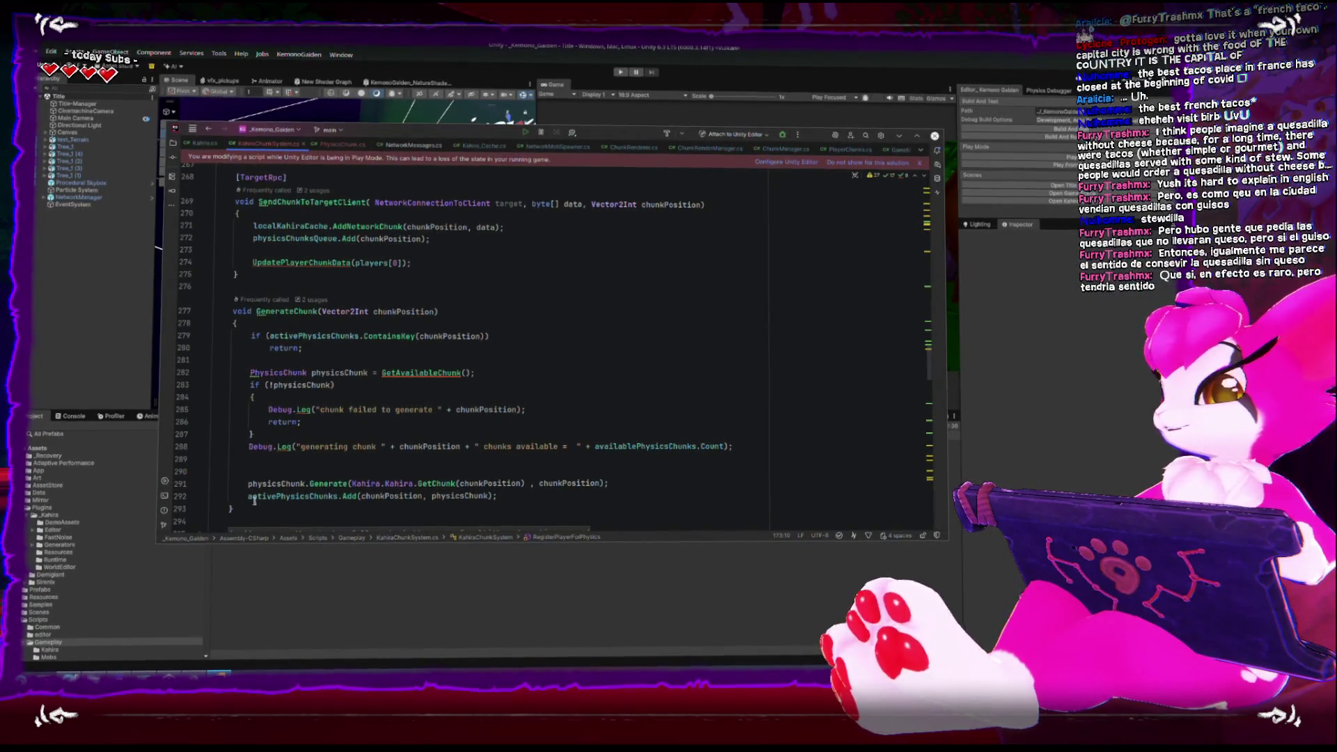
click(298, 473)
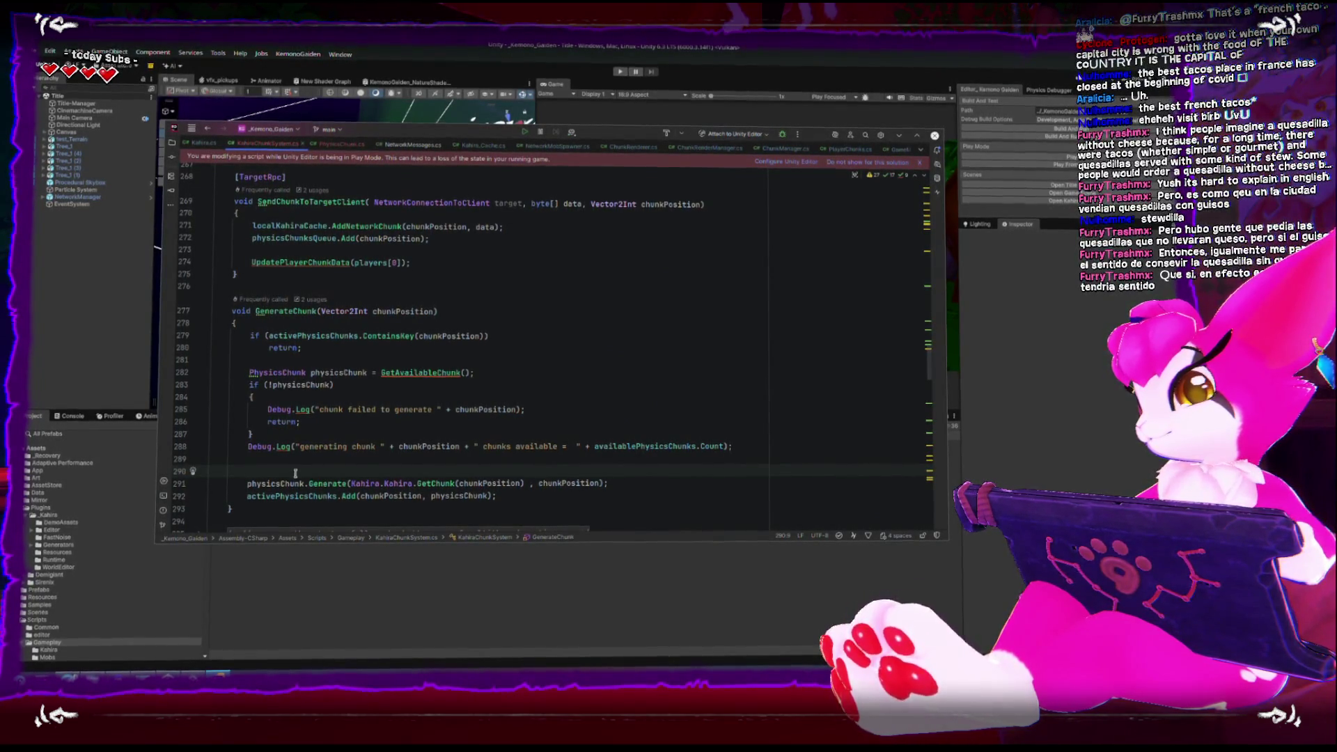
click(309, 253)
key(Return)
text((players[0] !=)
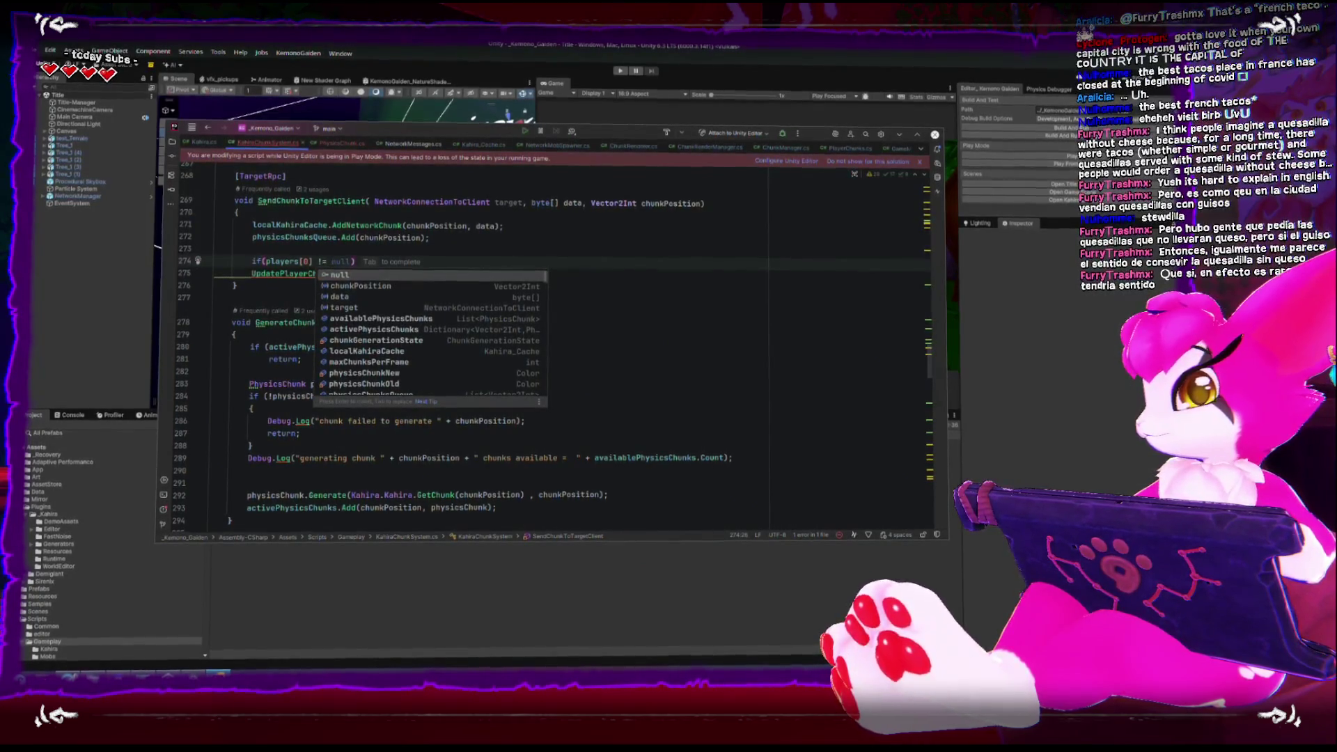
key(Tab)
key(BackSpace)
key(BackSpace)
key(BackSpace)
key(BackSpace)
key(BackSpace)
key(BackSpace)
scroll(332, 346, up, 15)
scroll(332, 347, up, 10)
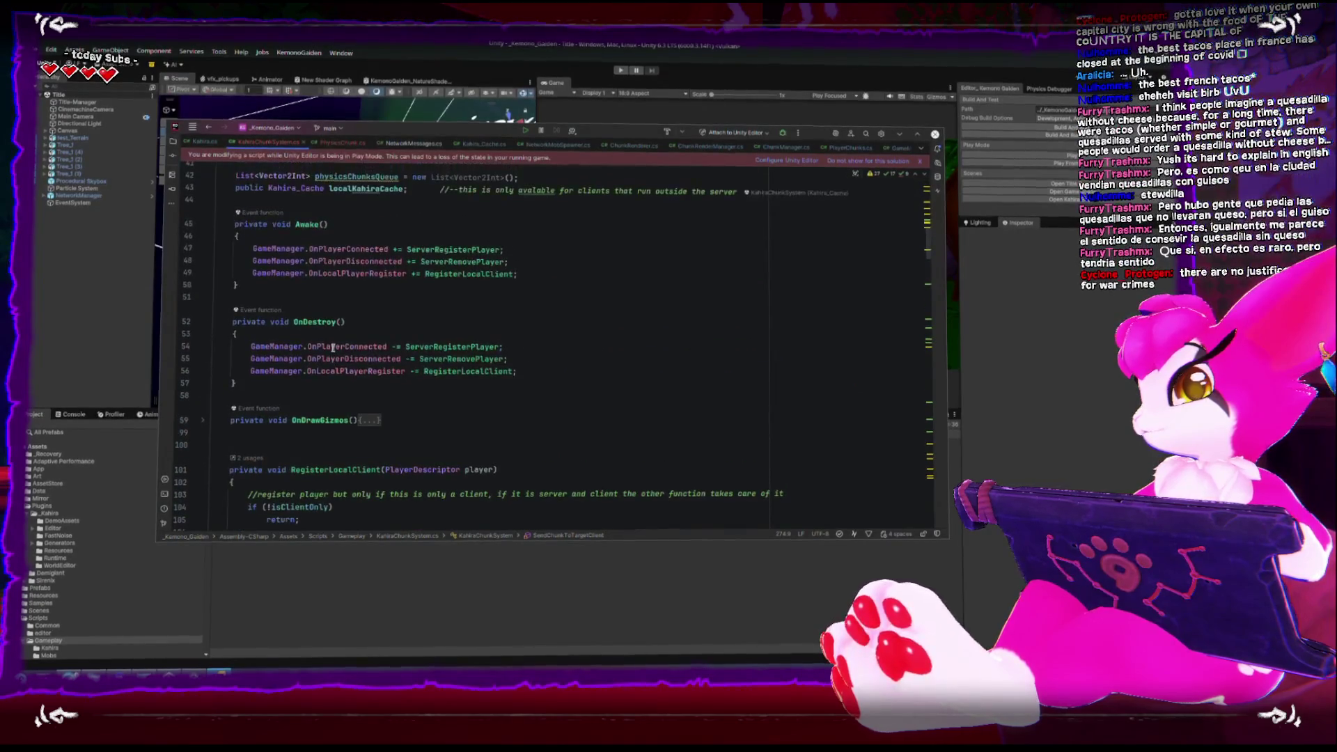
scroll(332, 347, down, 7)
scroll(305, 457, up, 12)
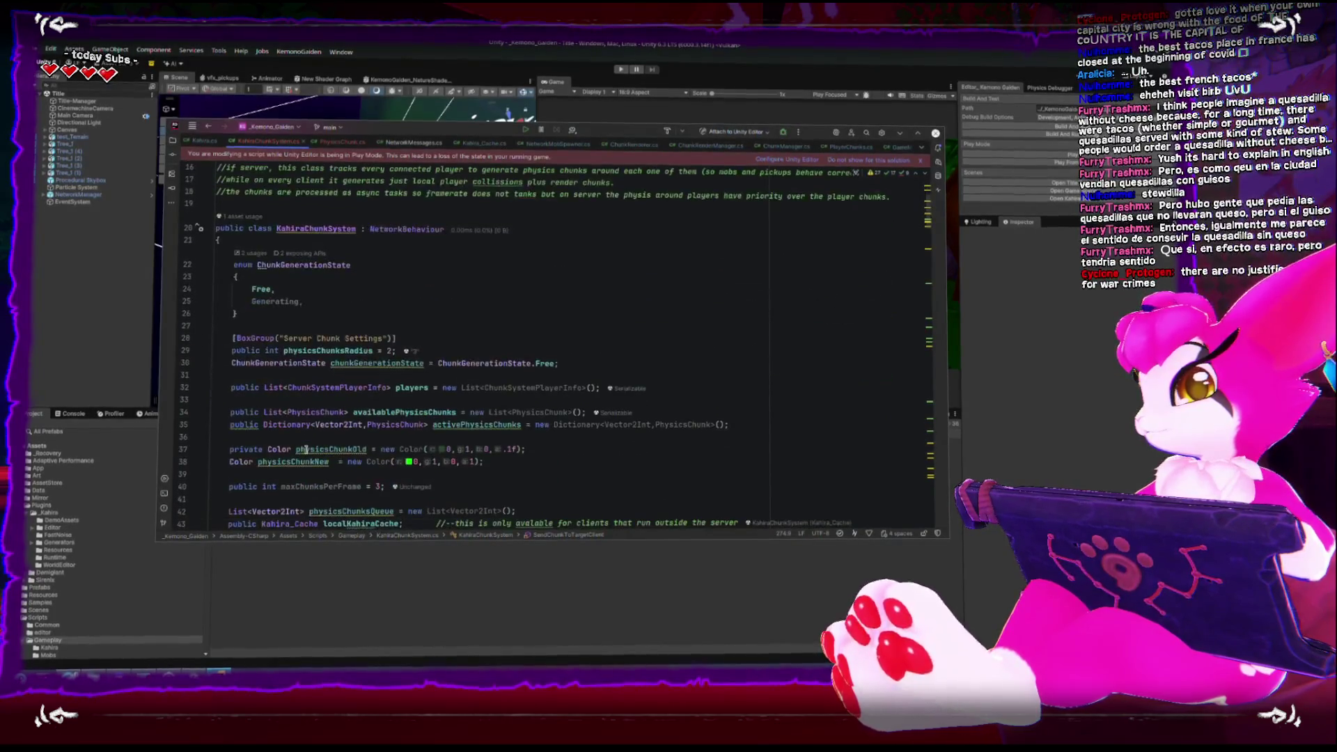
scroll(305, 451, down, 3)
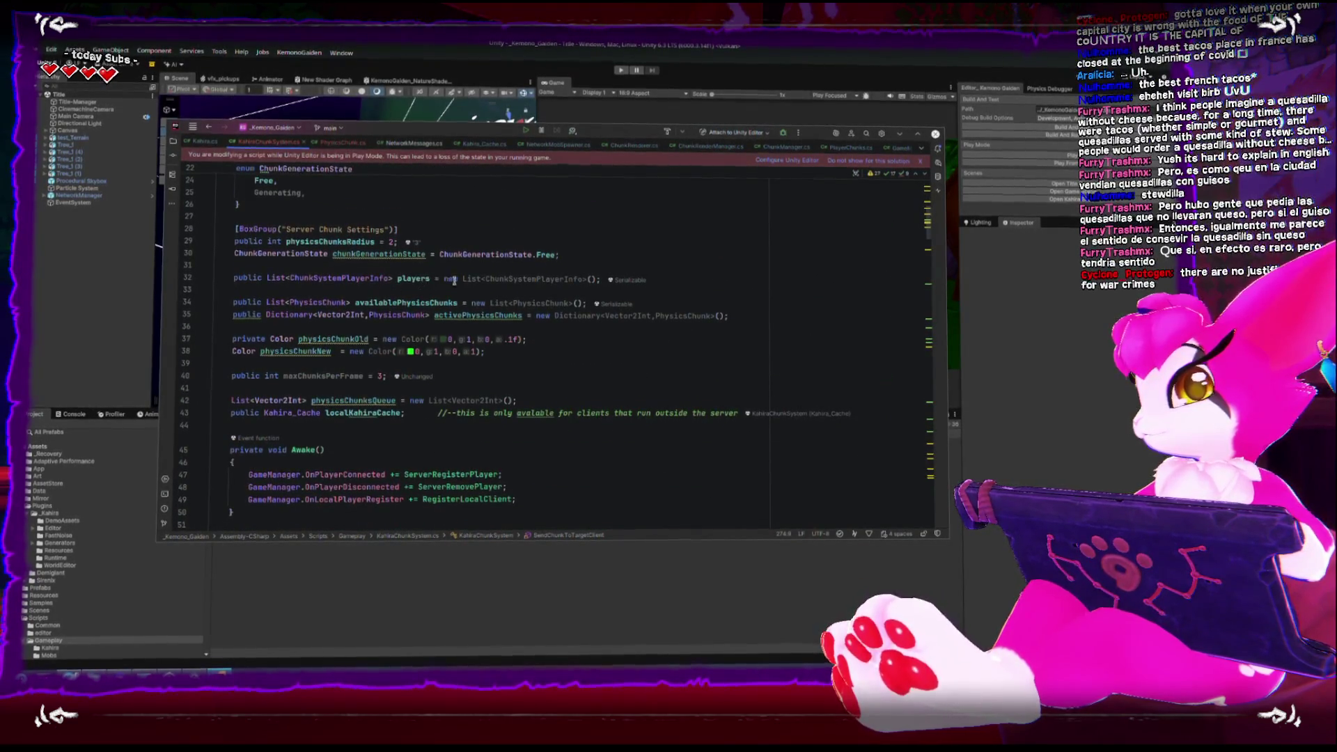
scroll(374, 465, down, 9)
scroll(374, 466, down, 15)
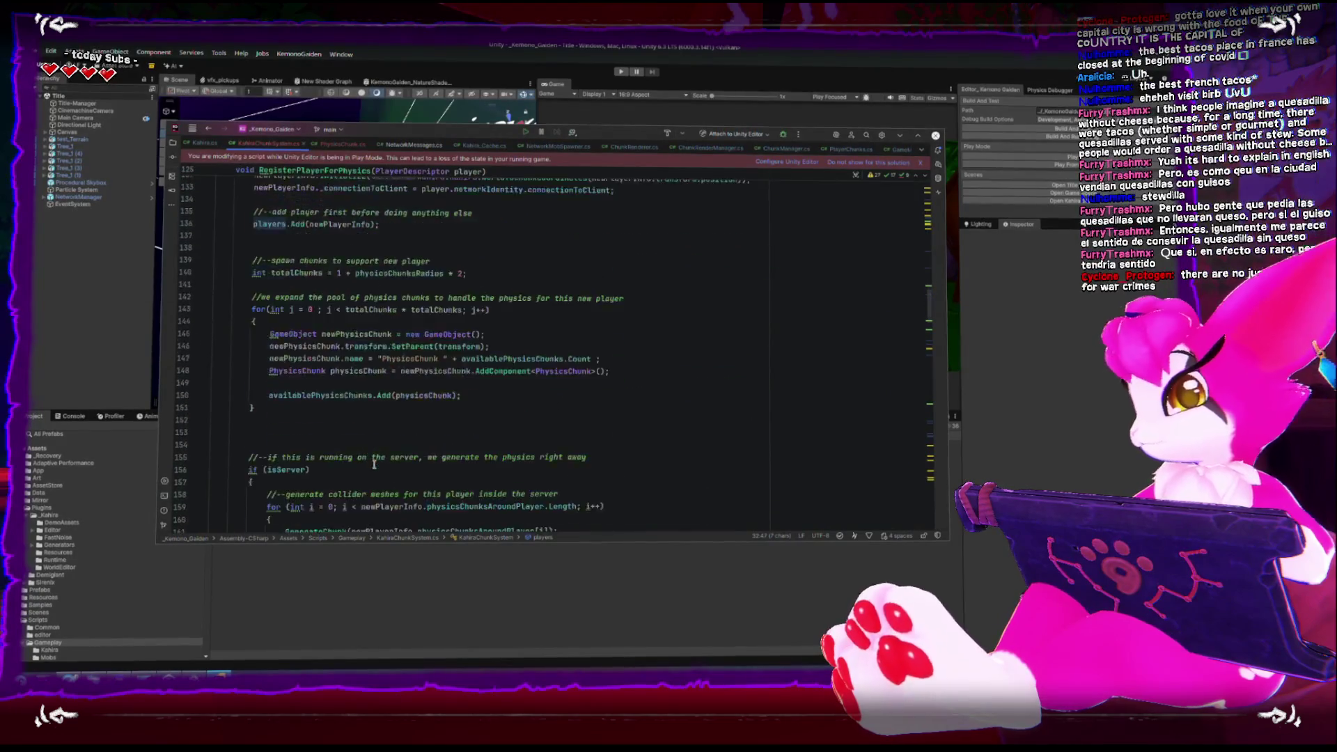
scroll(362, 463, down, 3)
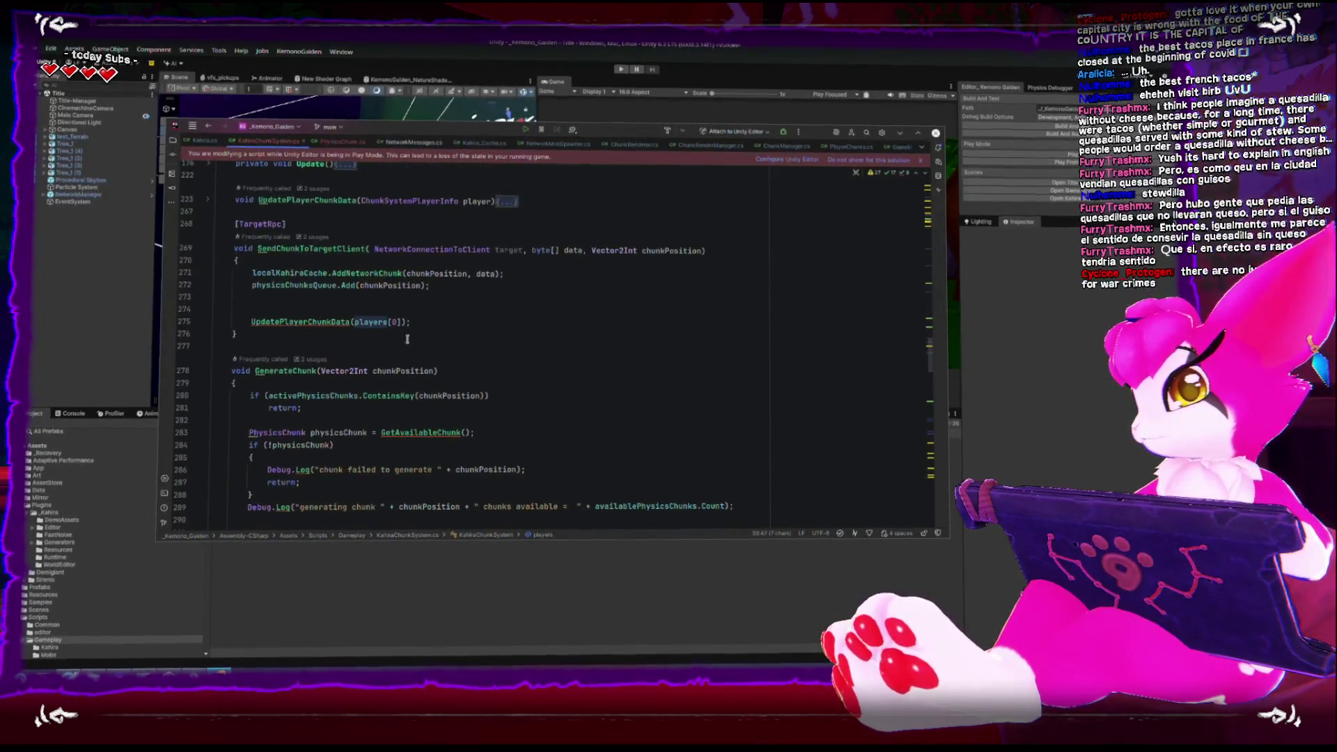
Prefix UpdatePlayerChunkData(players[0]); in SendChunkToTargetClient with // to comment it out
click(269, 312)
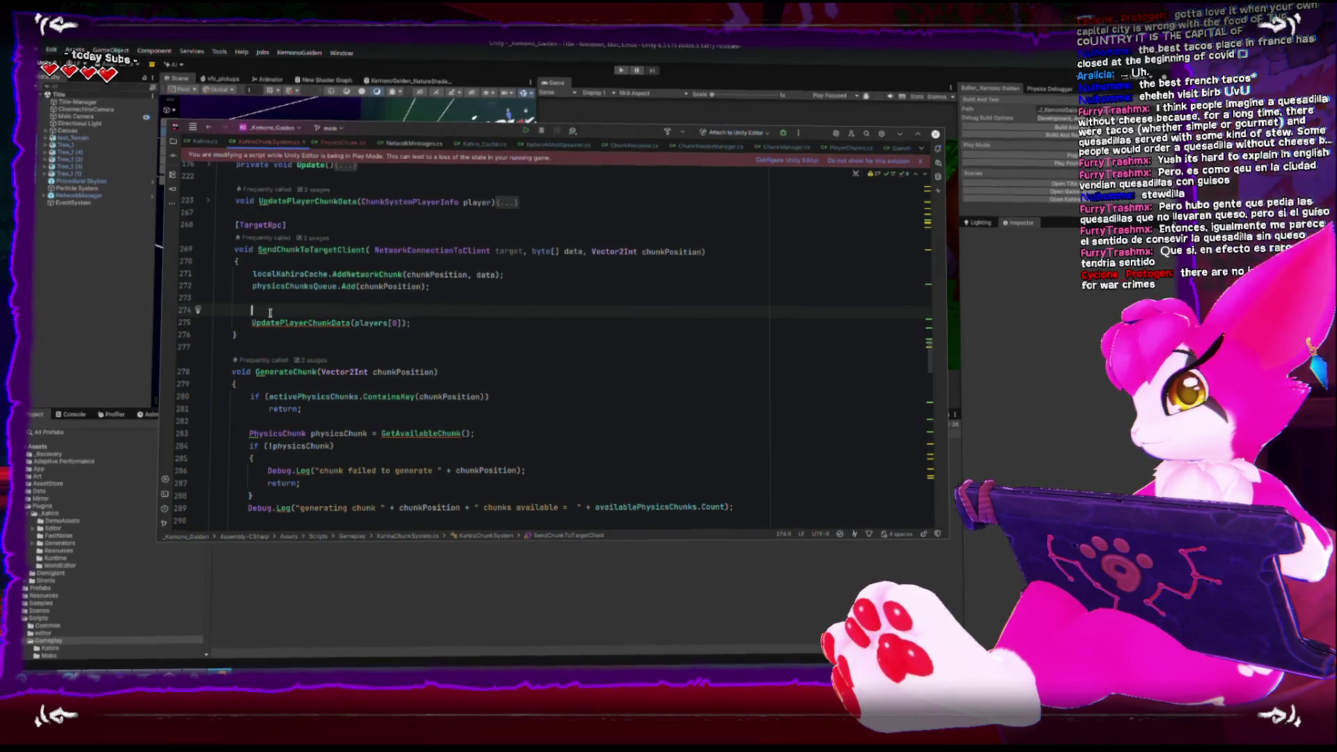
click(246, 325)
text(//)
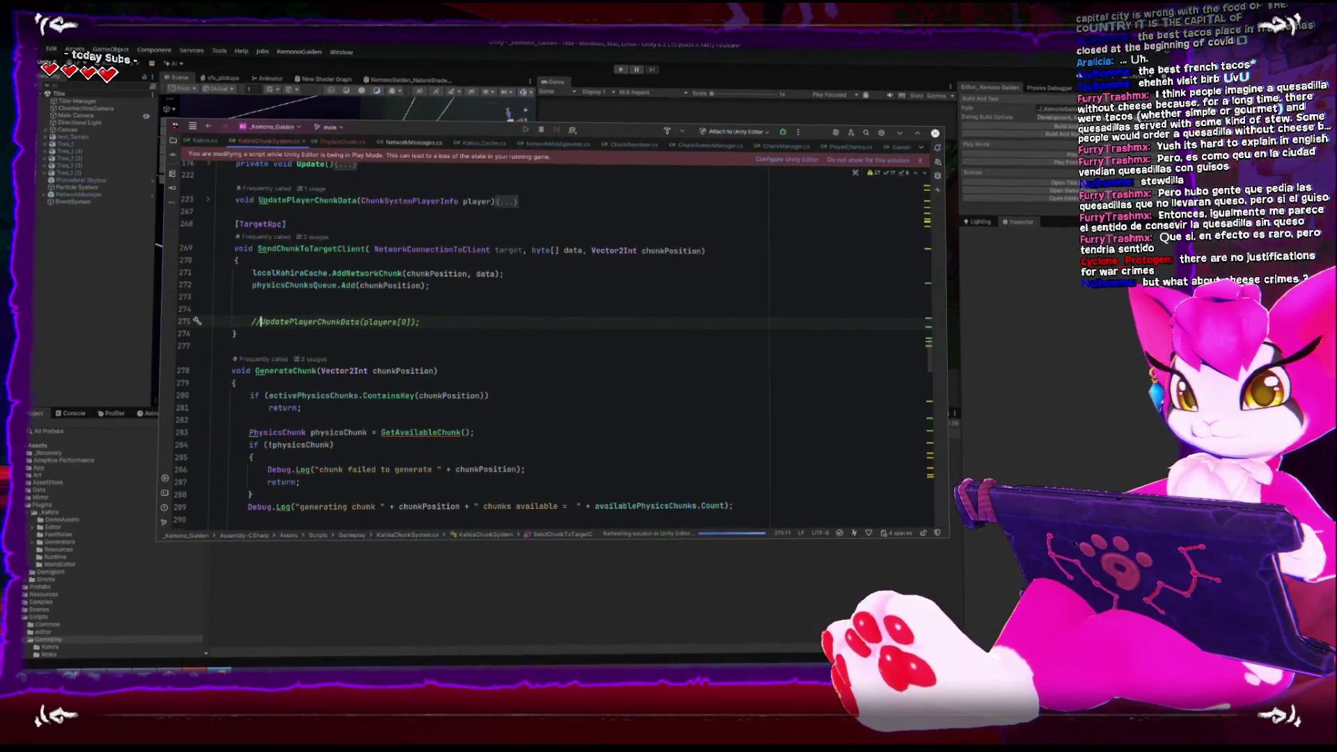
click(150, 214)
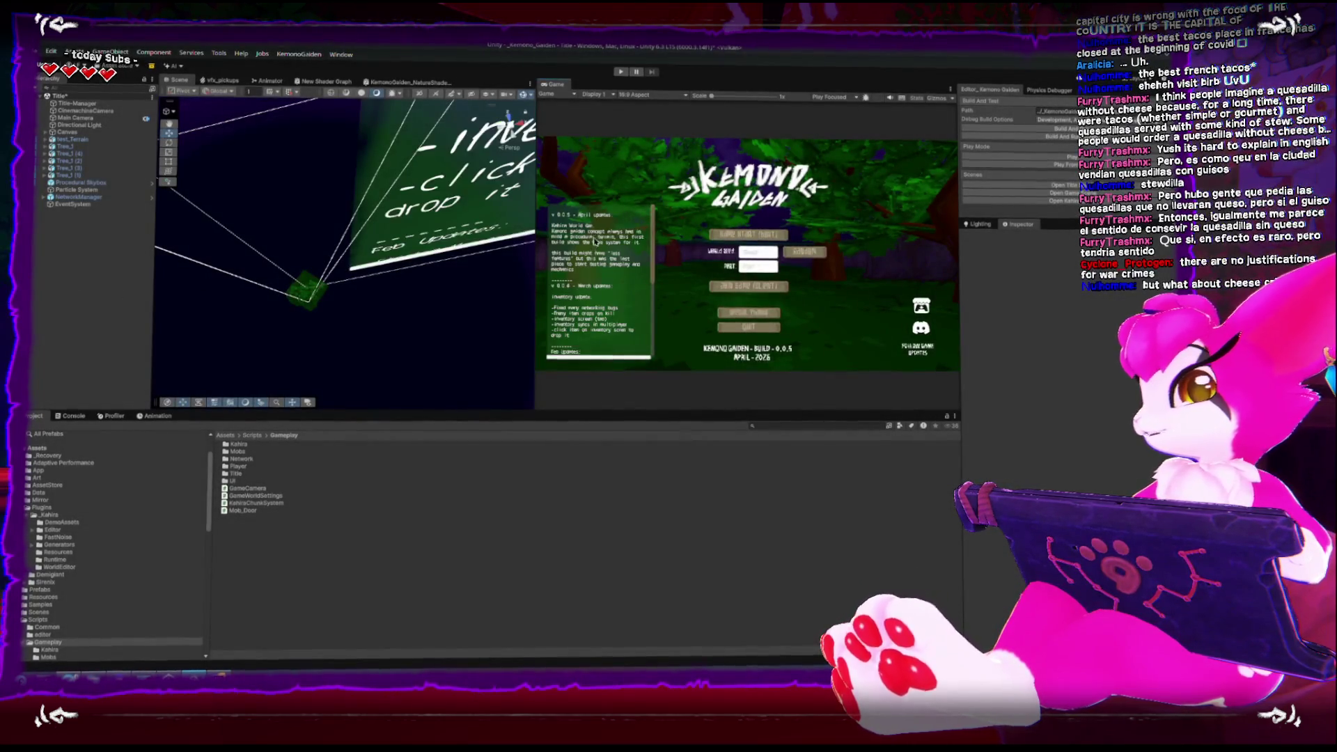
Start Build And Run Debug for Kemono Gaiden, saving the modified Title scene when prompted
click(1015, 133)
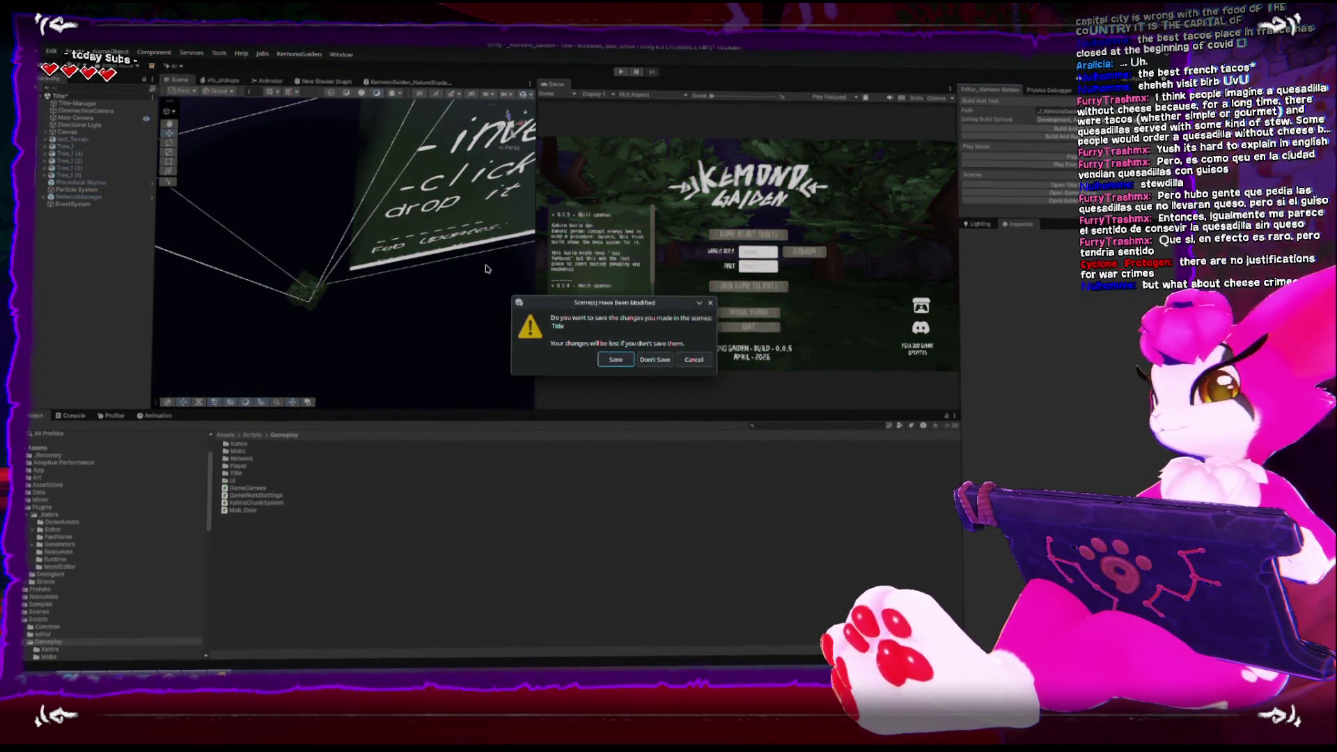
click(610, 357)
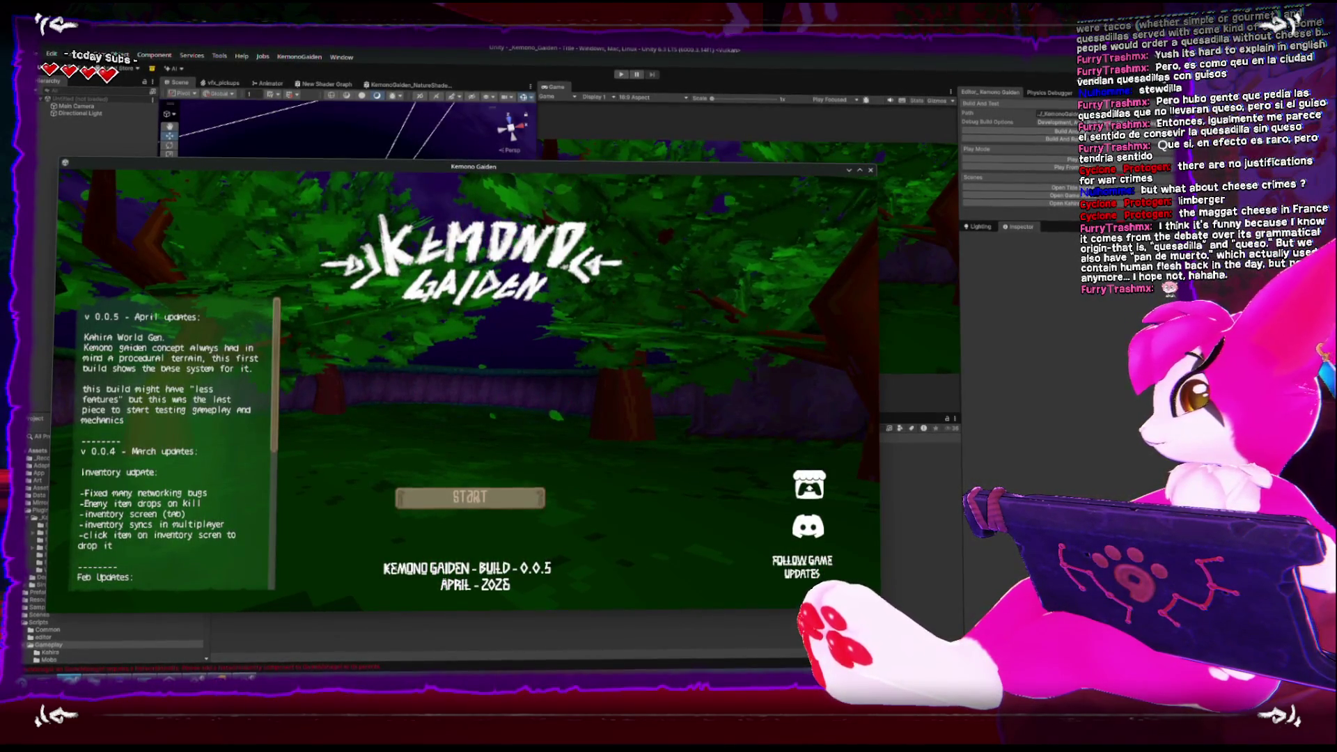
Drag the DuckDuckGo window on screen and scroll through the pan de muerto image results
mouse_move(1184, 170)
mouse_down()
mouse_move(460, 89)
mouse_move(488, 89)
mouse_up()
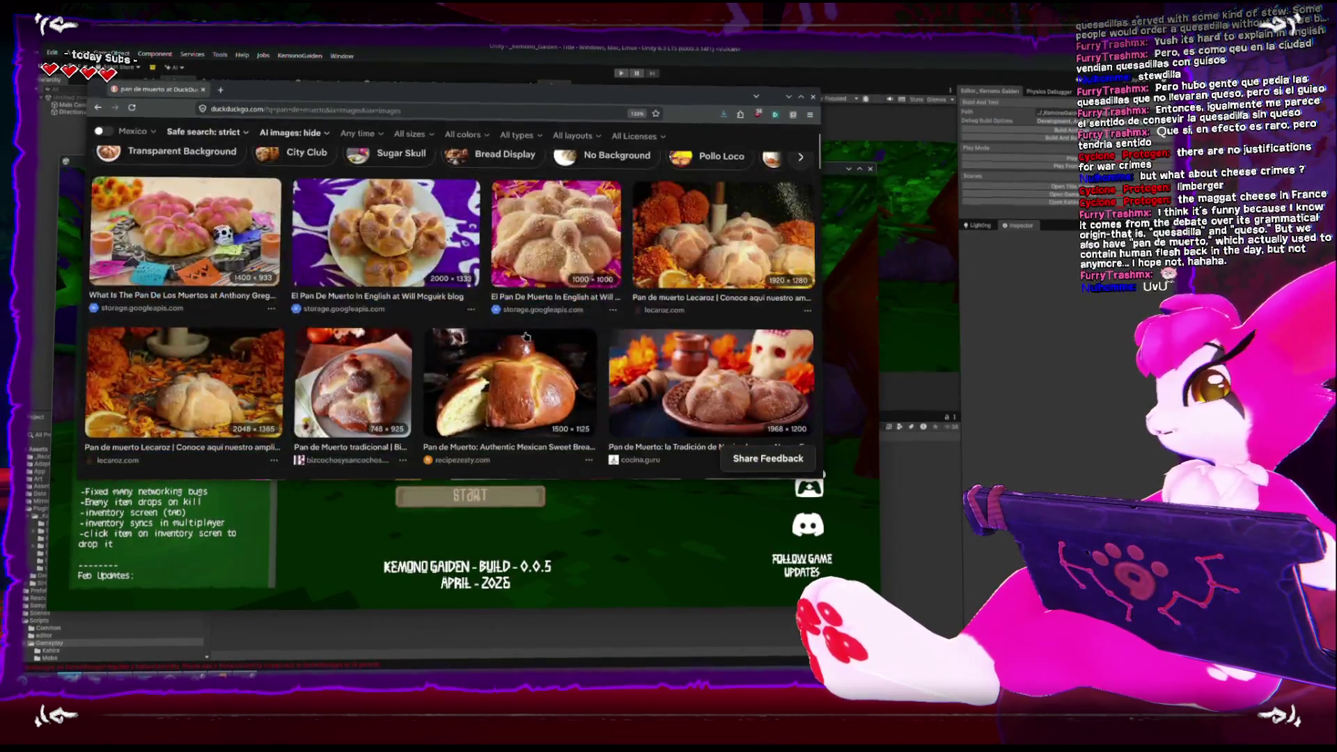
scroll(443, 254, down, 5)
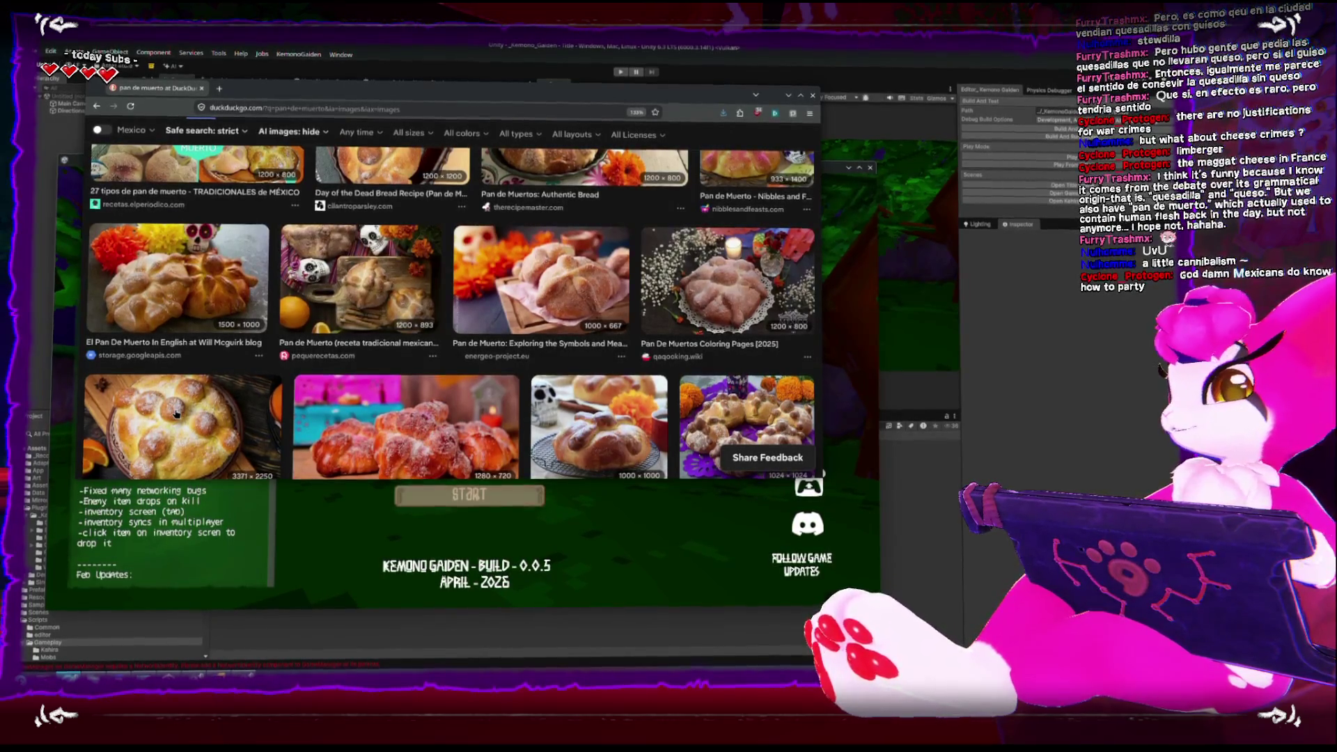
Shift the DuckDuckGo pan de muerto window slightly right and close it
mouse_move(217, 411)
mouse_down()
mouse_move(303, 370)
mouse_move(304, 423)
mouse_up()
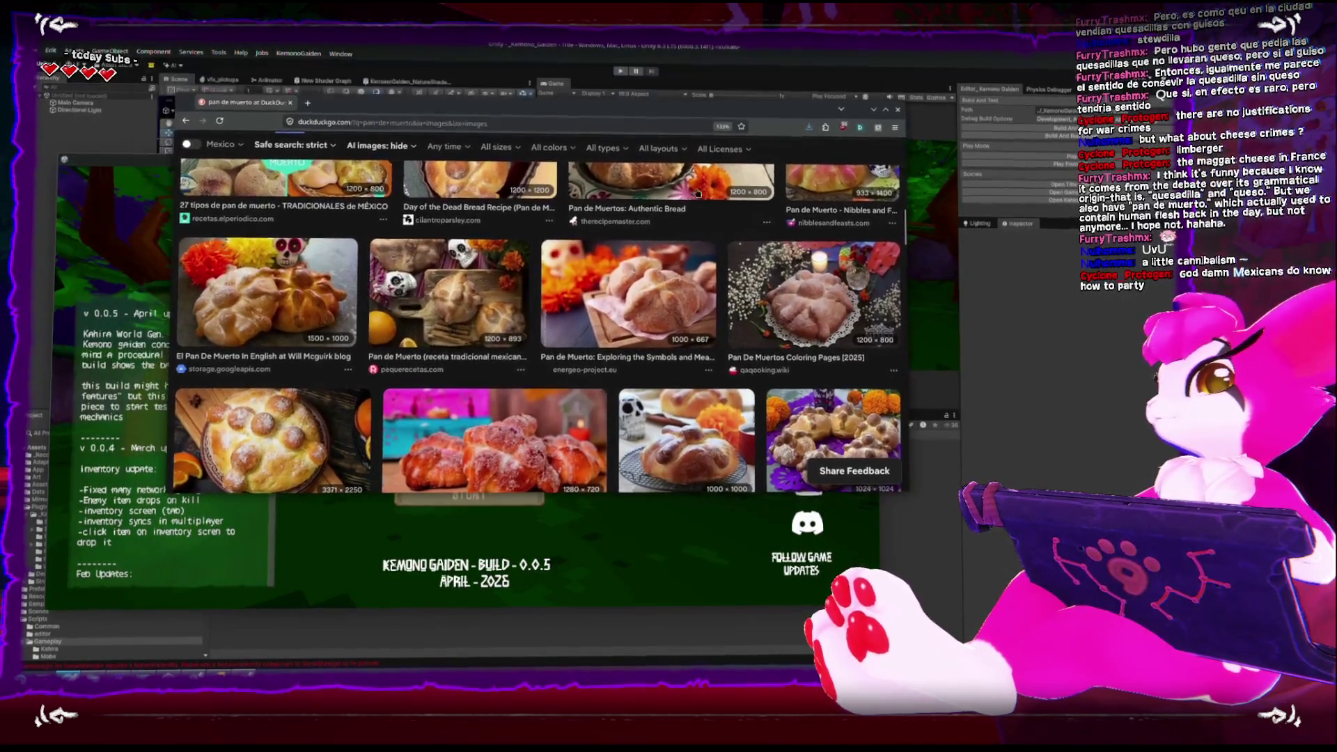
click(900, 109)
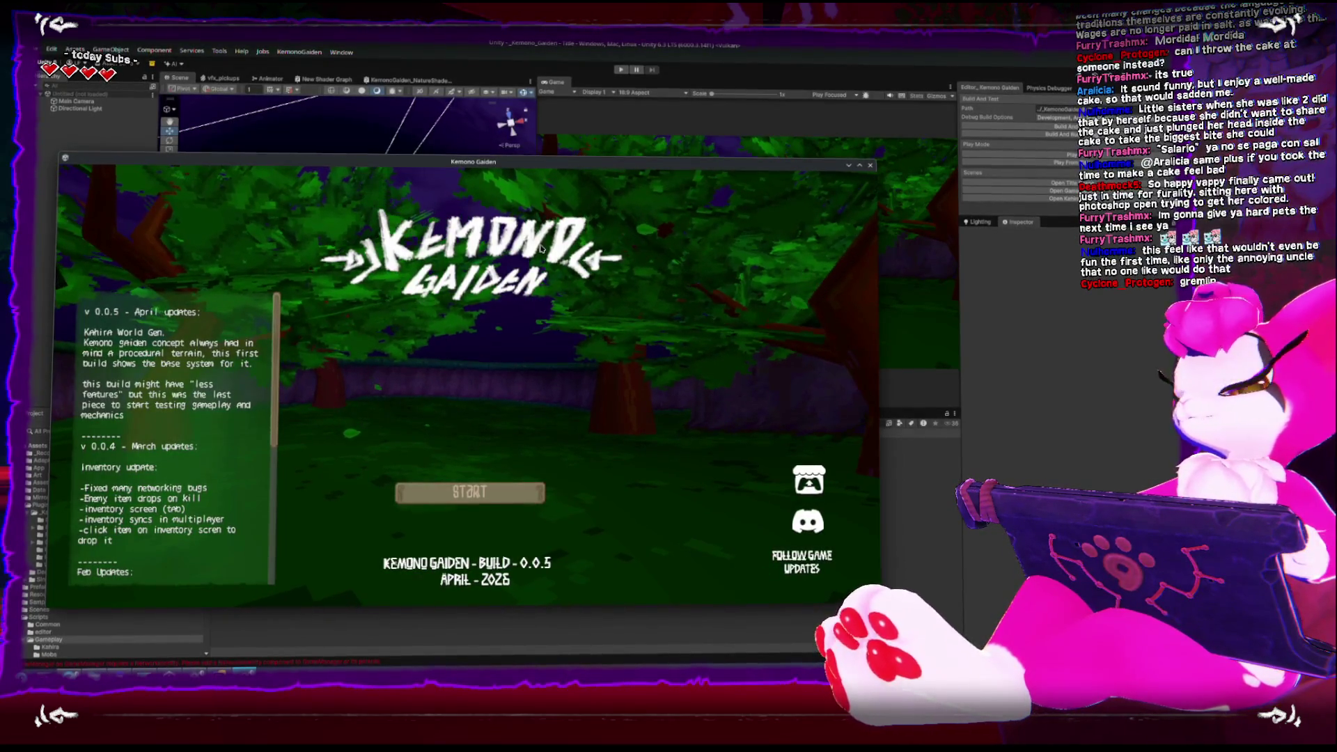
Host a Random-seed game in the standalone build, exit it, then enter Play mode in the editor
click(515, 509)
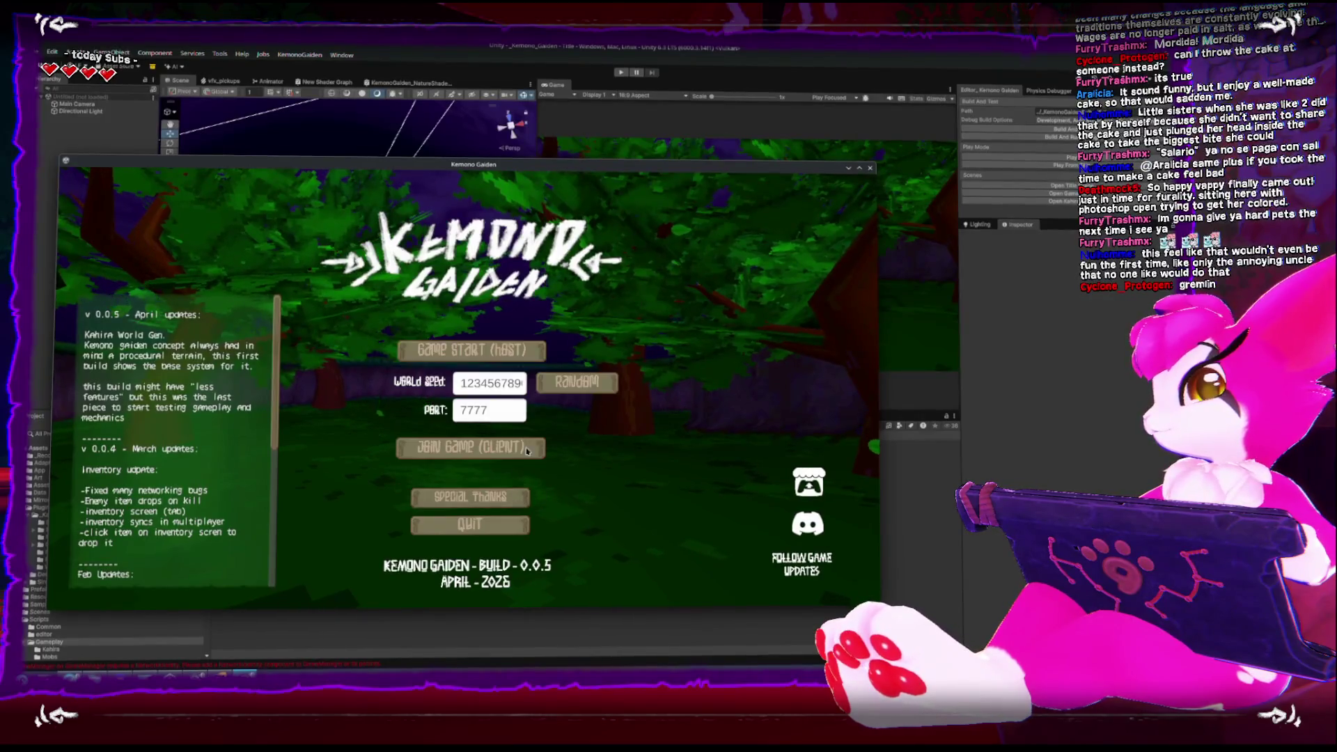
click(558, 378)
click(471, 348)
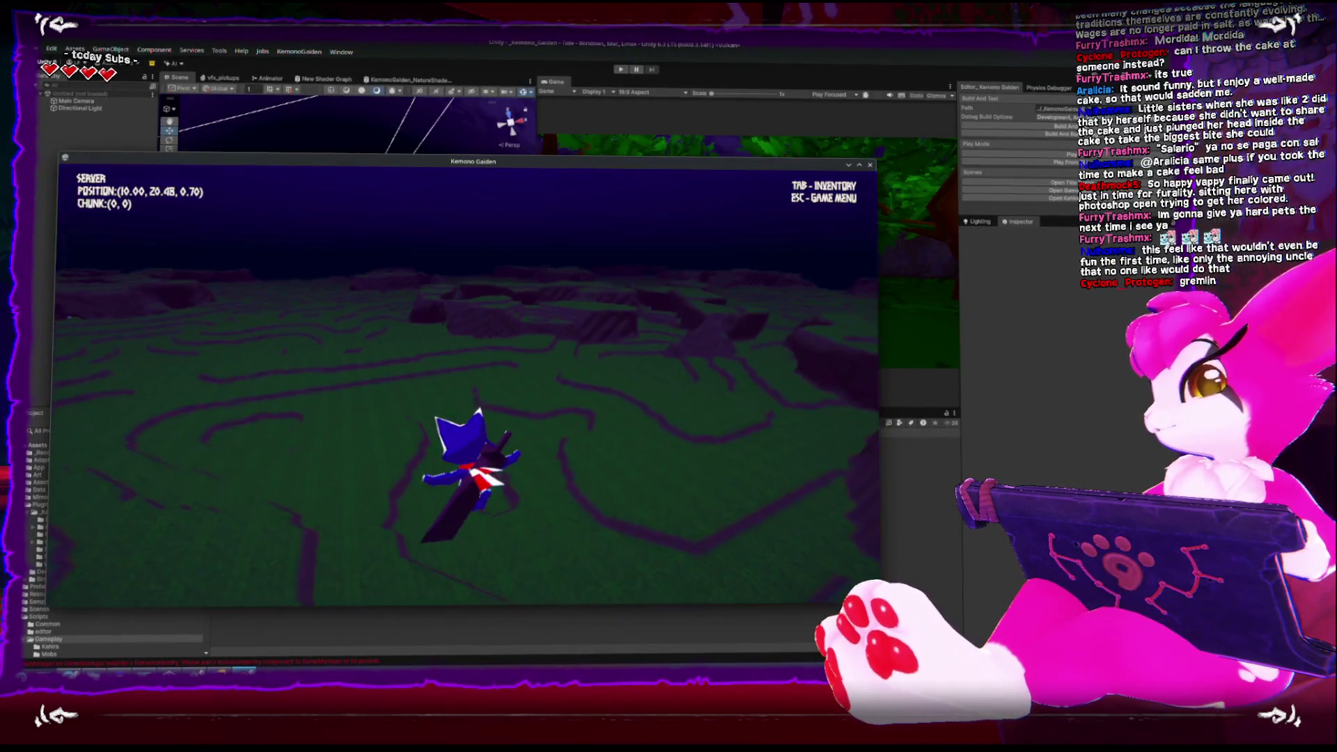
key(Escape)
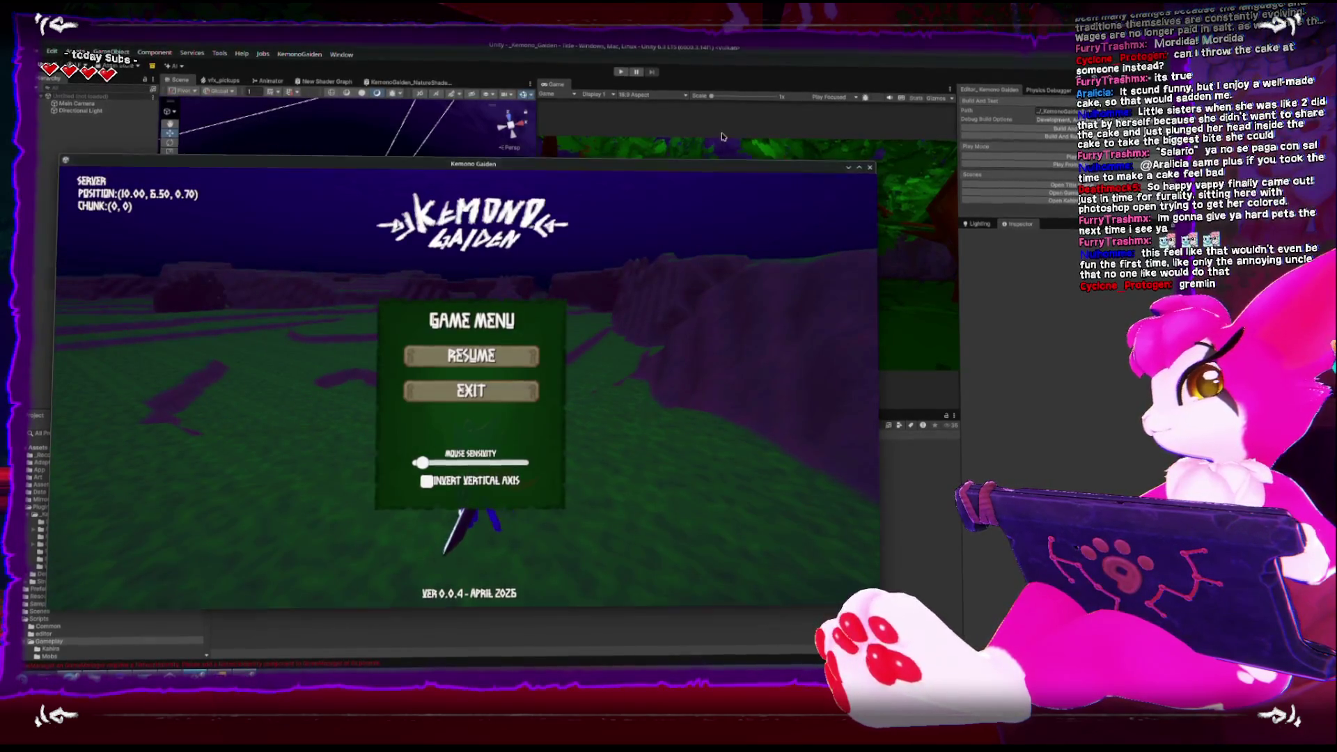
click(522, 388)
click(620, 72)
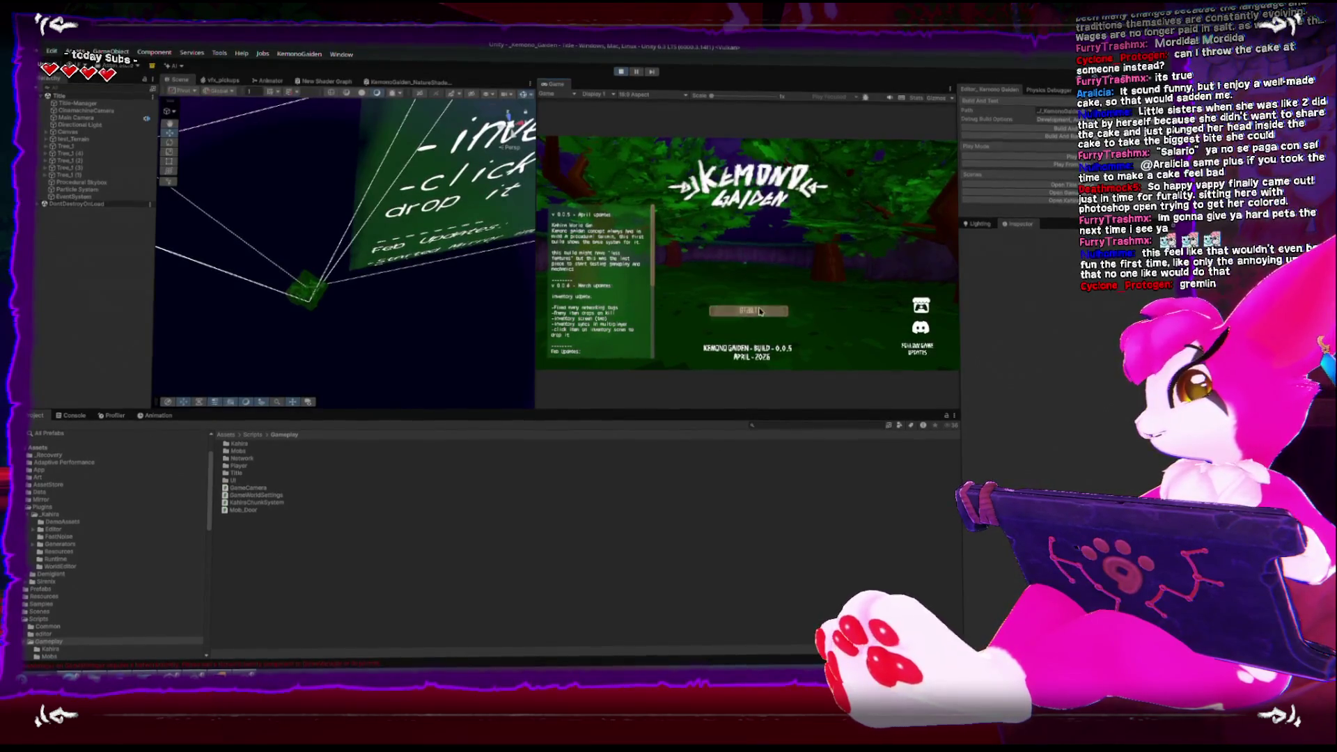
Join the hosted game as a client via Join Game and Connect, then walk forward with W
click(773, 287)
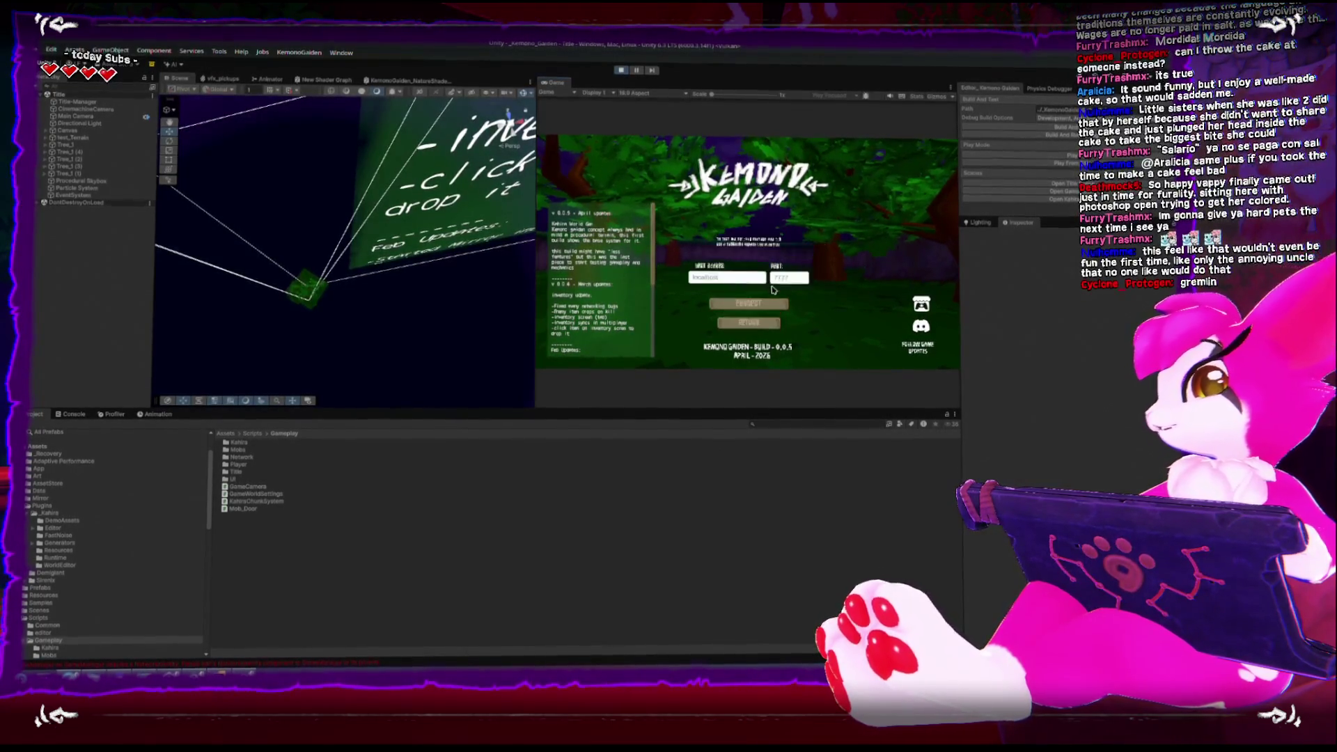
click(771, 307)
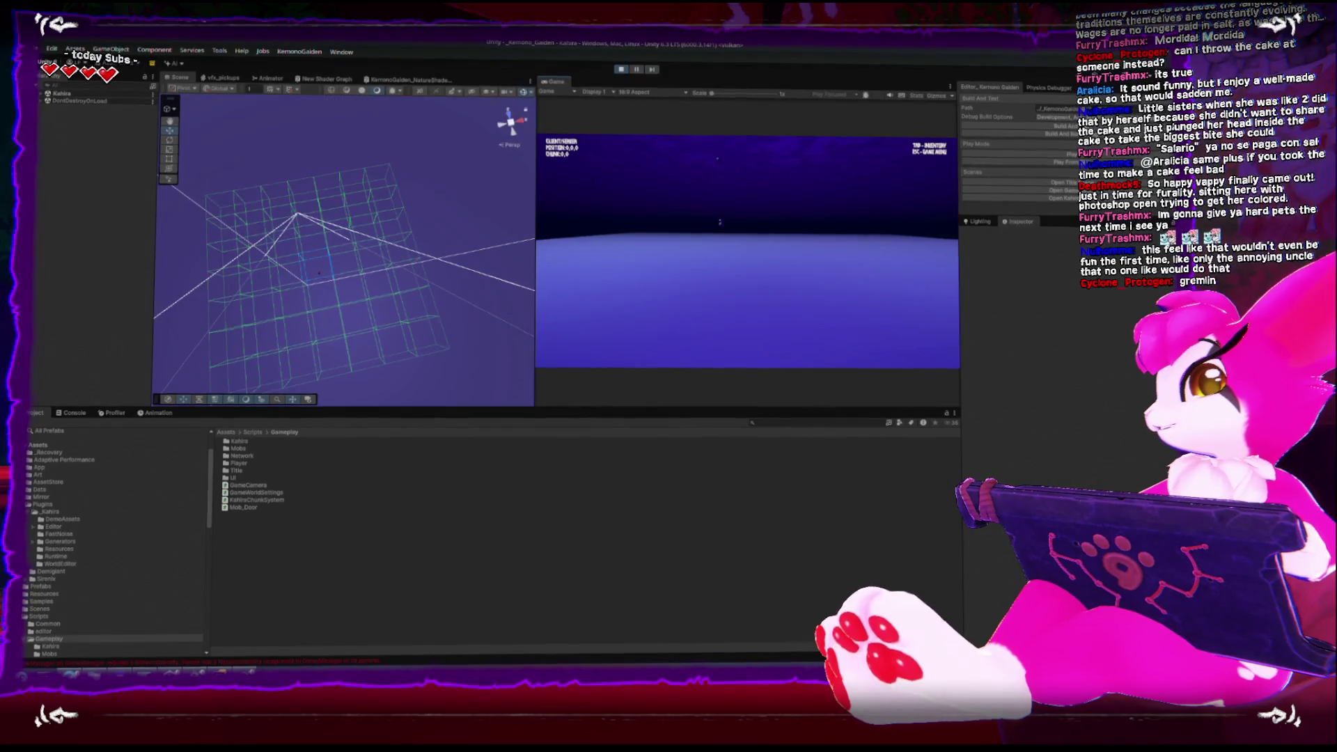
key(w)
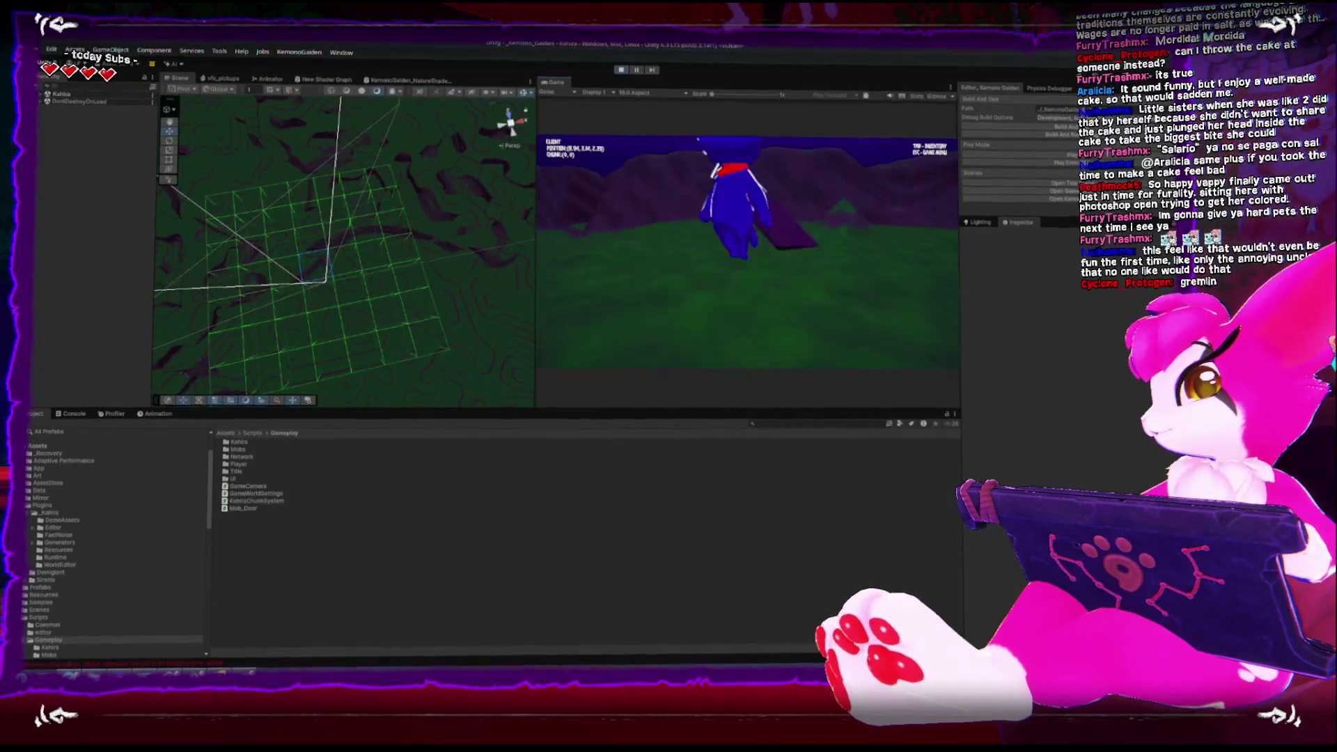
Pause the game and select PlayerChunkManager(Clone) under Kahira in the Hierarchy
key(Escape)
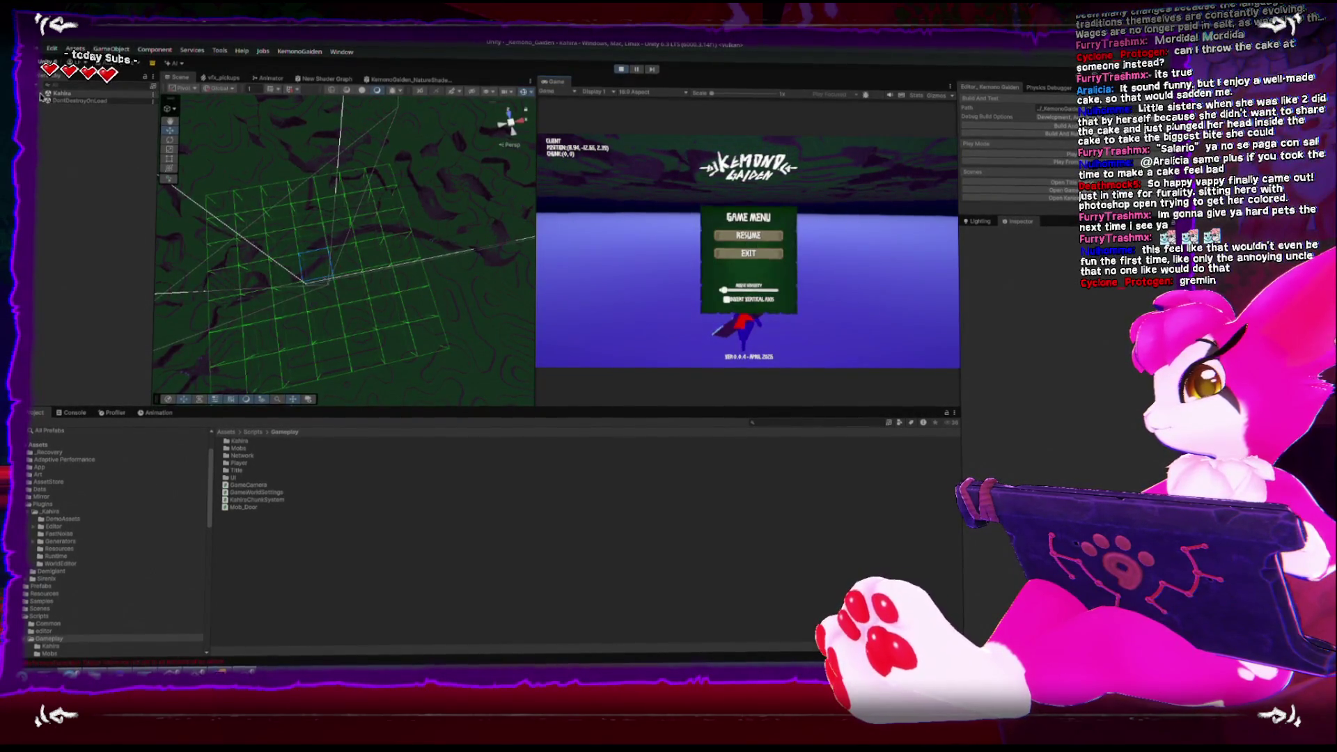
click(42, 95)
click(48, 175)
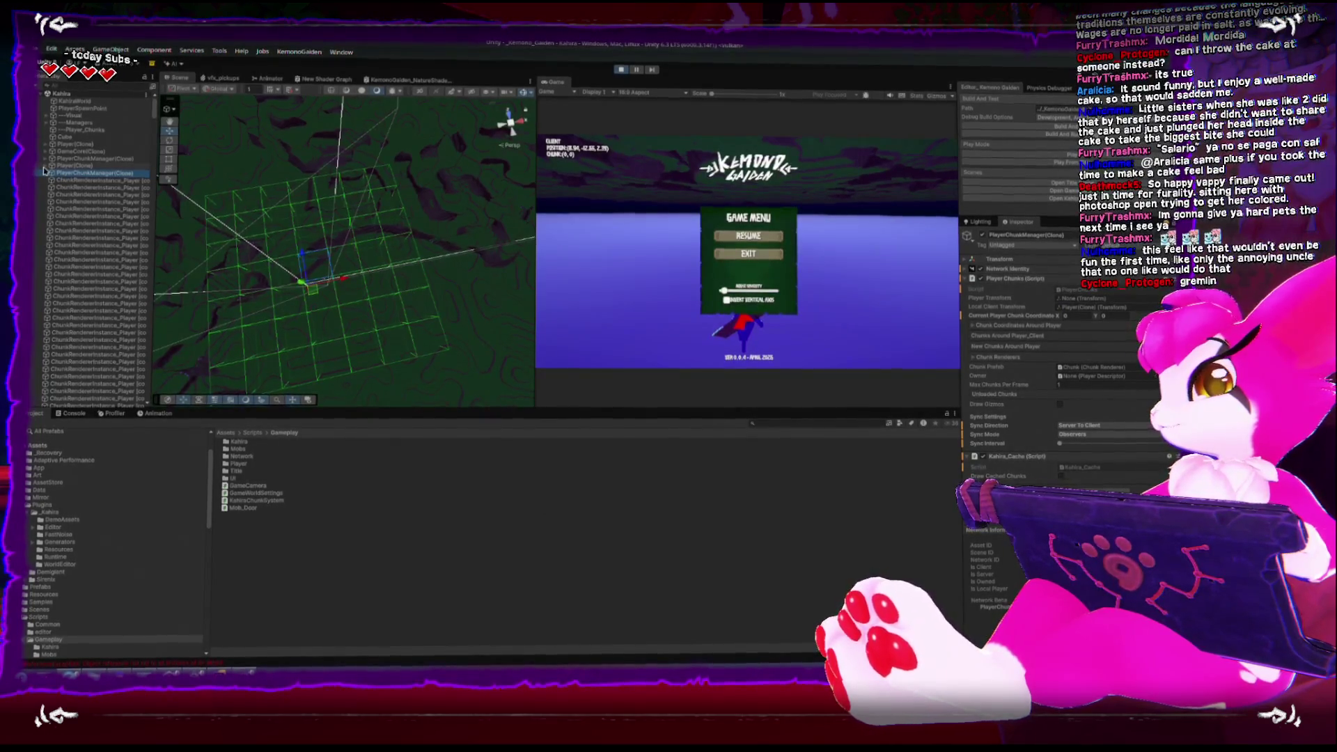
Select KahiraChunkSystem under Managers and collapse its Kahira Chunk System component
click(55, 122)
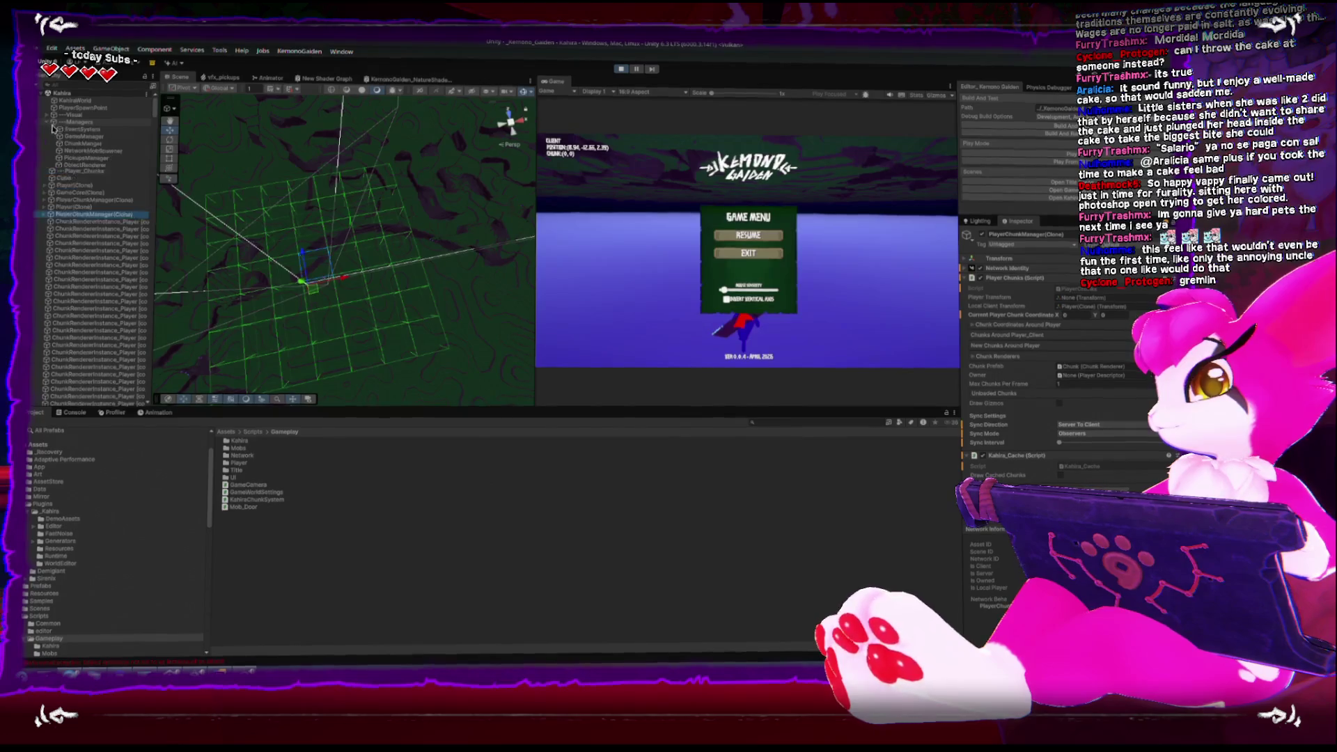
click(91, 174)
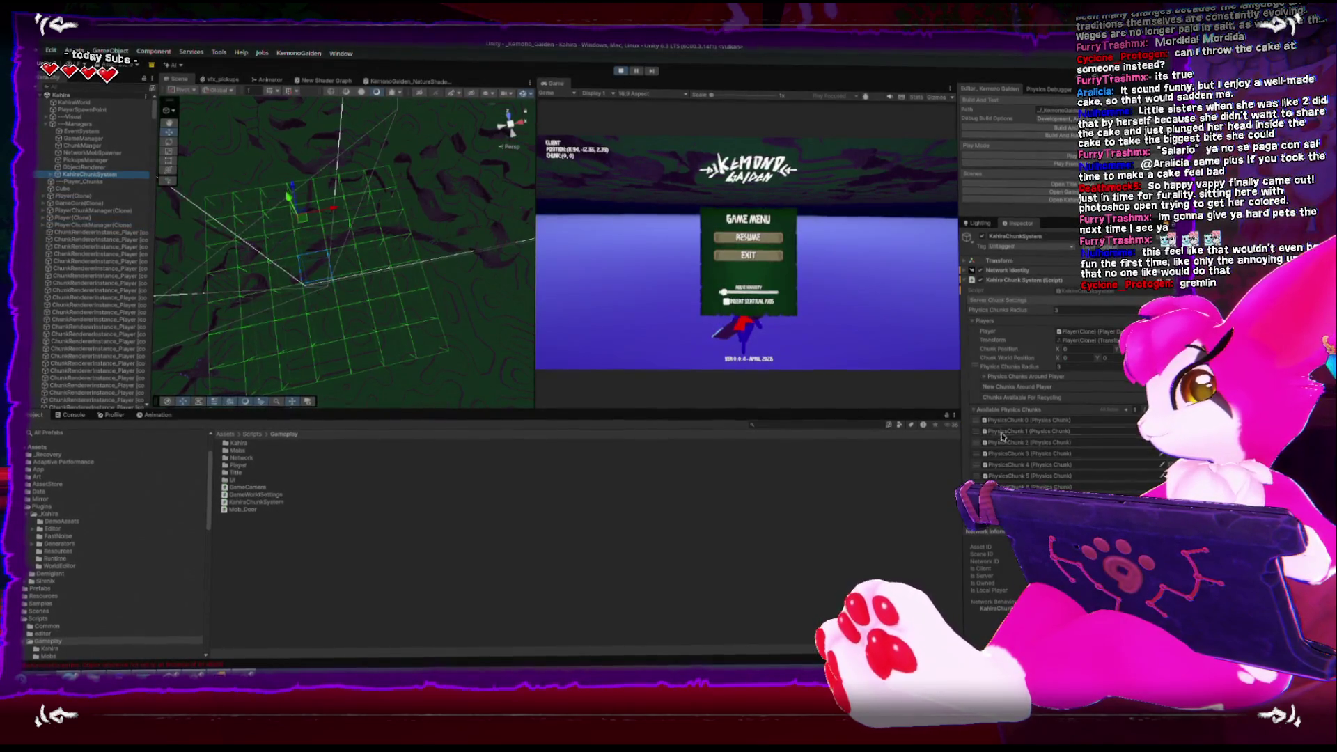
click(965, 280)
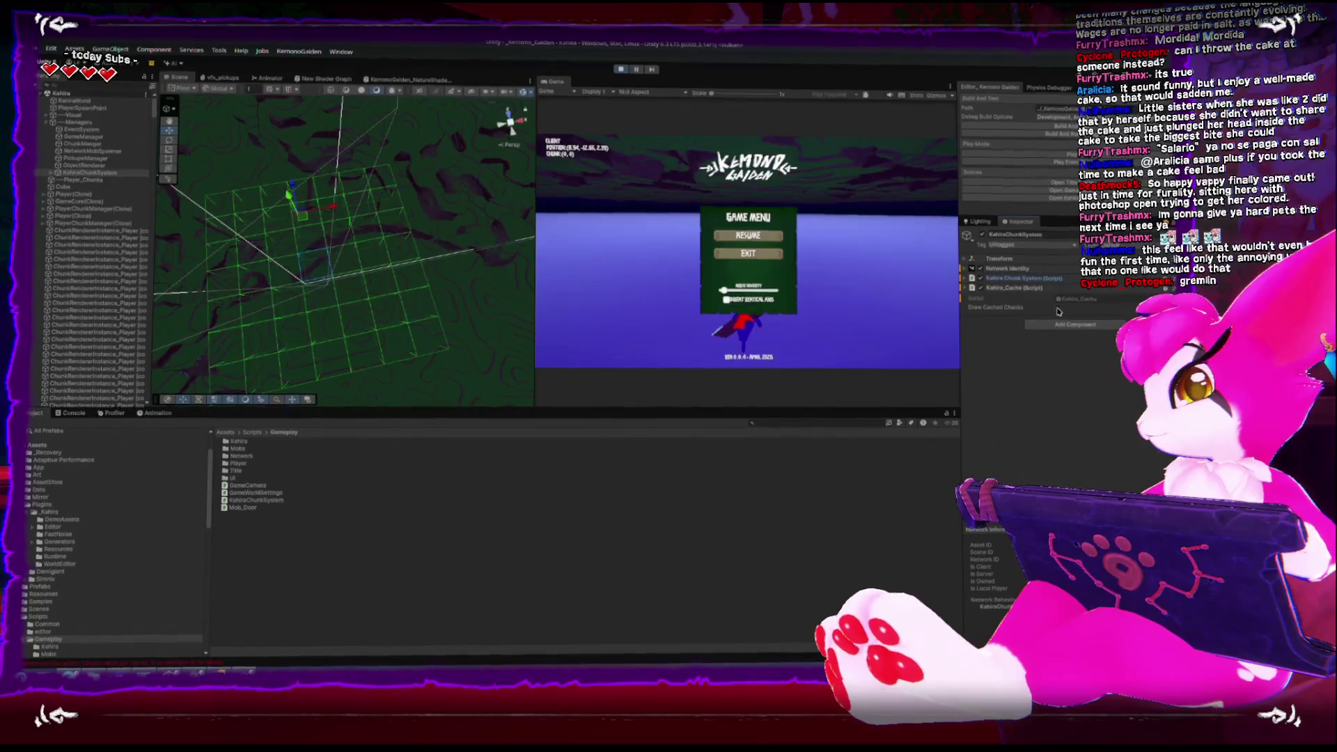
Resume, walk the client player forward across the chunks, pause, and orbit the Scene view over the grid
key(Escape)
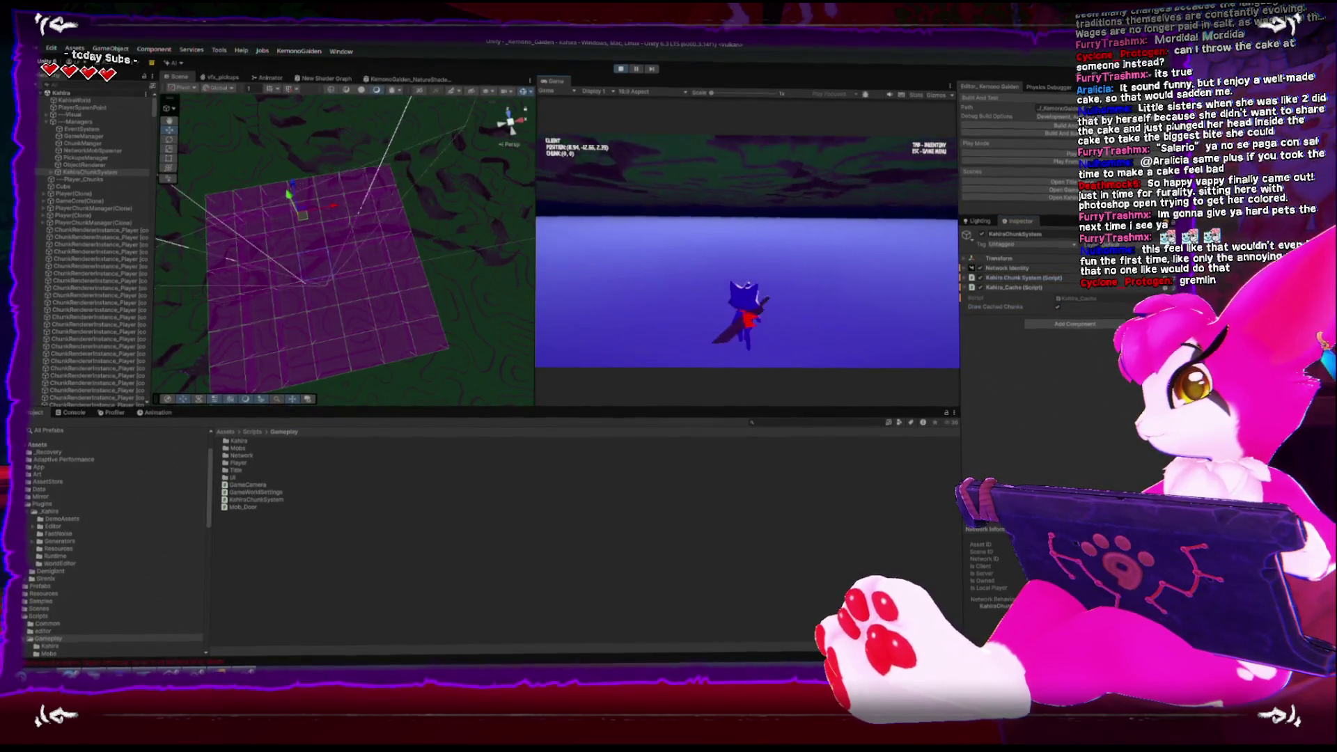
key(w)
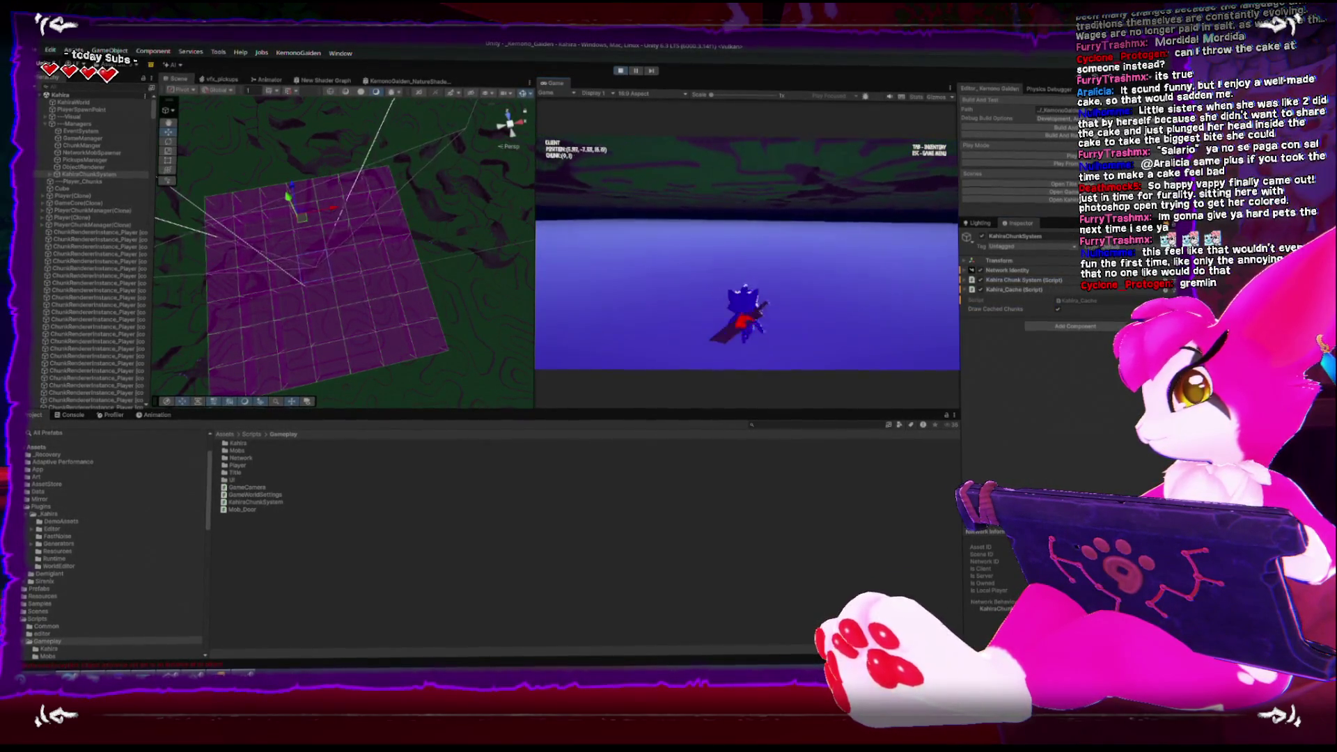
key(w)
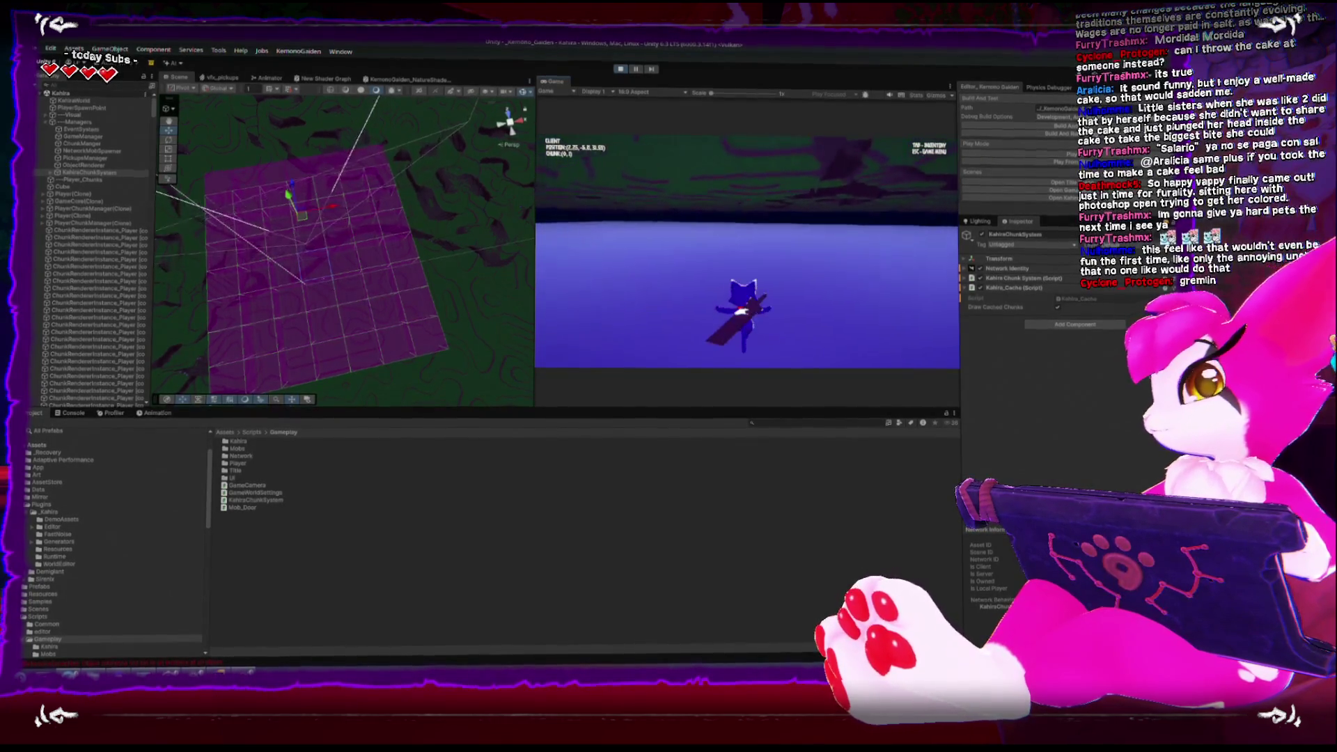
key(w)
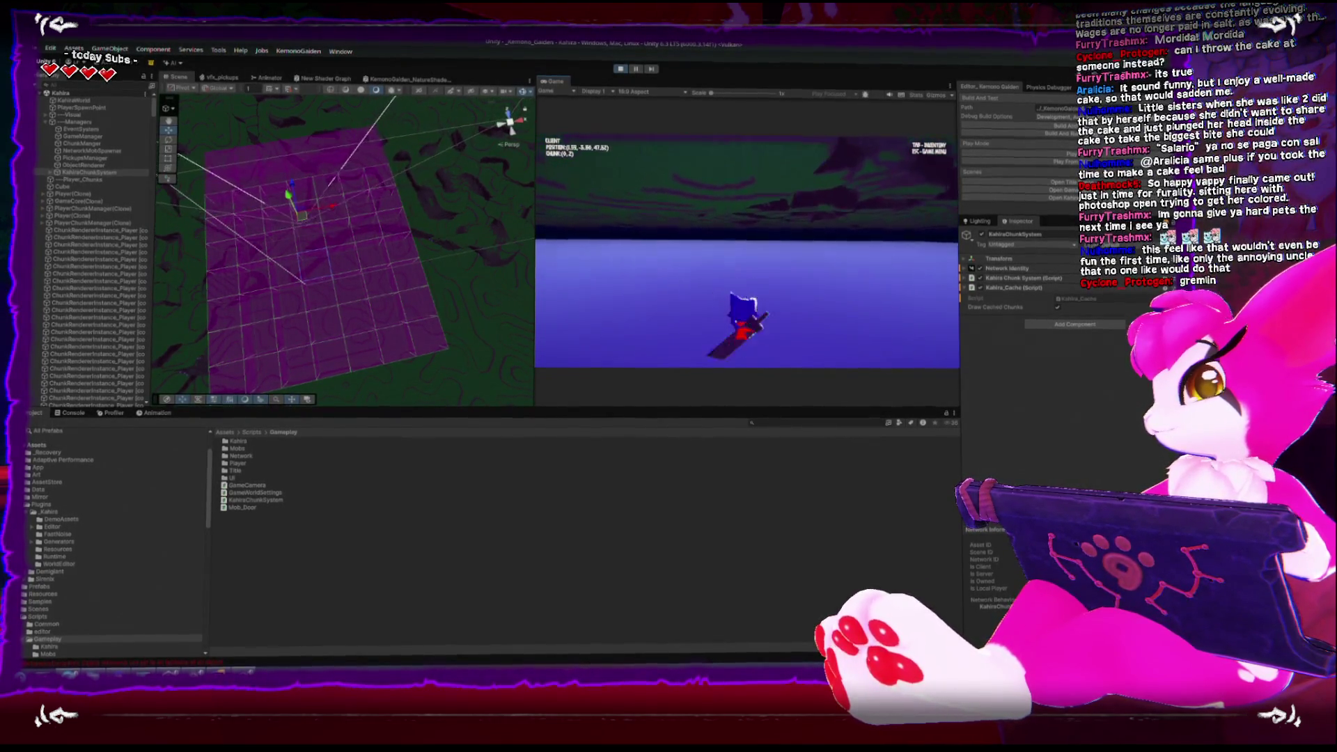
key(w)
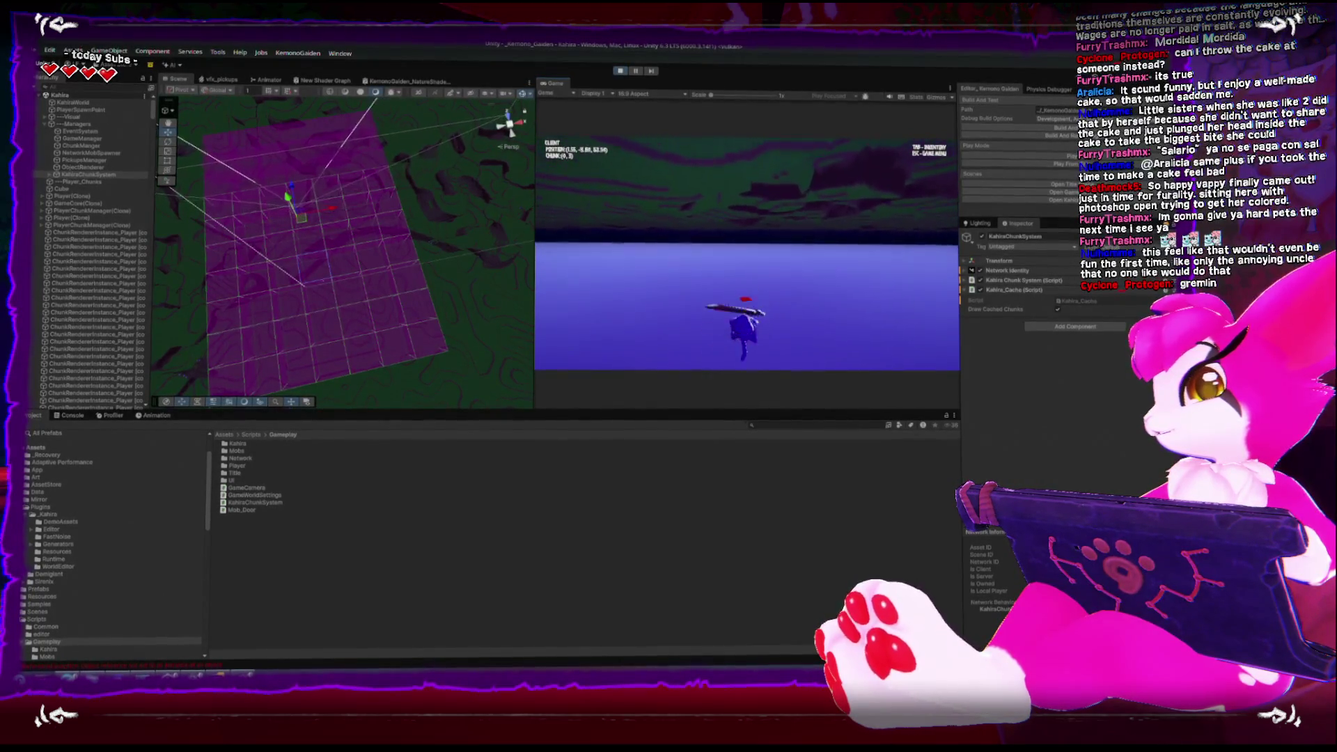
key(Escape)
drag(324, 280, 269, 412)
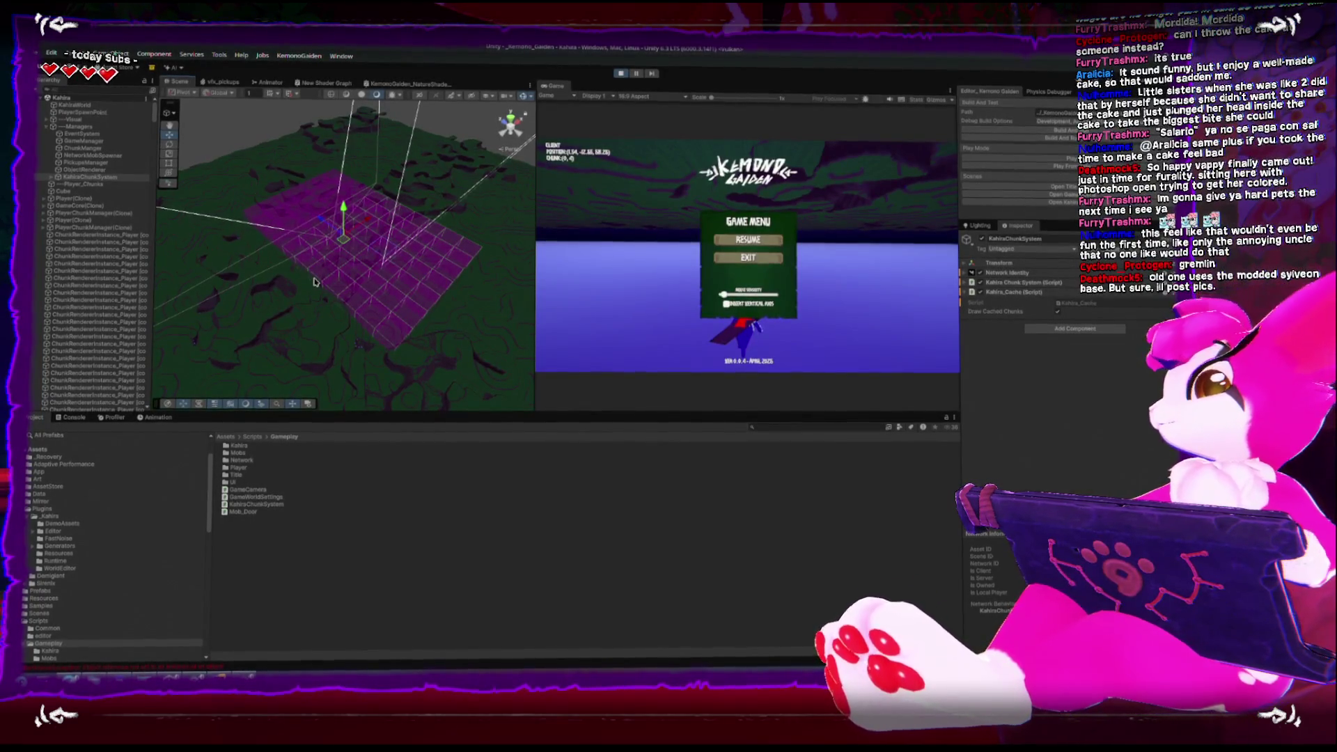
Resume and walk the player through chunks (-1,4), (-2,4) and (-3,5), then pause
key(Escape)
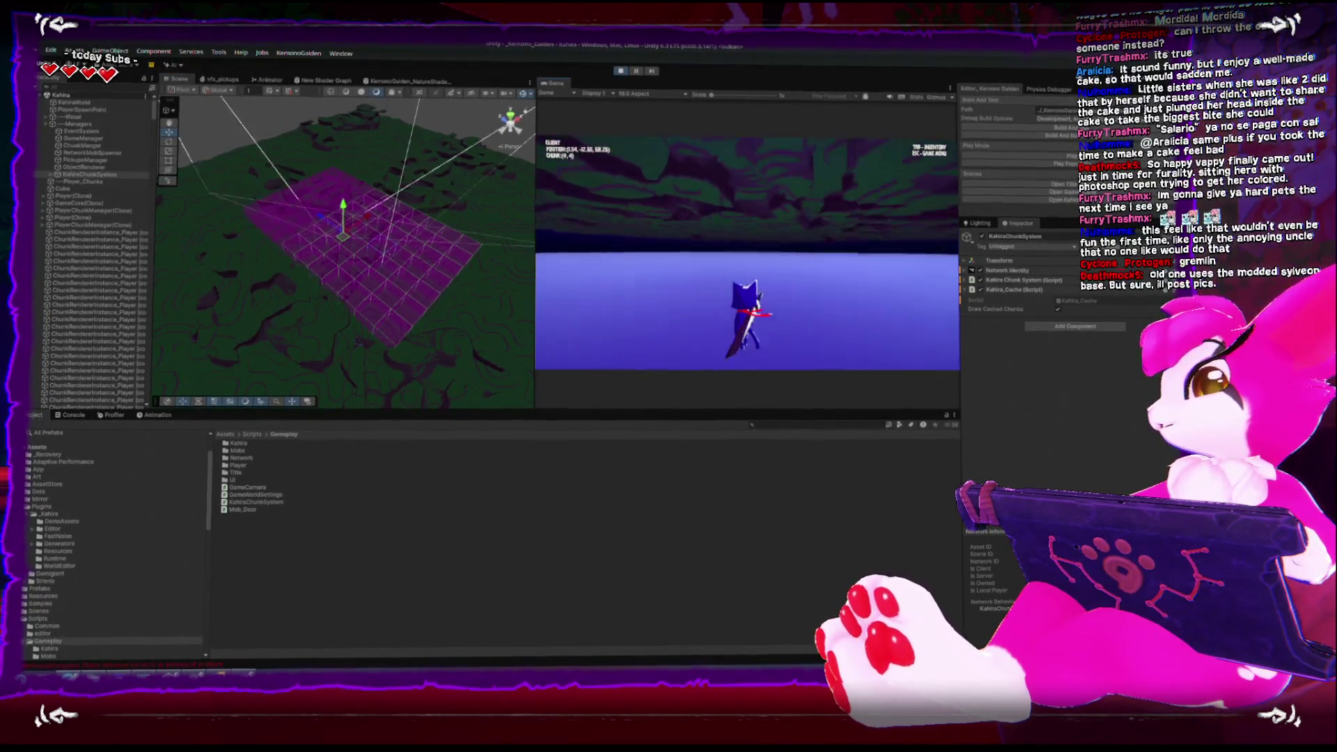
key(w)
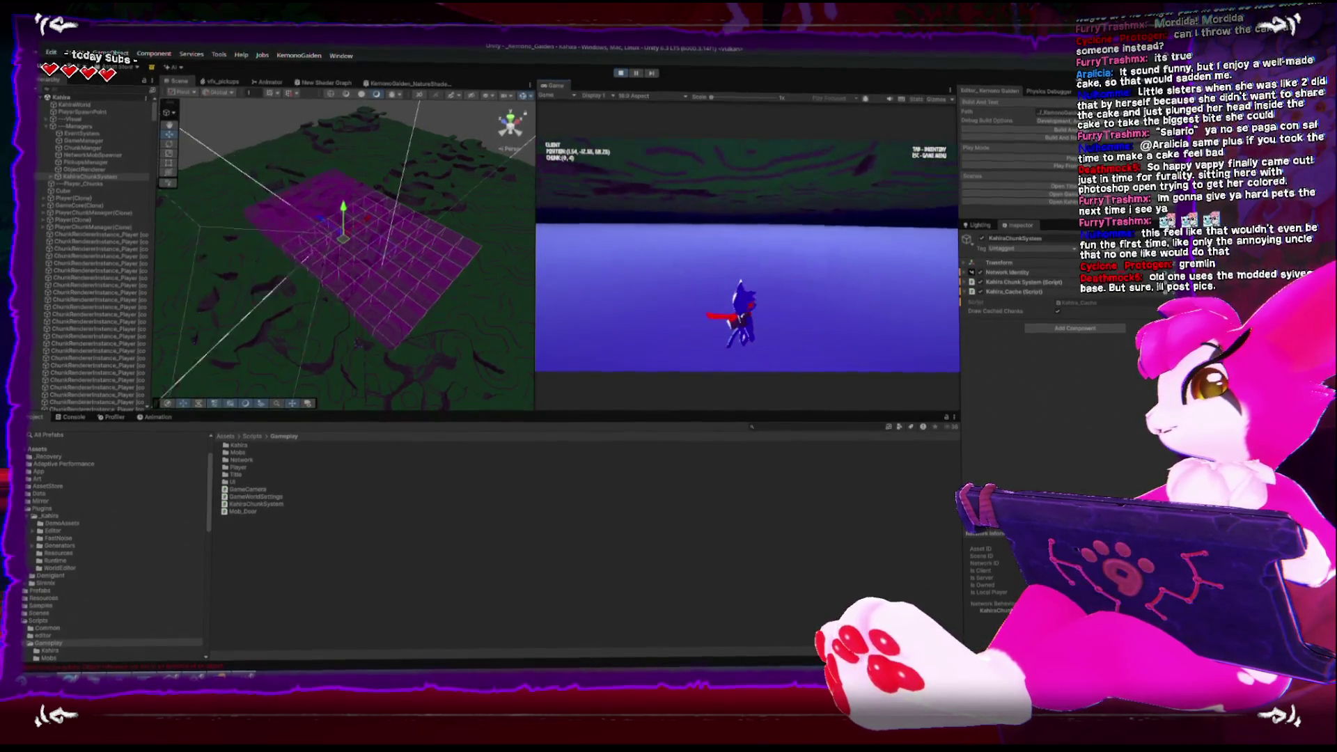
key(w)
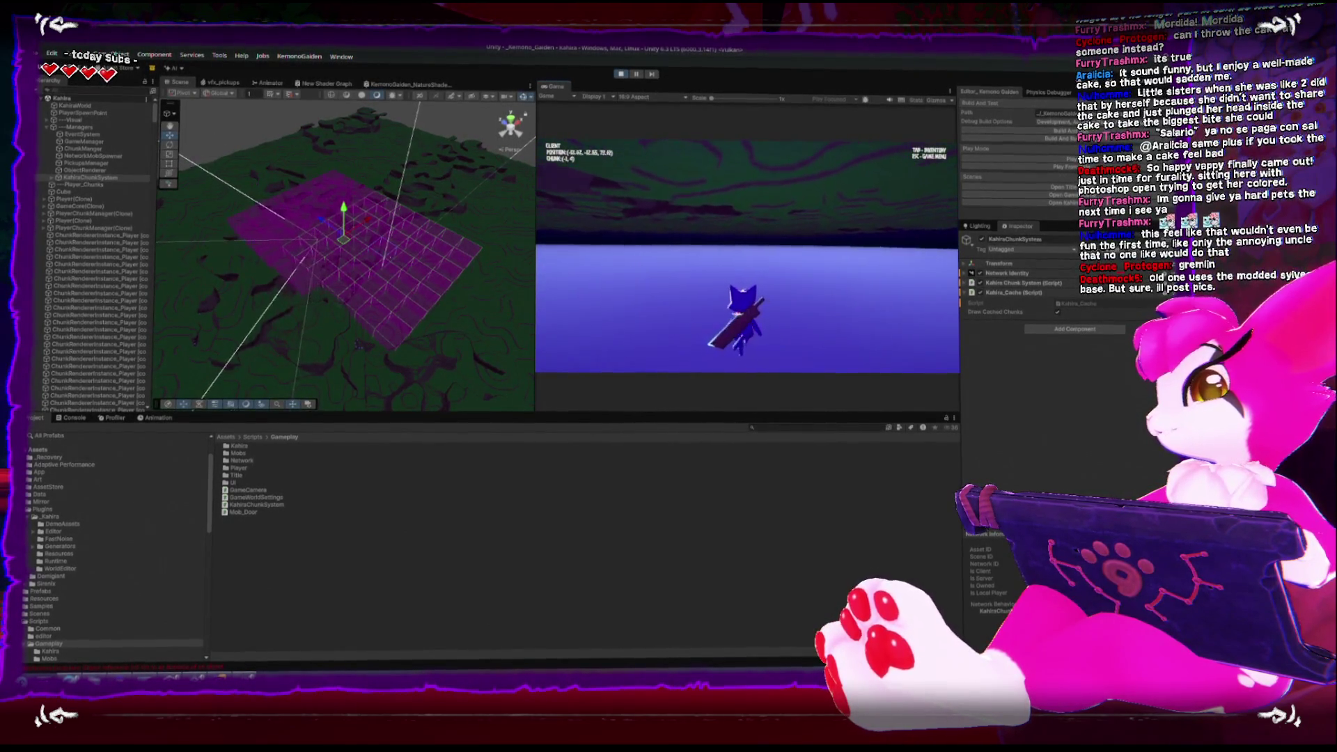
key(w)
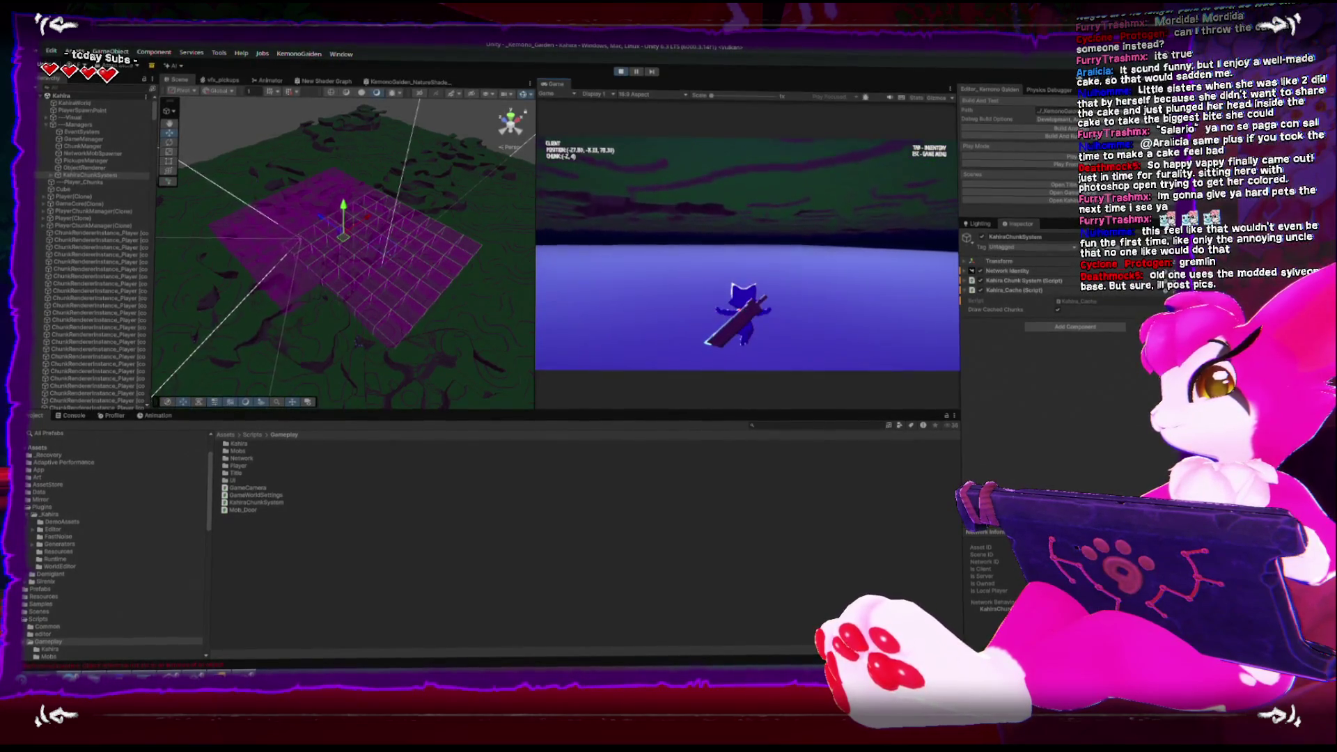
key(Escape)
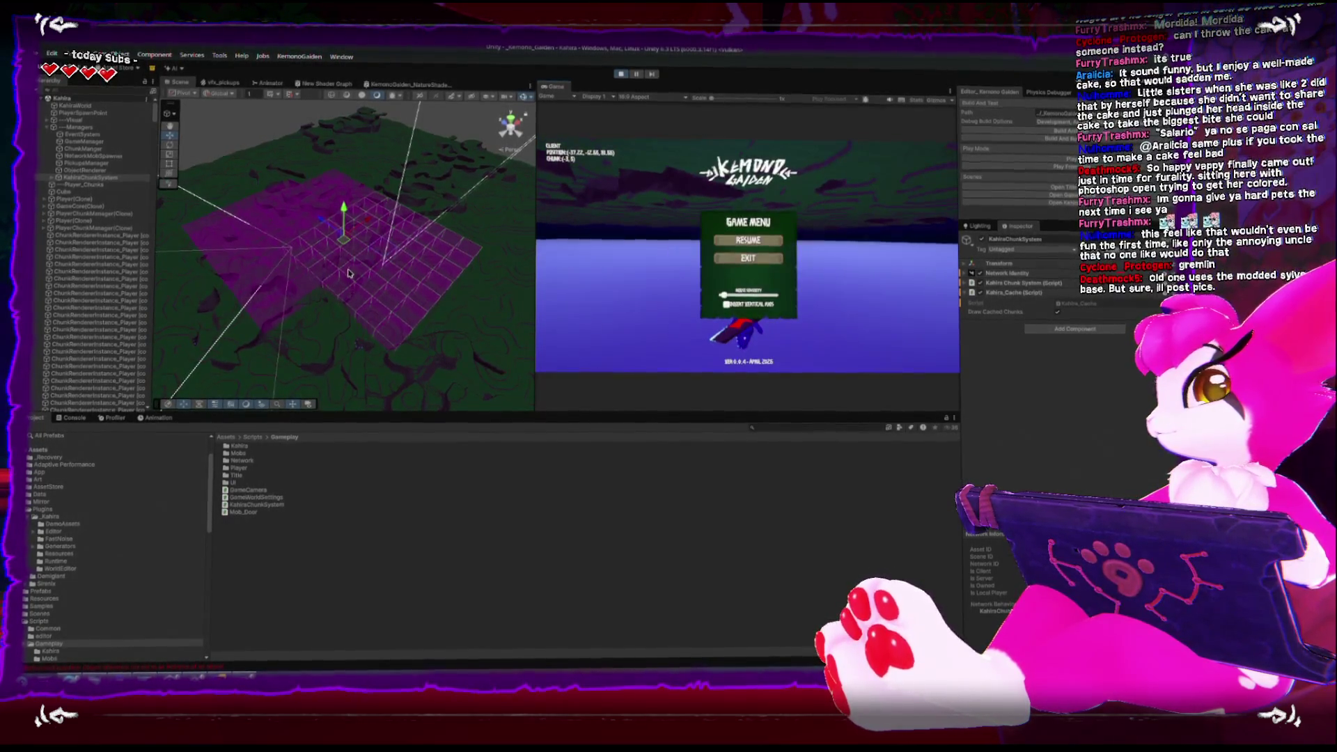
Review the Kahira Chunk System component, collapse its Players and Available Physics Chunks lists, and exit to the title
click(964, 286)
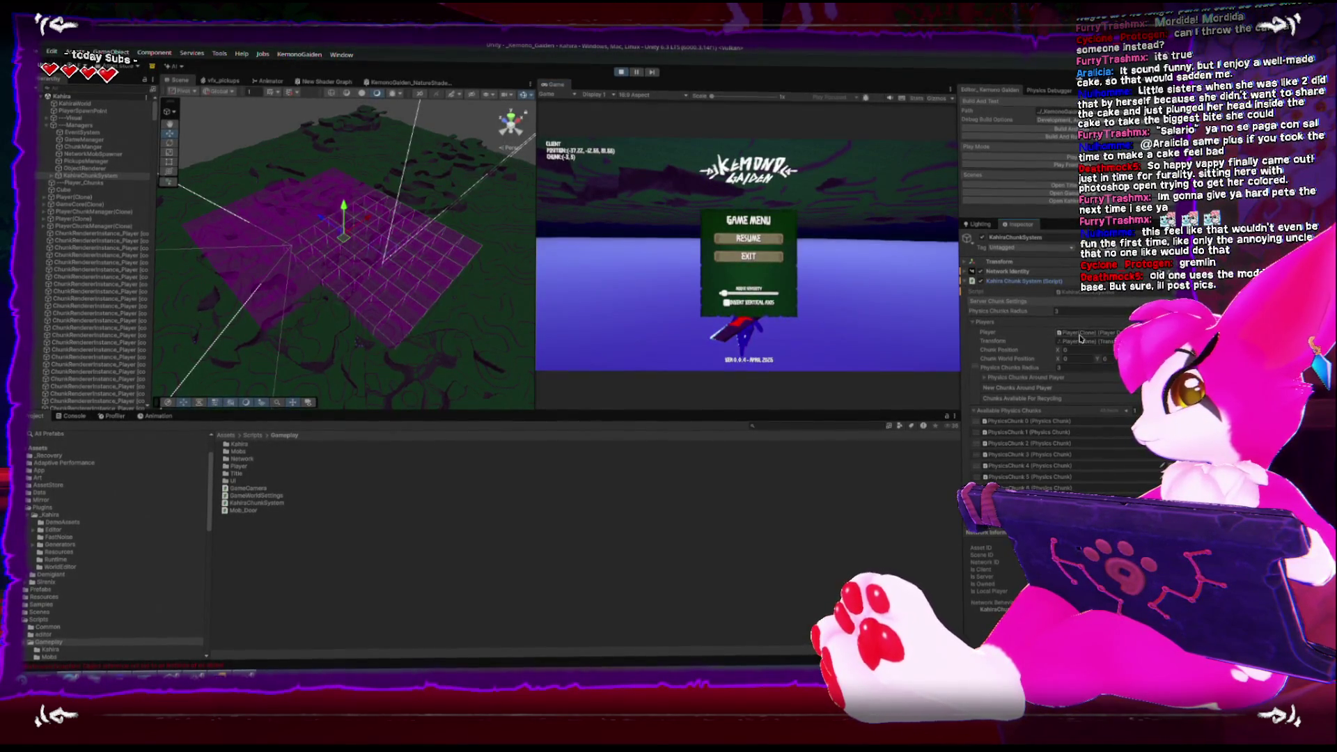
click(973, 323)
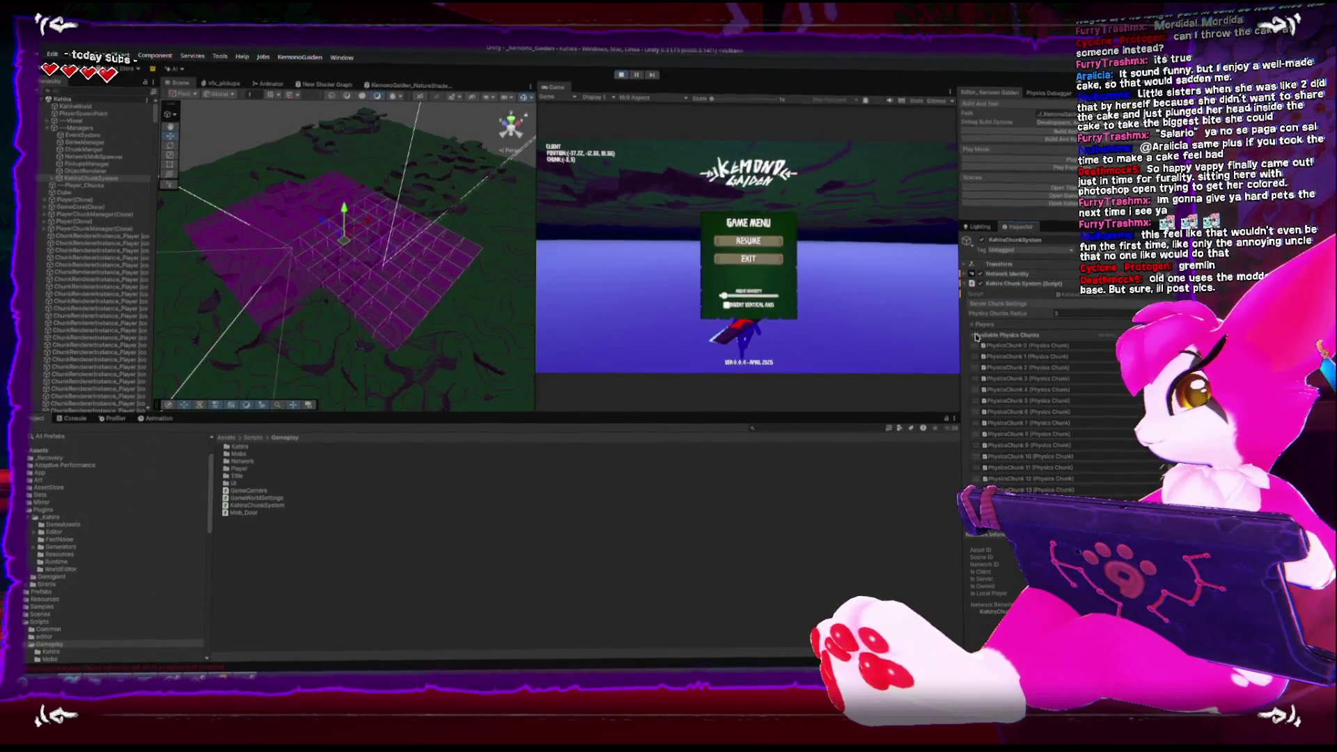
click(974, 336)
click(617, 78)
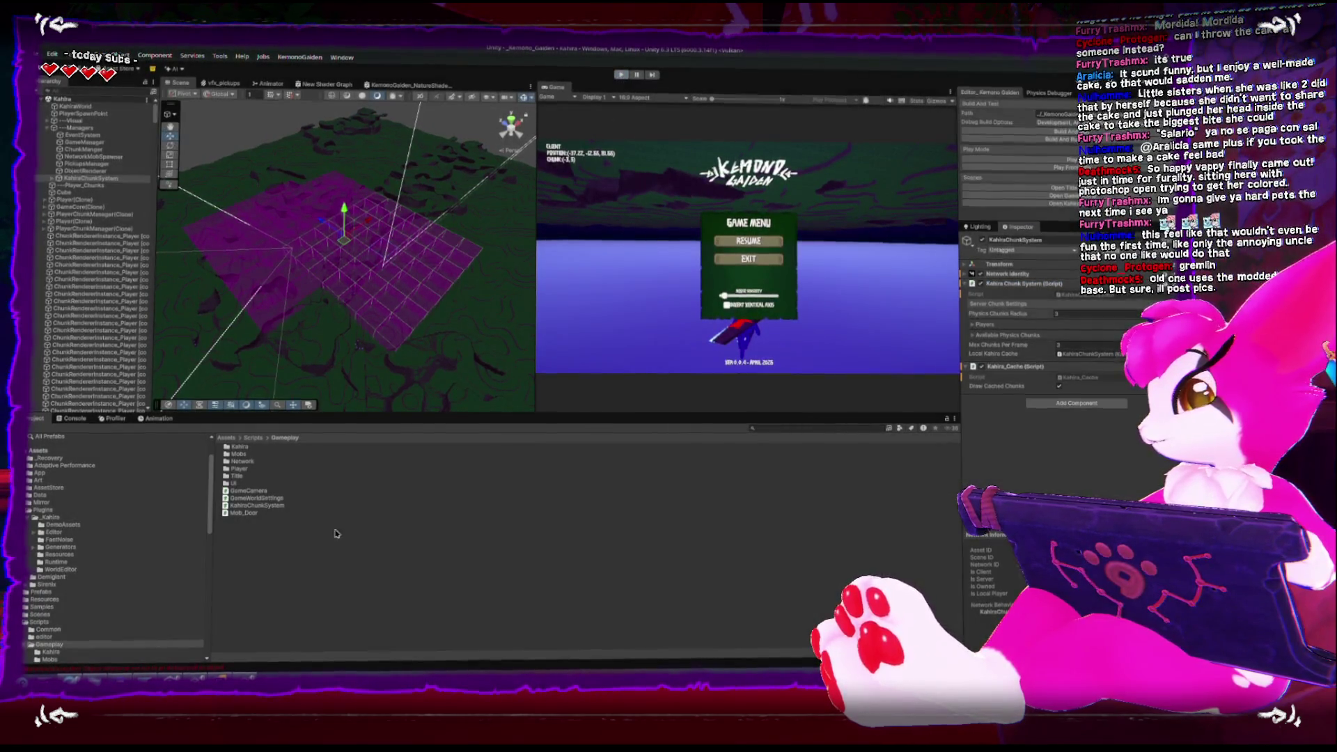
key(alt+Tab)
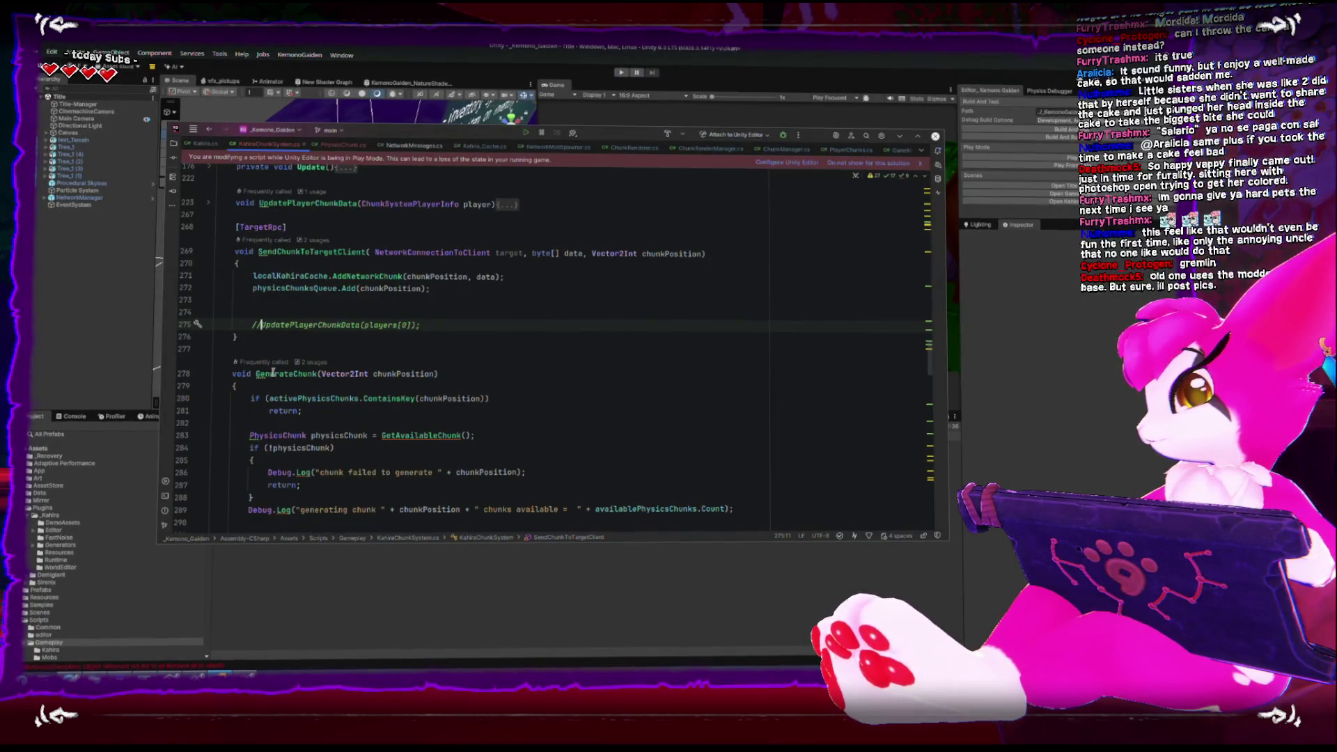
Uncomment UpdatePlayerChunkData(players[0]) on line 275, guard it with if(players.Count > 1), and return to Unity
key(BackSpace)
key(BackSpace)
key(Up)
text(if(!play)
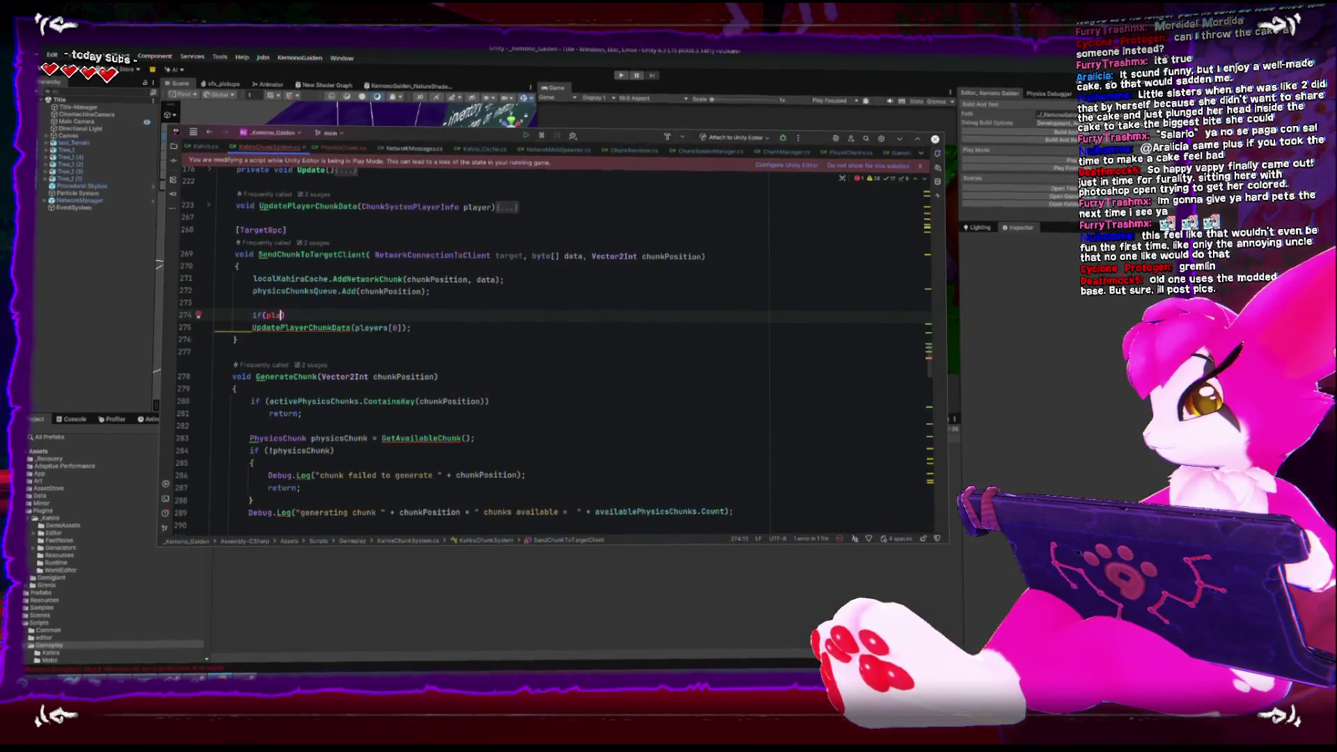
text(ers.)
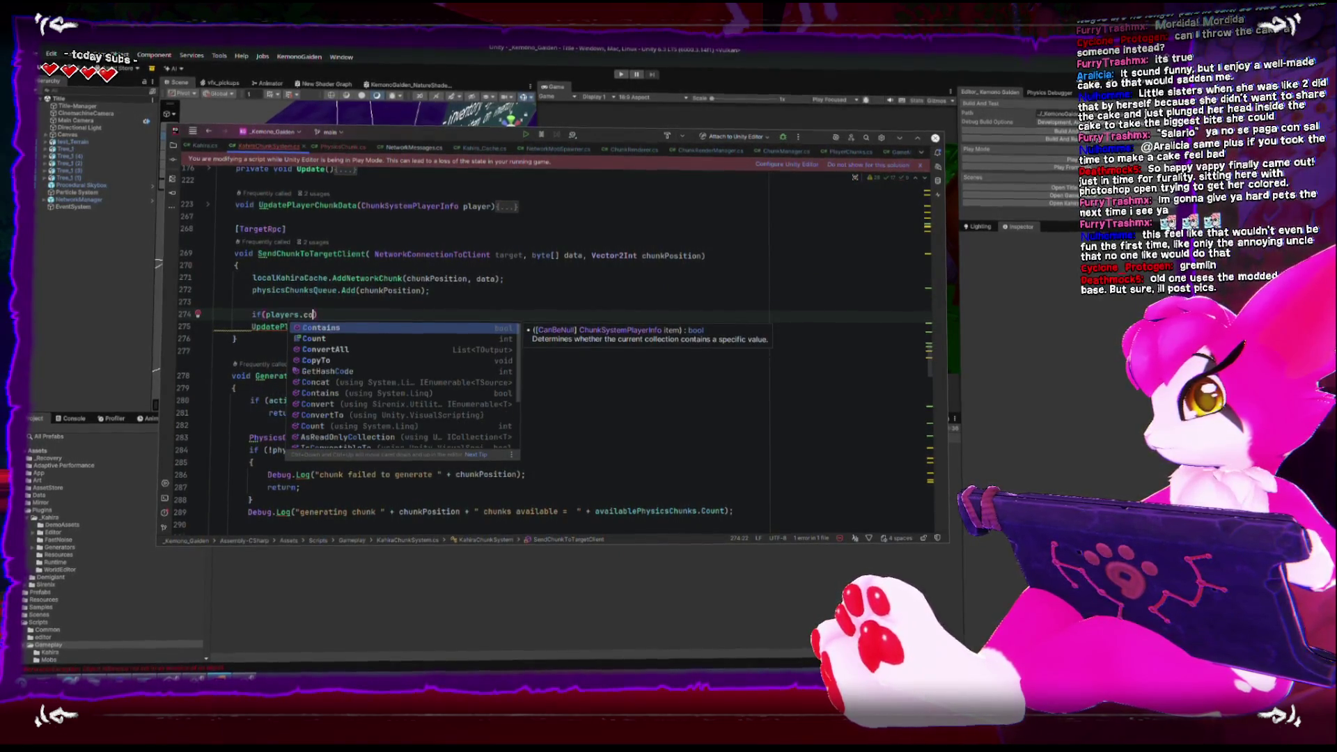
text(Co)
key(Return)
key(Tab)
click(251, 325)
key(Up)
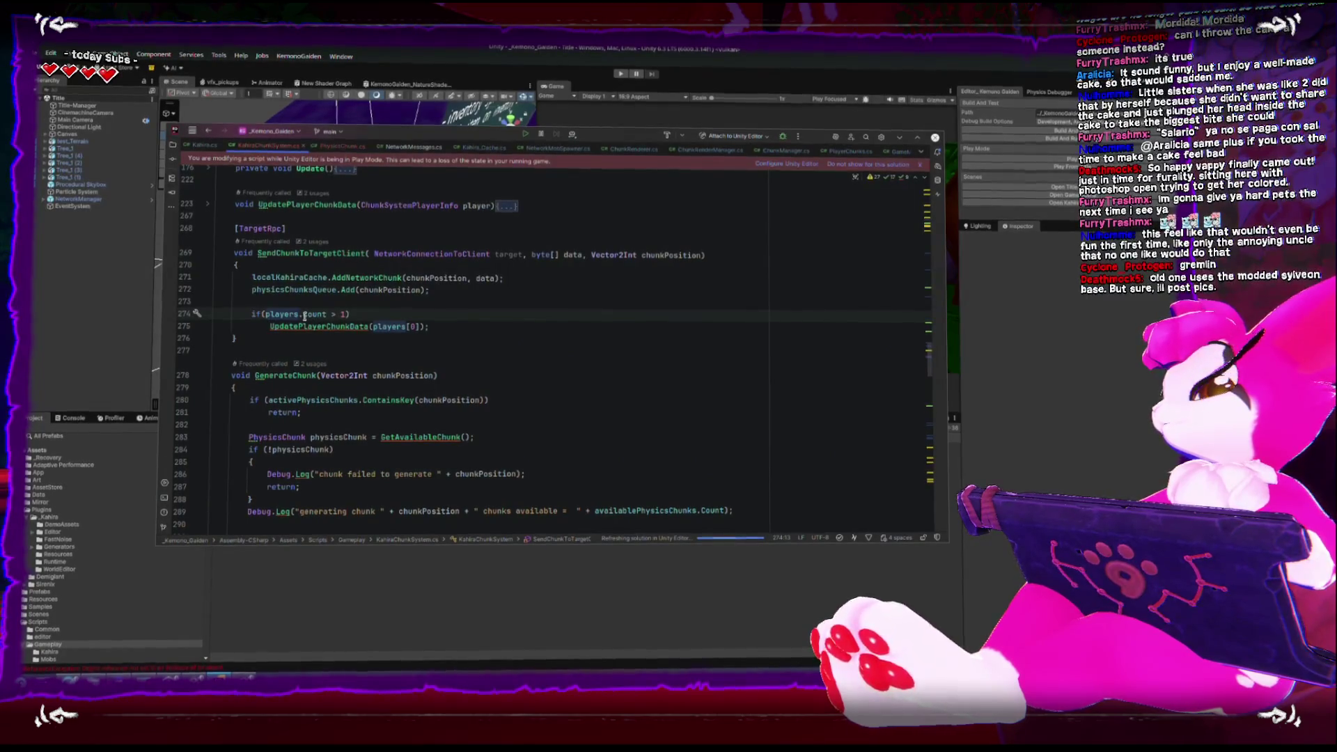
click(154, 322)
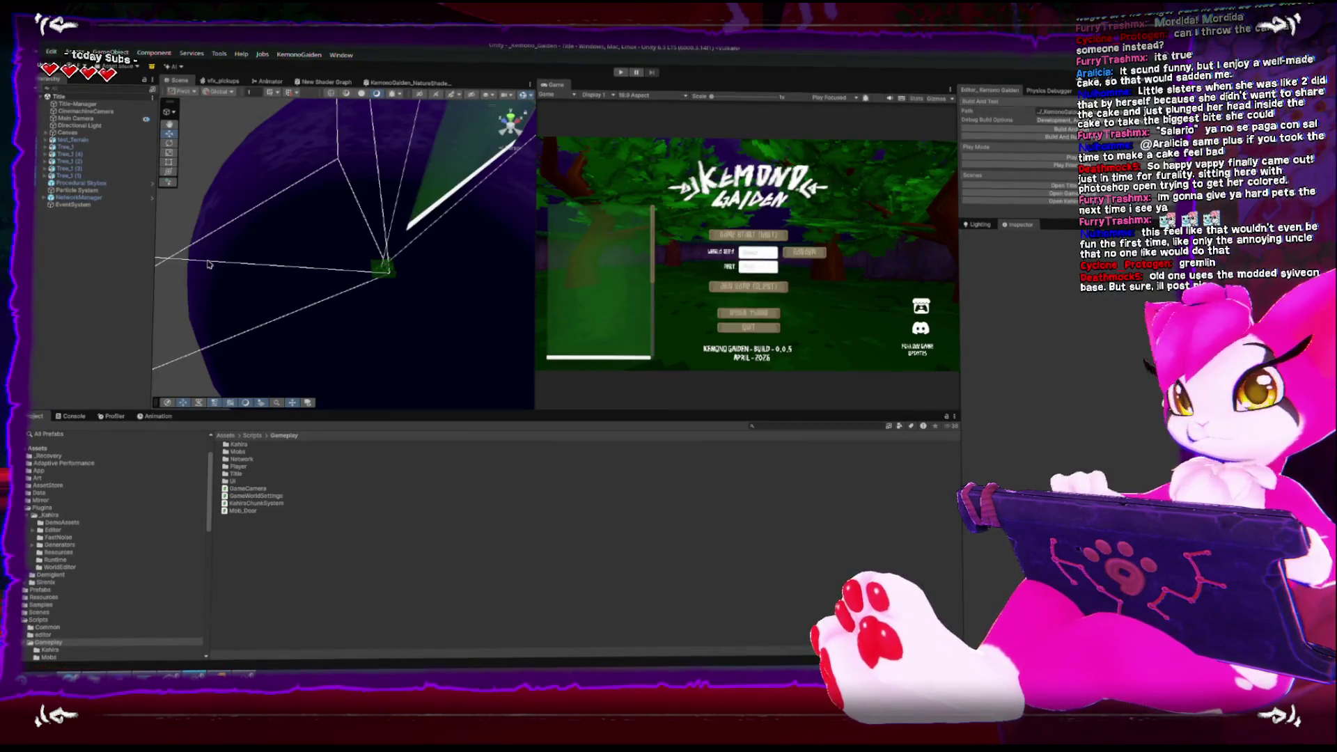
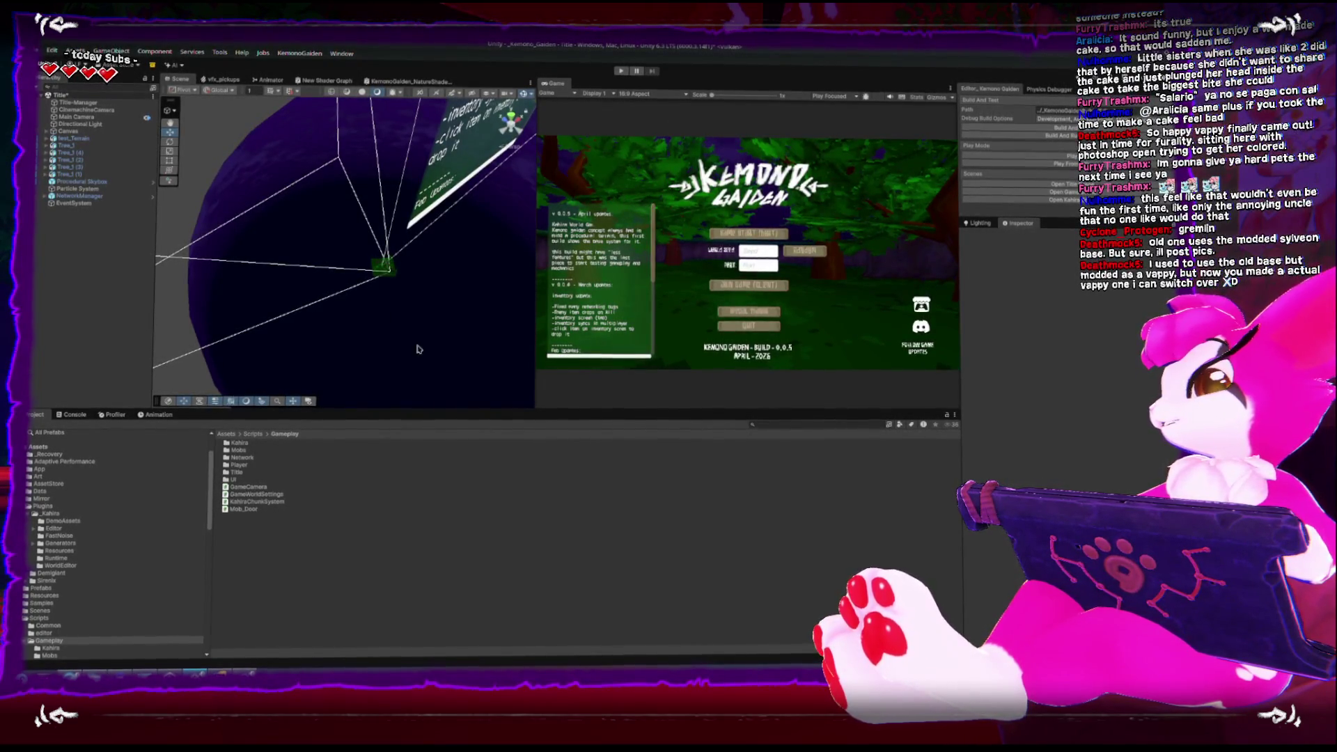
Frame the Scene view on test_Terrain and orbit to a steeper angle over it
click(70, 416)
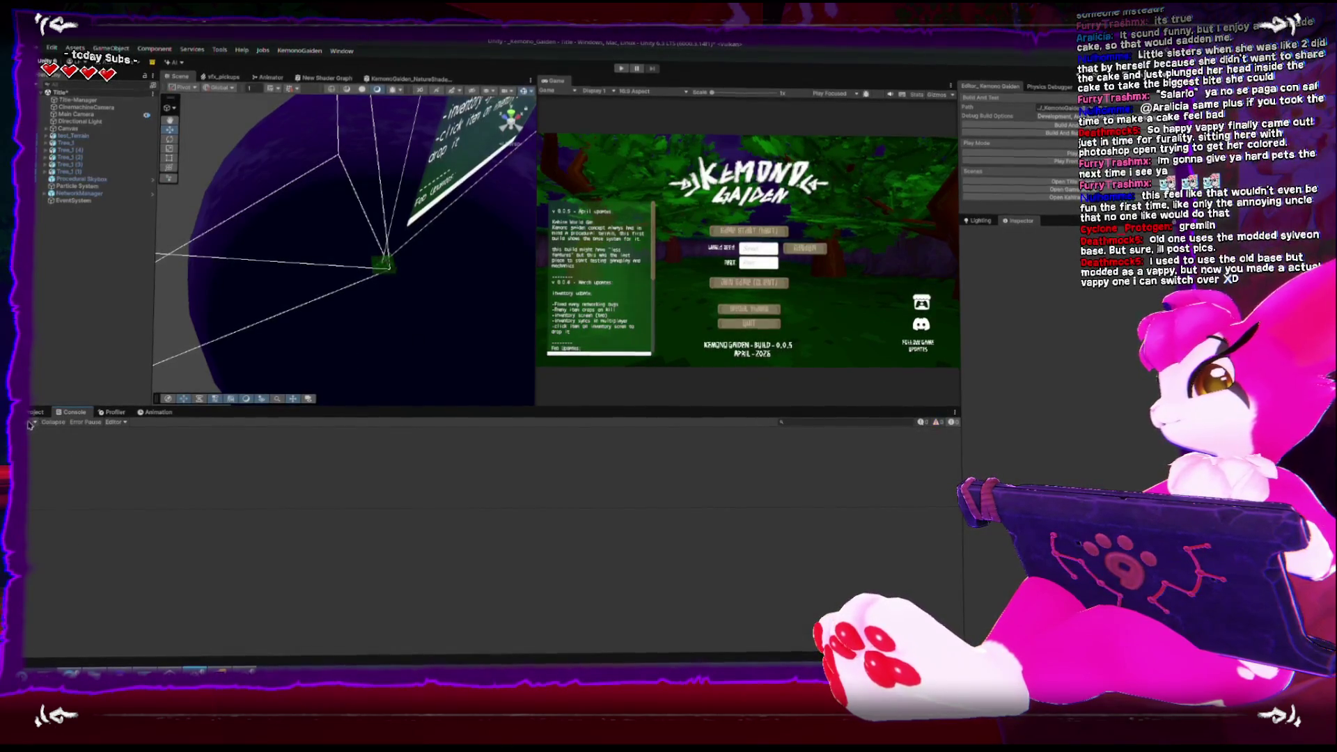
click(32, 415)
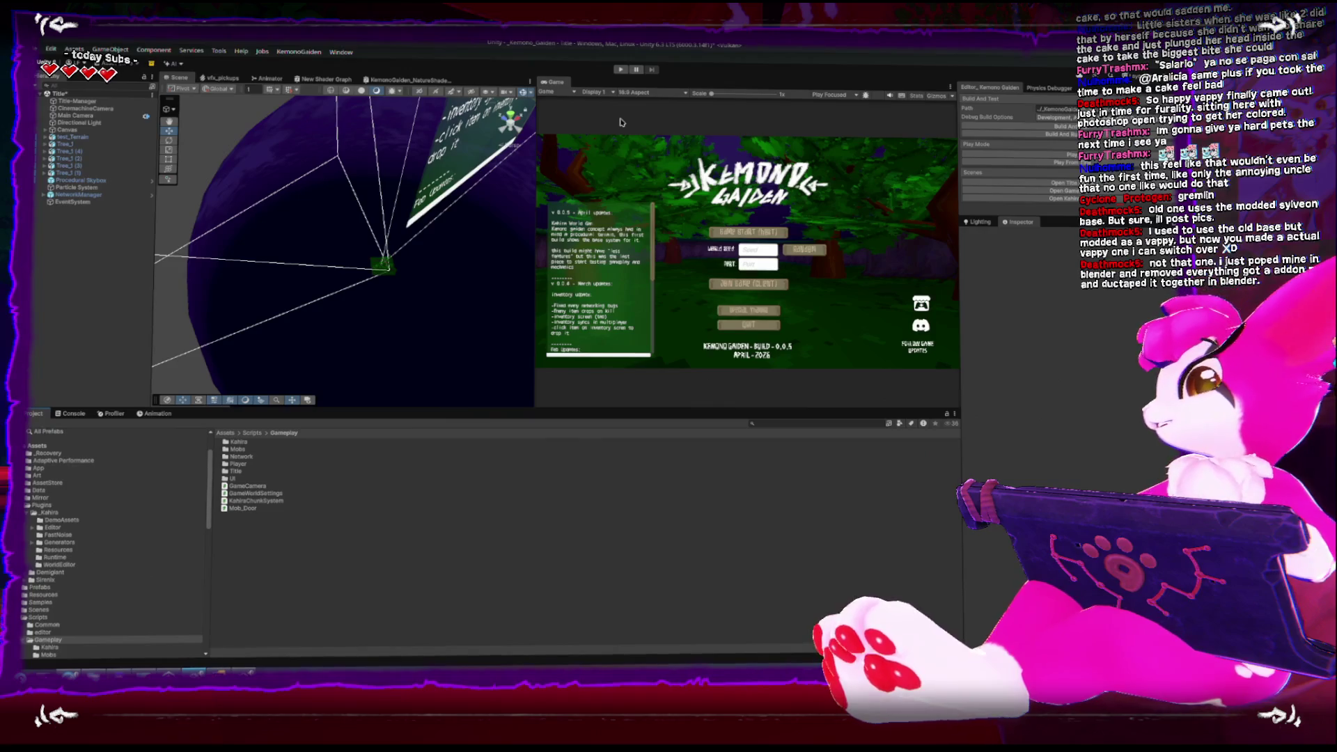
drag(409, 238, 393, 219)
click(409, 263)
key(f)
scroll(396, 222, up, 3)
drag(396, 223, 274, 343)
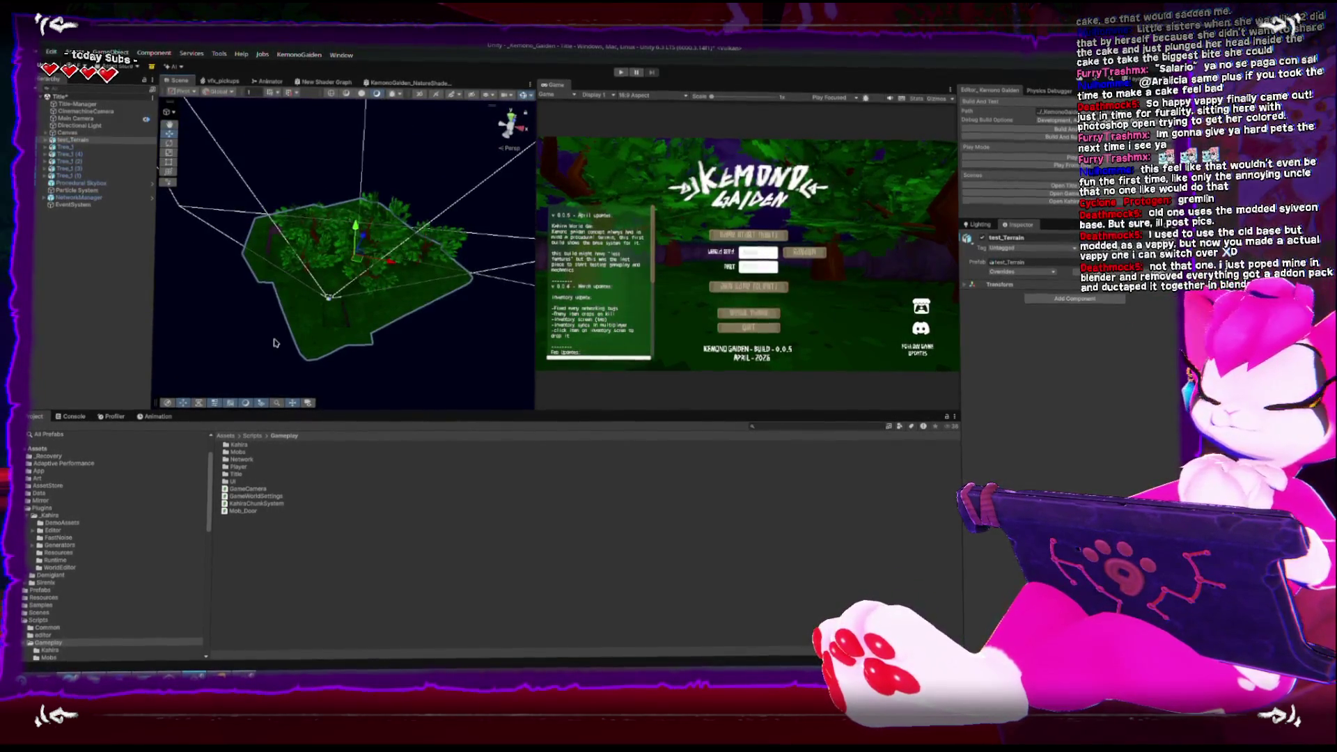
Frame Tree_1 (1), Tree_1 (2) and Tree_1 in turn for a close look
click(325, 257)
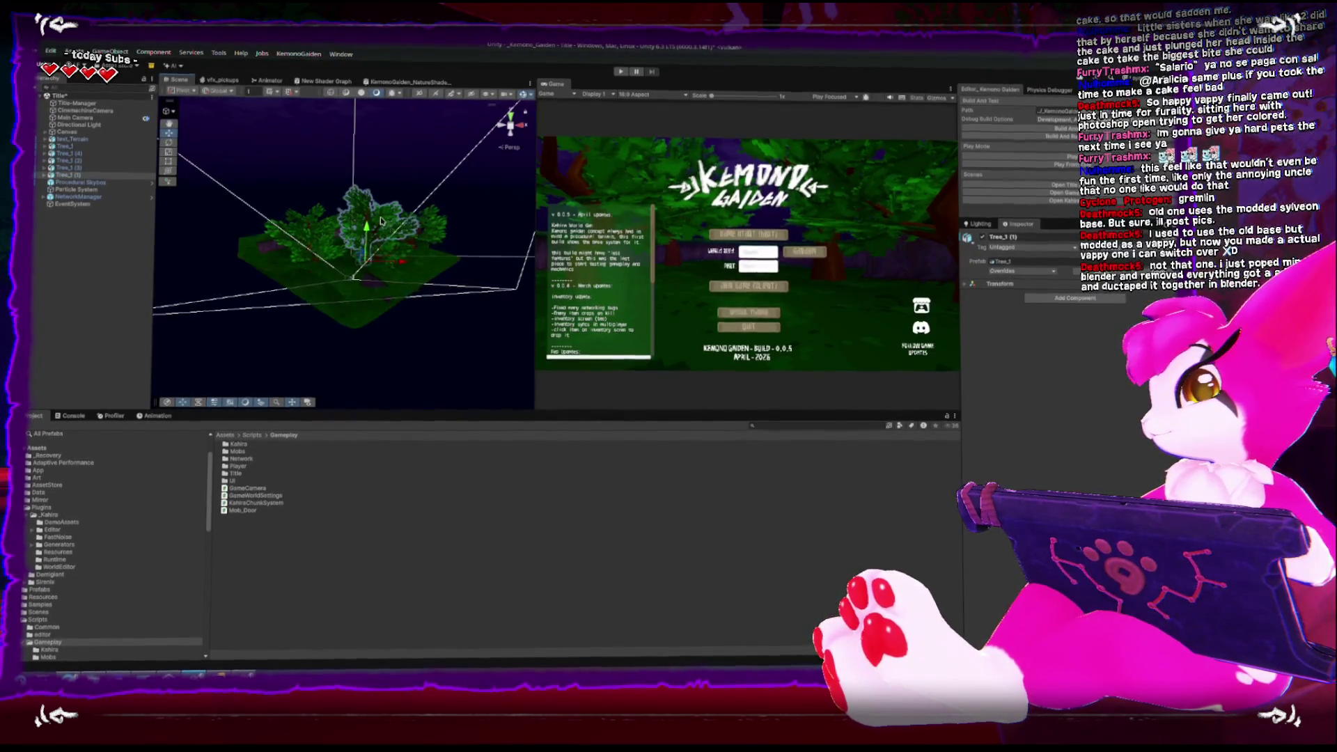
key(f)
scroll(326, 257, up, 5)
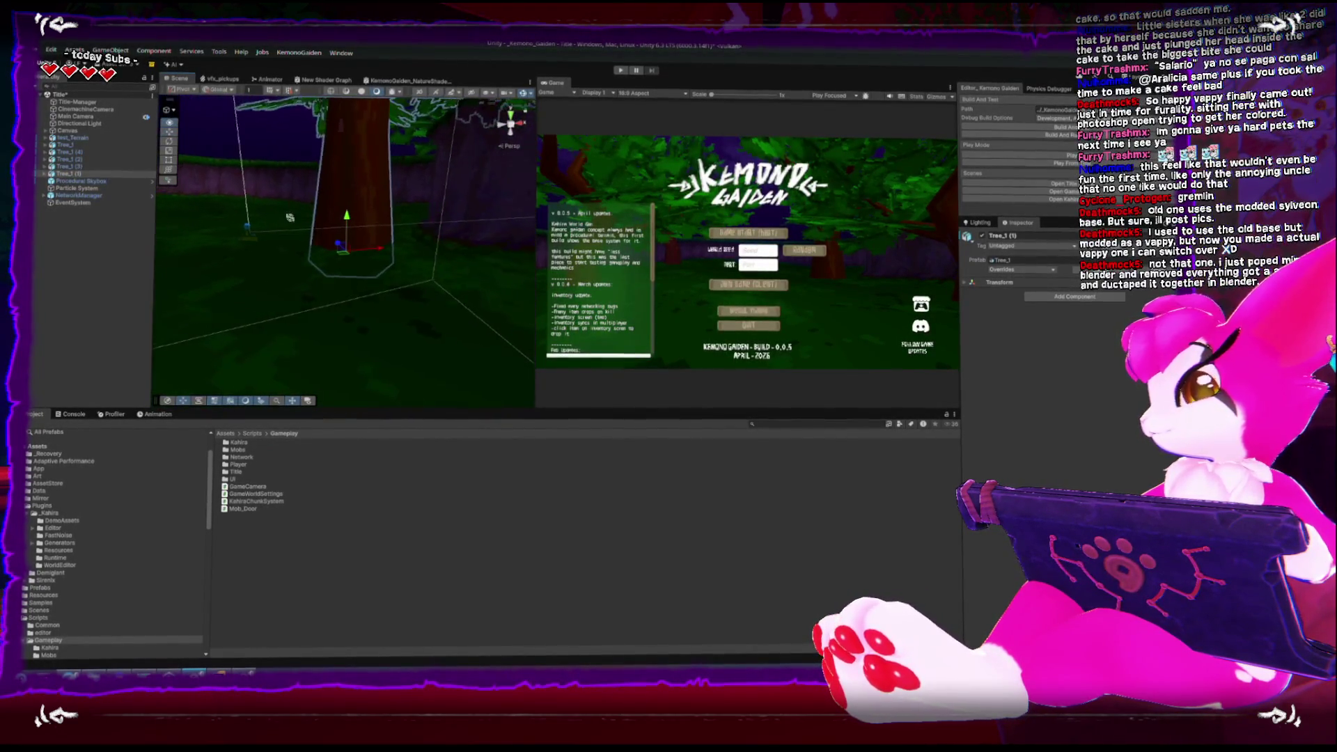
drag(362, 239, 346, 207)
click(333, 285)
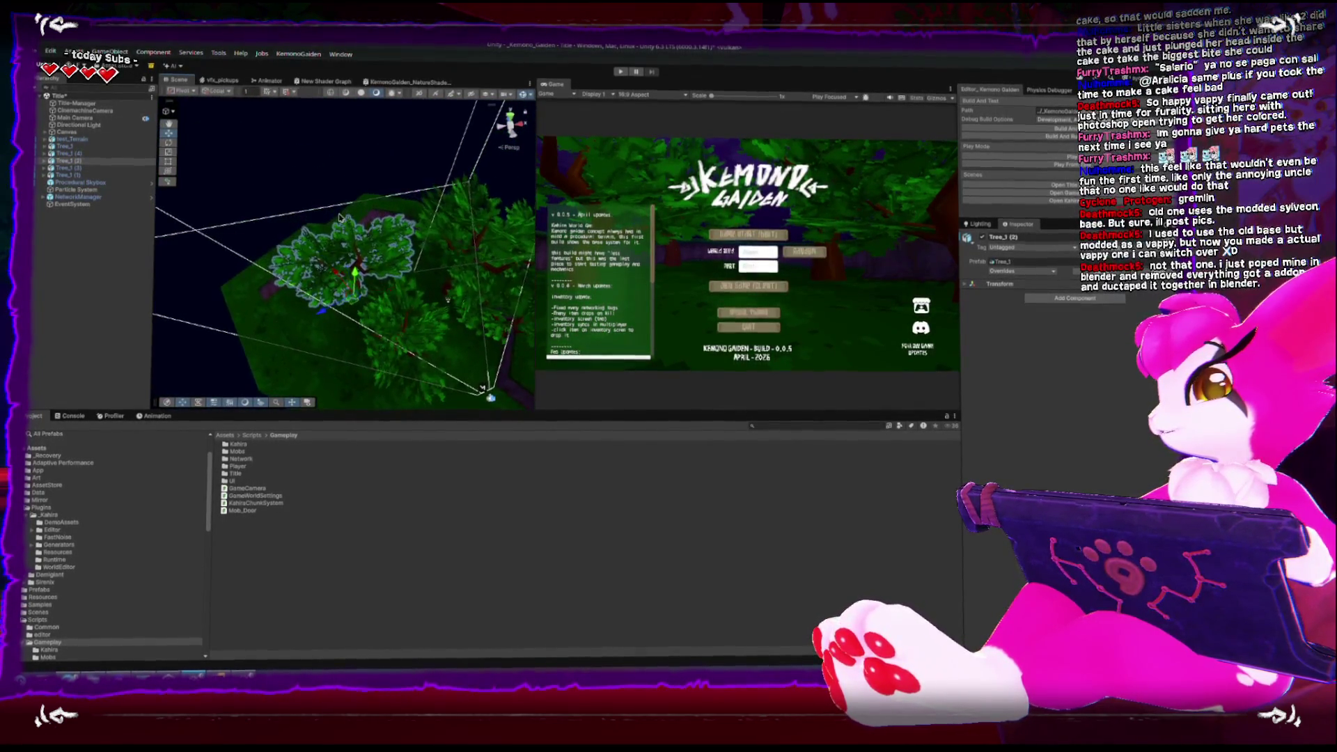
key(f)
click(331, 314)
key(f)
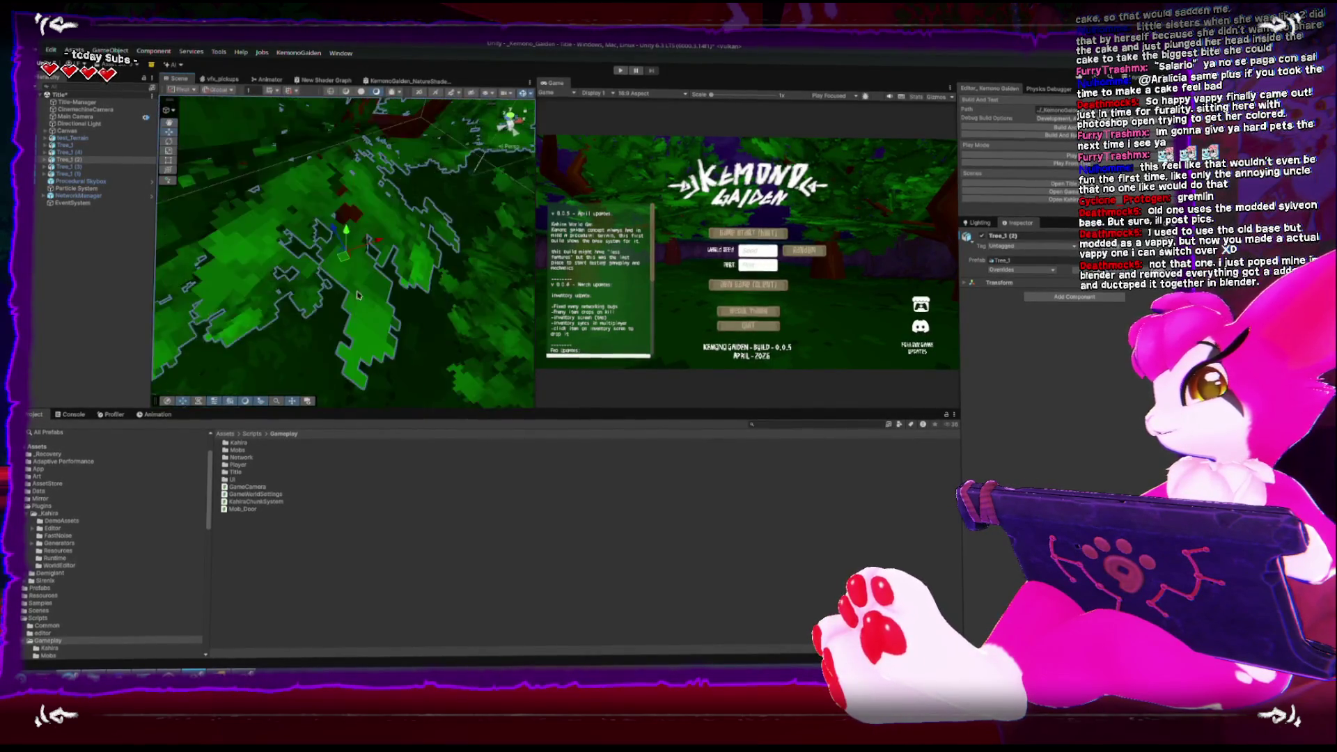
Orbit around the group of trees and select Tree_1 (3) to view it
drag(324, 236, 408, 172)
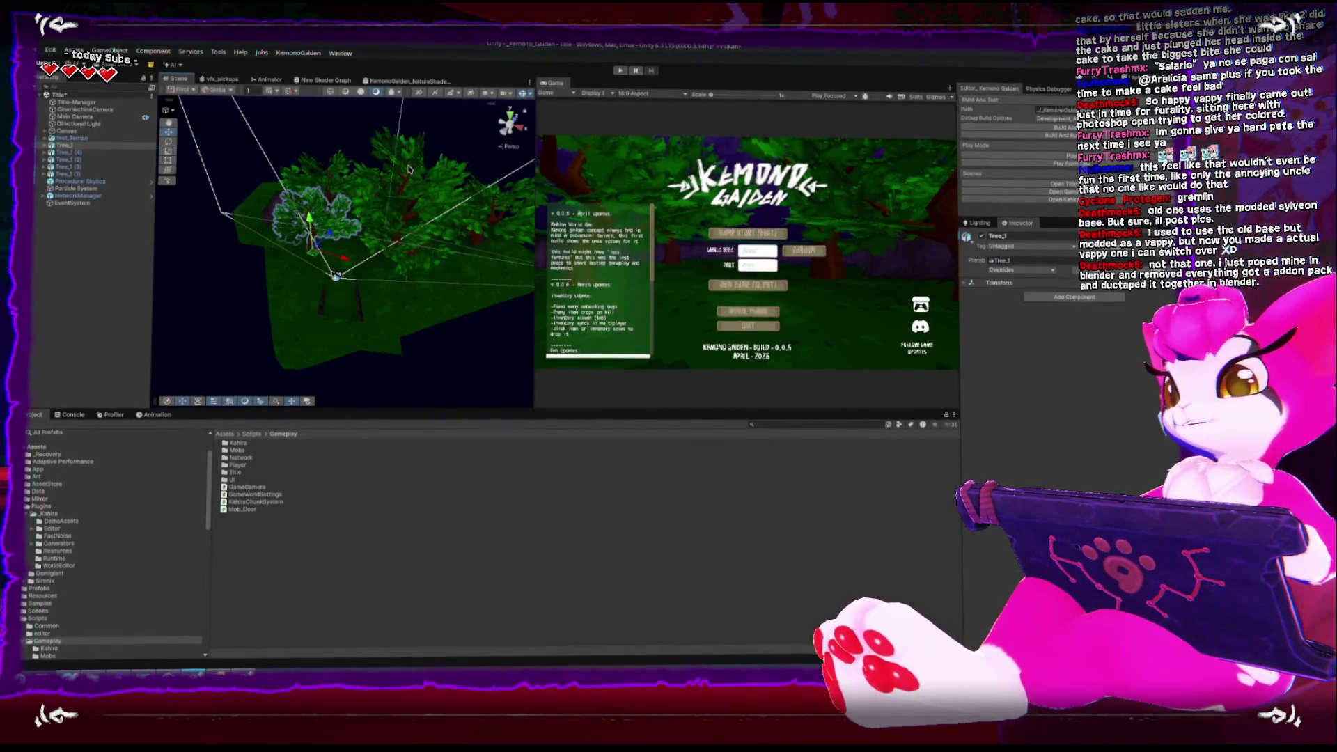
drag(412, 145, 437, 184)
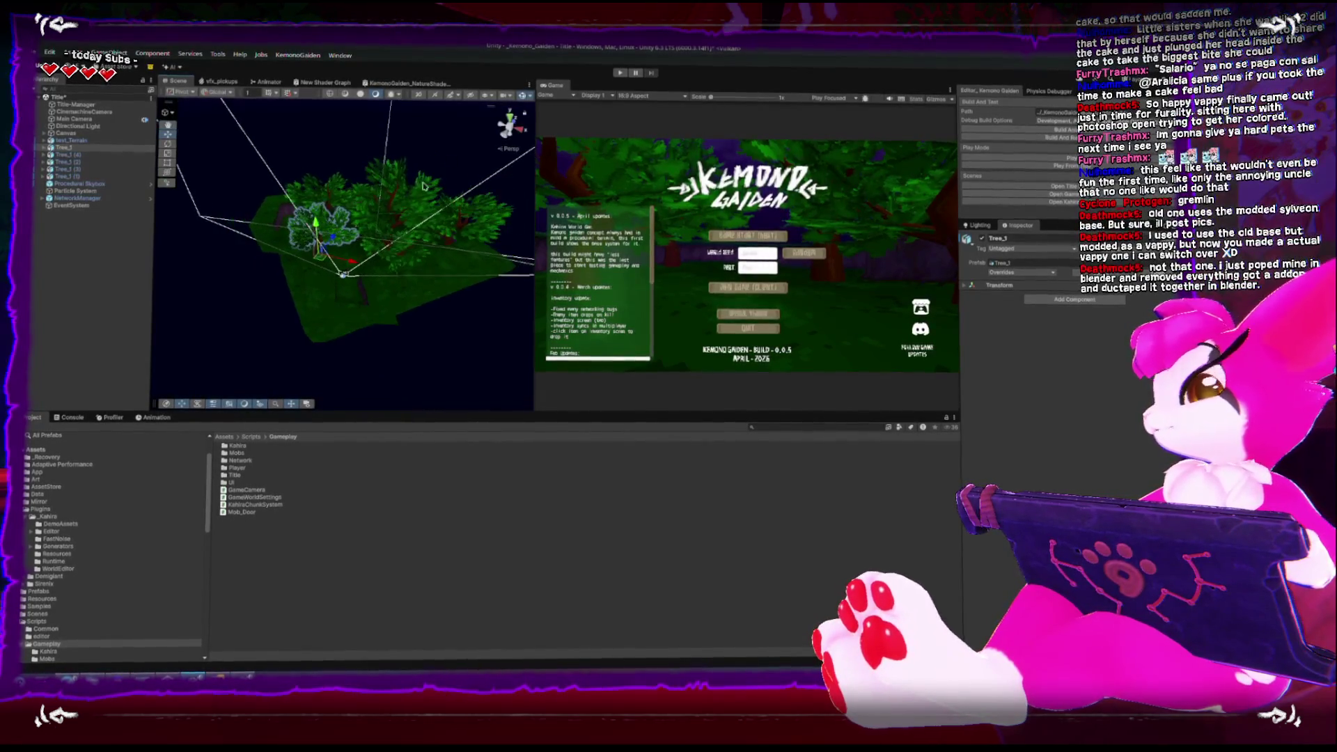
mouse_move(359, 152)
mouse_down()
mouse_move(445, 209)
mouse_move(433, 157)
mouse_up()
click(460, 220)
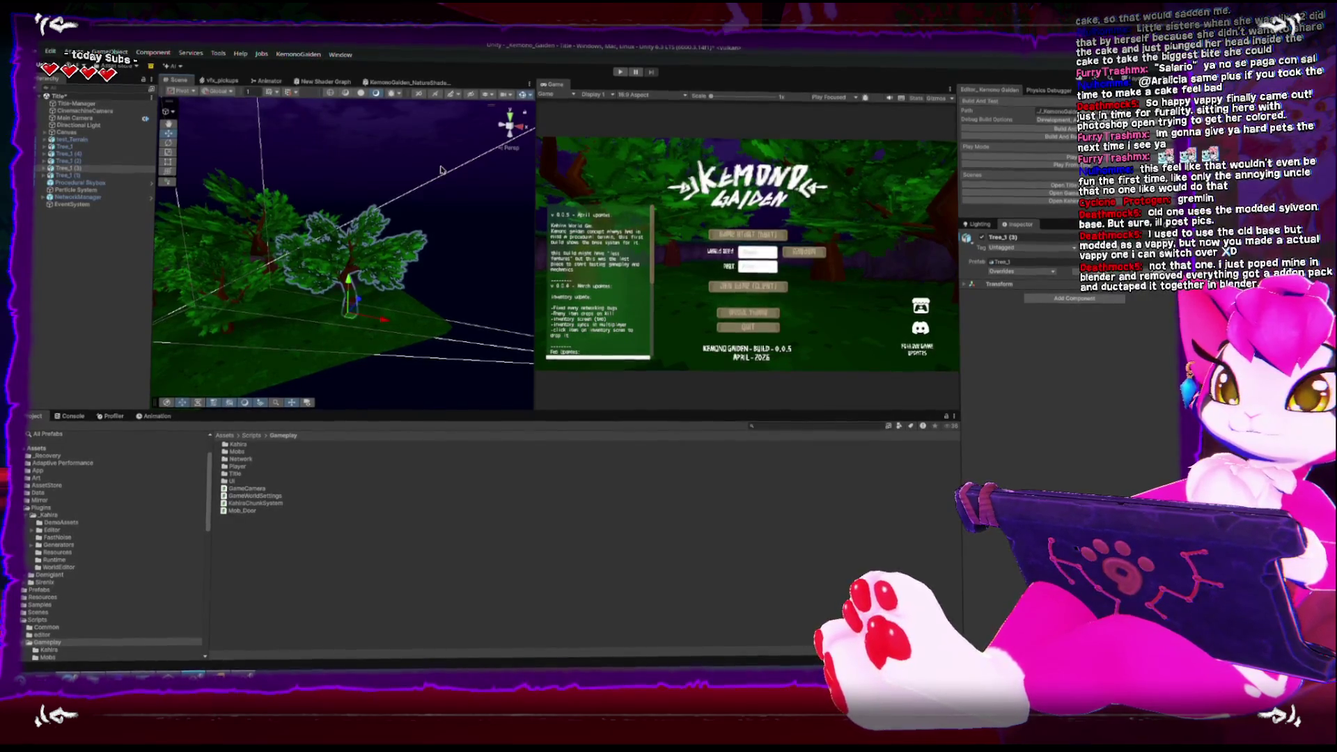
mouse_move(440, 172)
mouse_down()
mouse_move(370, 149)
mouse_move(362, 172)
mouse_up()
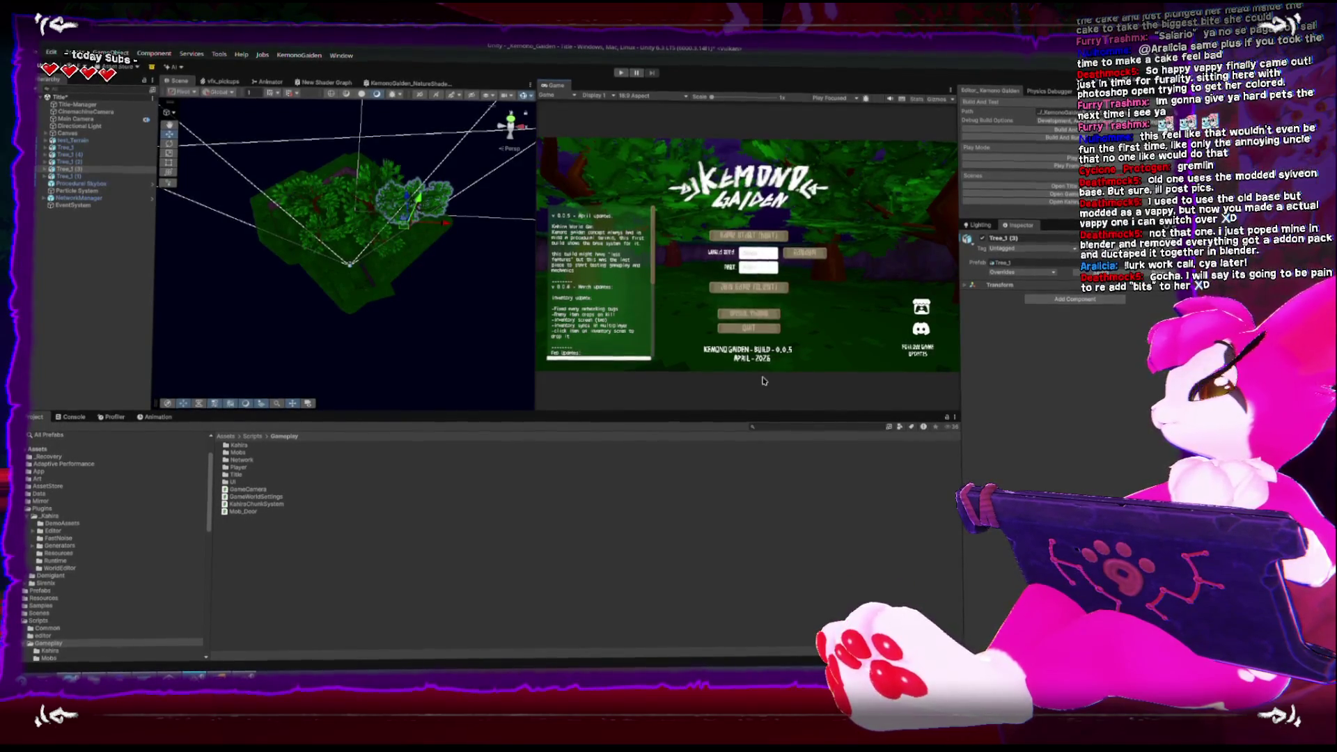
Reselect test_Terrain, then frame Tree_1 (1) from a lower angle
drag(448, 246, 421, 254)
click(311, 232)
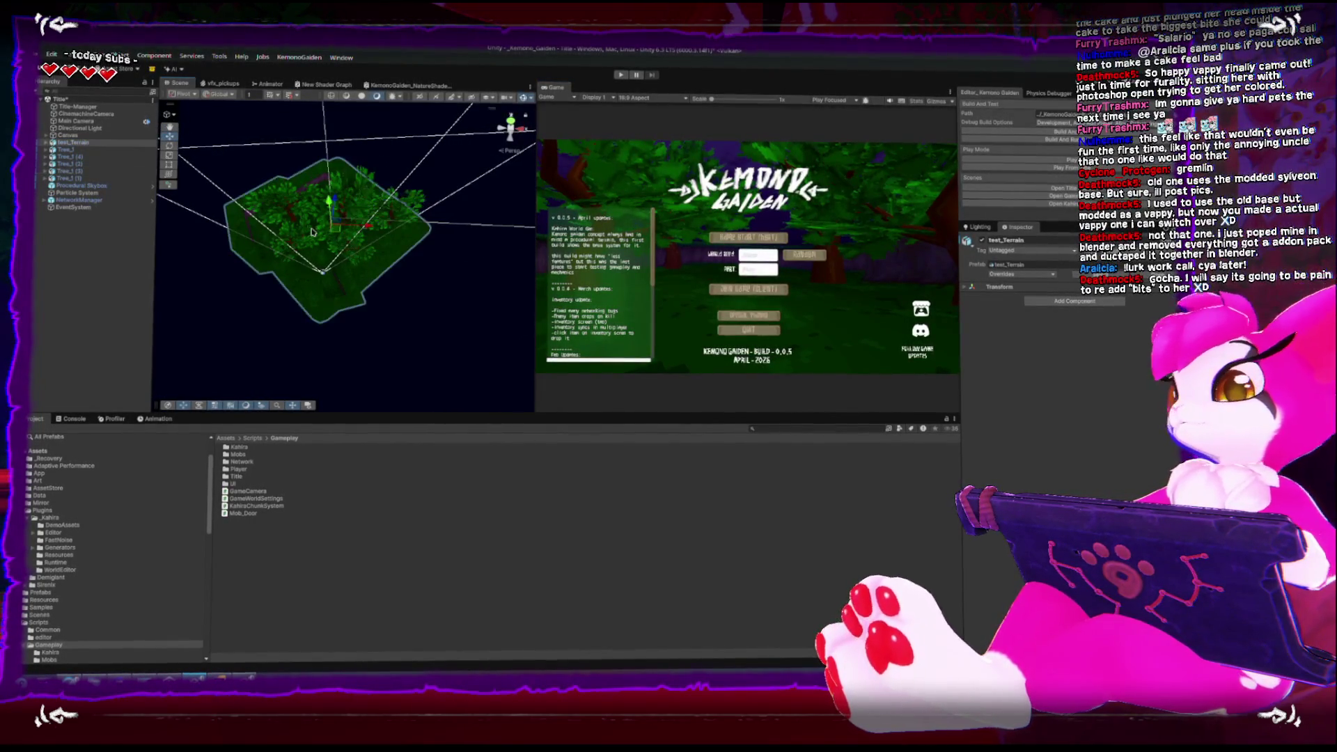
click(357, 224)
key(f)
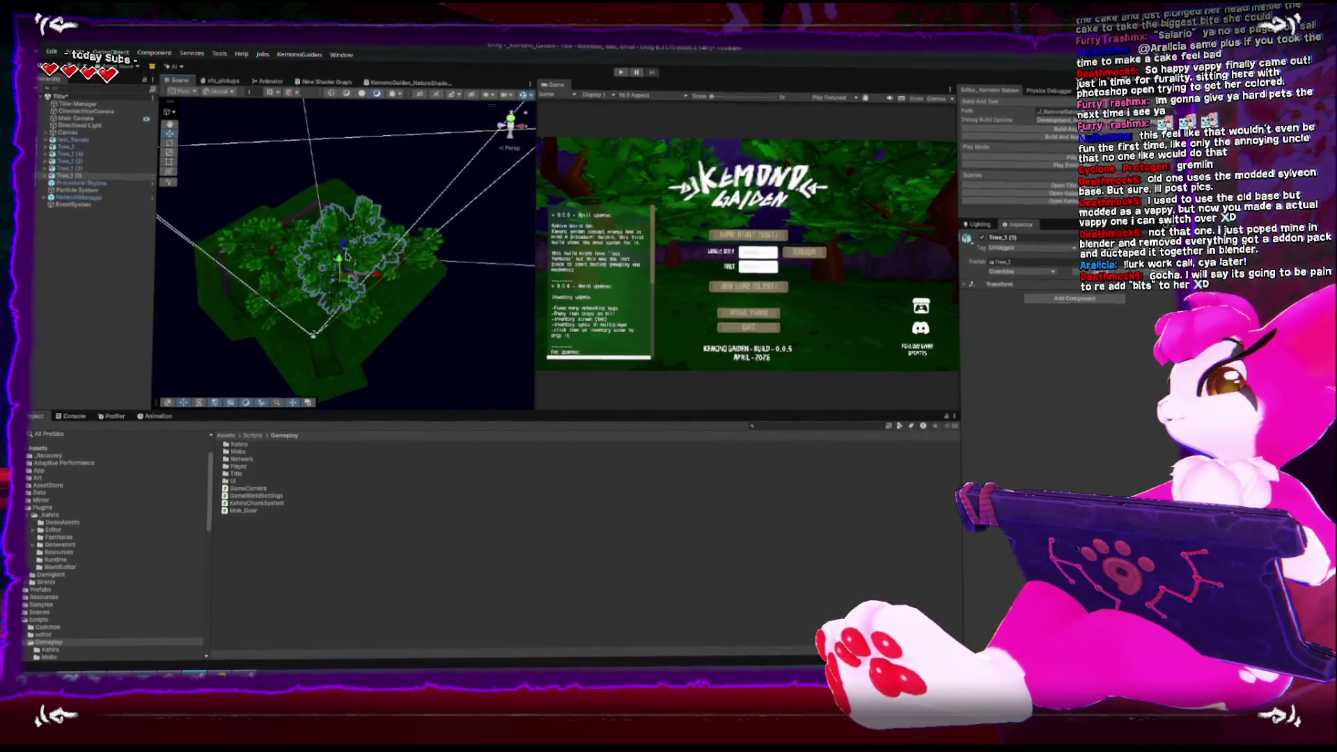
drag(367, 264, 360, 261)
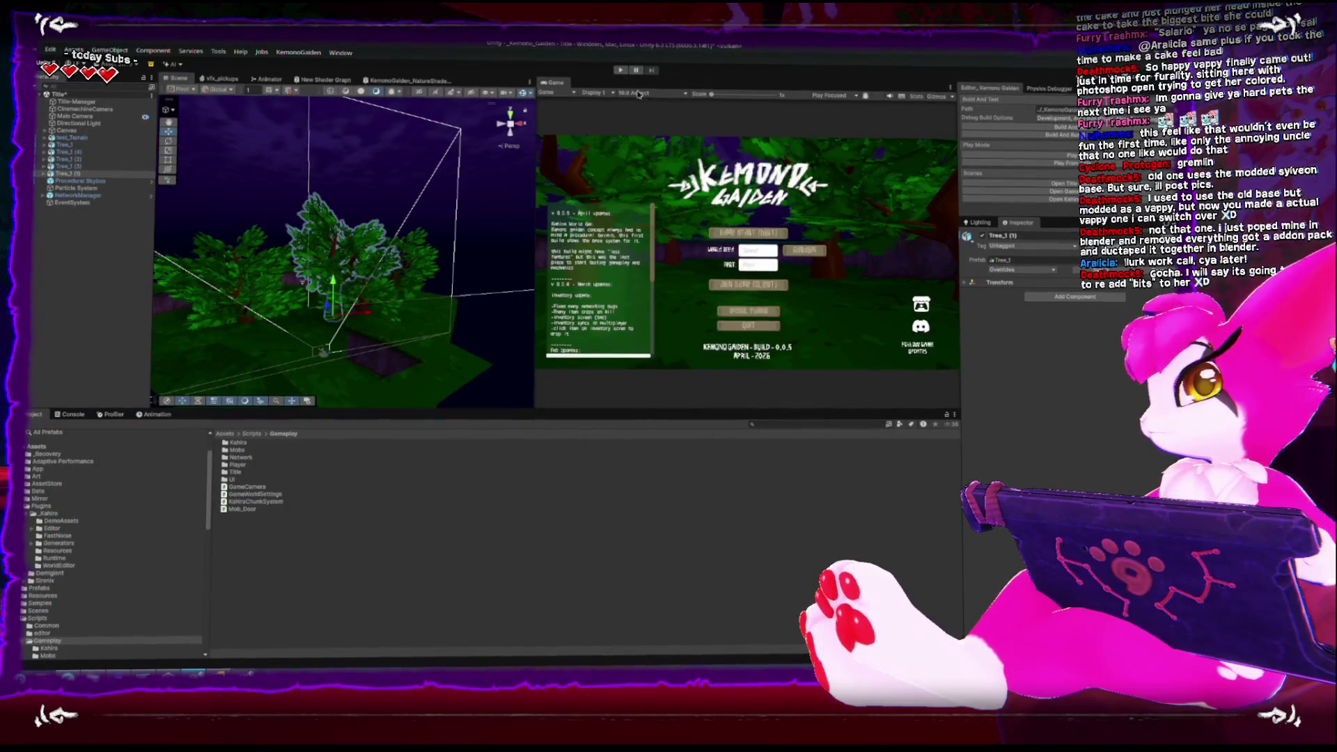
click(620, 72)
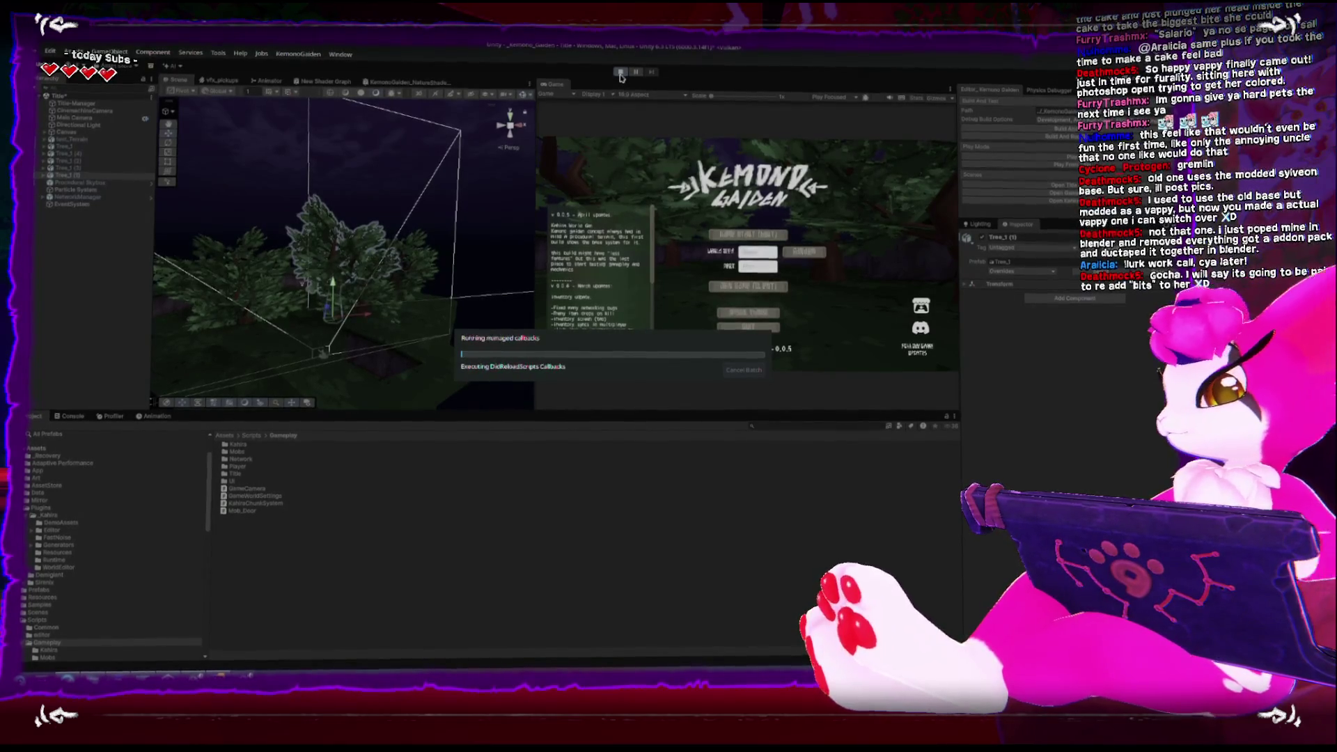
Add a GenerateChunk(chunkPosition); call after physicsChunksQueue.Add in SendChunkToTargetClient
key(alt+Tab)
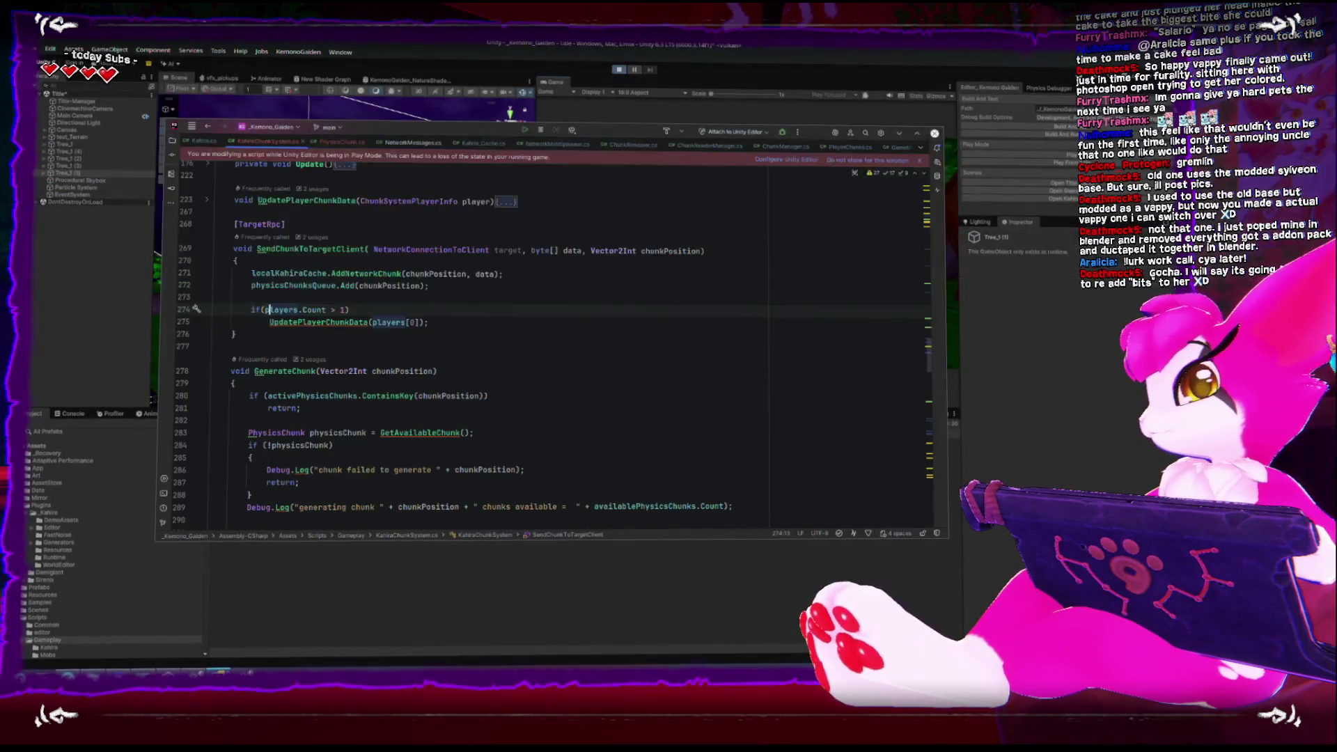
key(Return)
key(Return)
click(409, 299)
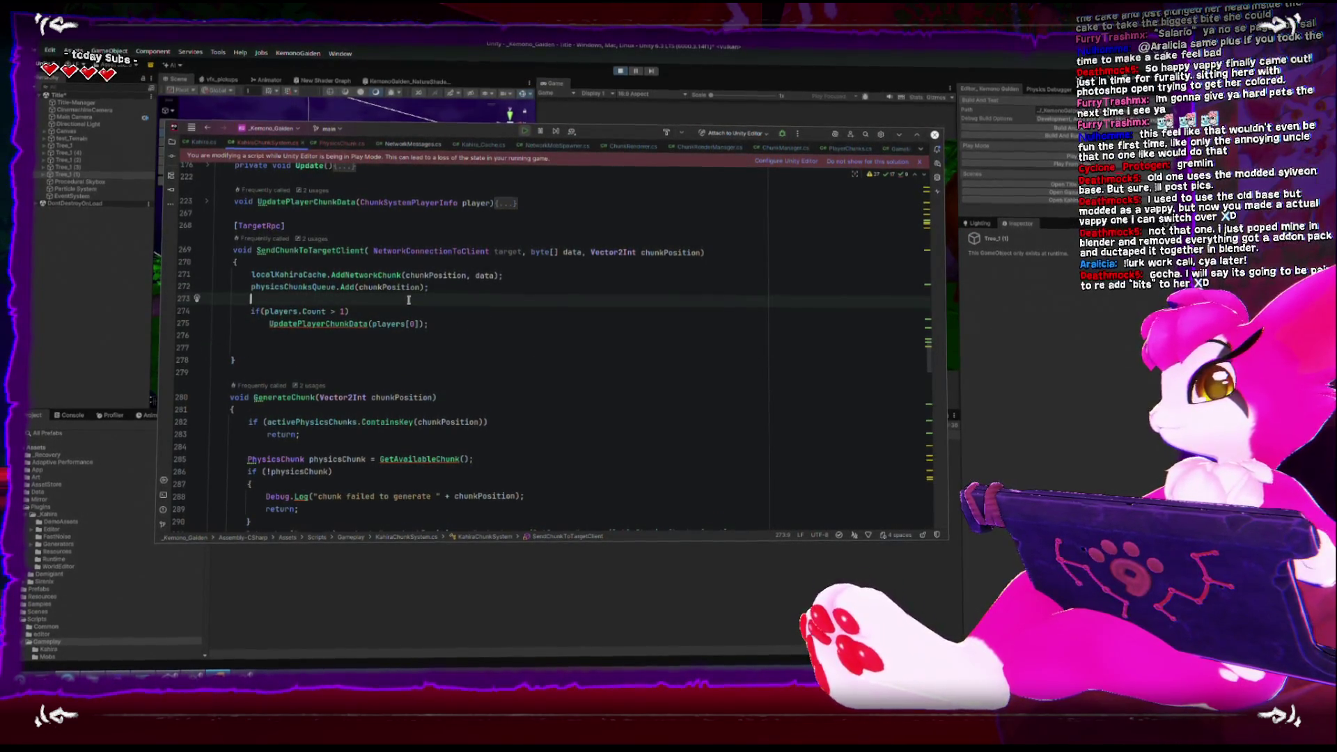
key(Return)
key(Return)
text(Gener)
key(Return)
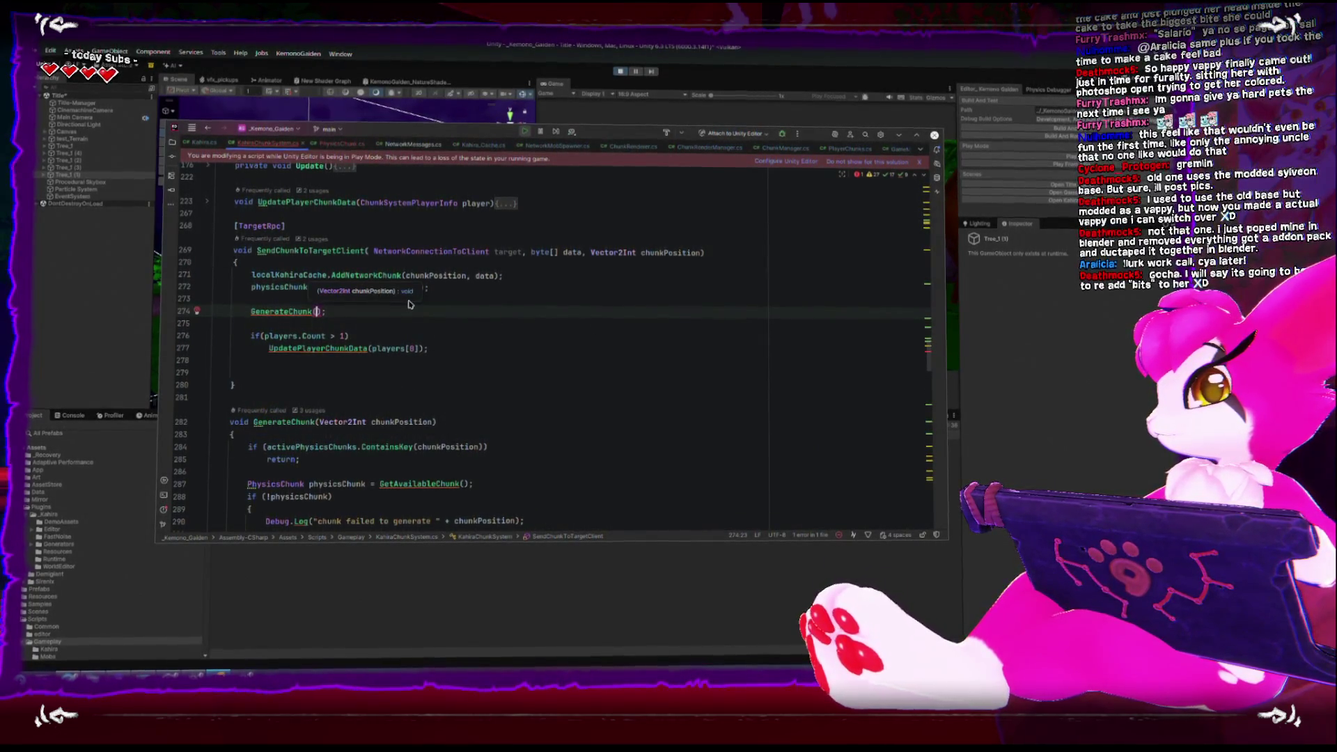
text(chu)
key(Return)
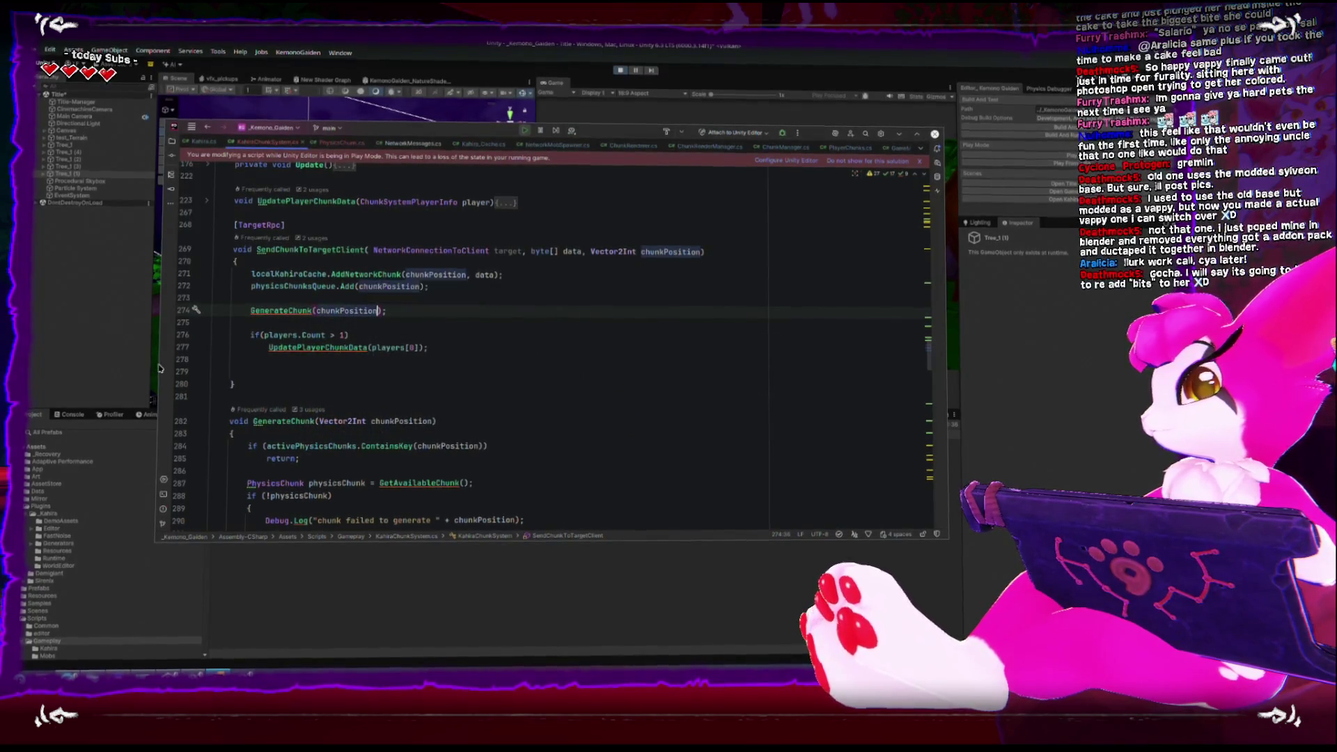
key(alt+Tab)
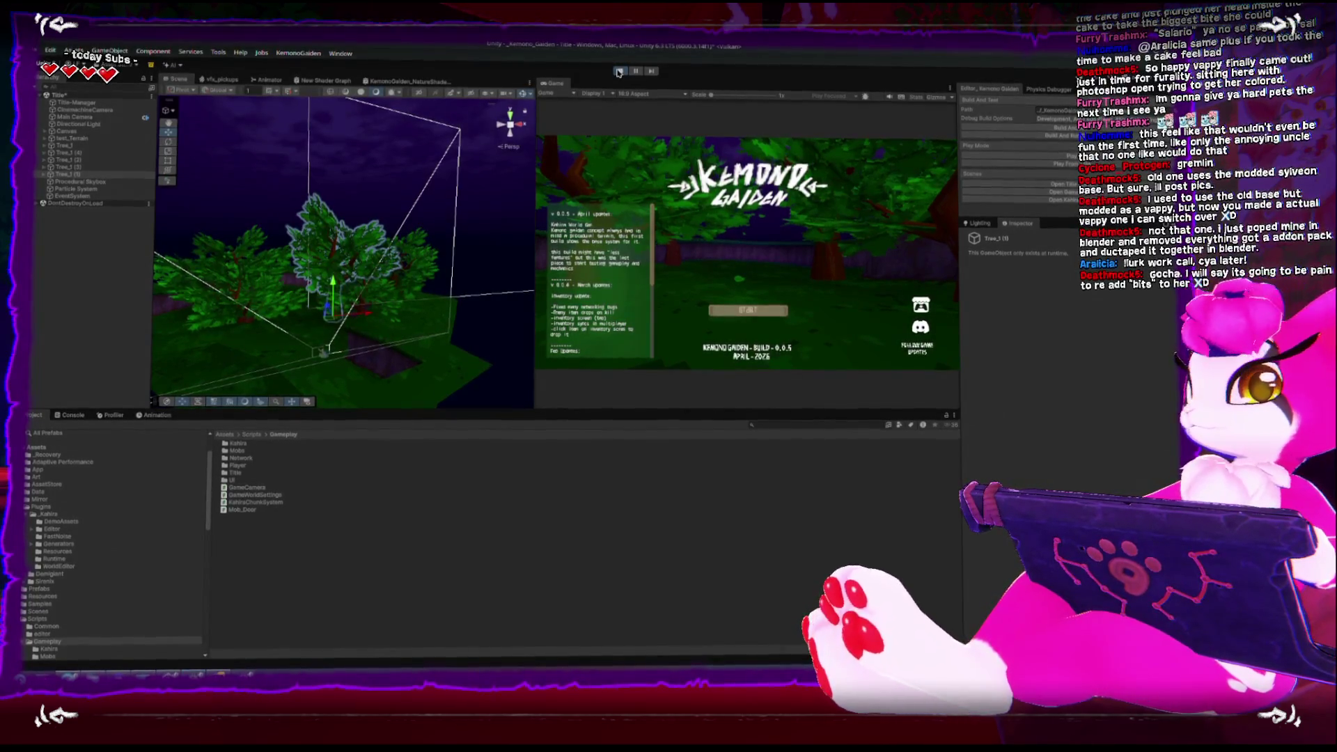
Enter Play Mode and exit the standalone game window from its menu
click(618, 72)
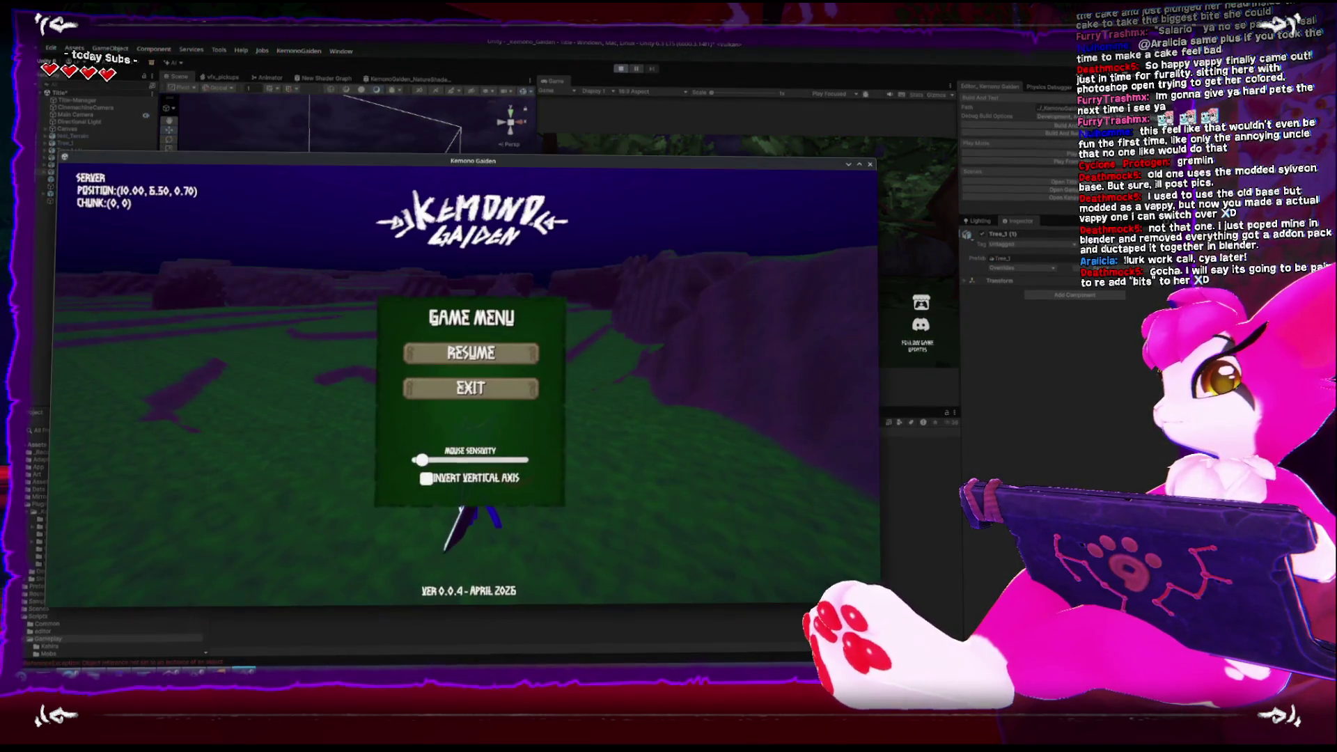
key(Escape)
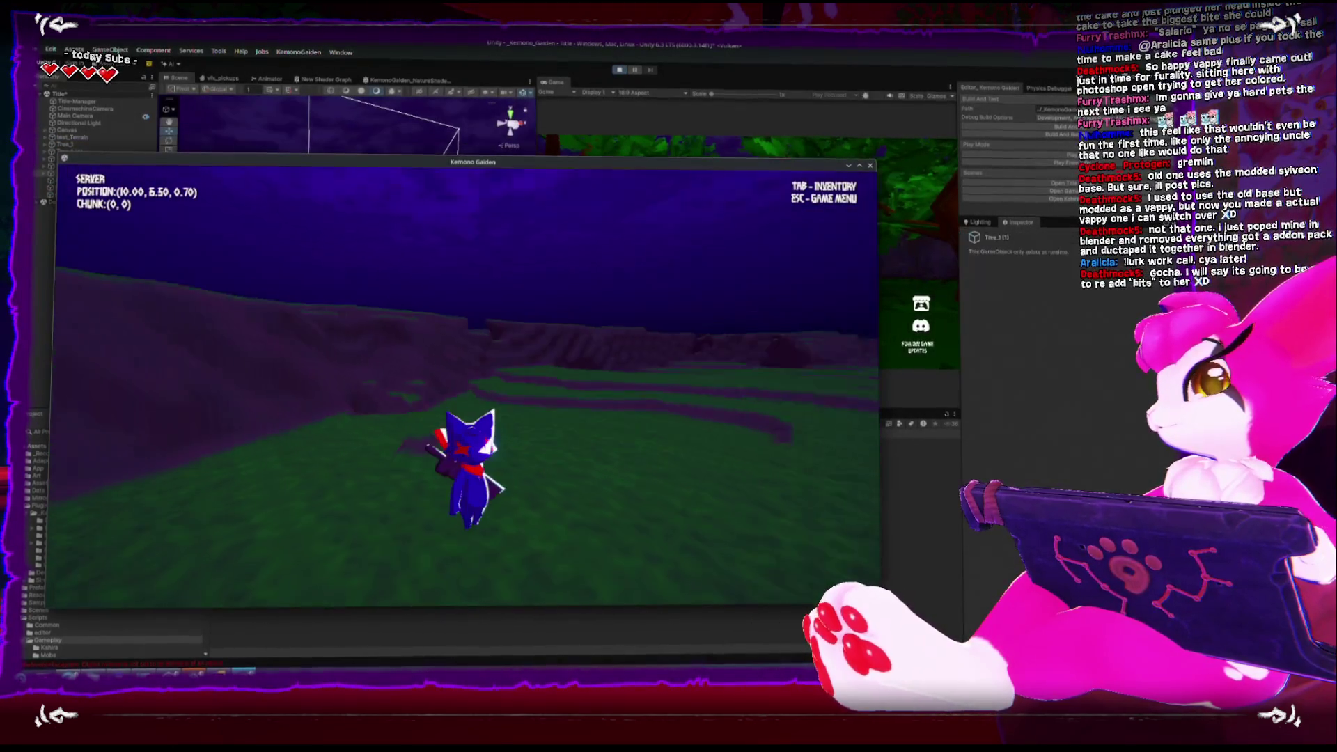
key(Escape)
click(469, 385)
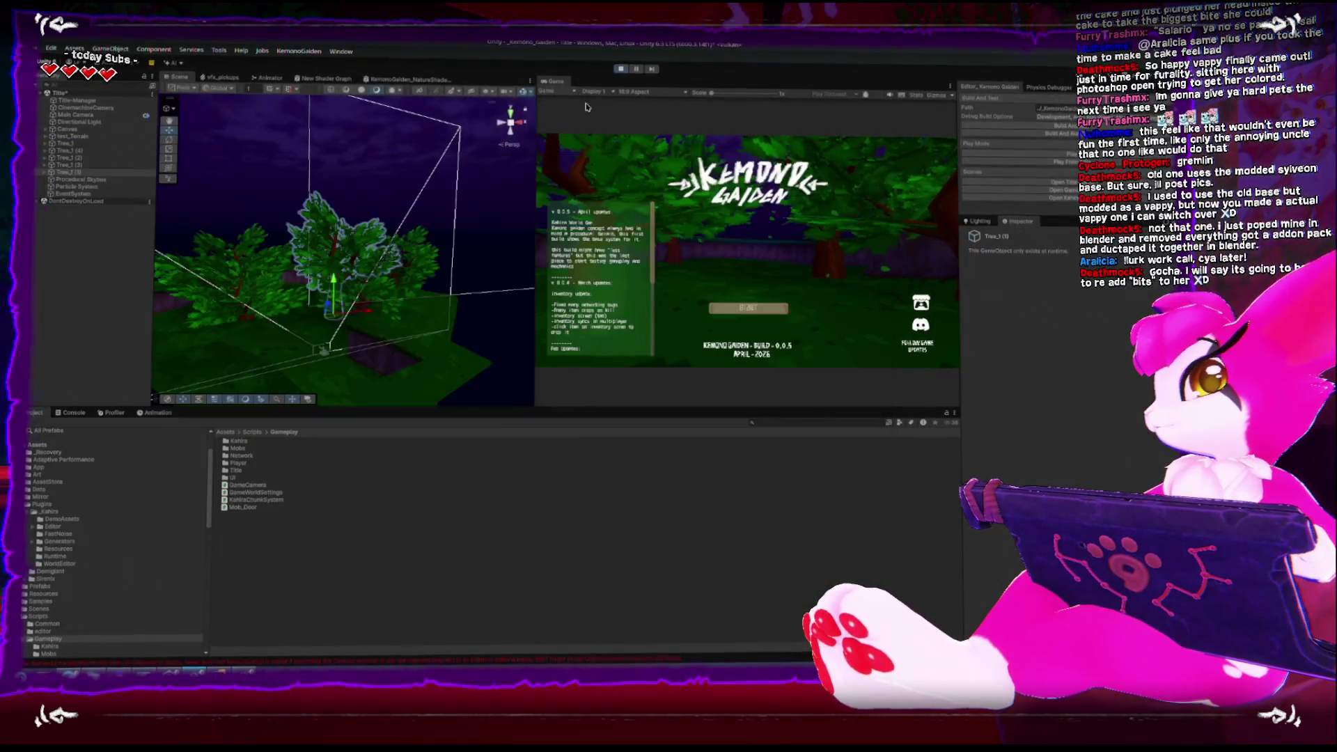
Join the running game as a client using a new random world seed
click(739, 308)
click(786, 253)
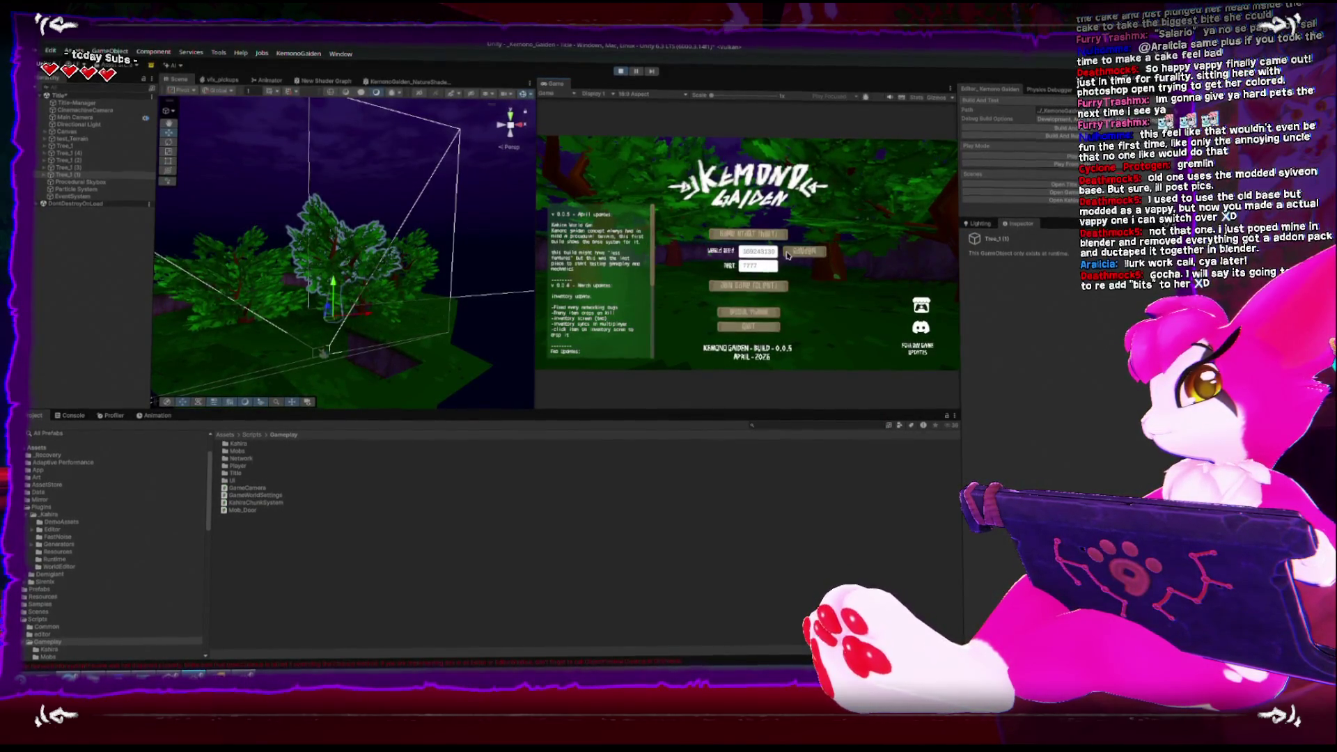
click(776, 286)
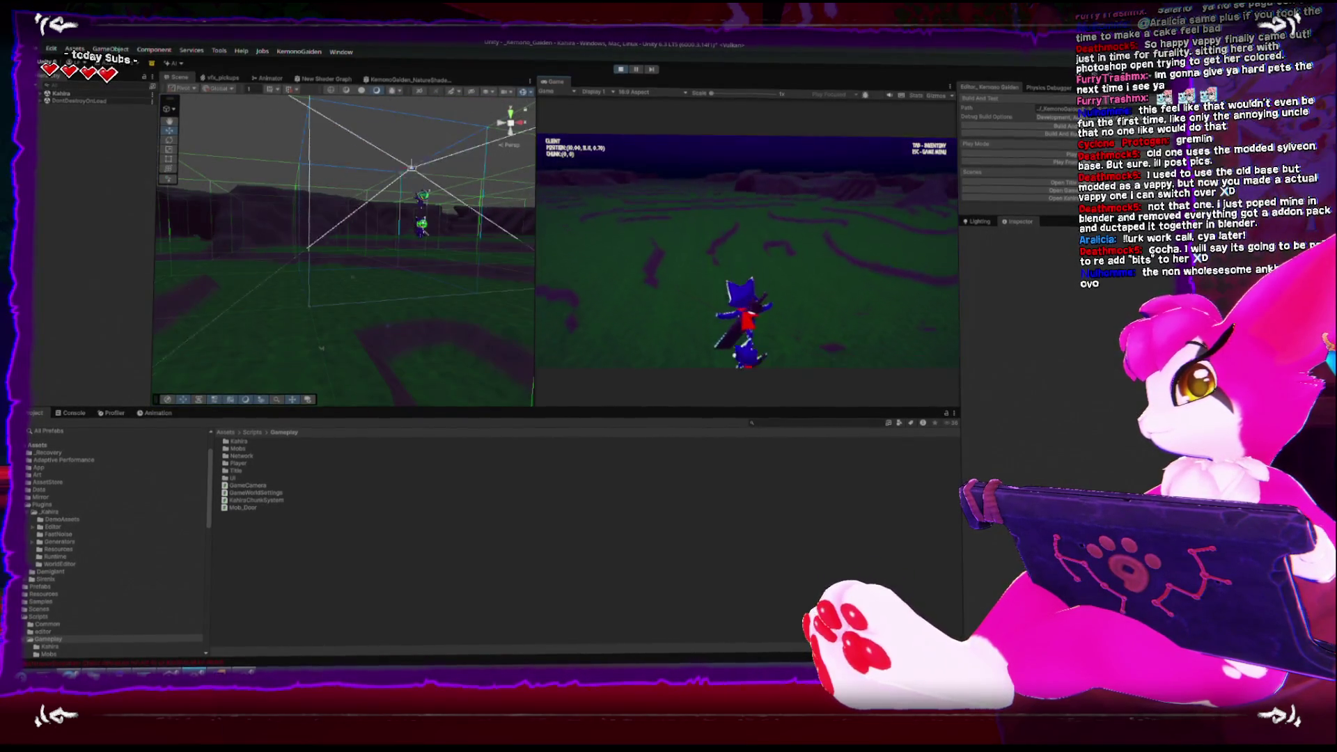
Pause the game, enlarge the Console list and inspect the preview warnings' stack traces
key(Escape)
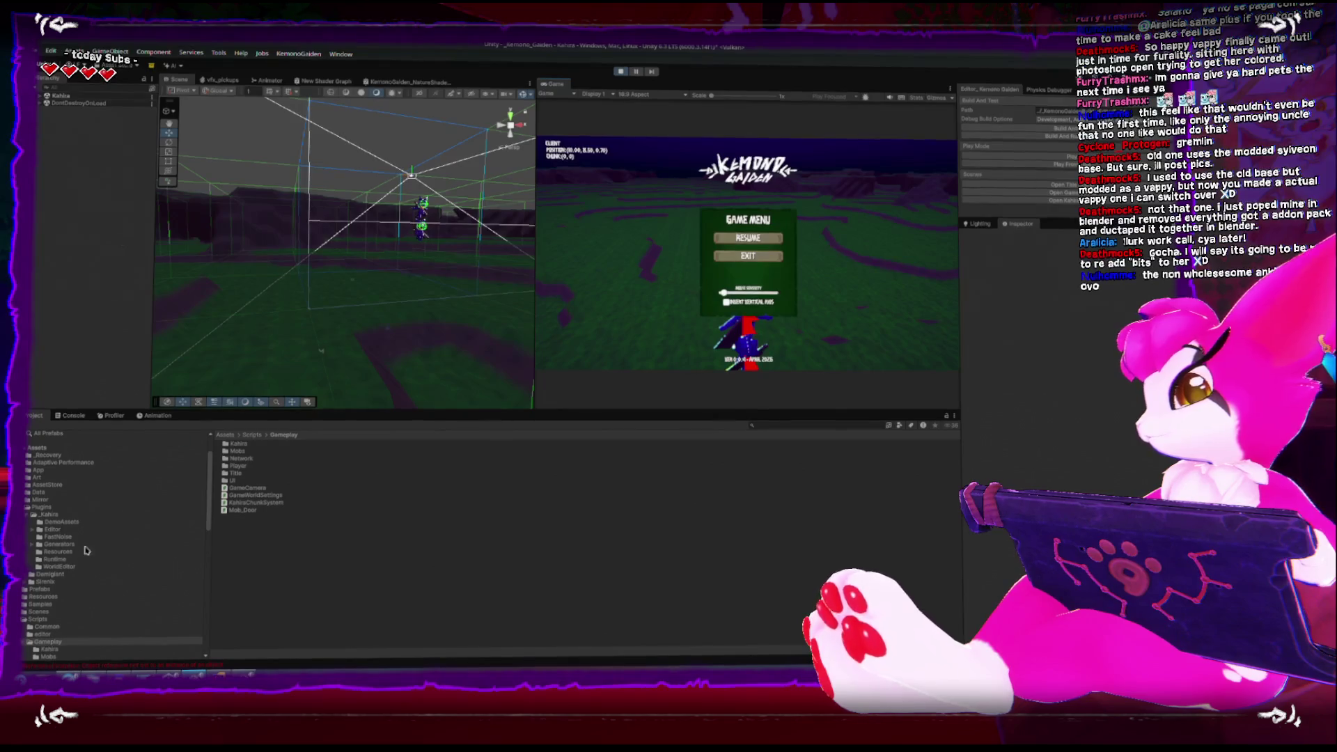
click(73, 416)
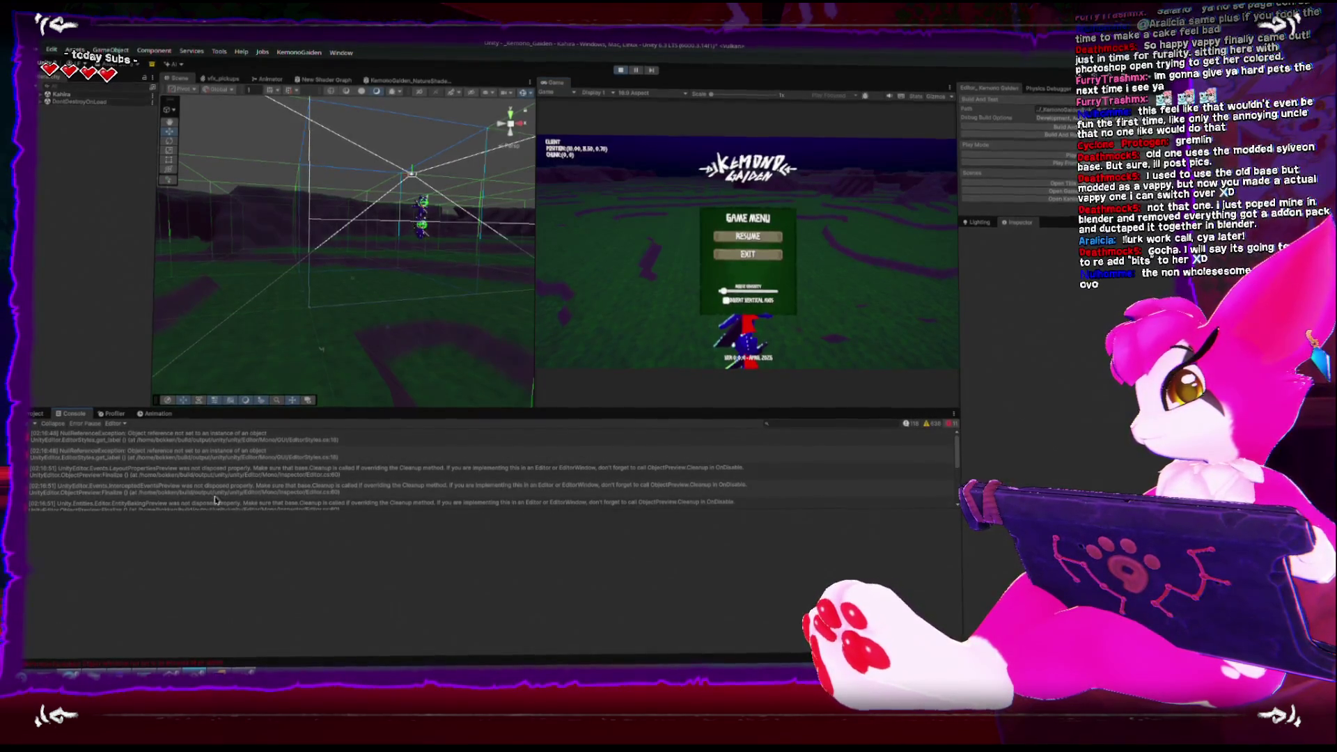
drag(261, 510, 241, 582)
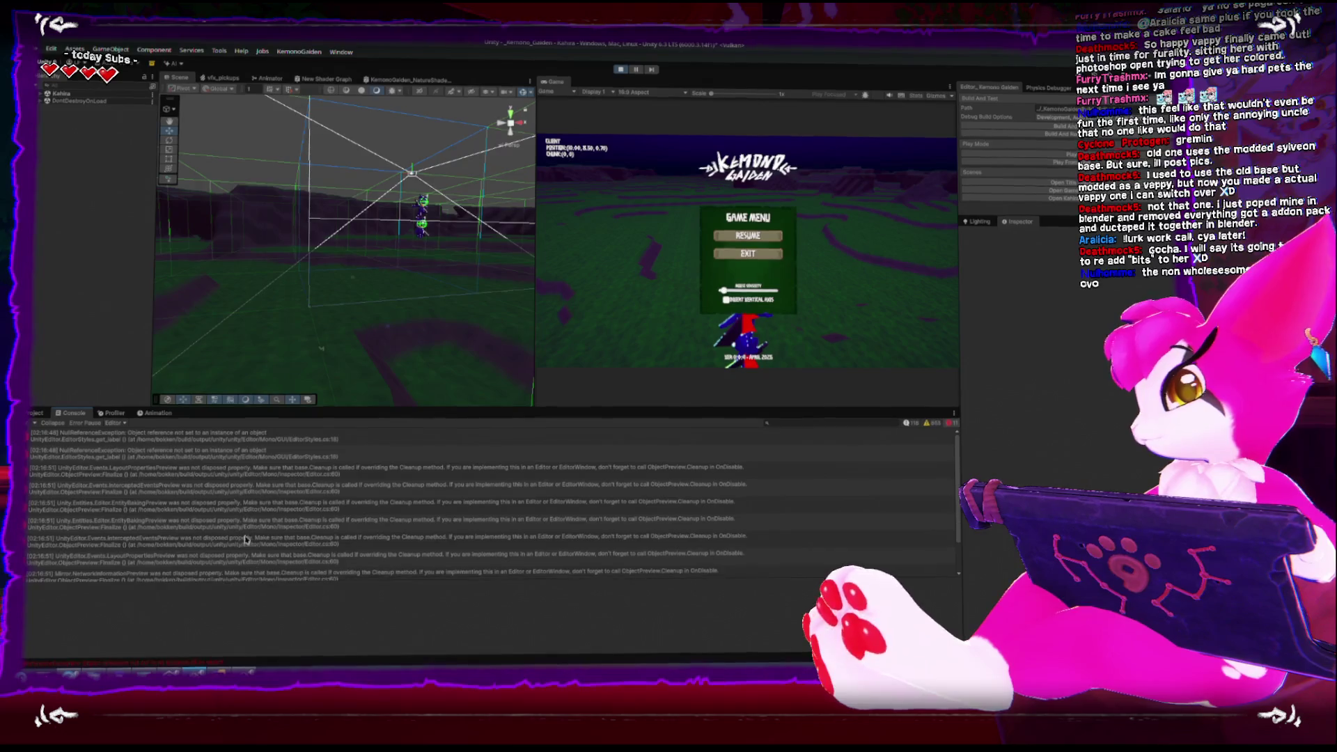
scroll(343, 604, down, 3)
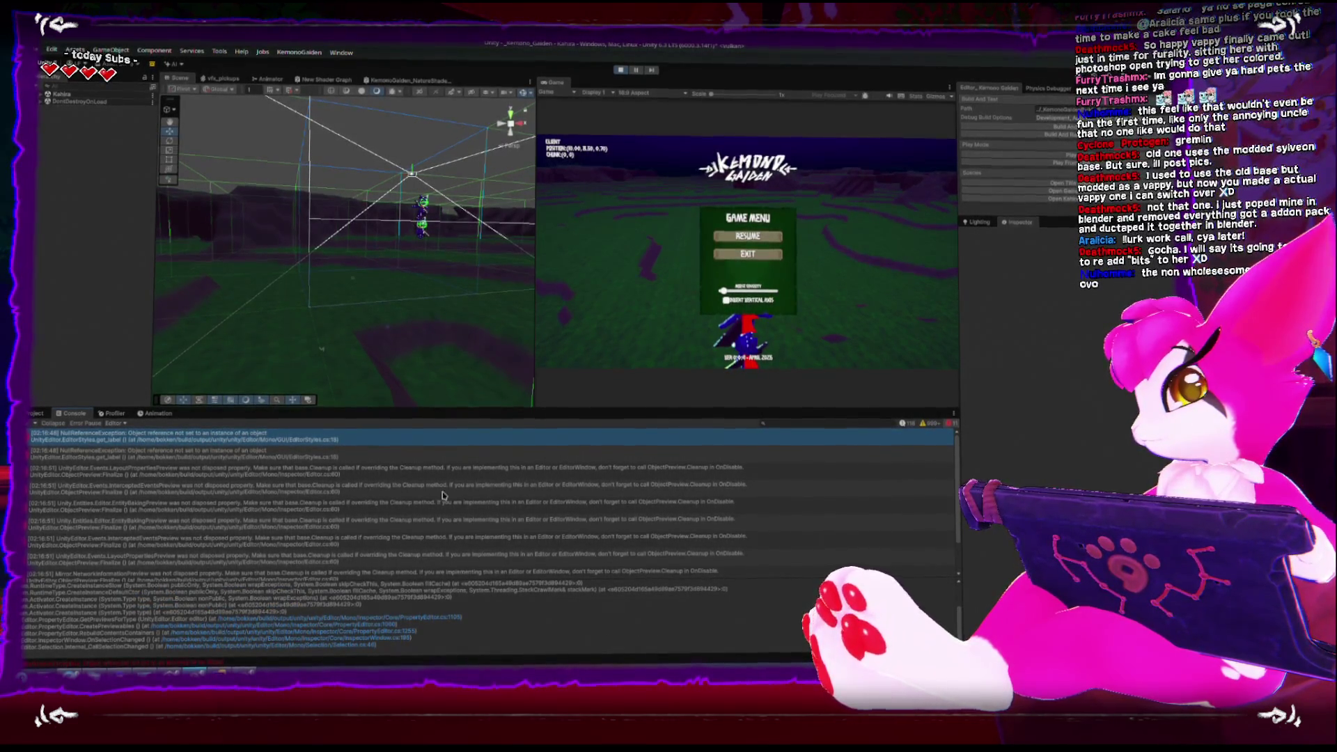
click(507, 475)
click(494, 501)
scroll(471, 557, down, 2)
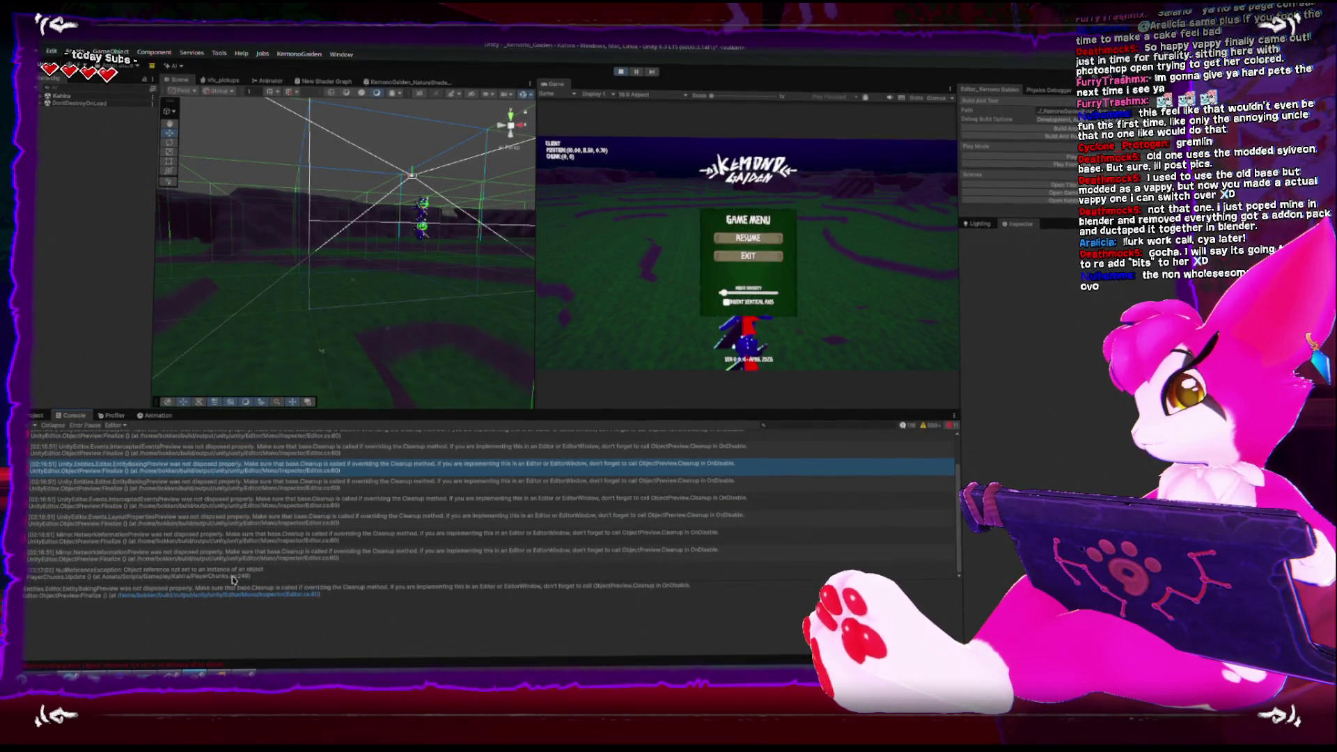
Open the NullReferenceException source at PlayerChunks.cs line 249, then focus on PlayerChunkManager(Clone)
click(234, 574)
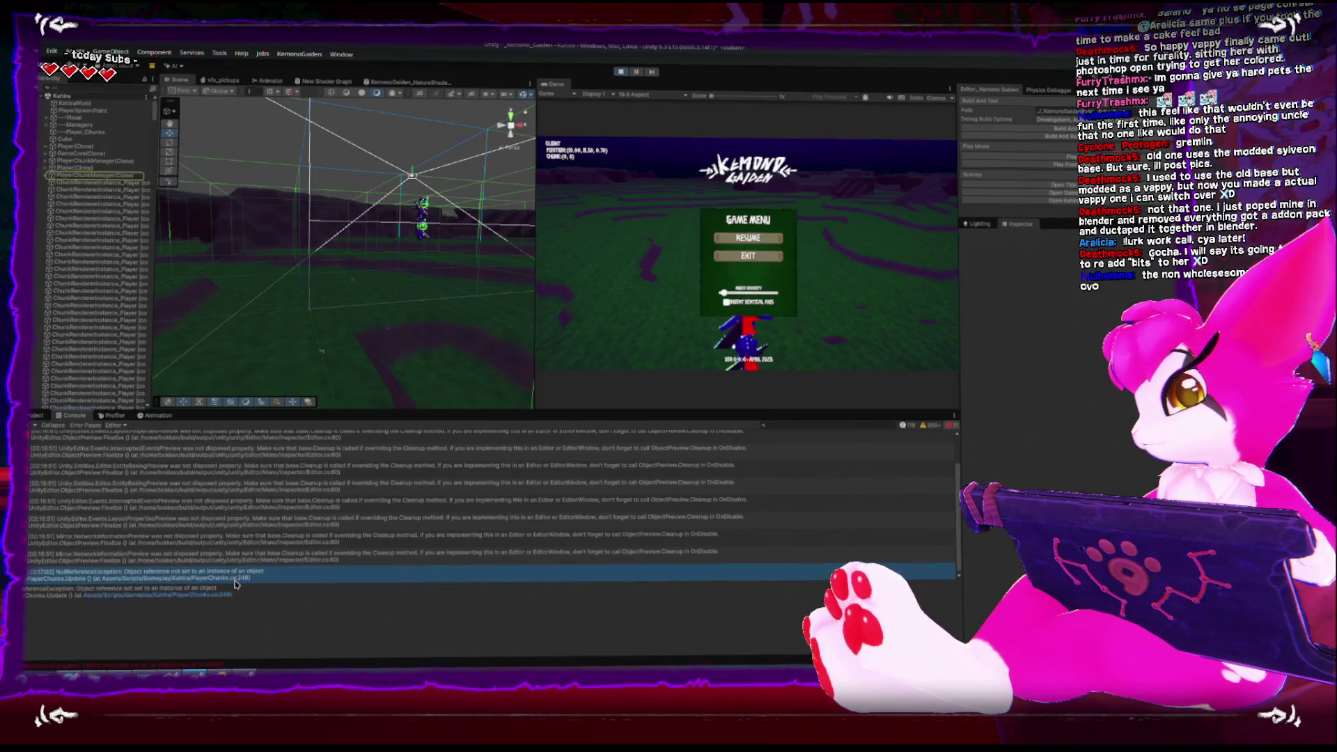
click(159, 592)
click(162, 598)
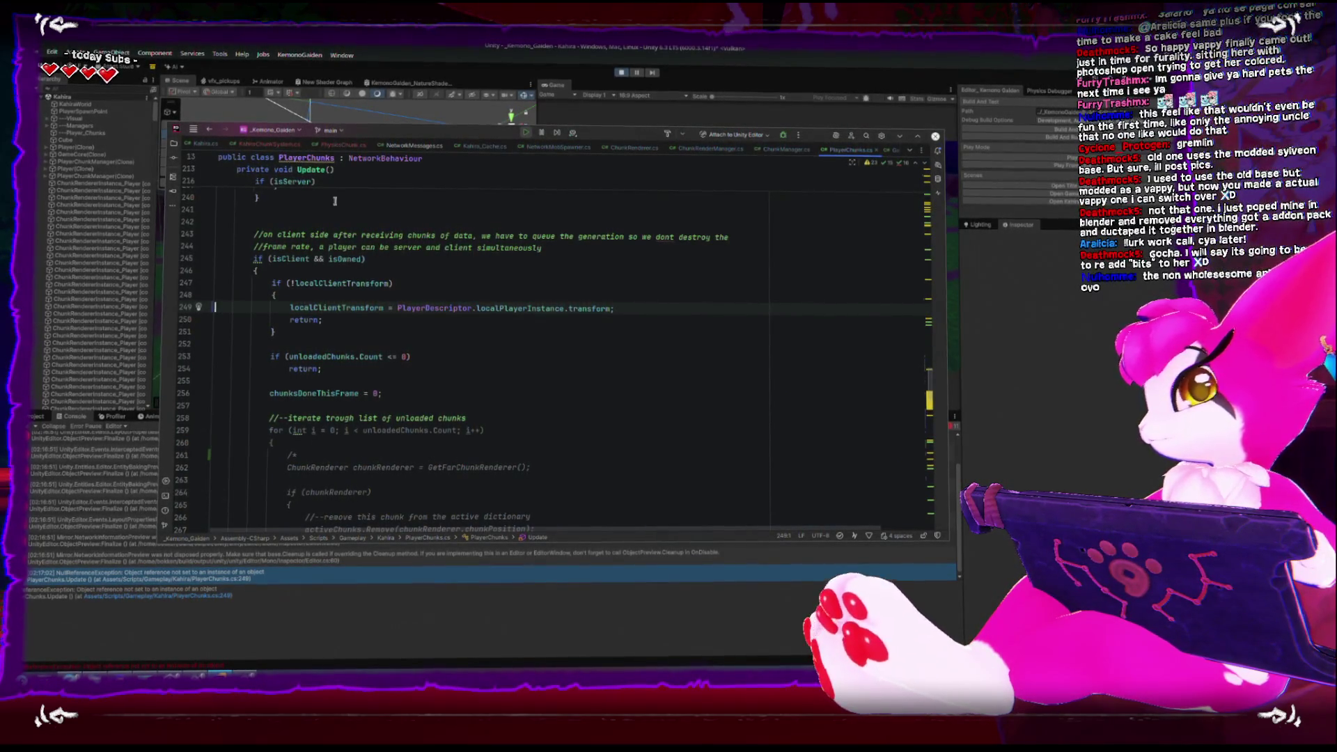
key(alt+Tab)
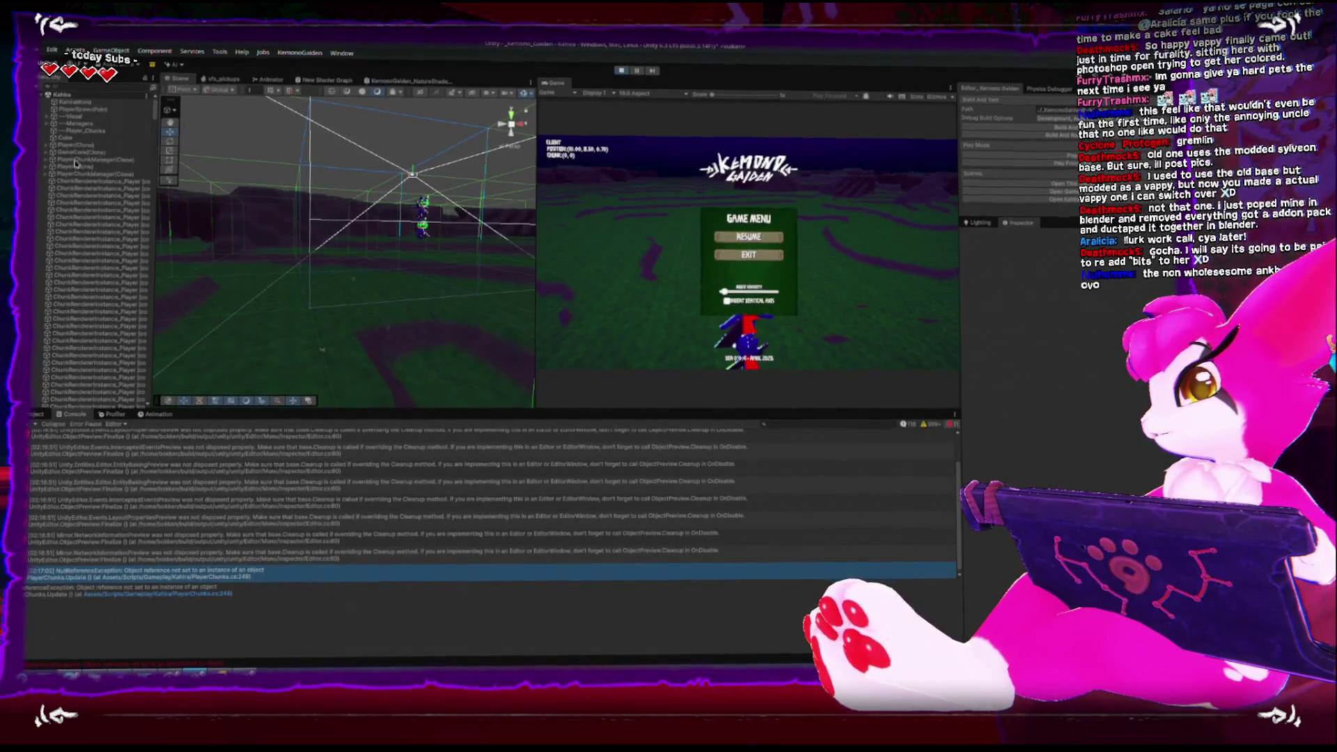
double_click(67, 161)
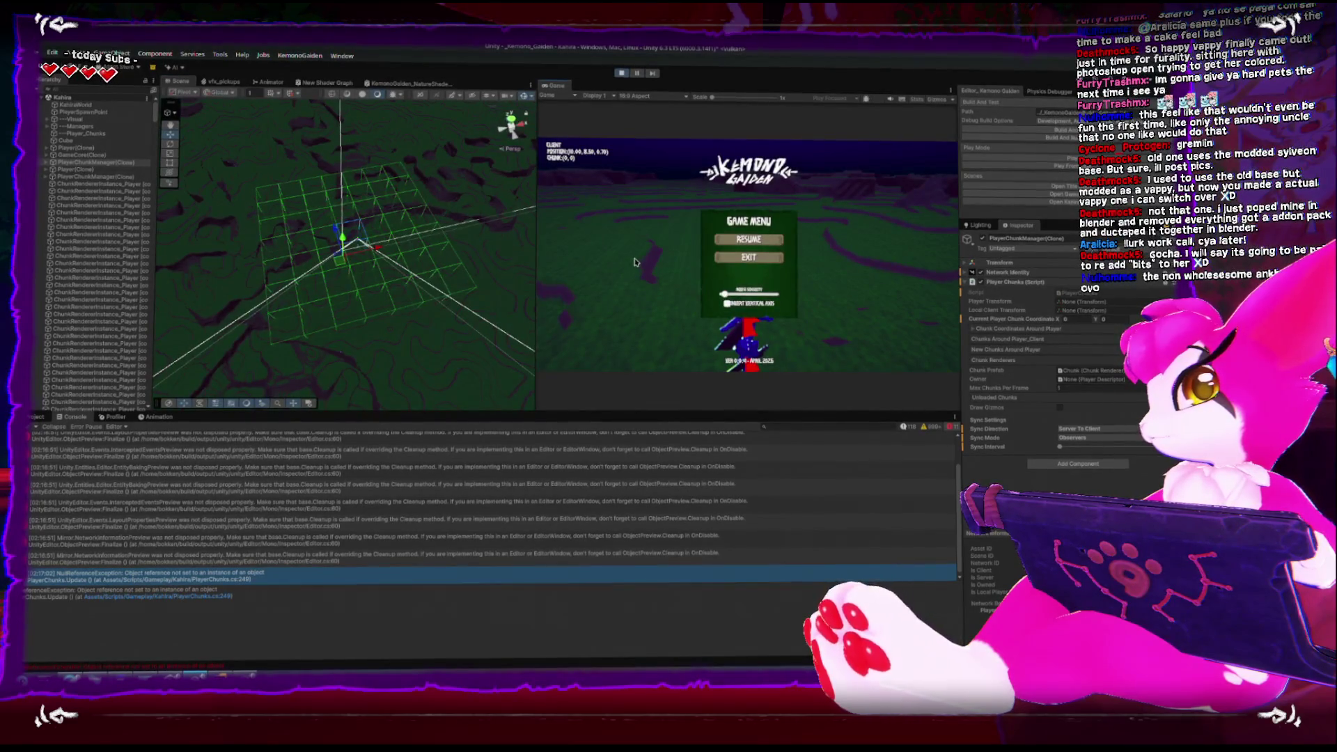
Walk the player forward, then pause and orbit the Scene view top-down over the chunks
key(Escape)
key(w)
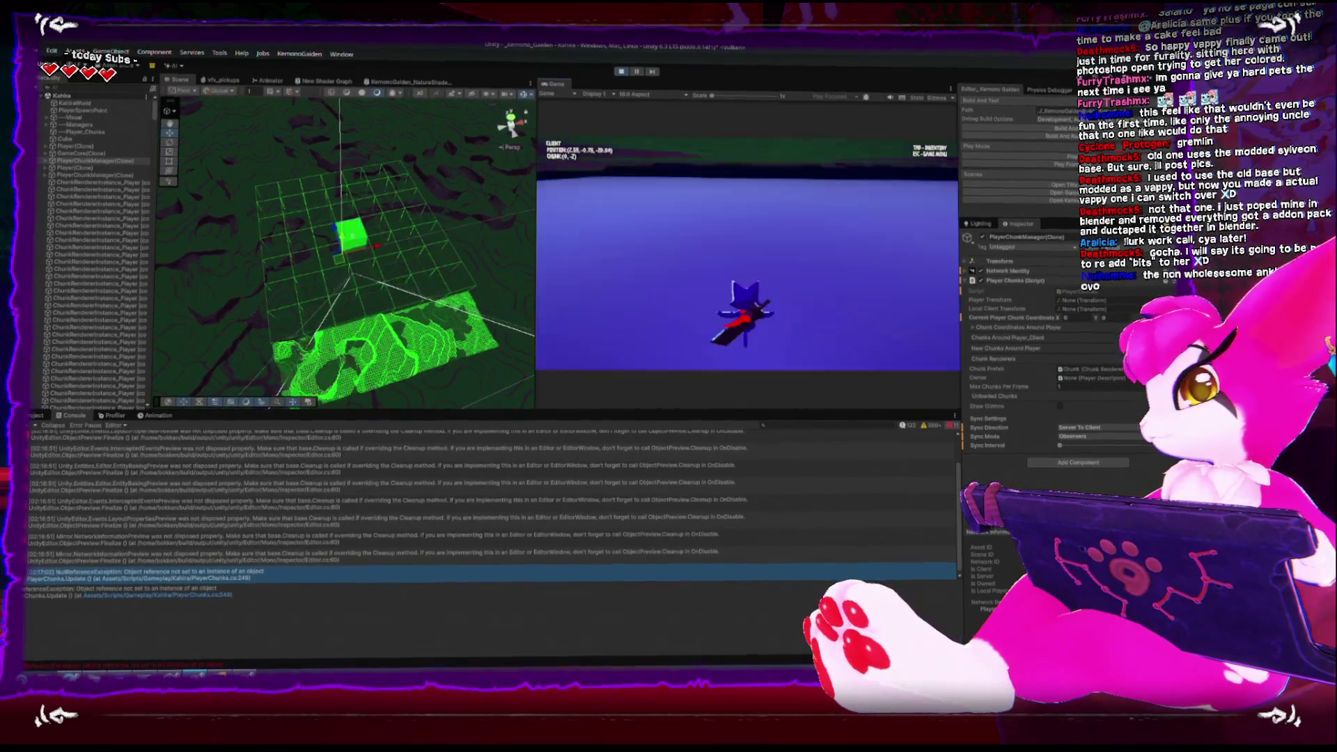
key(Escape)
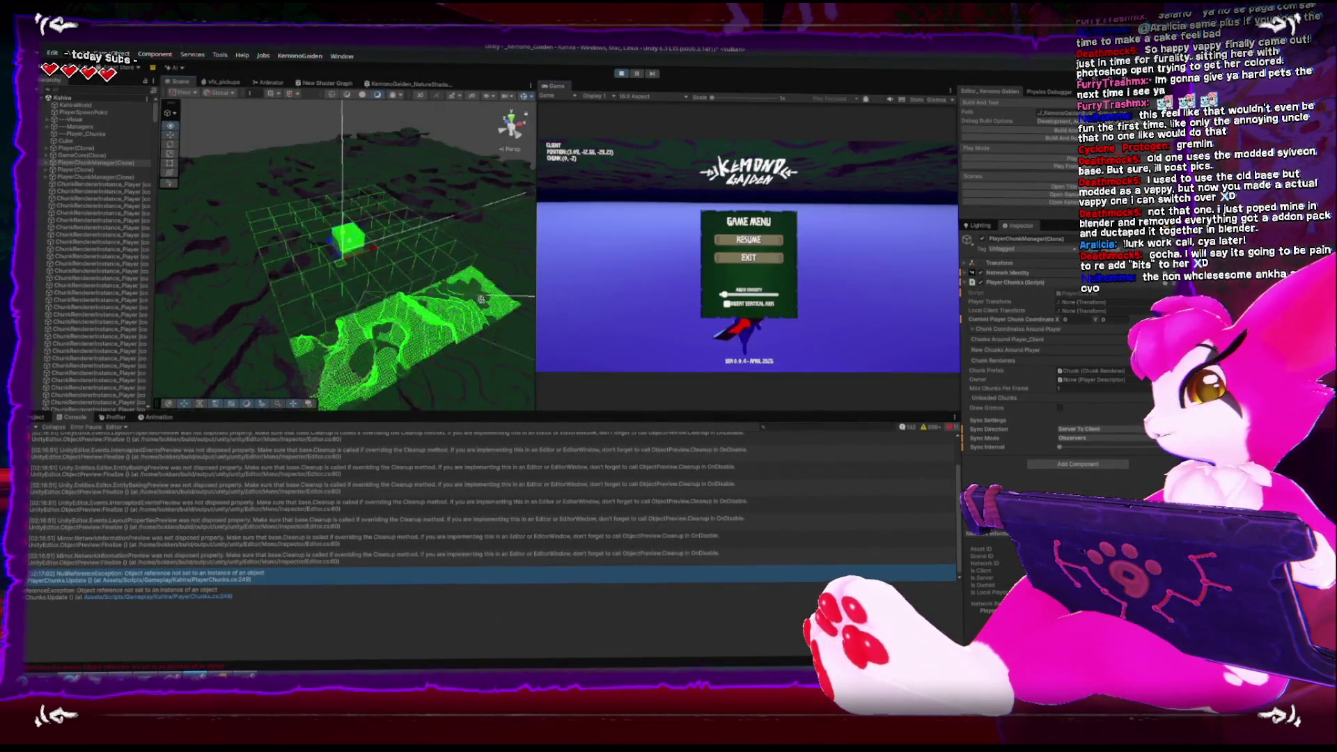
drag(418, 251, 425, 174)
drag(410, 299, 394, 241)
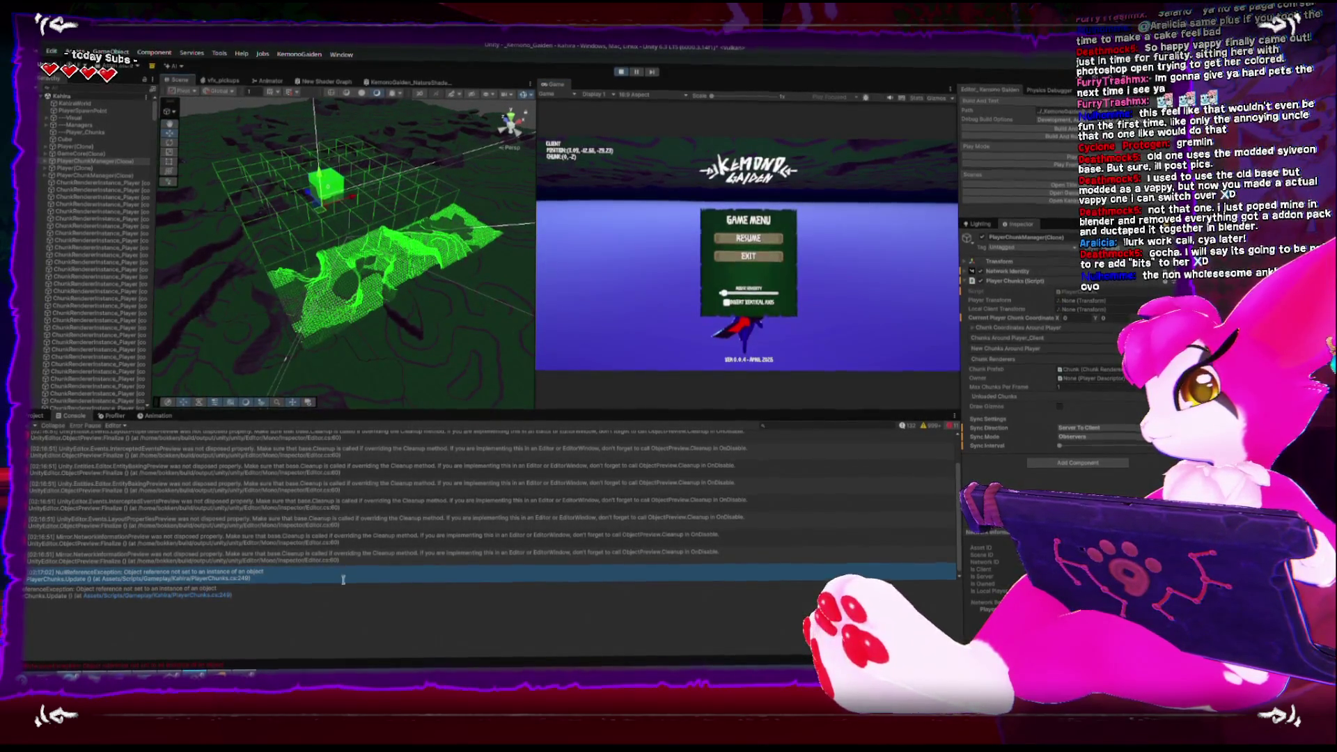
Run the player into chunk (-1,-4) and orbit lower over the generated terrain
key(Escape)
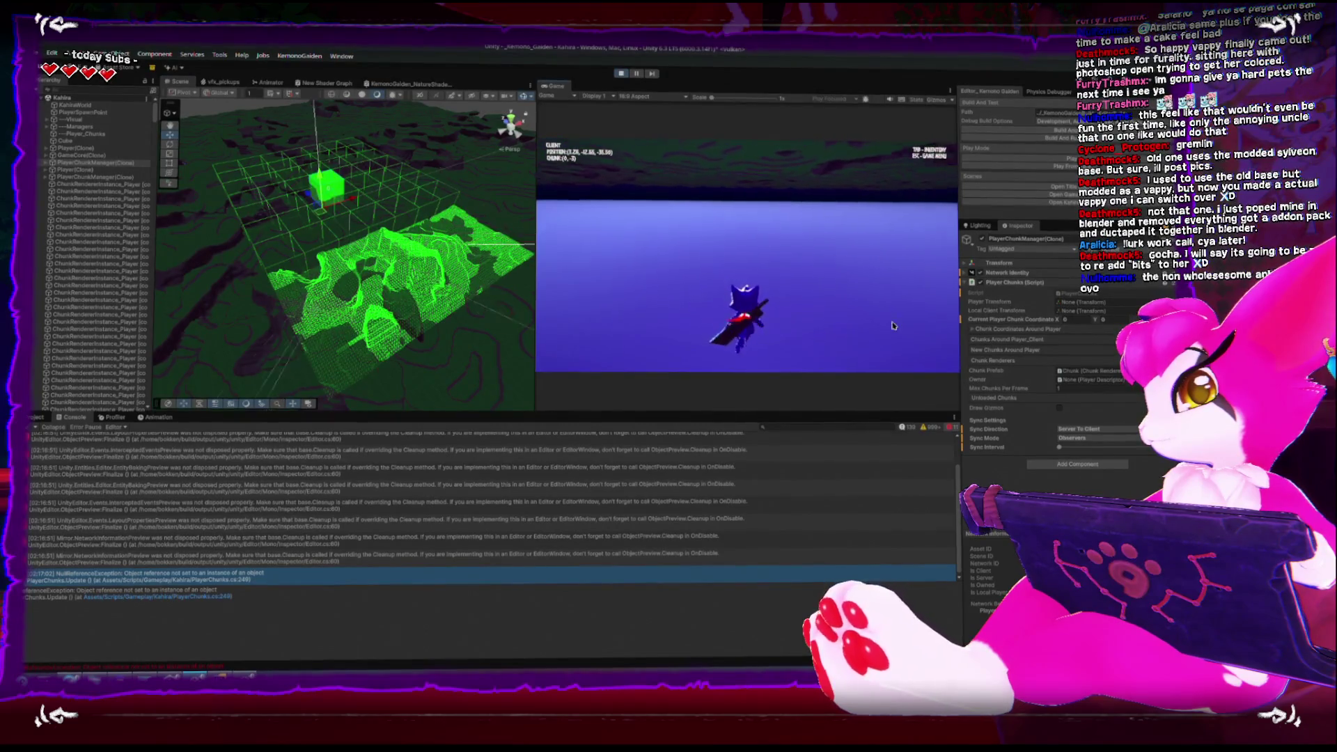
key(w)
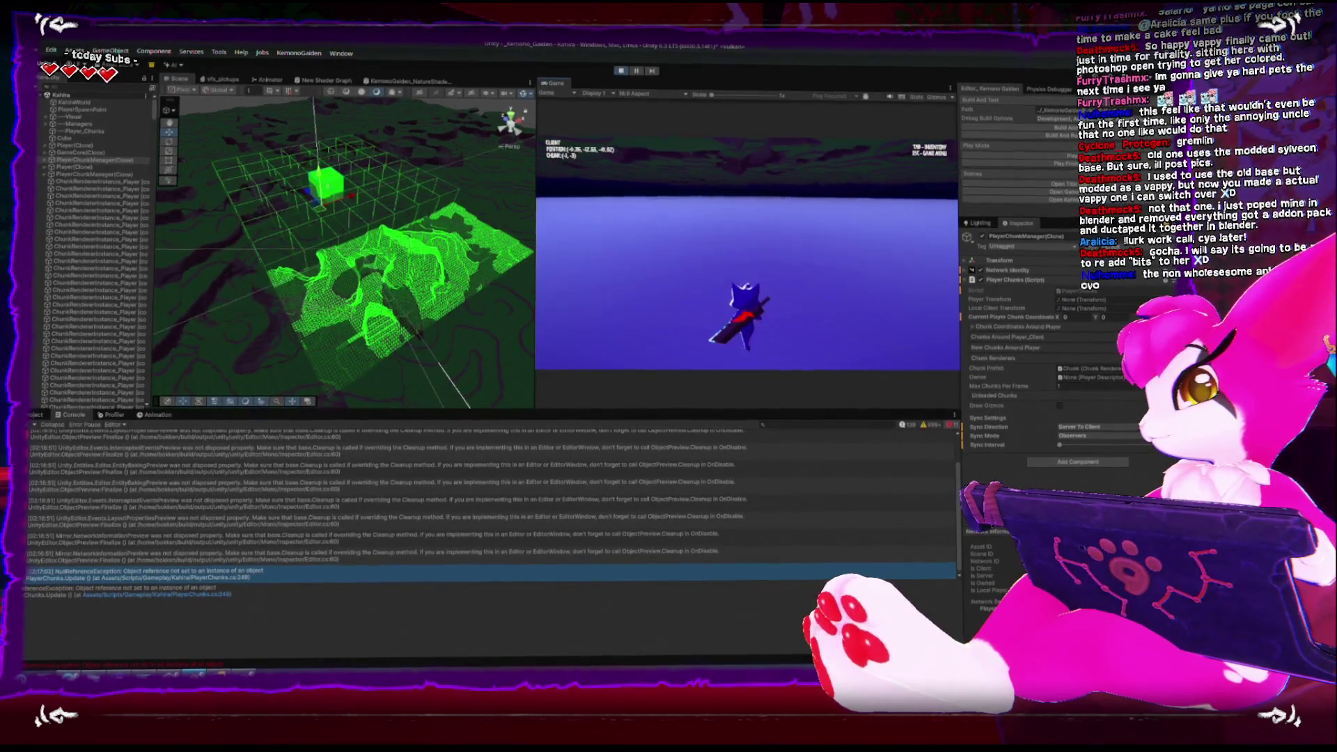
key(w)
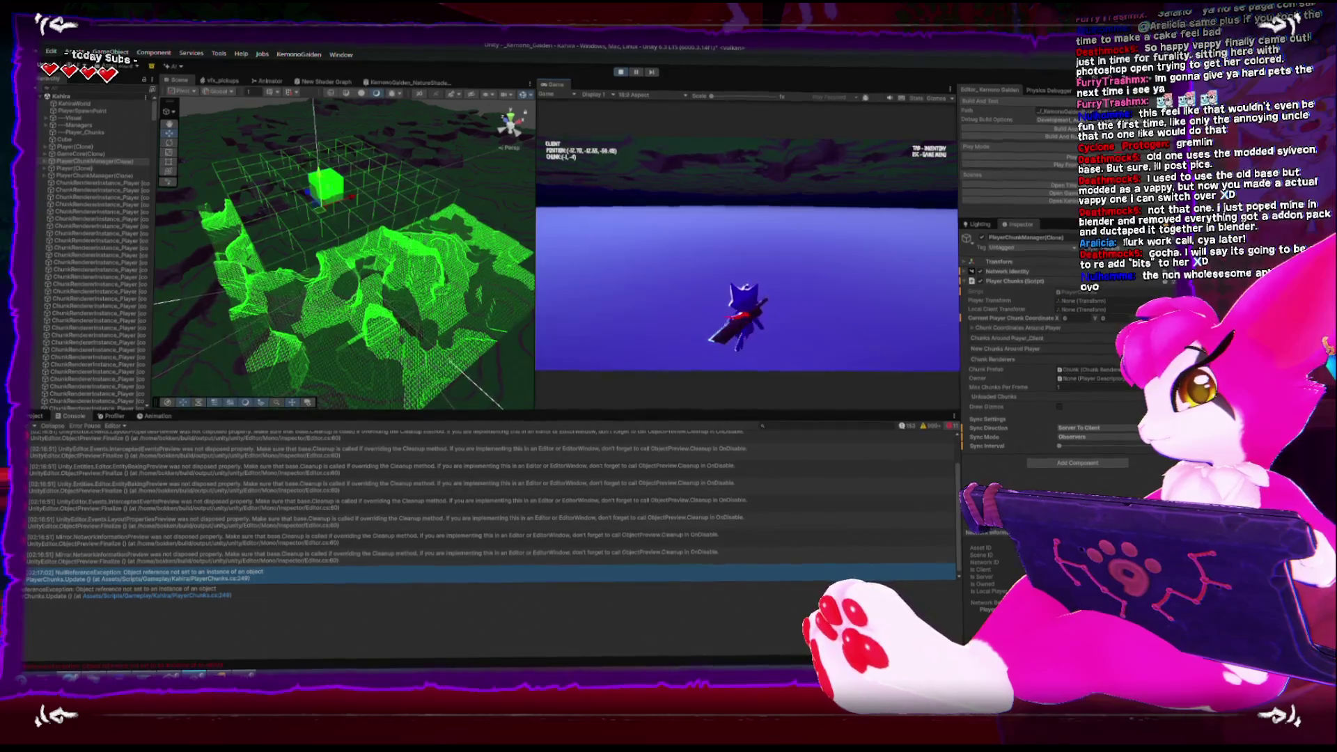
key(Escape)
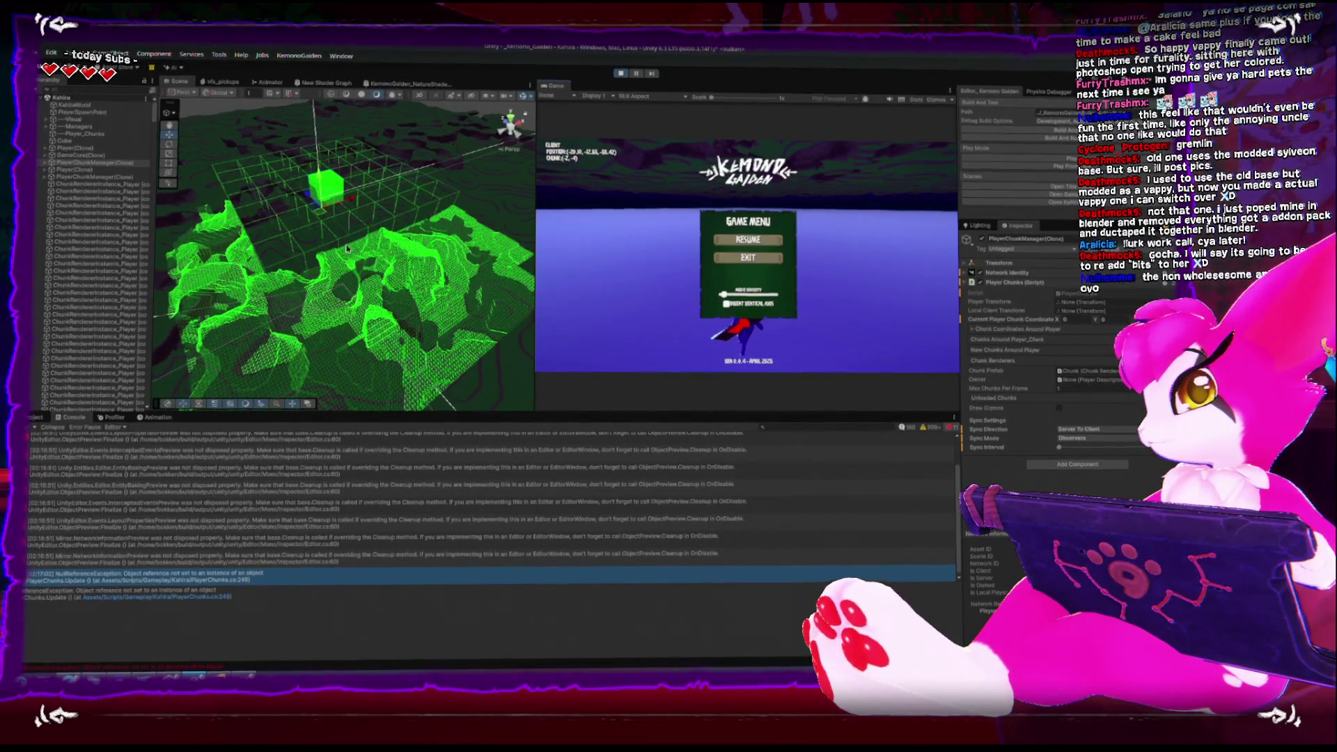
mouse_move(373, 256)
mouse_down()
mouse_move(291, 187)
mouse_move(339, 132)
mouse_move(464, 209)
mouse_move(473, 190)
mouse_up()
Stop Play Mode, open the error line in PlayerChunks.cs, clear the Console, and switch to Rider
click(618, 72)
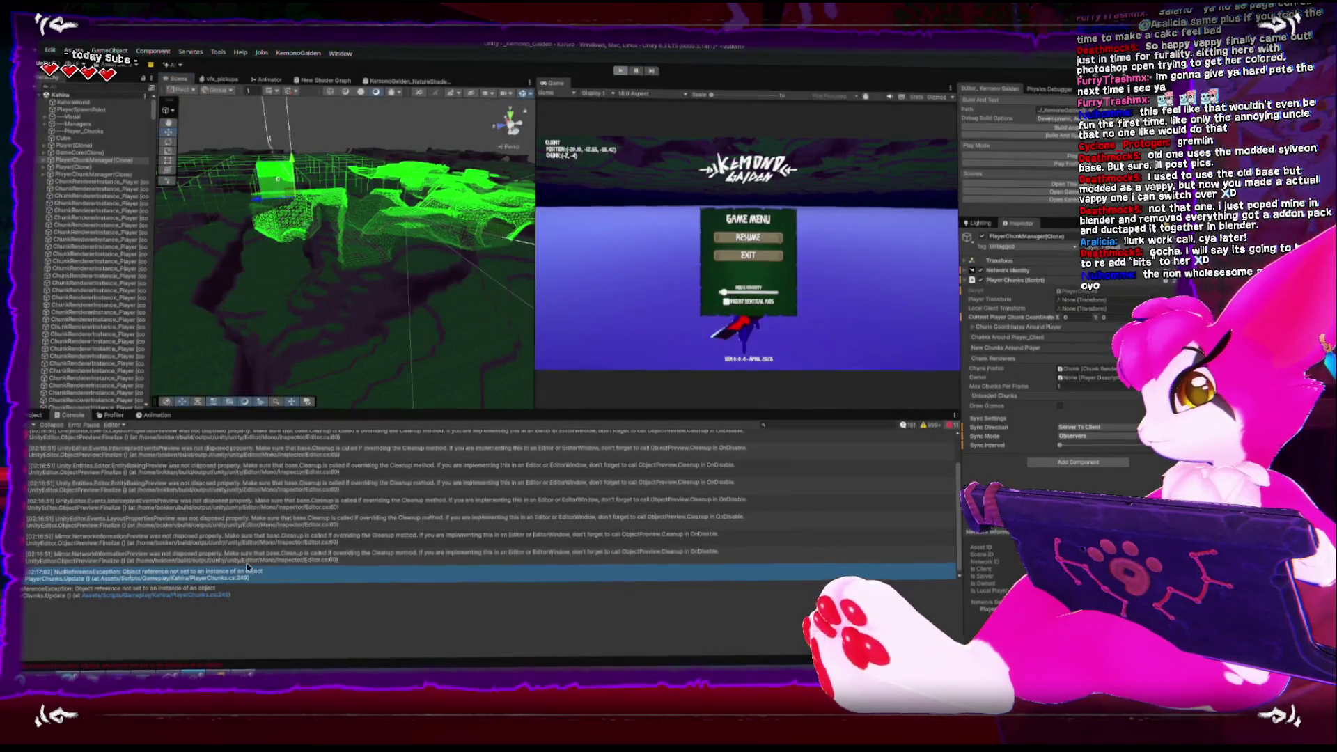
double_click(249, 572)
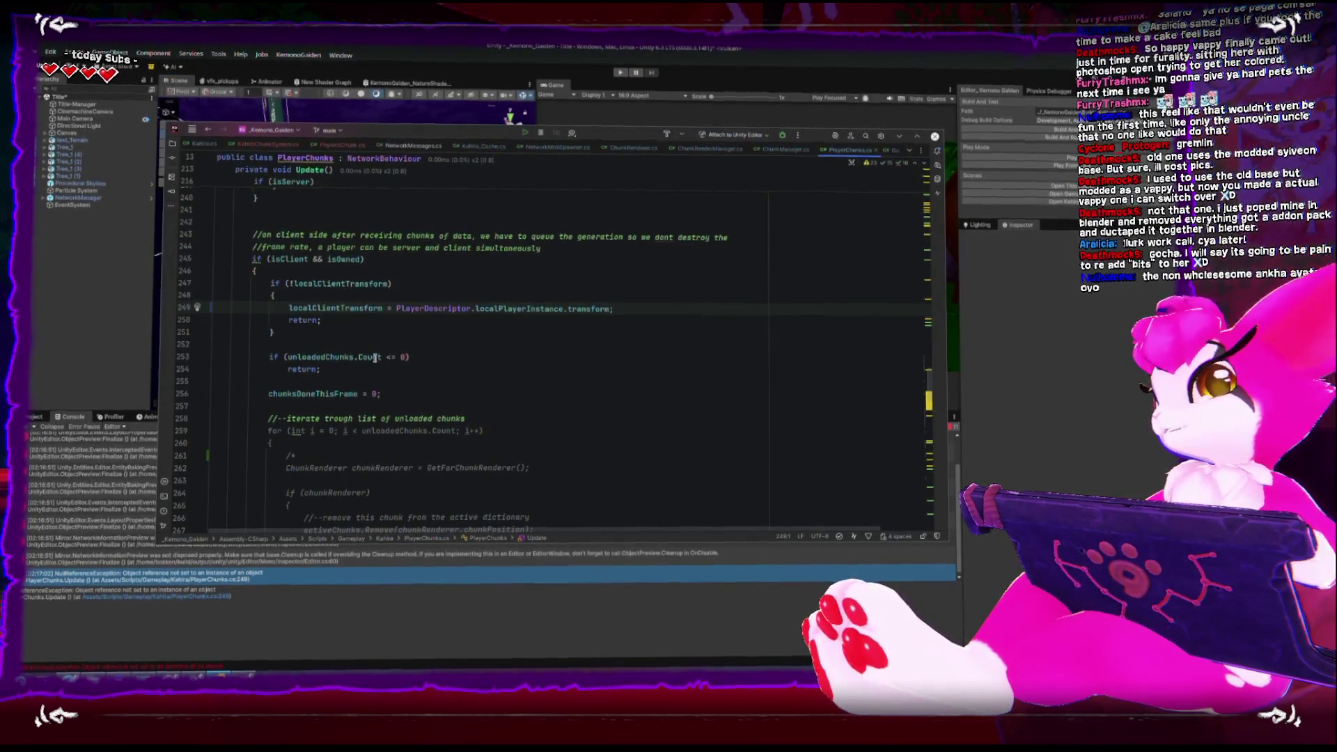
click(90, 294)
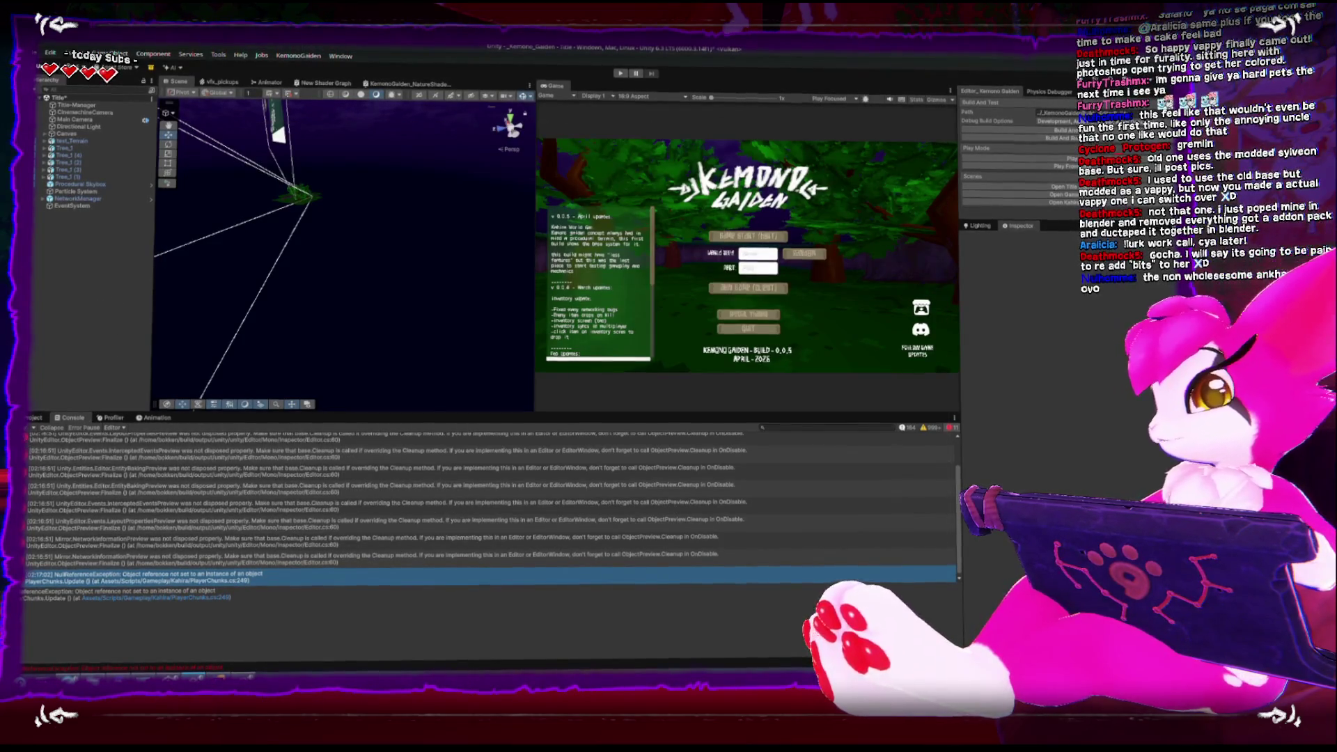
click(31, 424)
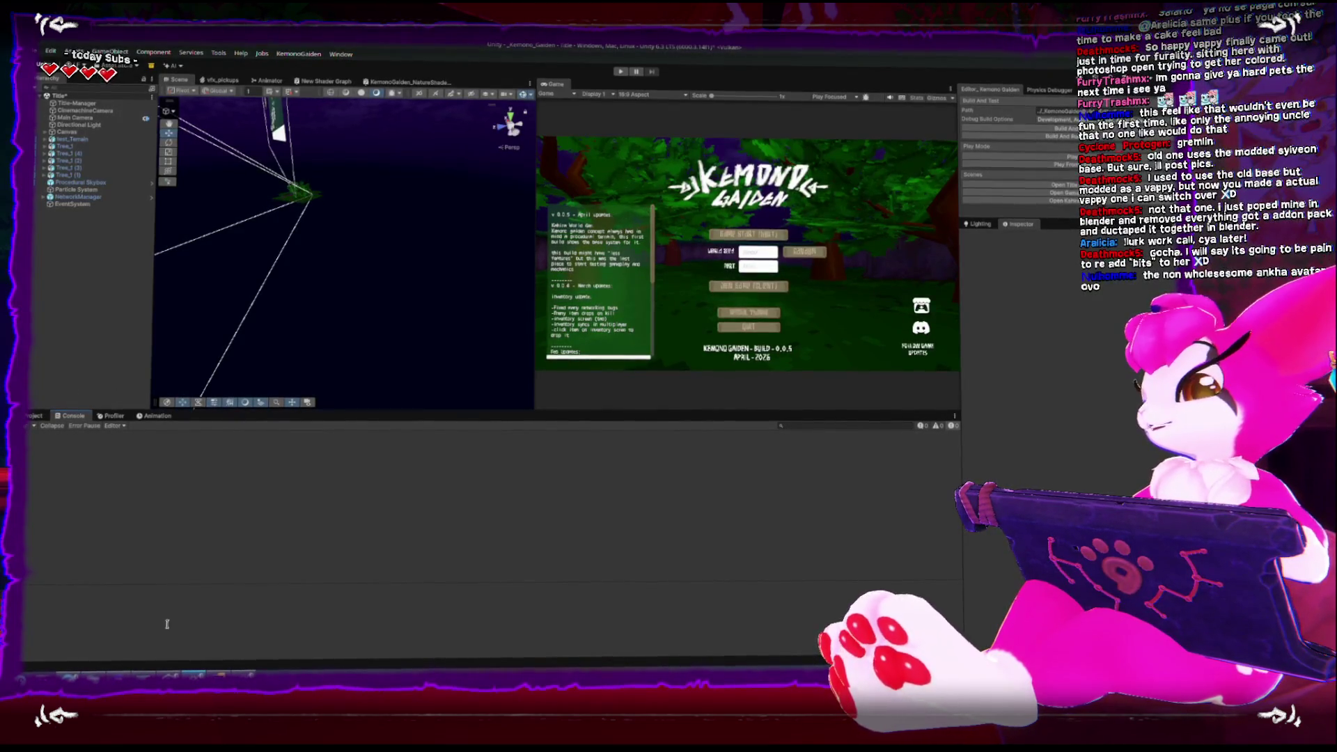
key(alt+Tab)
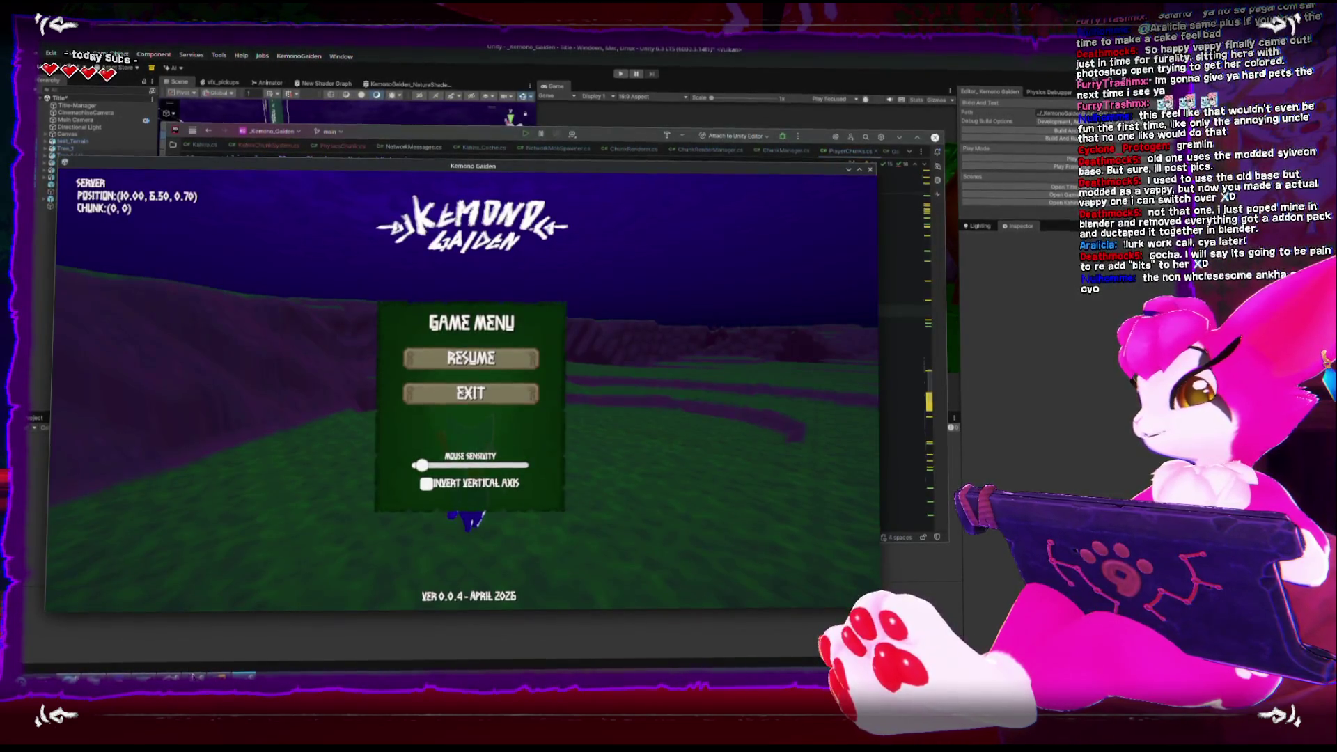
key(alt+Tab)
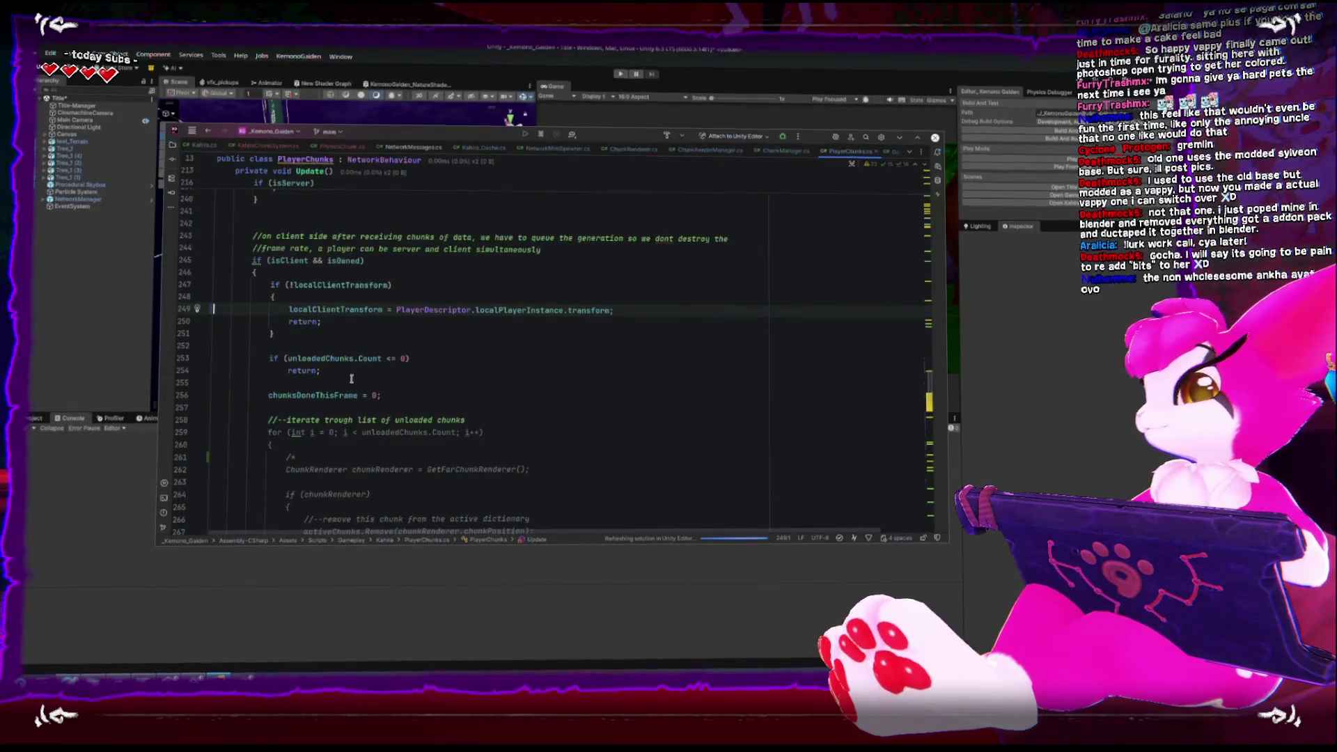
Scroll through PlayerChunks.cs and maximize the Rider window
scroll(351, 378, up, 1)
scroll(345, 358, down, 14)
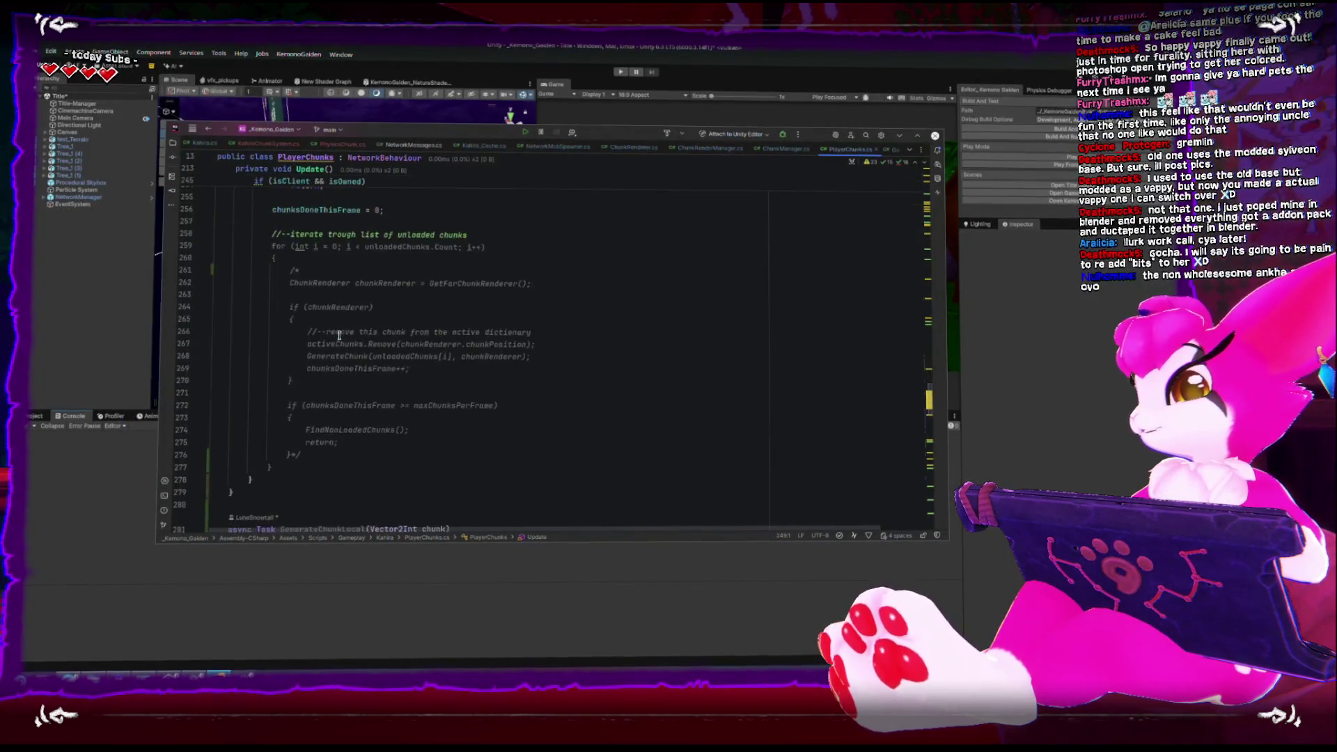
scroll(337, 338, down, 4)
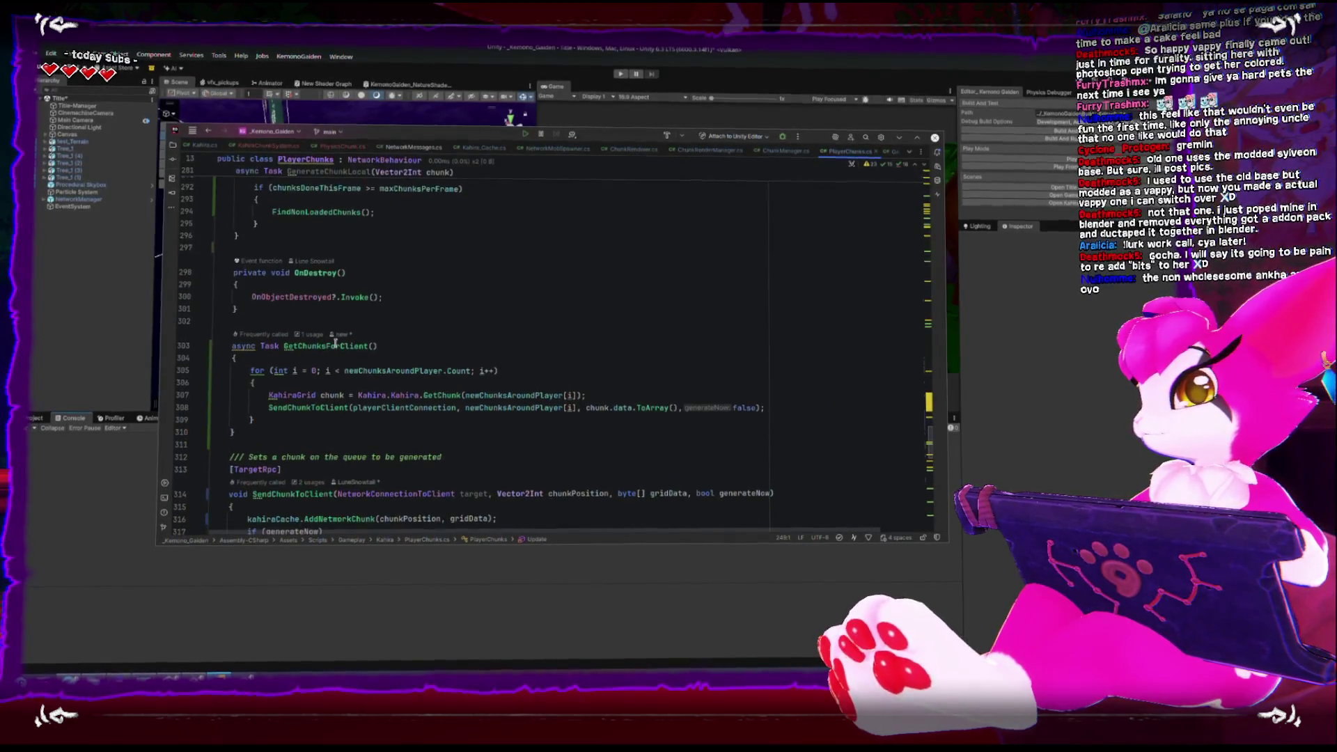
scroll(335, 343, up, 20)
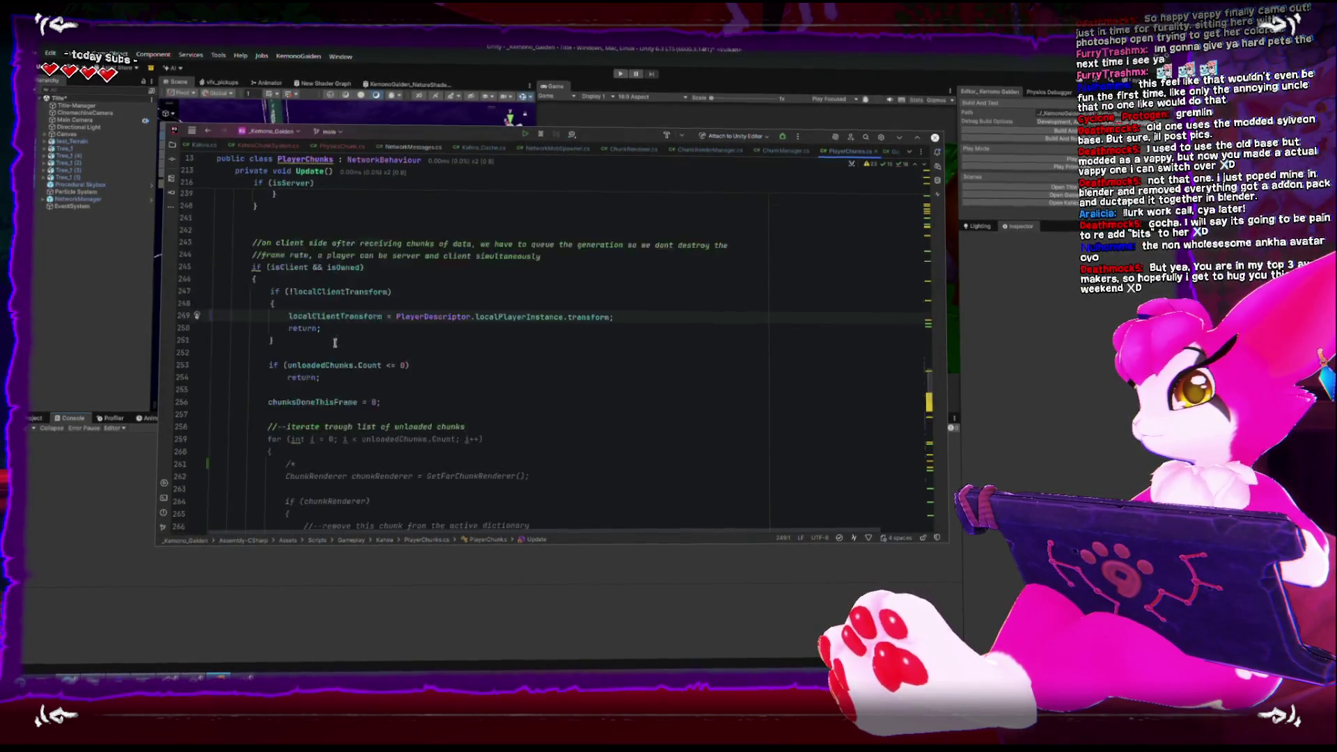
scroll(335, 343, down, 15)
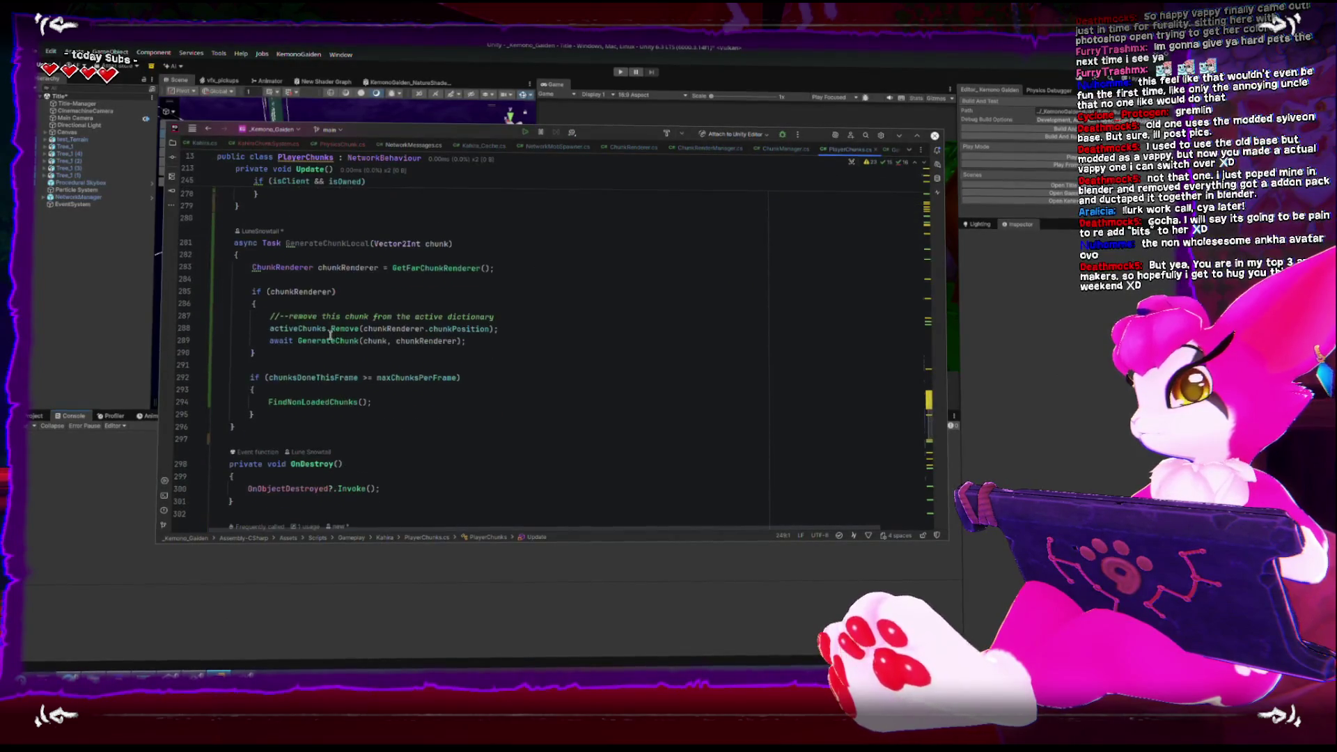
scroll(330, 336, up, 5)
key(super+Up)
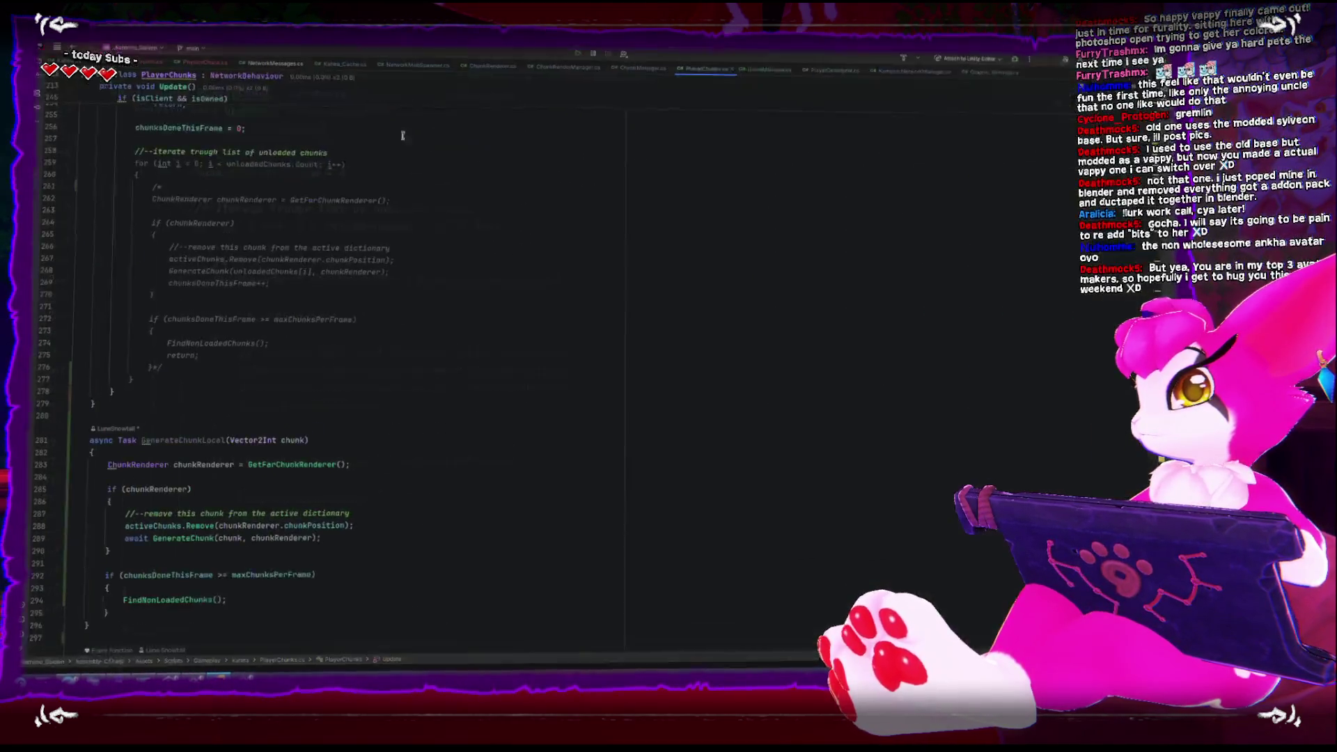
Go to KahiraChunkSystem.cs's GenerateChunk declaration and place the caret on line 295
click(147, 59)
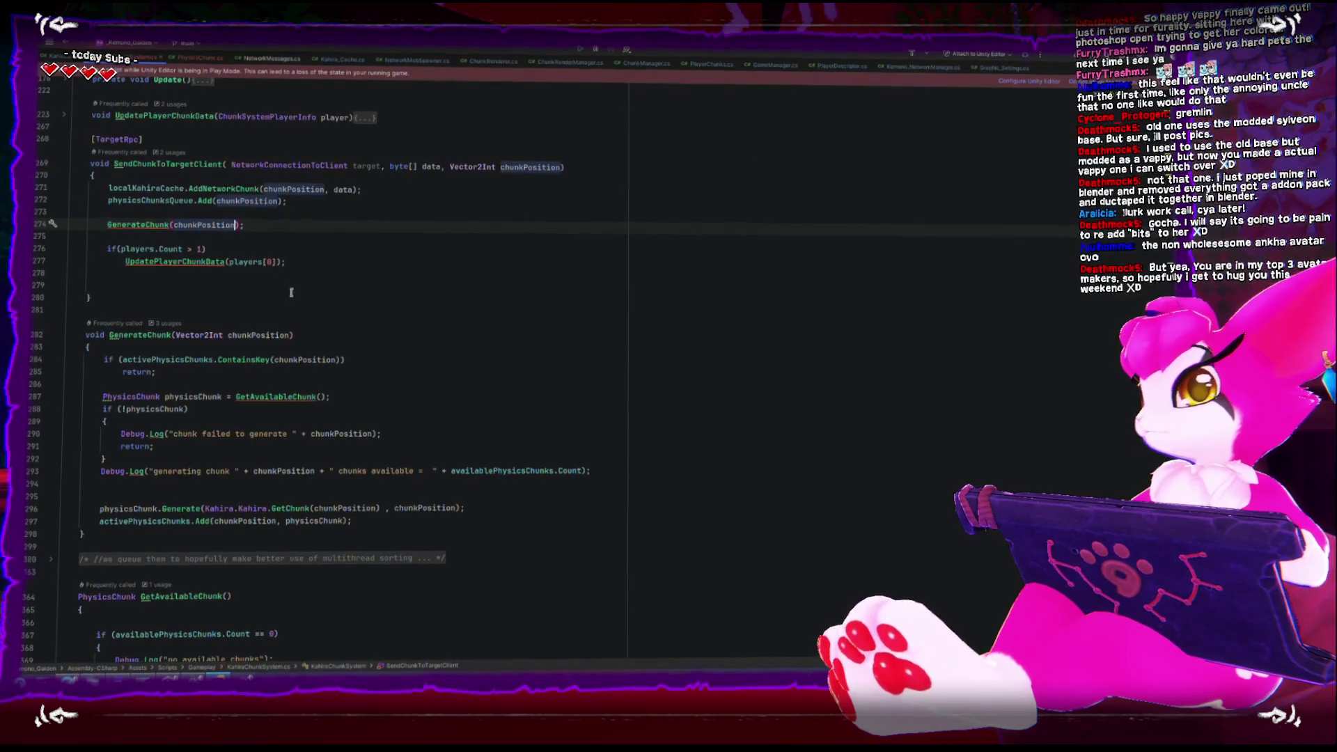
ctrl+click(144, 221)
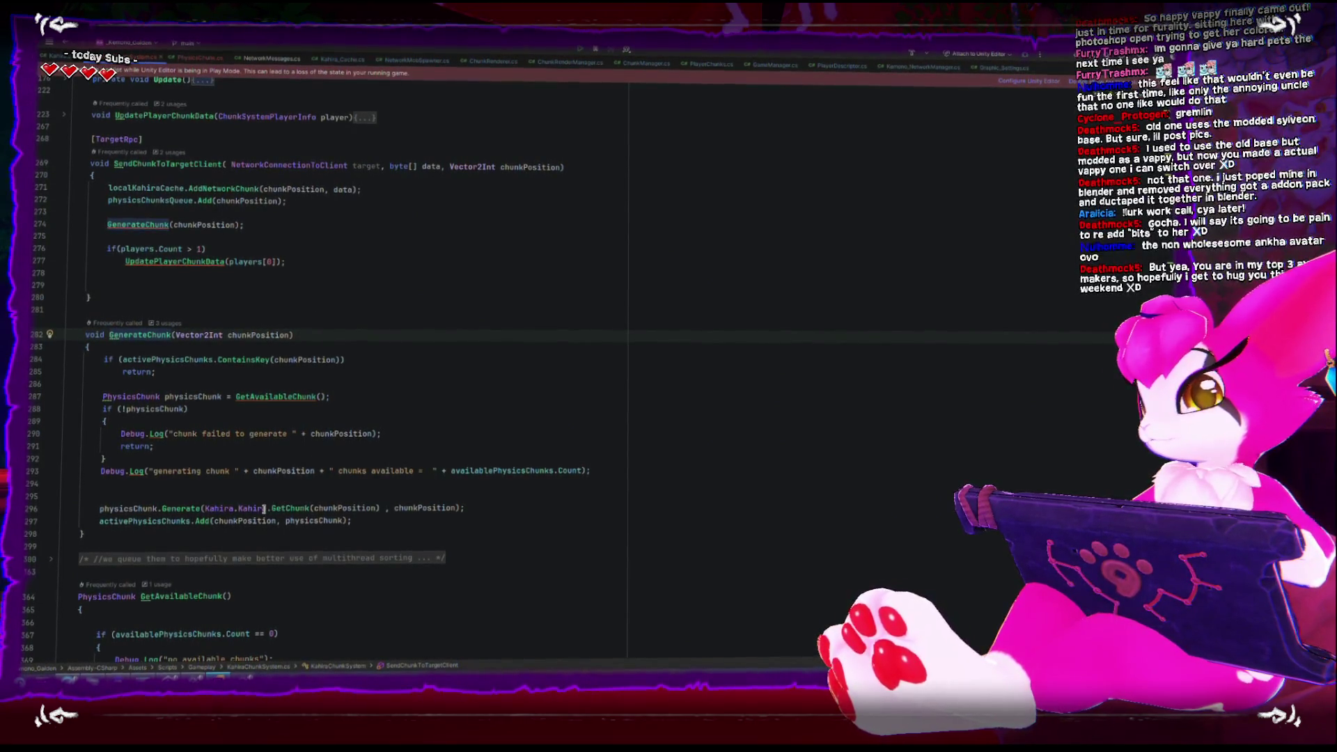
click(235, 497)
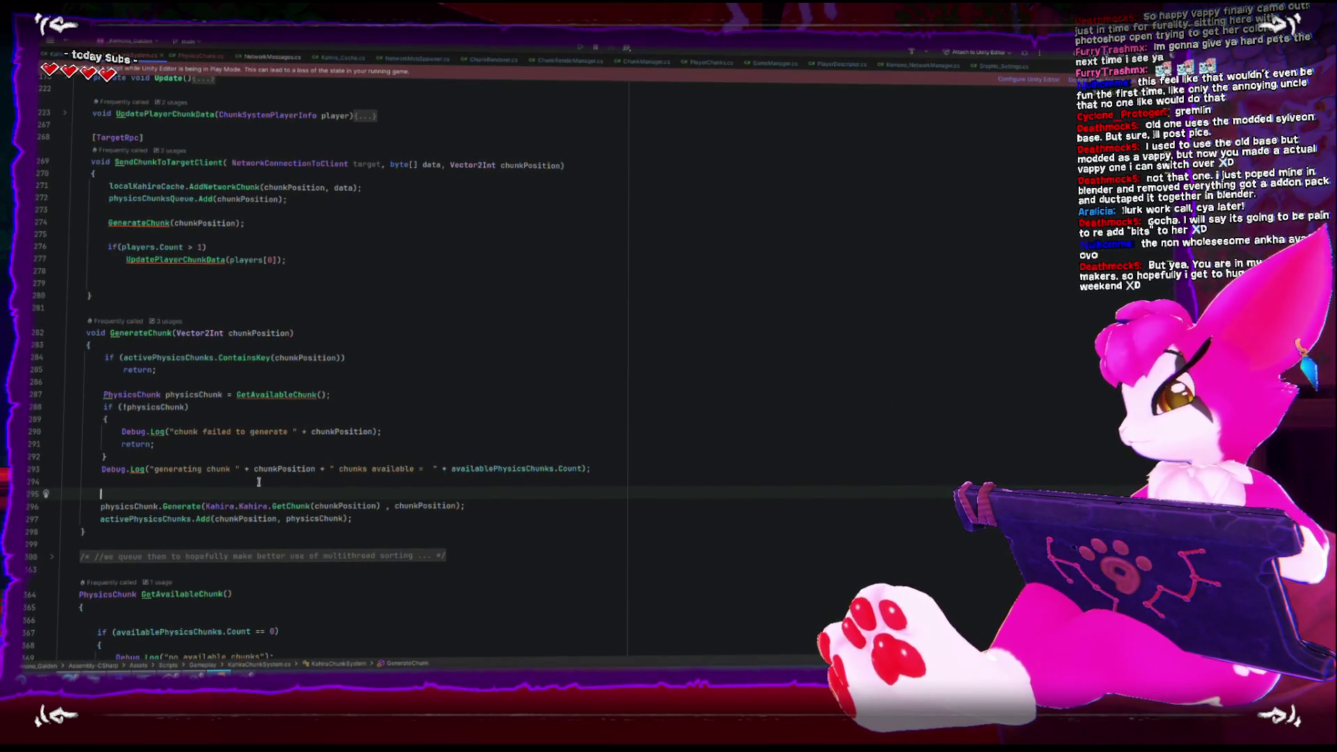
Change the condition to isServer and wrap physicsChunk.Generate in a braced block
text(if()
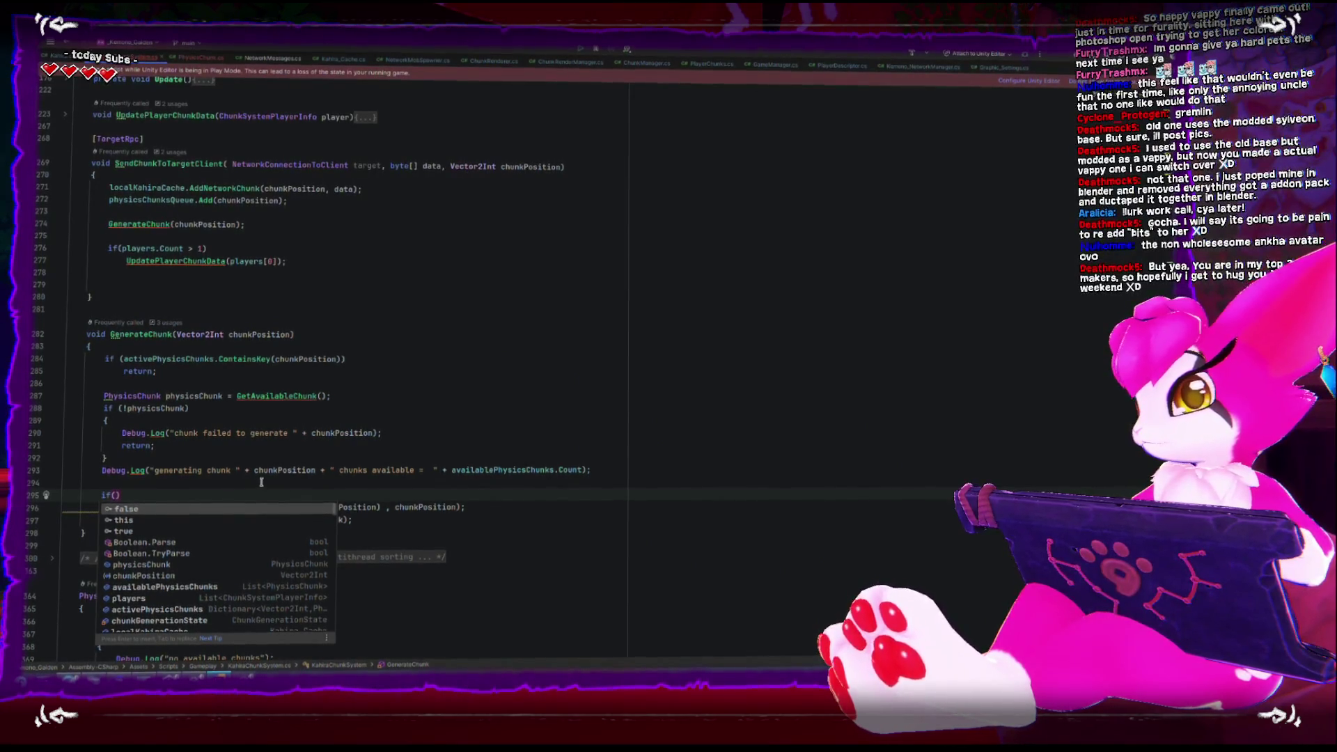
key(Escape)
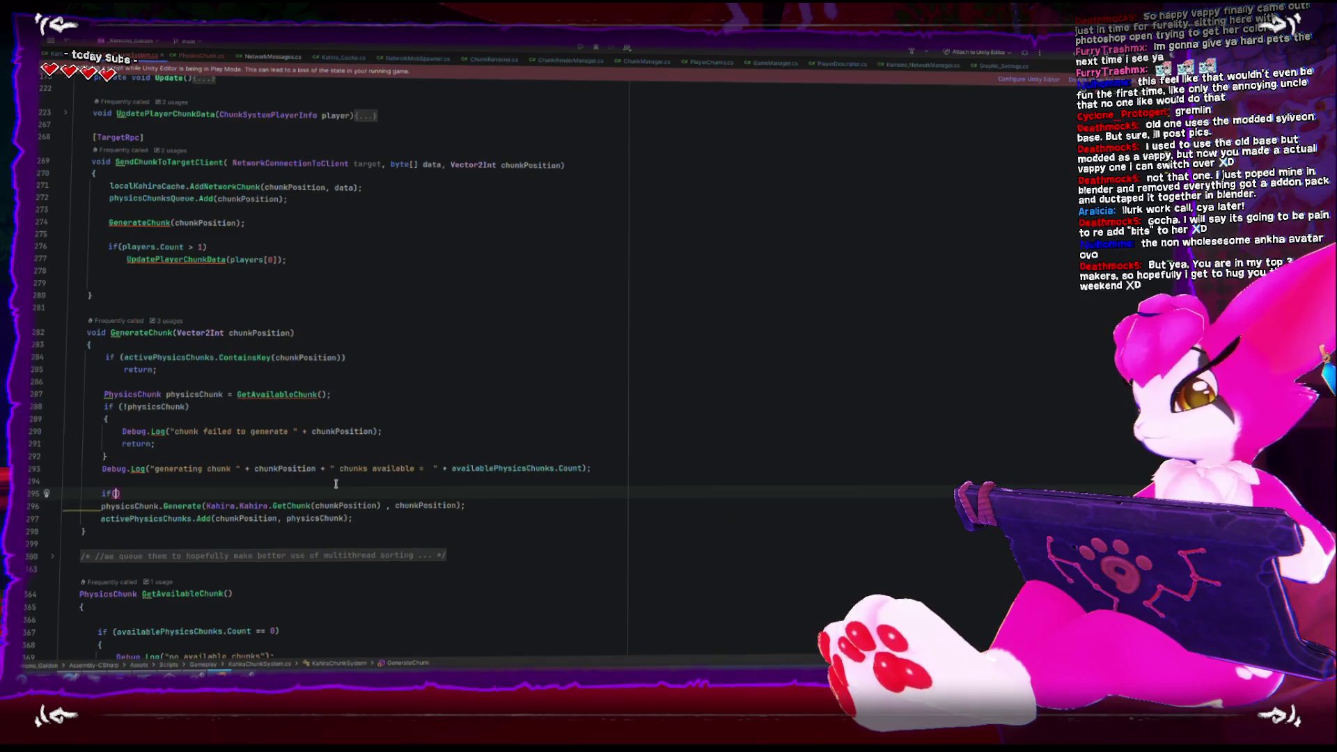
text(sserverOnly)
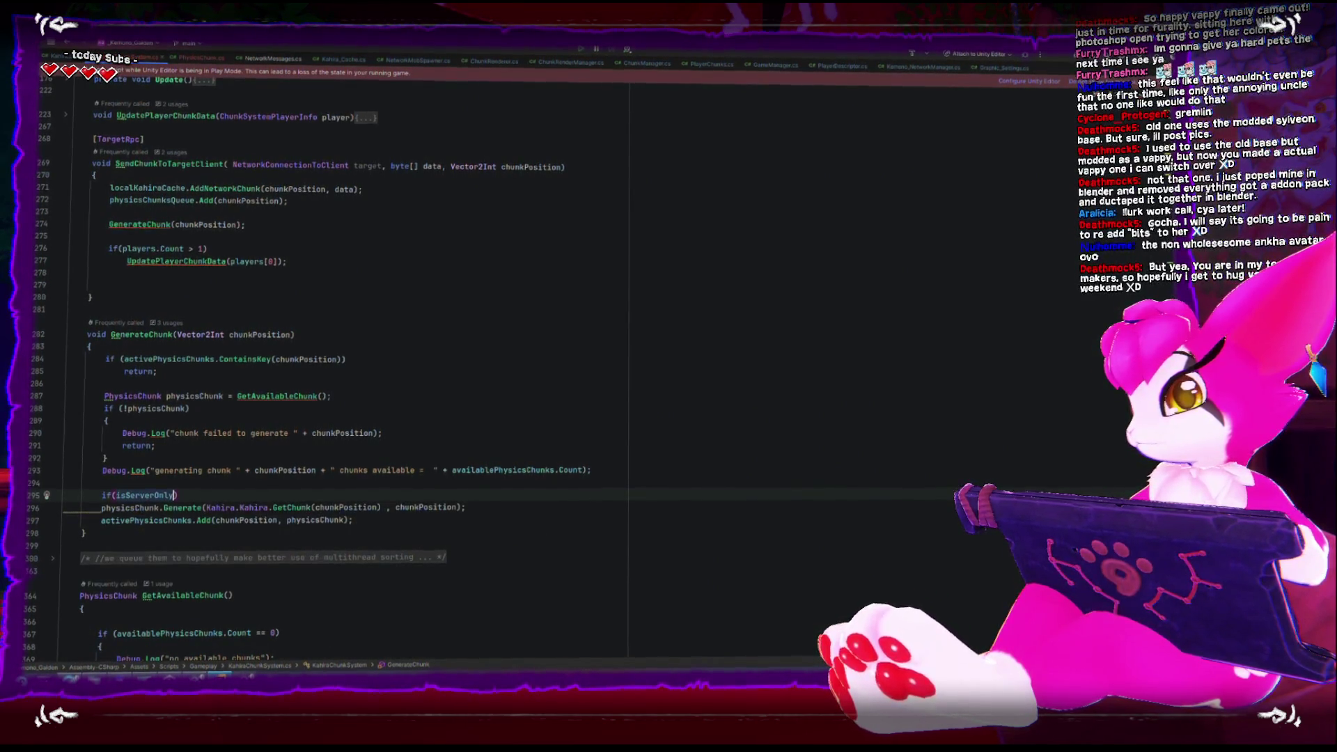
click(102, 507)
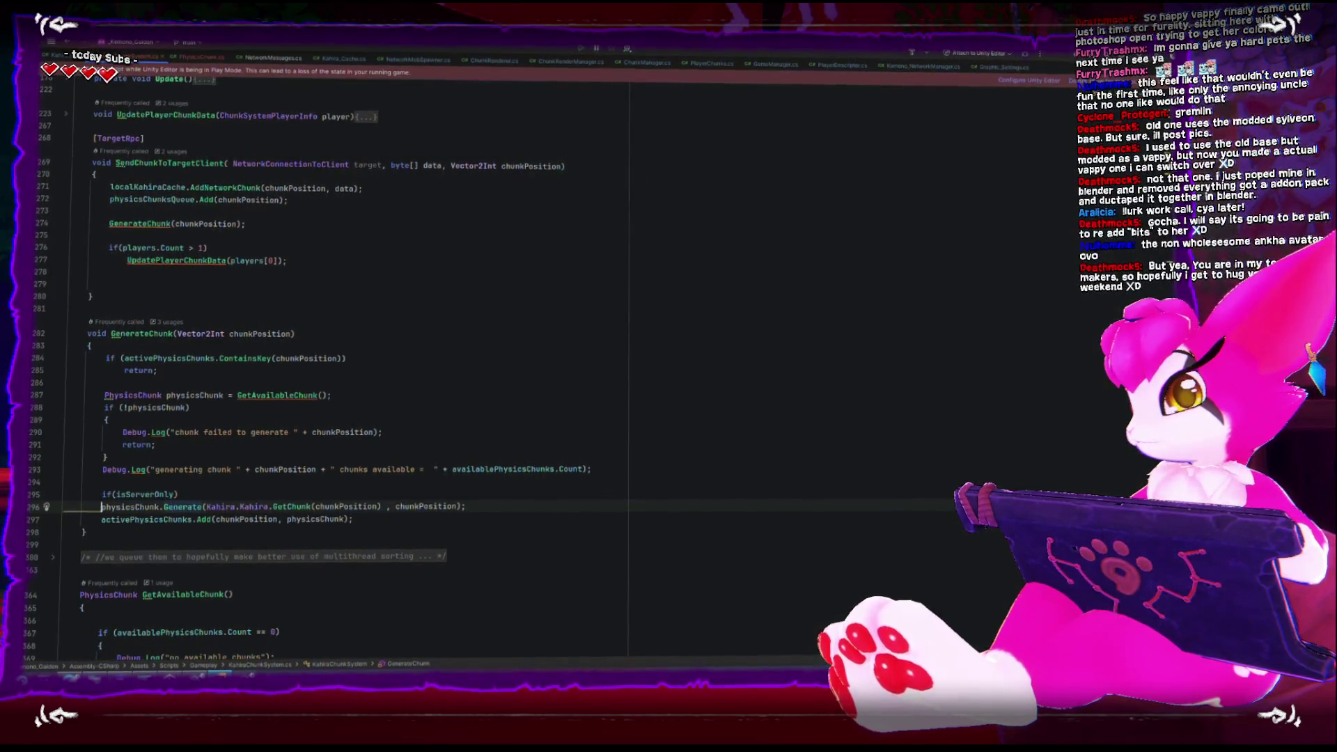
key(End)
key(Return)
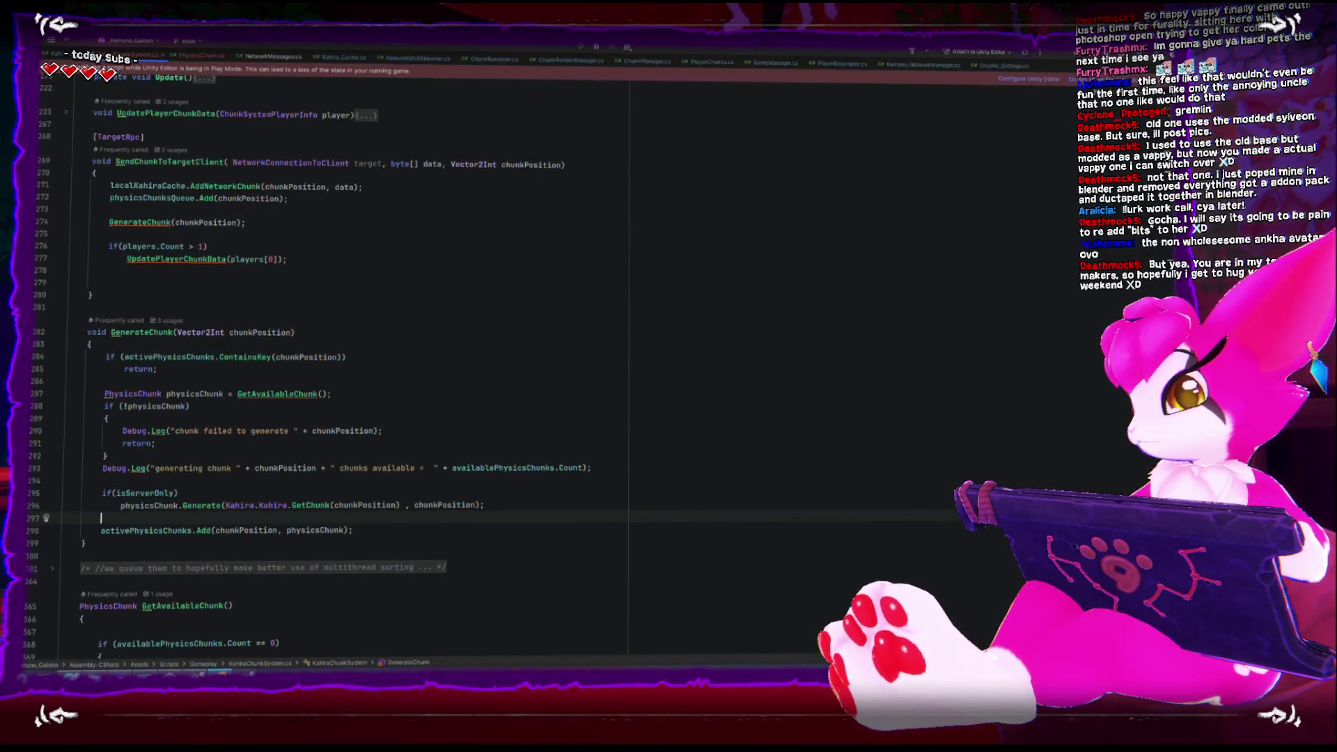
key(Up)
key(Up)
key(End)
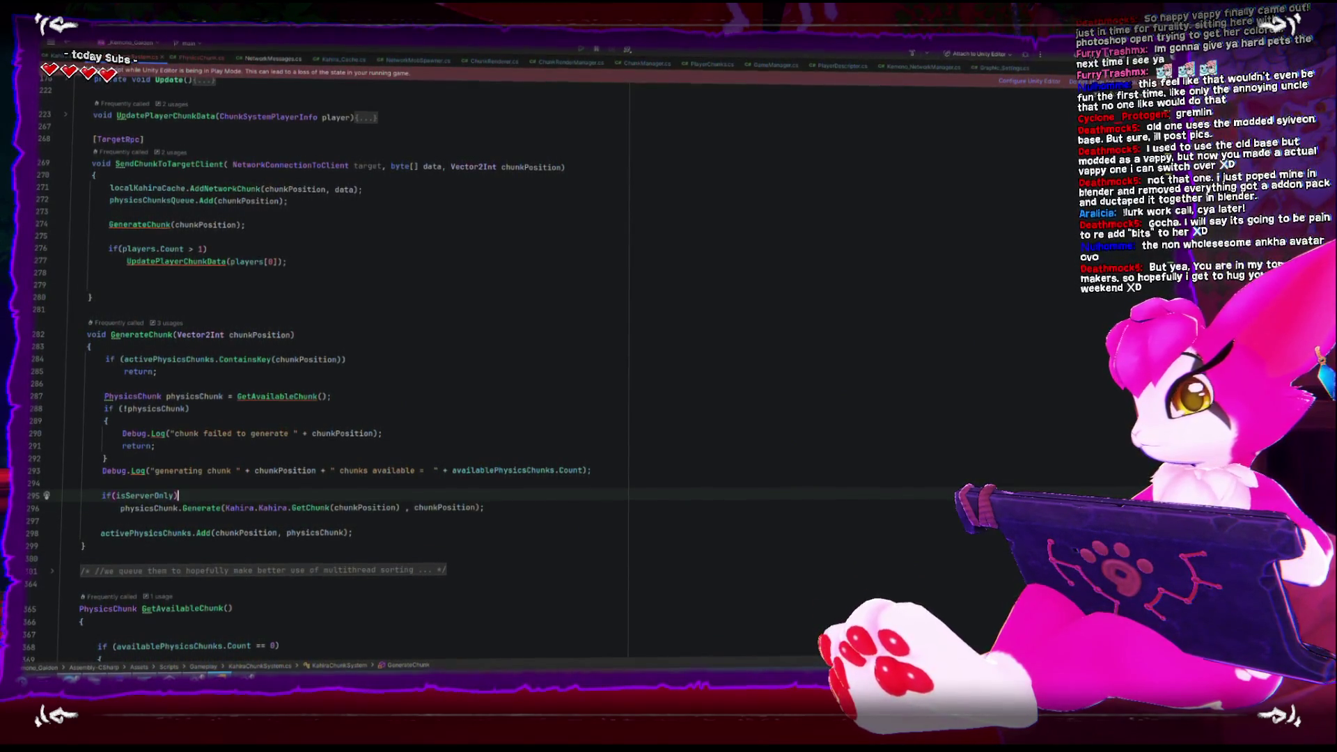
key(Return)
text({)
key(Return)
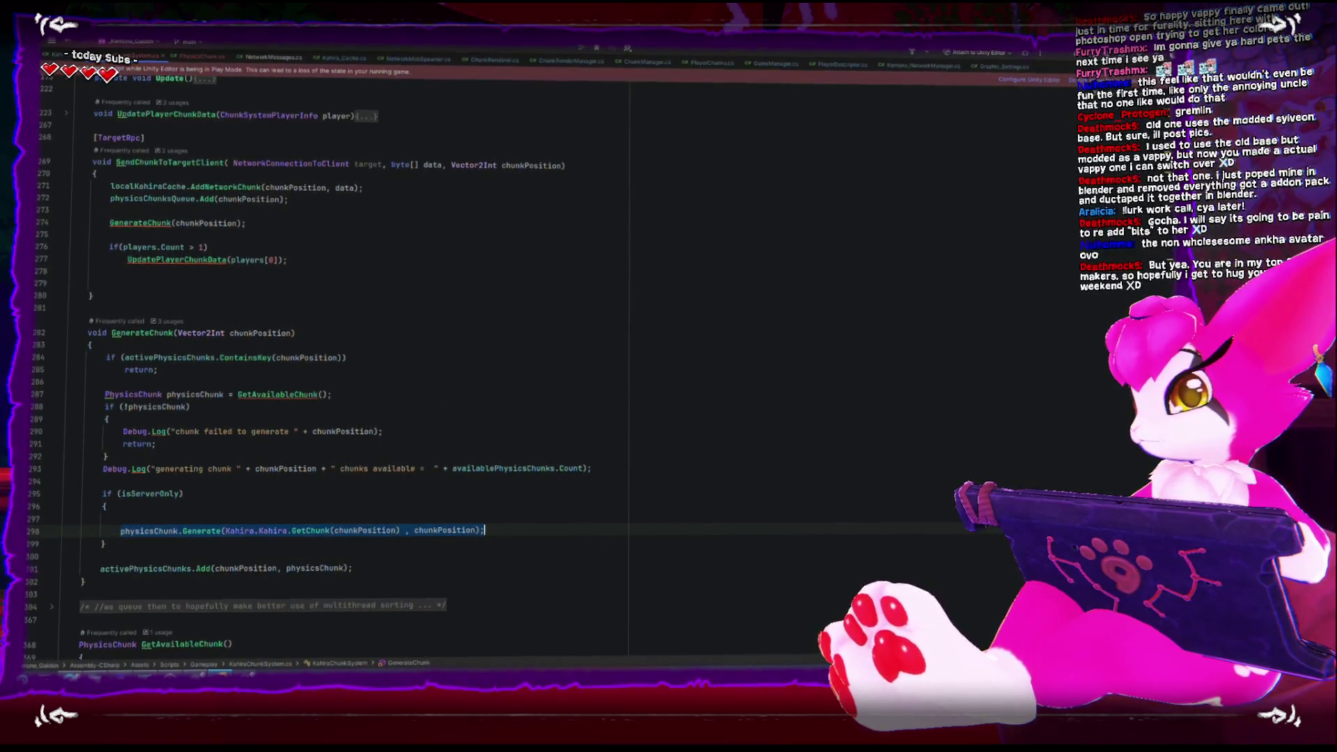
key(BackSpace)
Add blank lines below the server block and begin a new 'if' statement
click(106, 492)
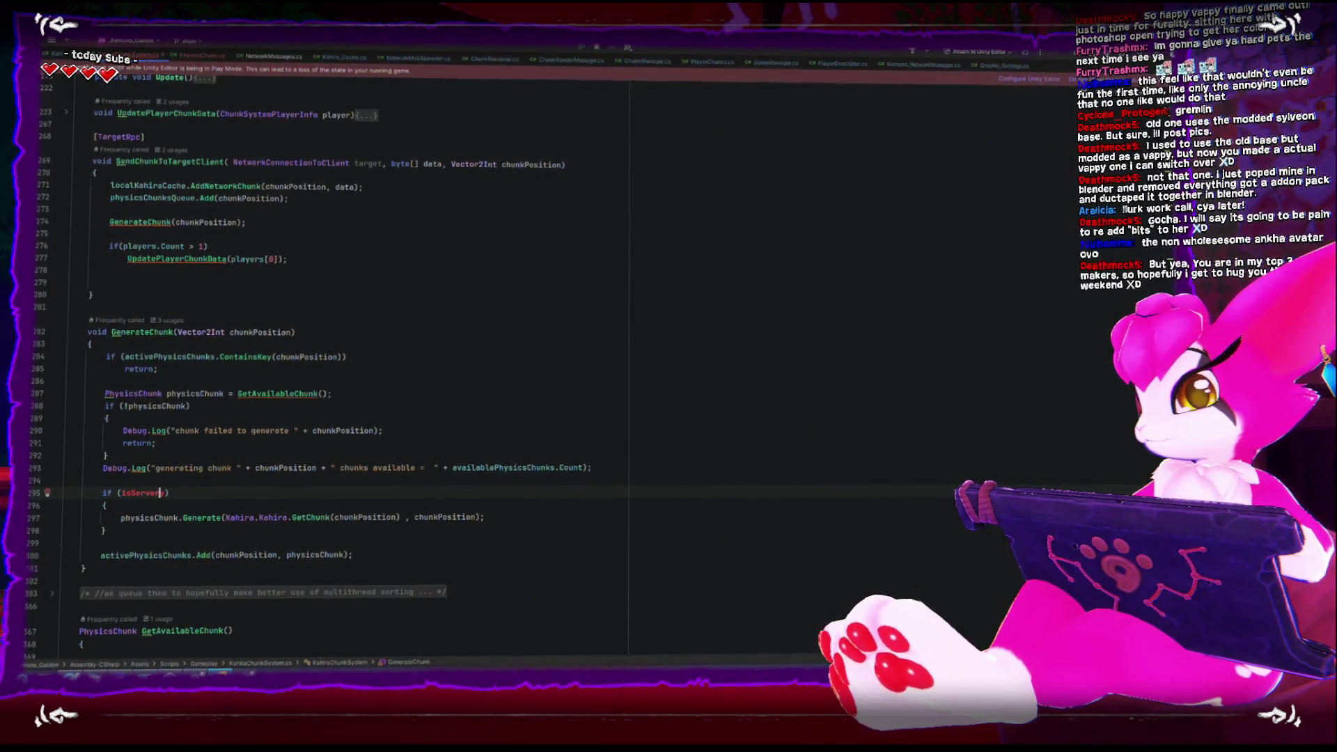
click(64, 479)
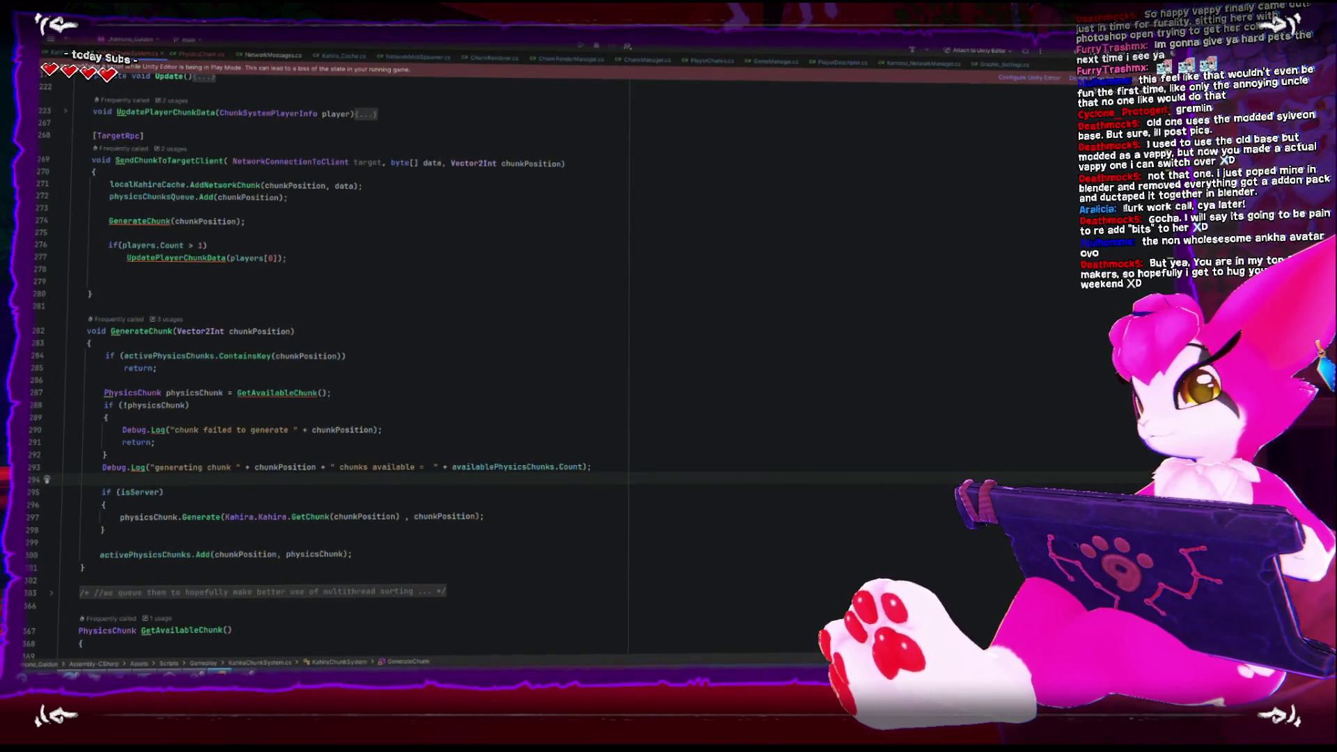
key(Down)
key(Down)
key(Down)
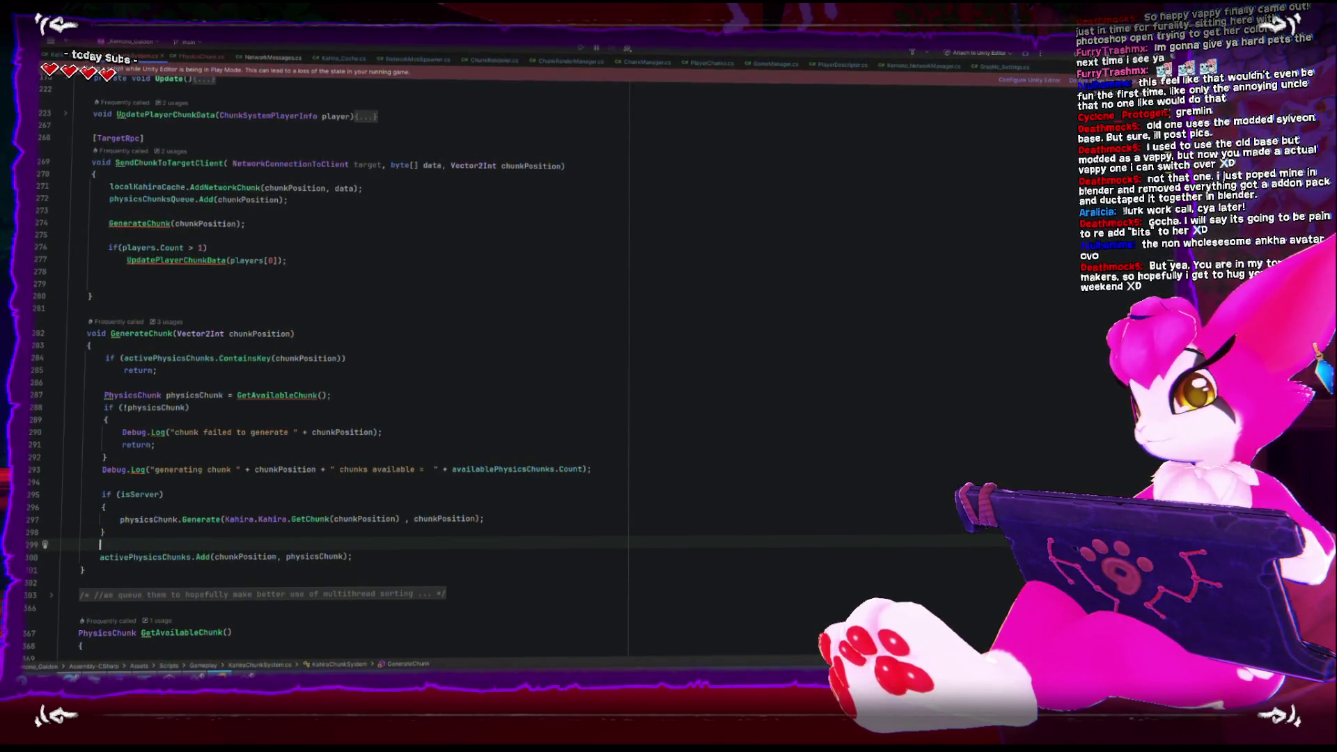
key(Return)
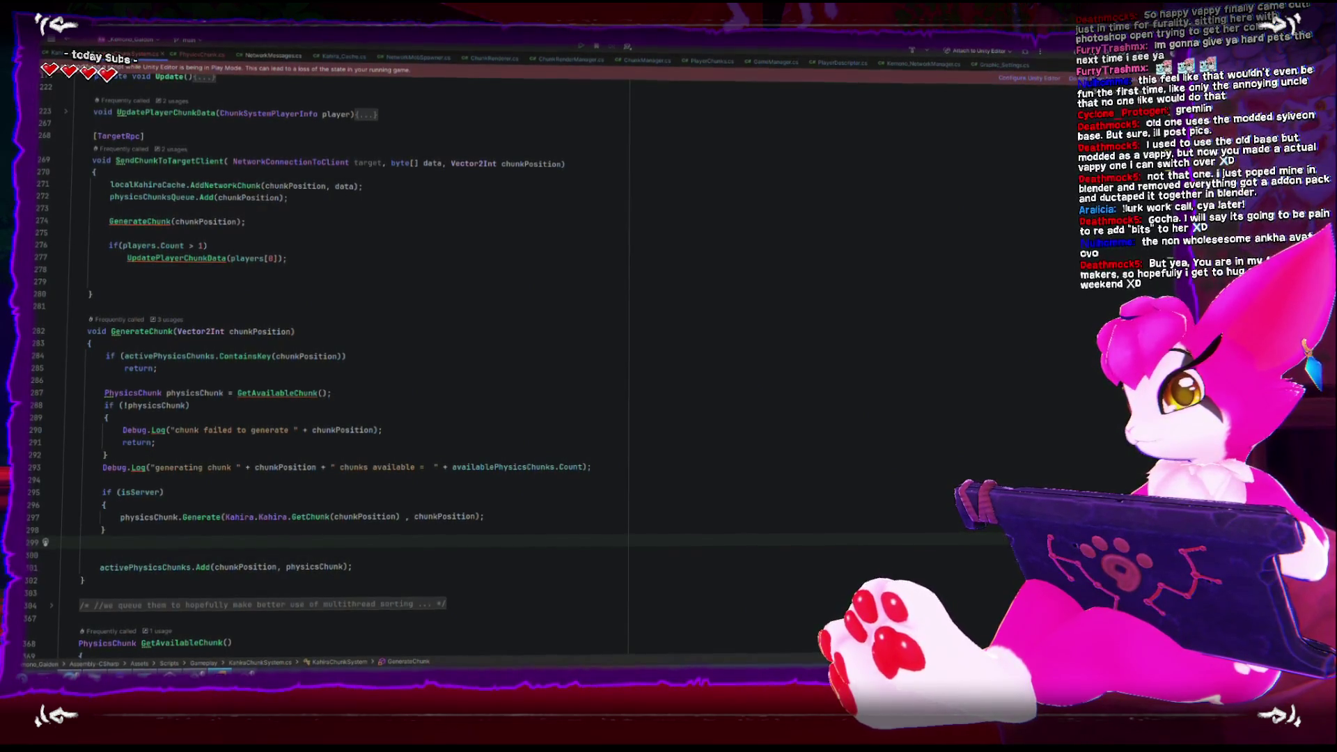
key(Return)
text(if(iscl)
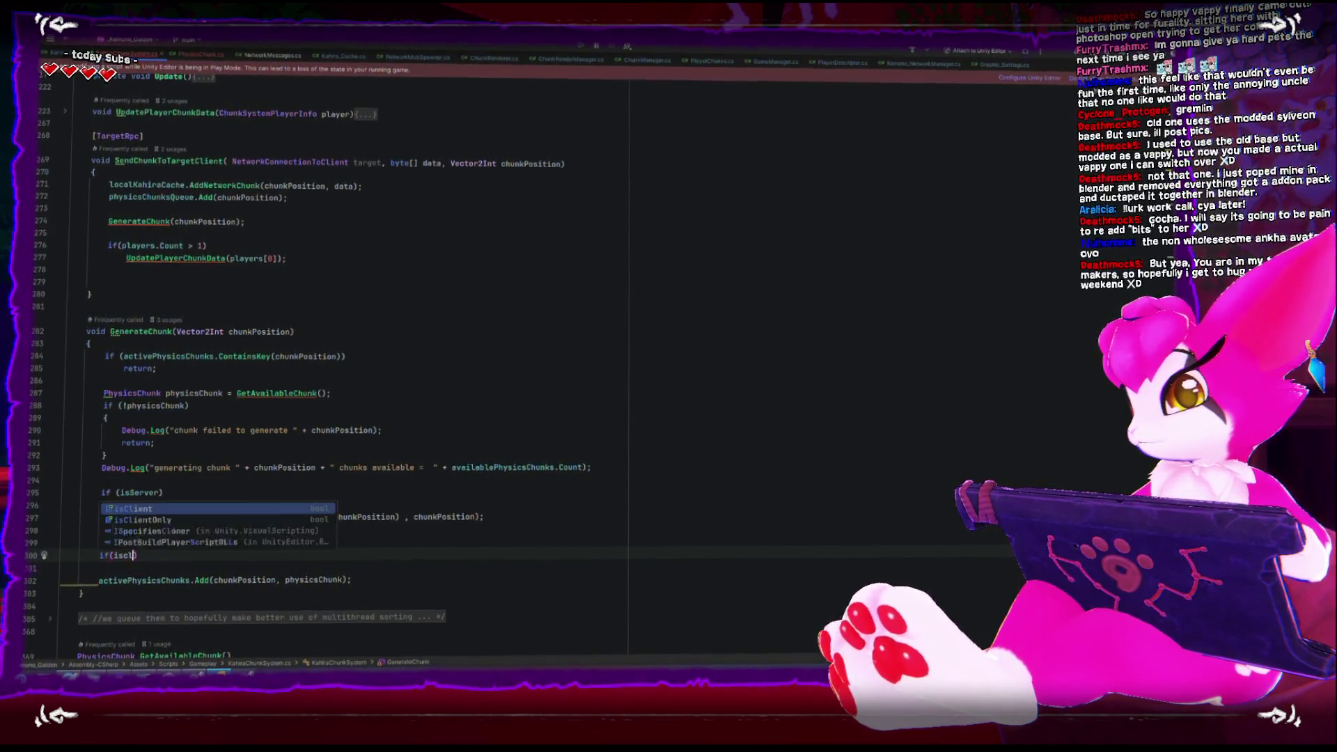
Complete the condition as if (isClientOnly) and open its brace block
key(Down)
key(Return)
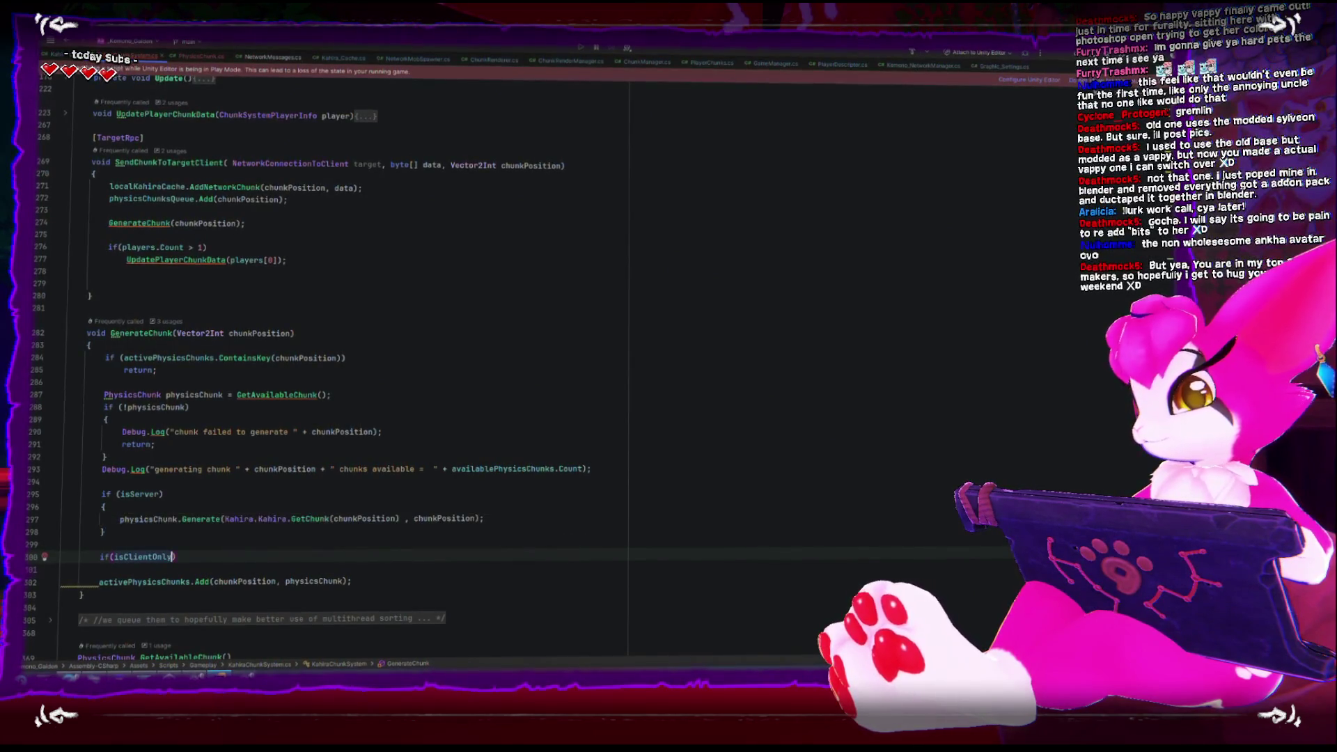
click(100, 541)
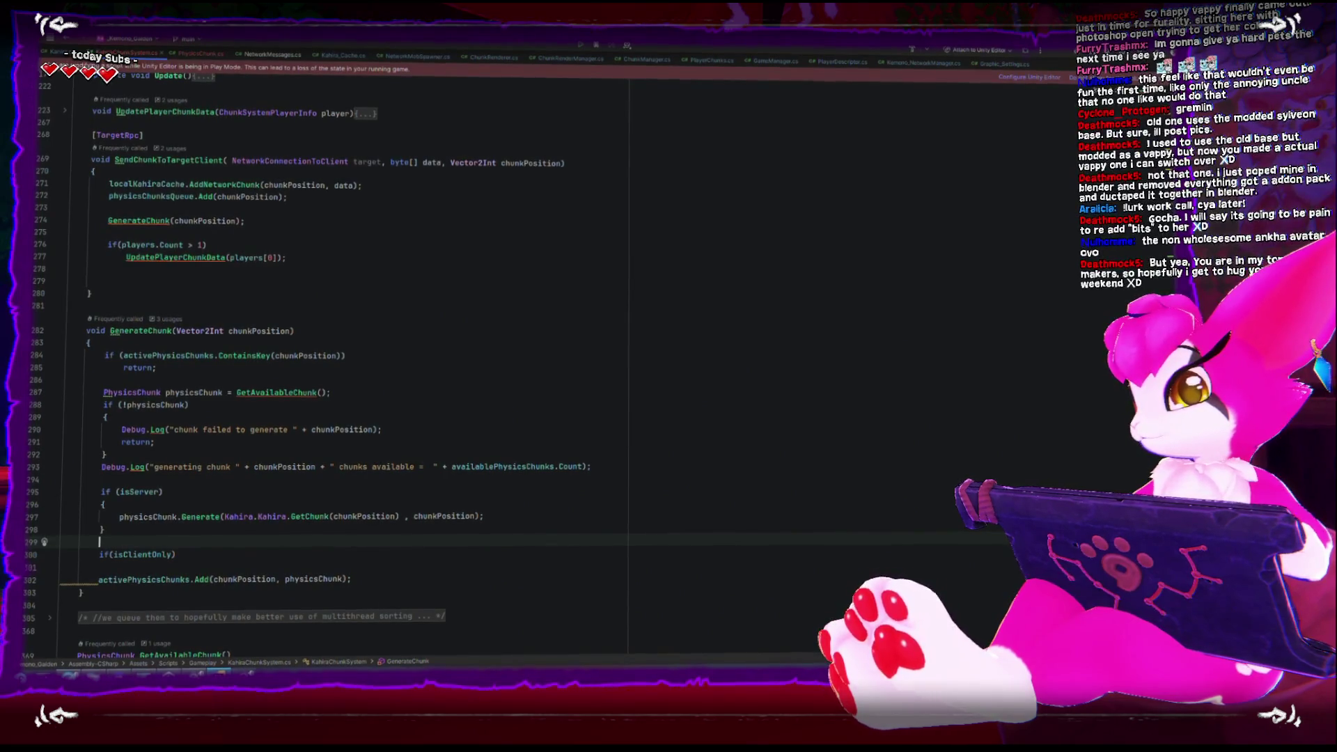
click(172, 556)
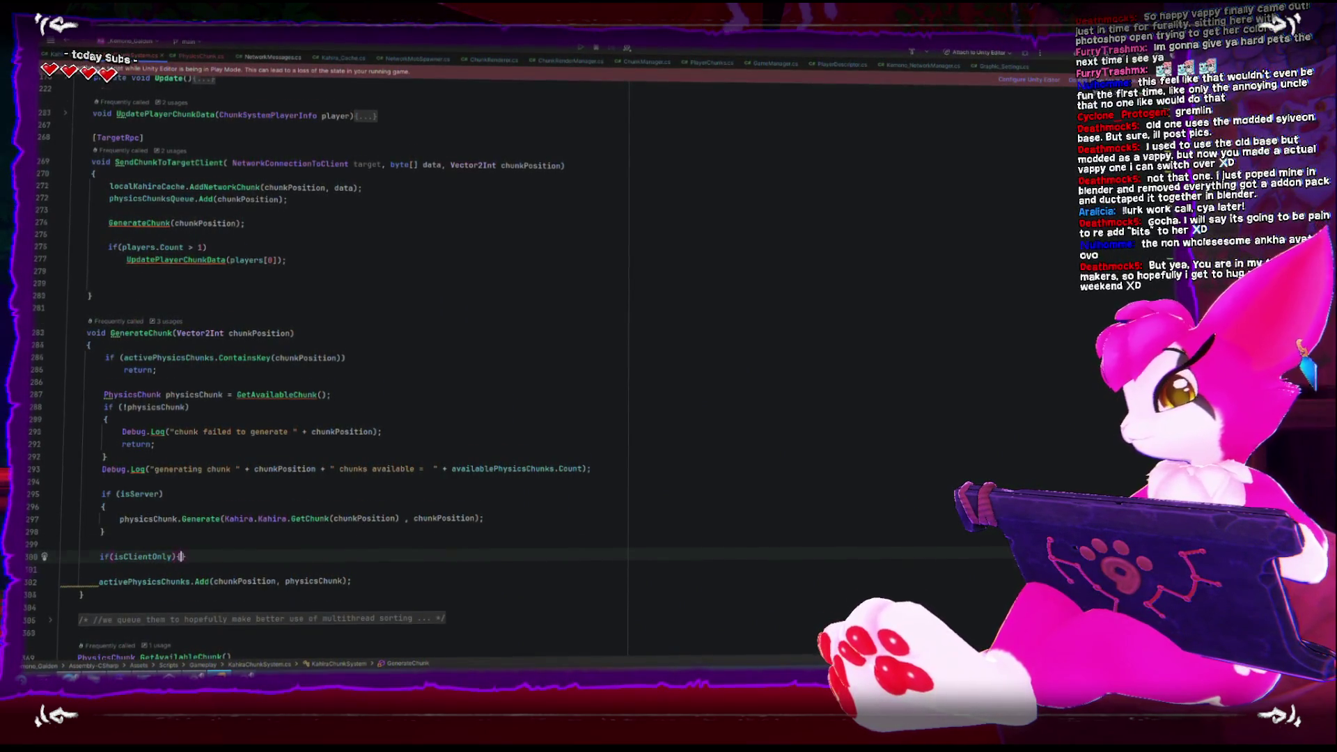
key(Return)
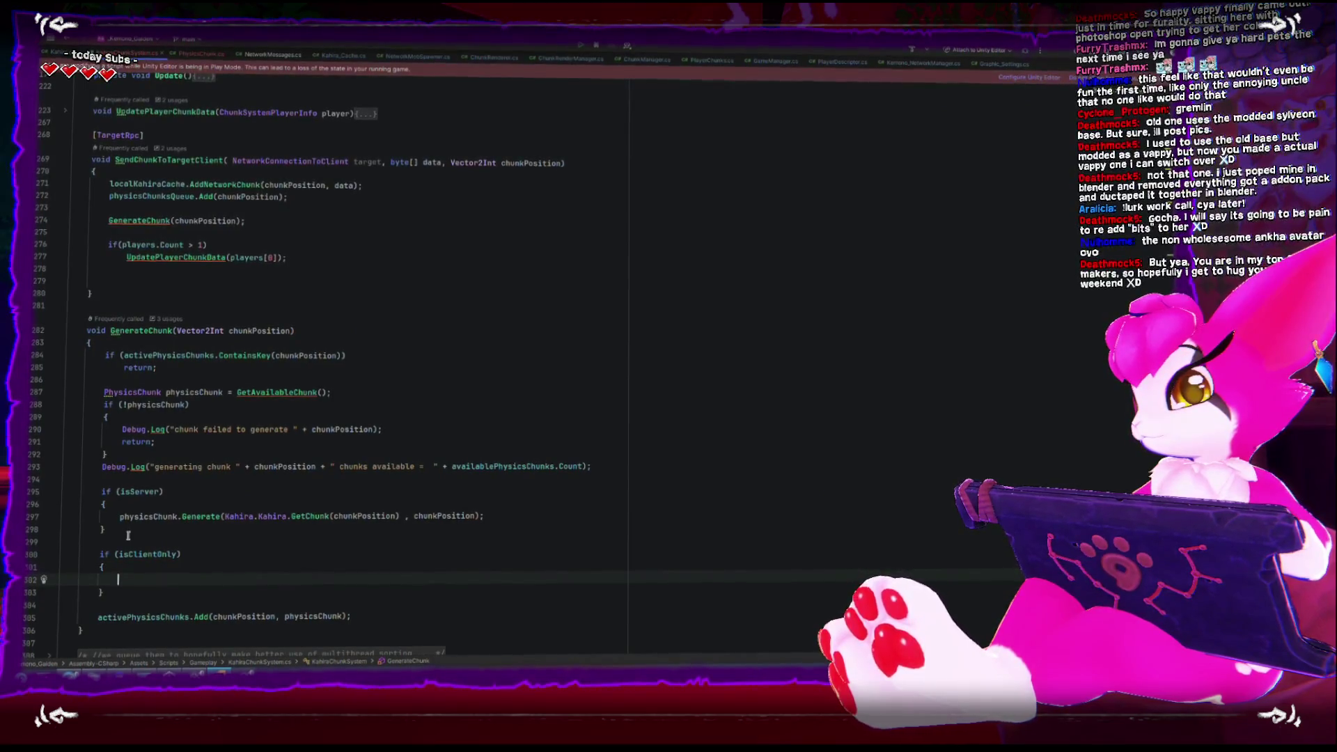
Paste a copy of the Generate call into the client block and start replacing Kahira.Kahira.GetChunk
click(119, 516)
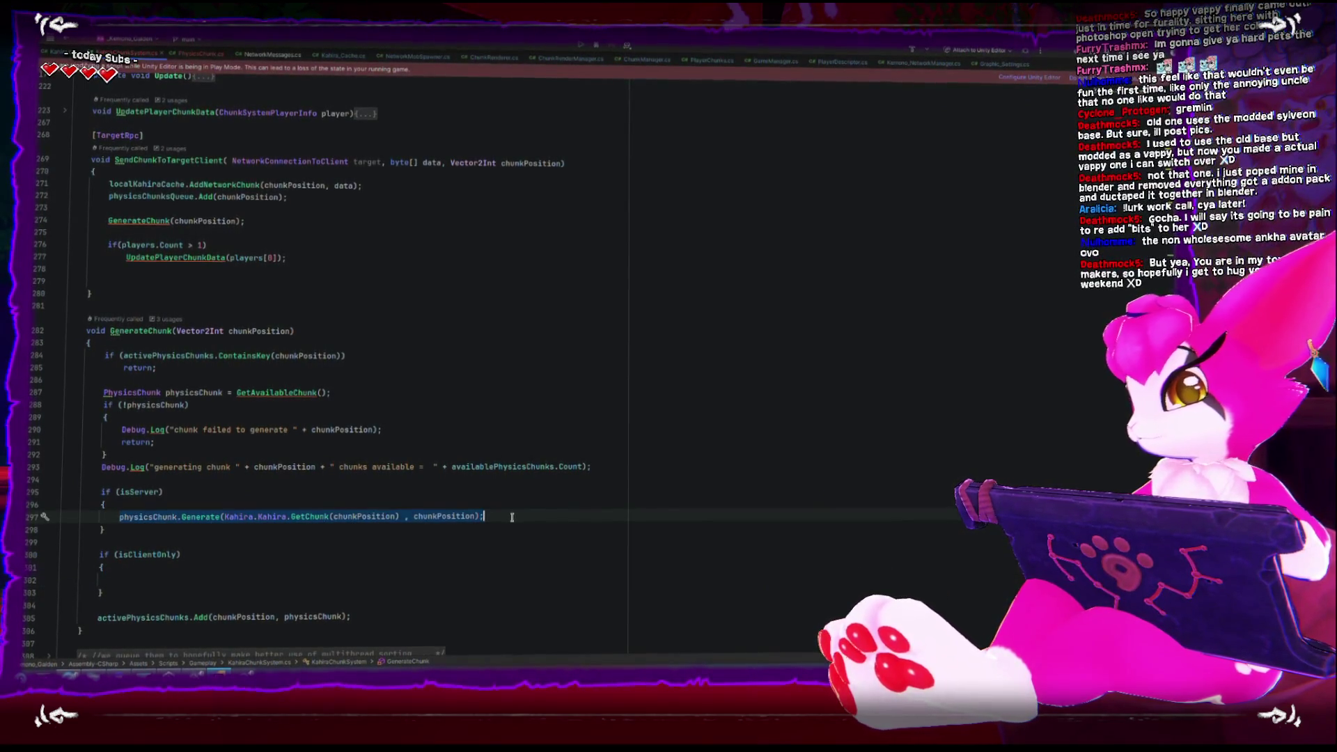
key(ctrl+c)
click(194, 582)
key(ctrl+v)
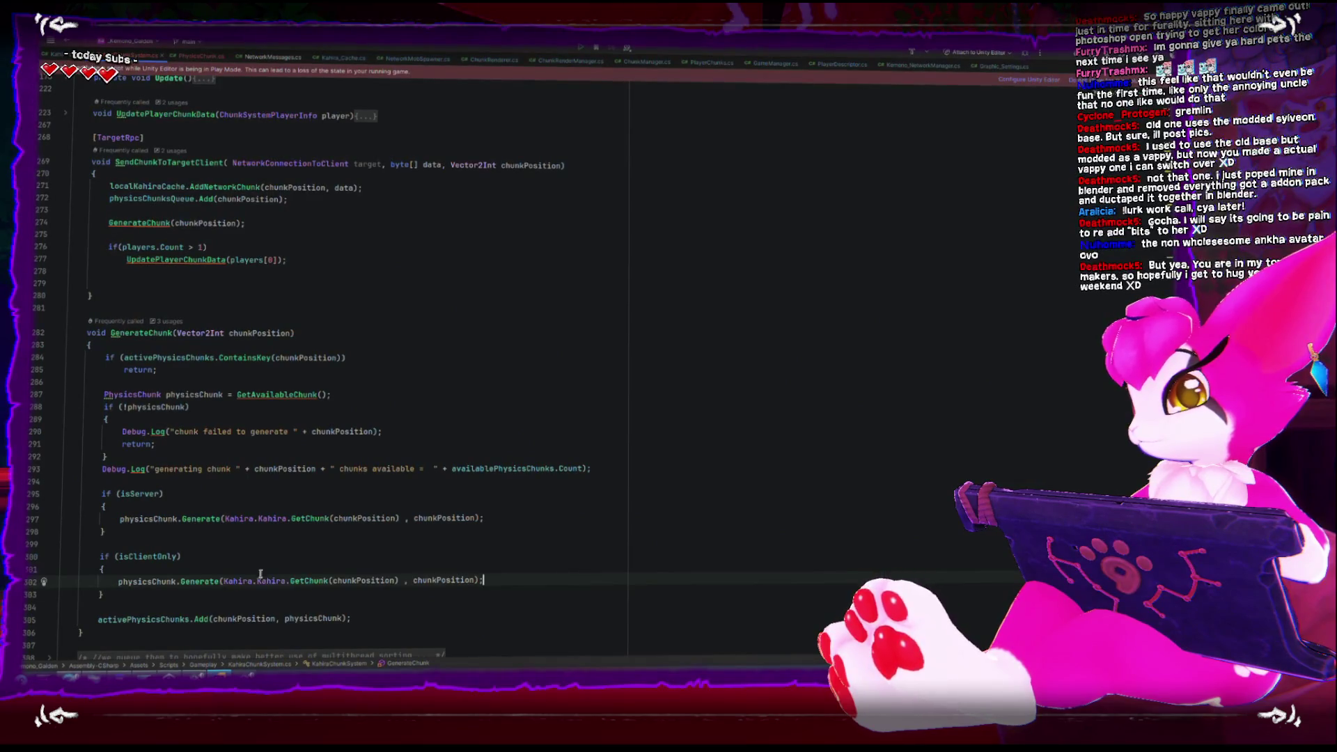
drag(223, 581, 328, 579)
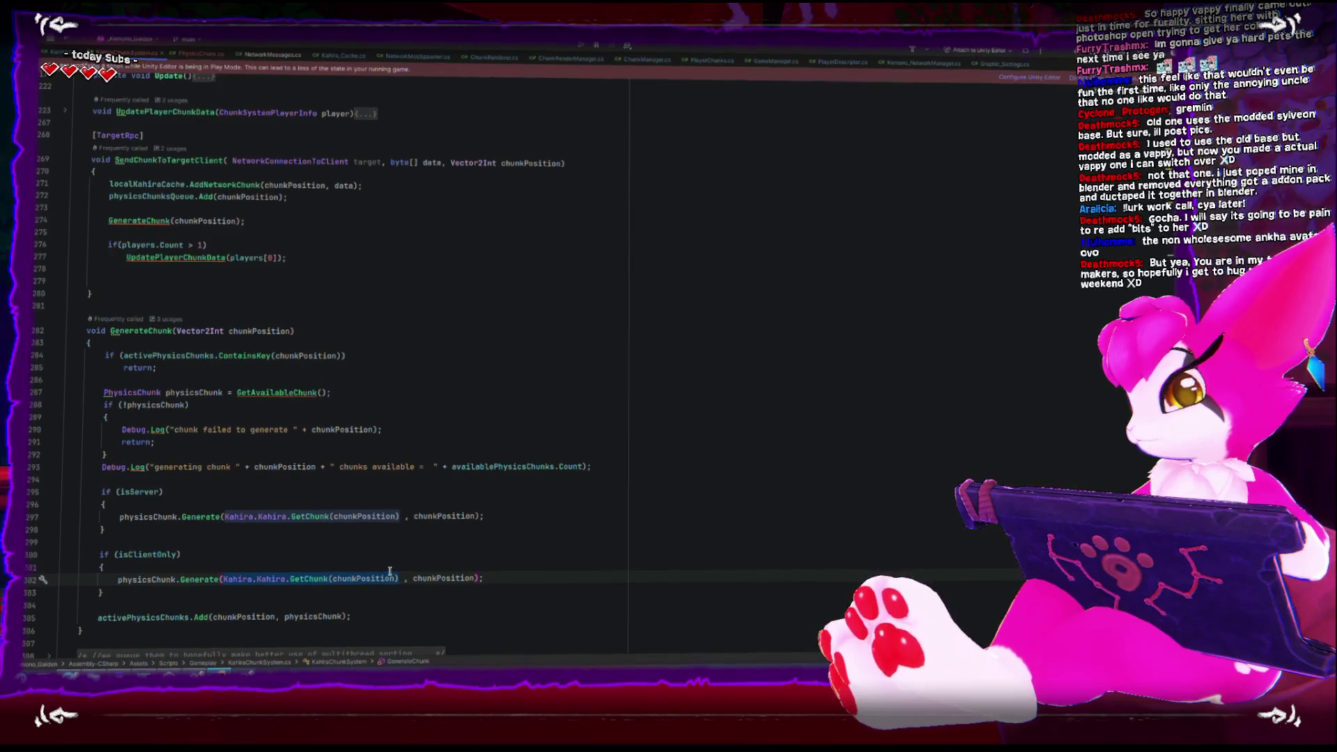
key(End)
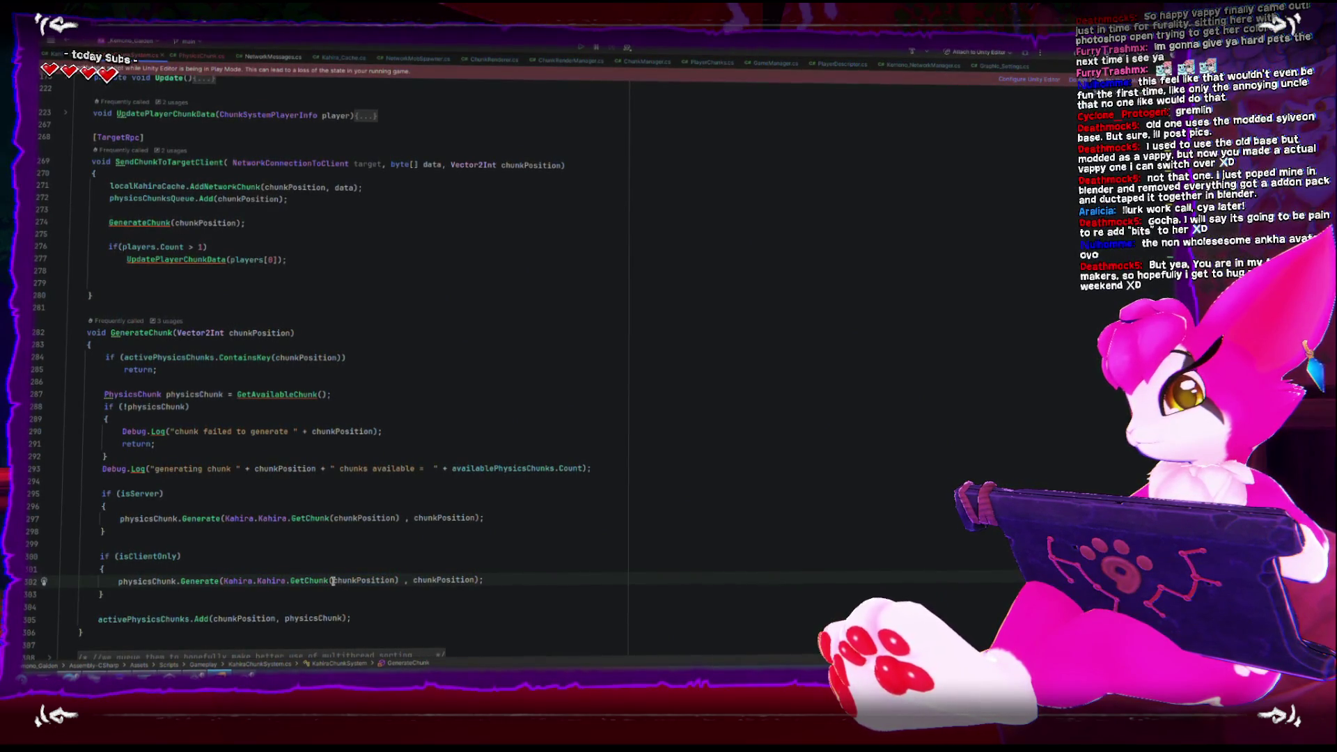
drag(223, 580, 399, 580)
text(chunkPositio)
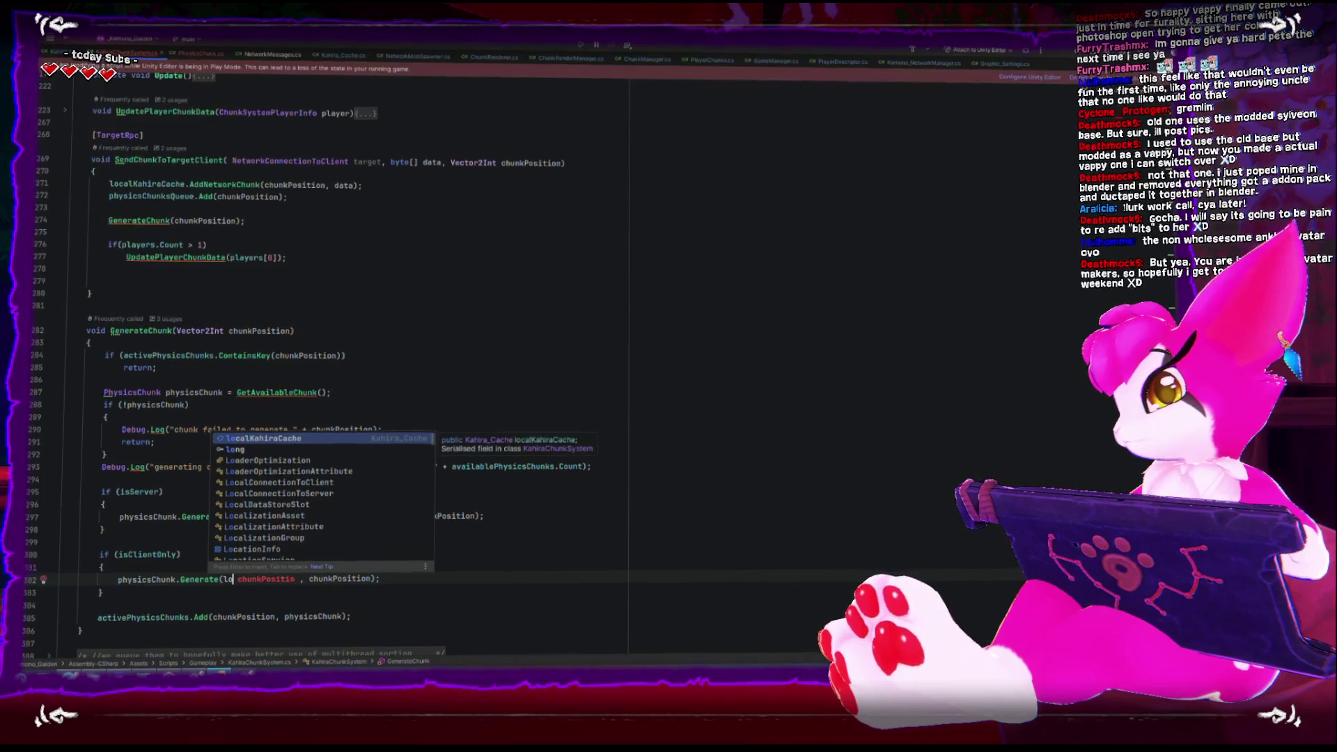
text( .g)
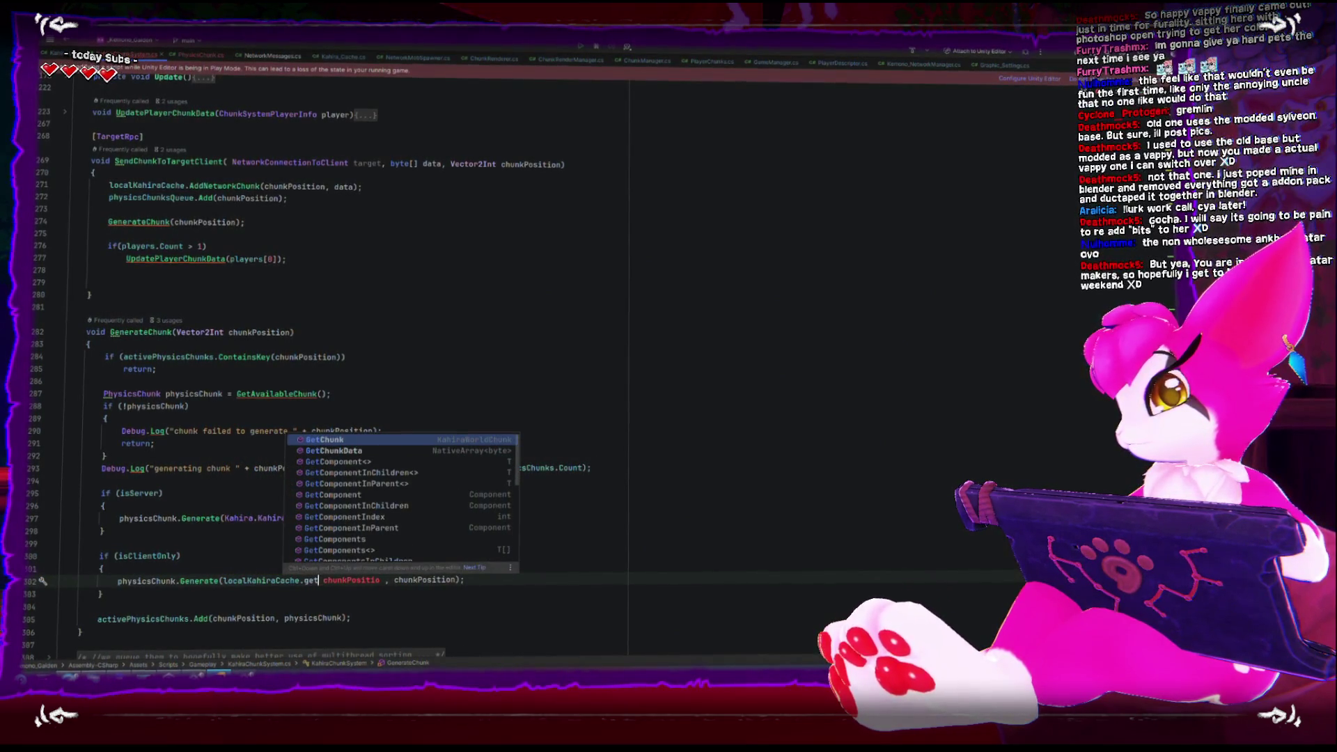
Complete the isClientOnly call as localKahiraCache.GetChunk(chunkPosition)
key(Return)
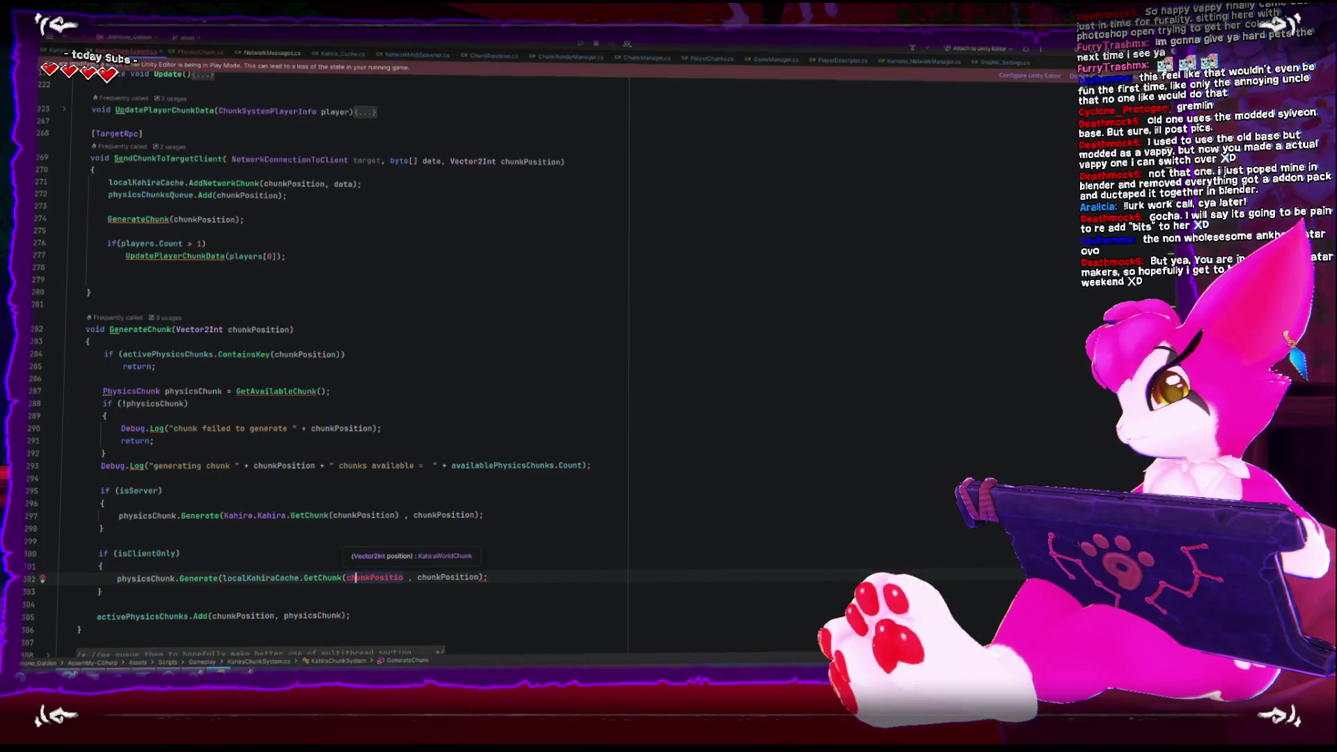
text(()
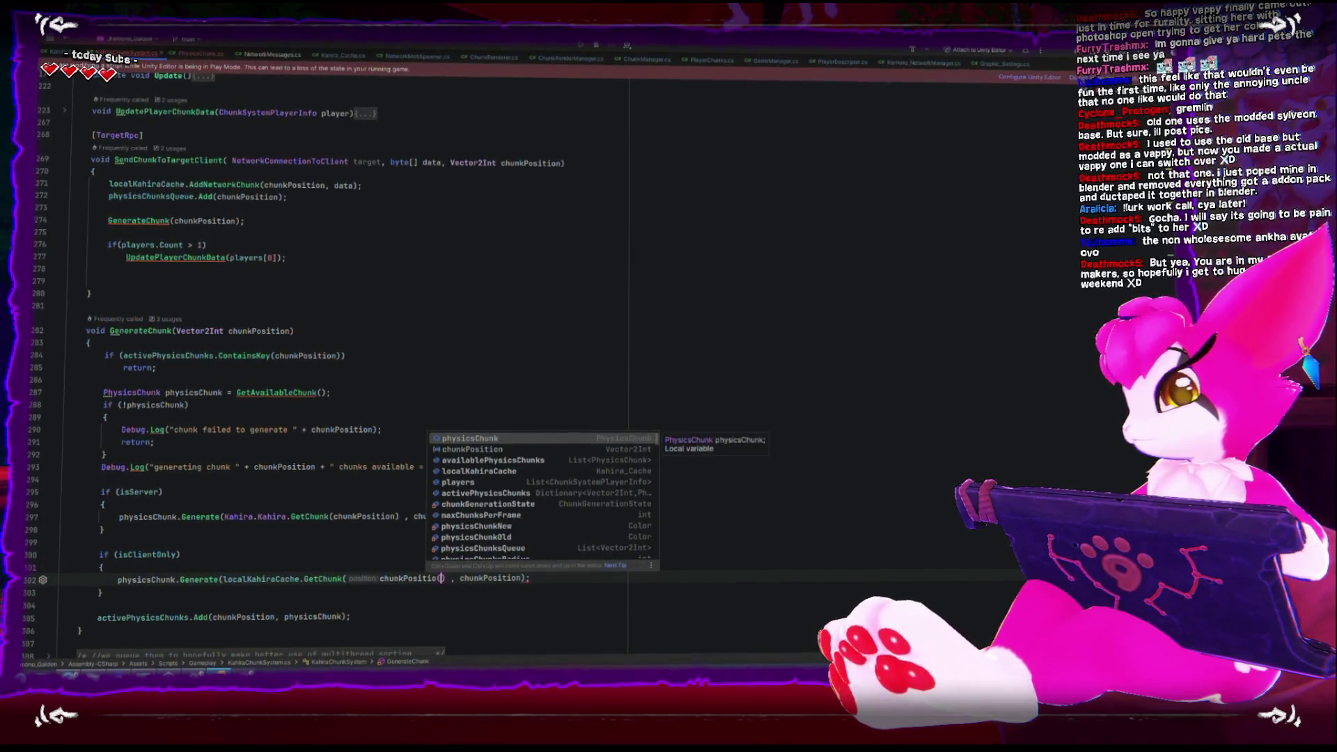
key(BackSpace)
text(n)
key(End)
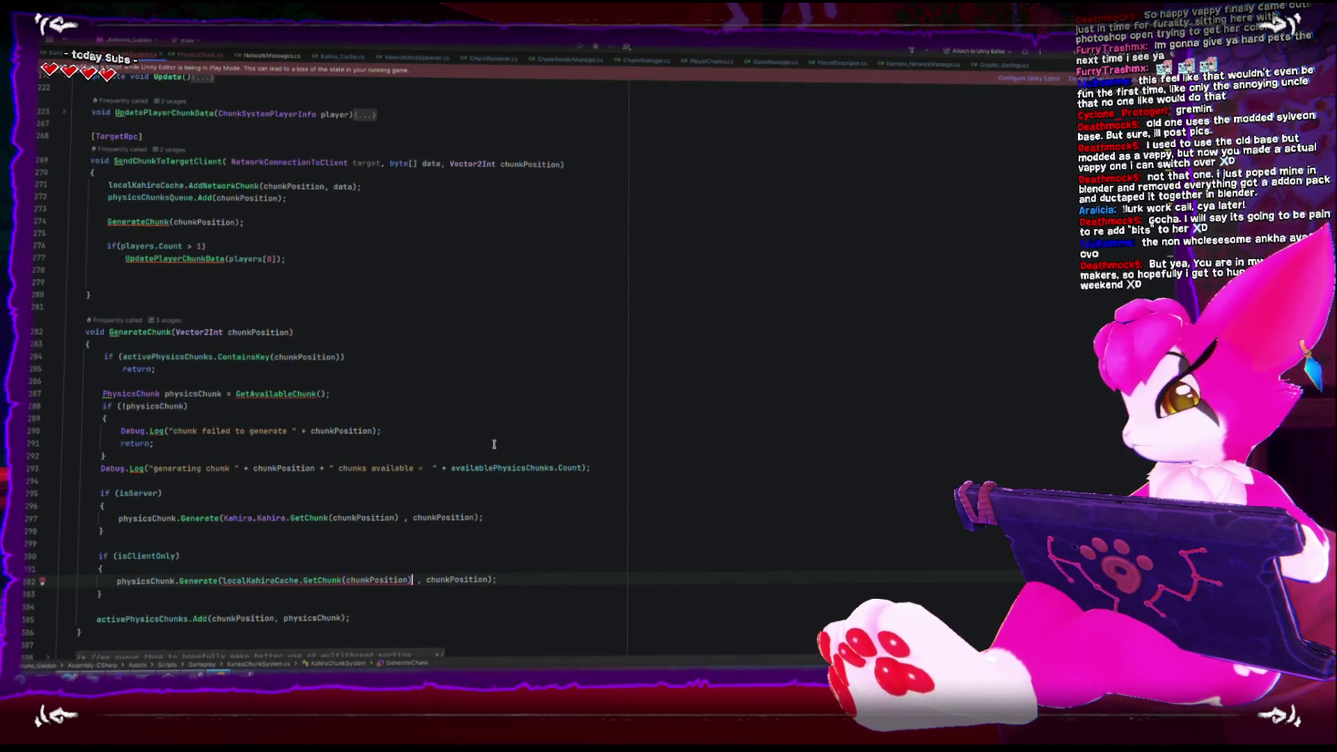
text(/)
key(BackSpace)
text(.da)
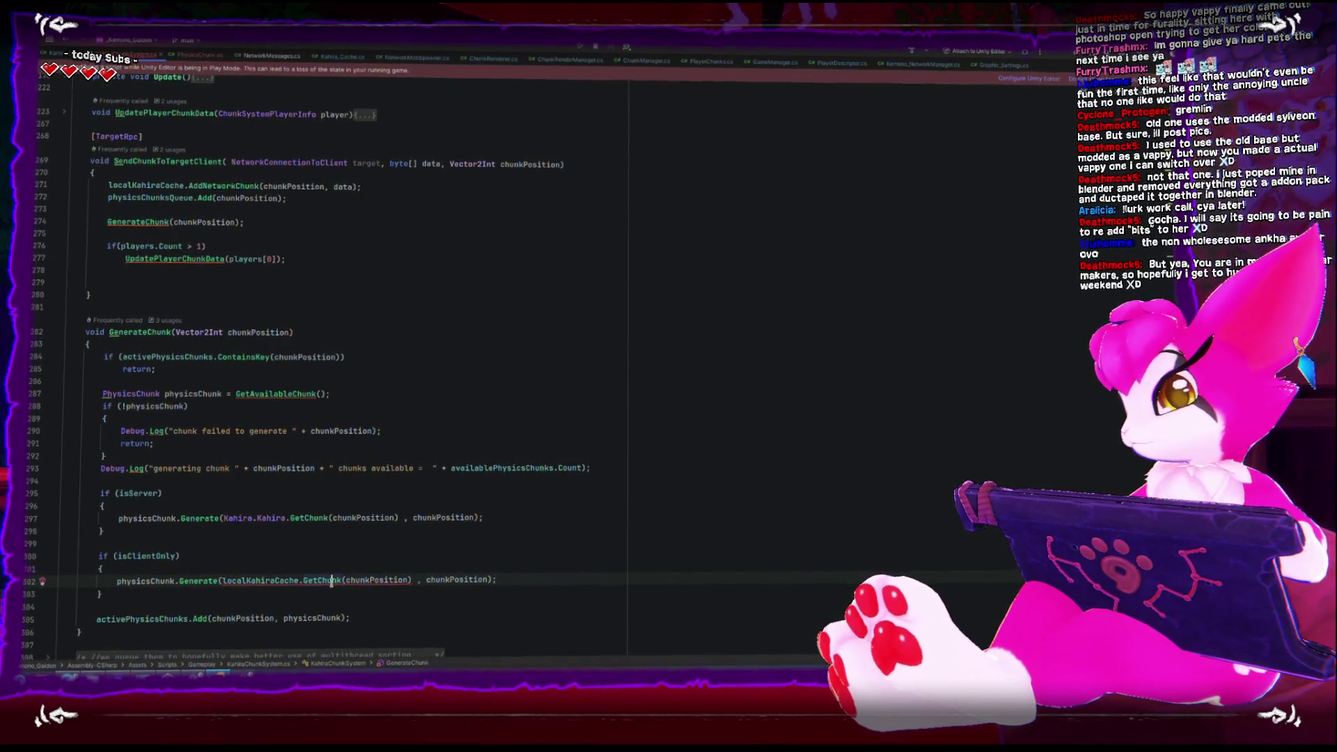
Append .grid to the GetChunk(chunkPosition) call
mouse_move(331, 580)
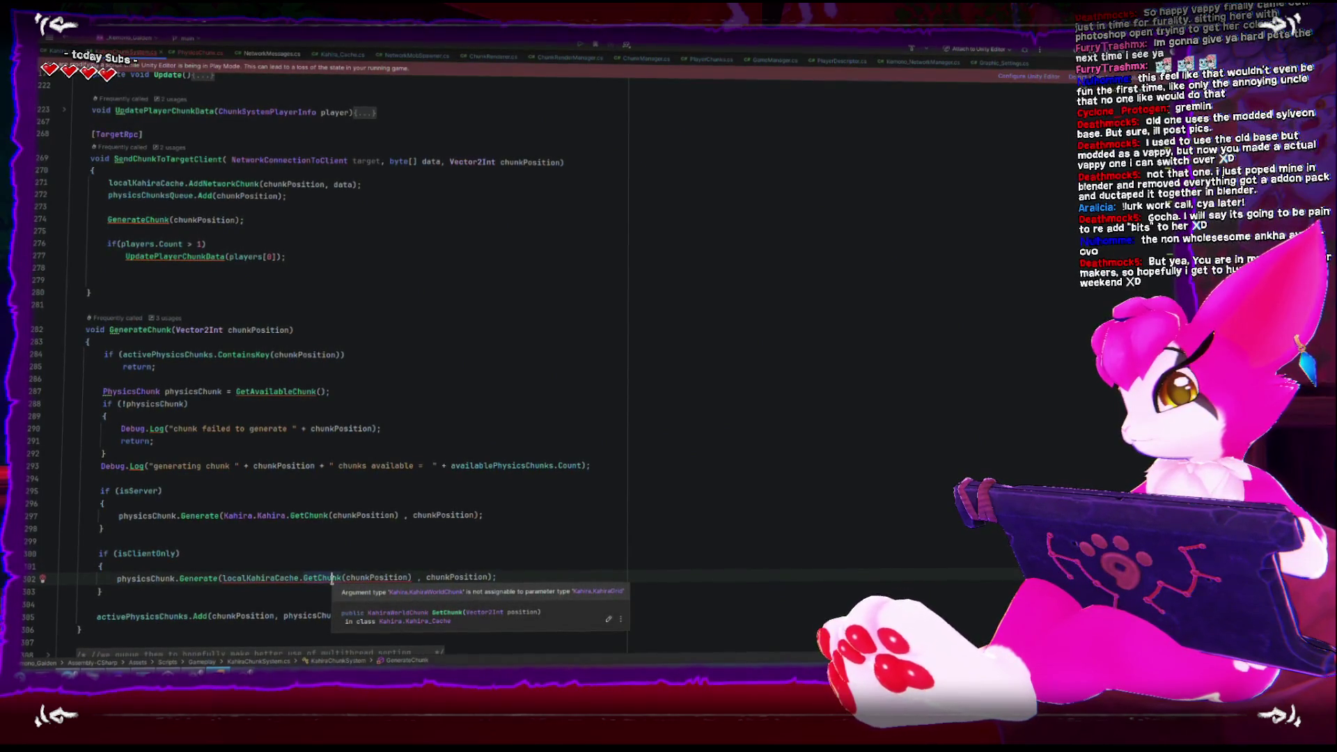
click(409, 578)
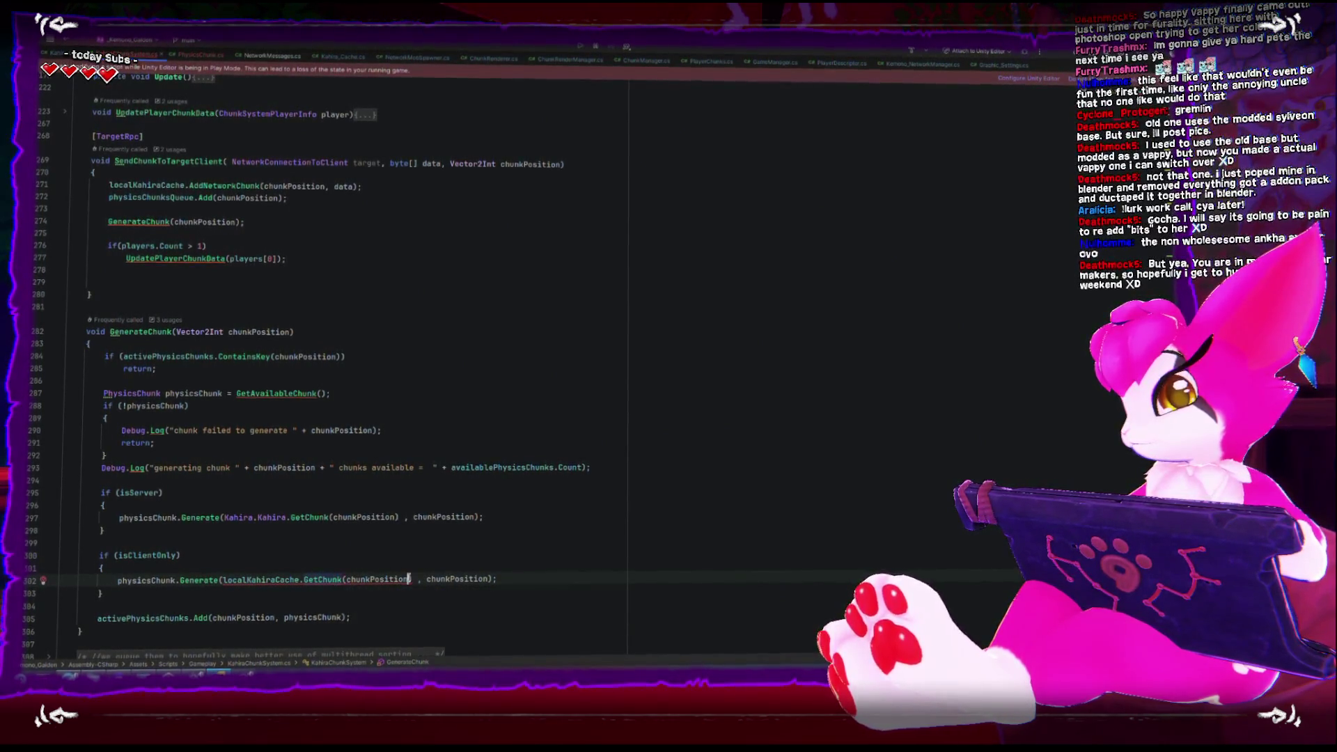
text(.)
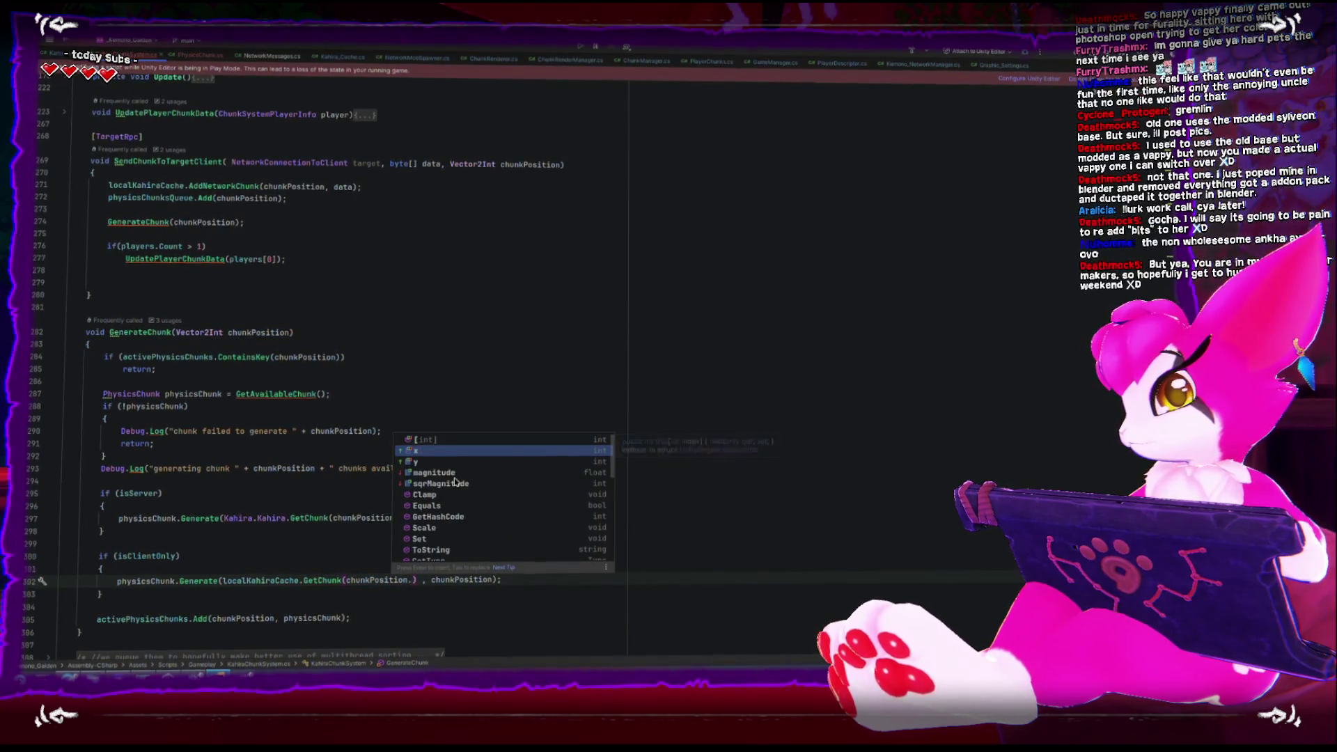
key(ctrl+space)
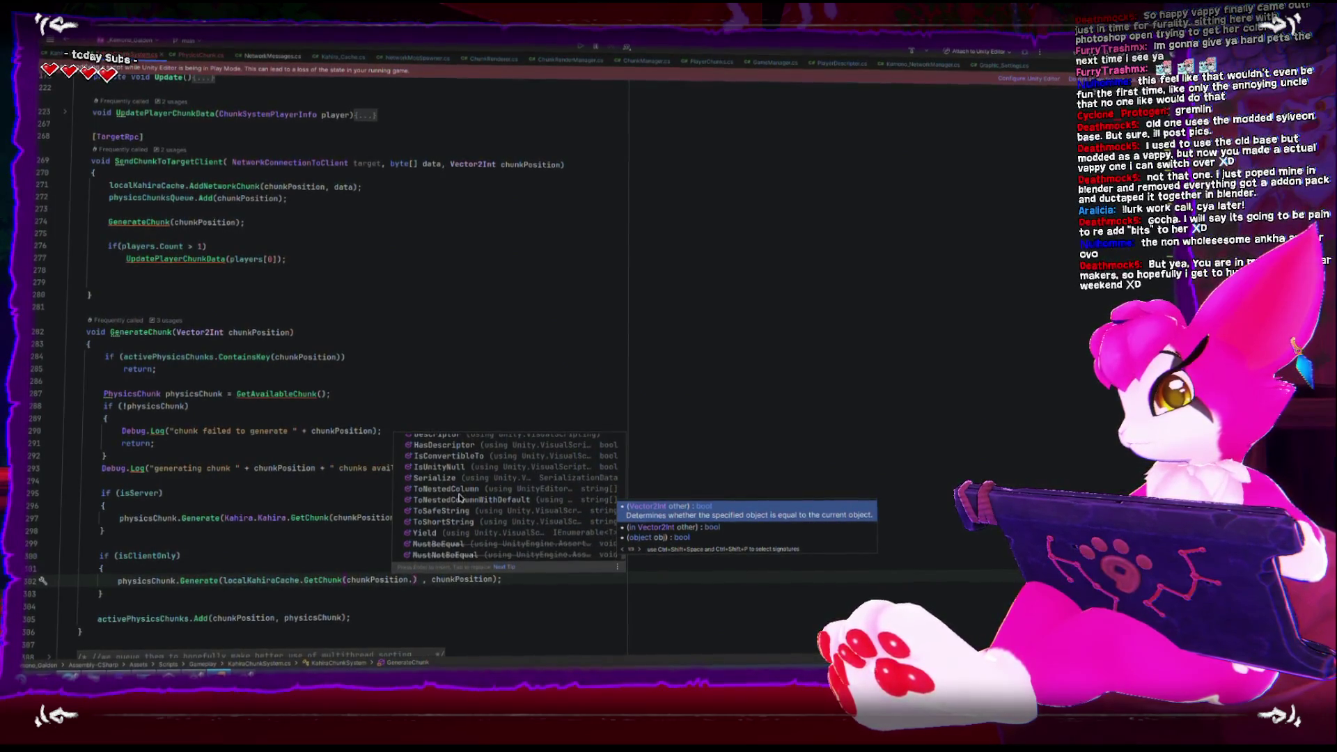
key(Escape)
text(.grid)
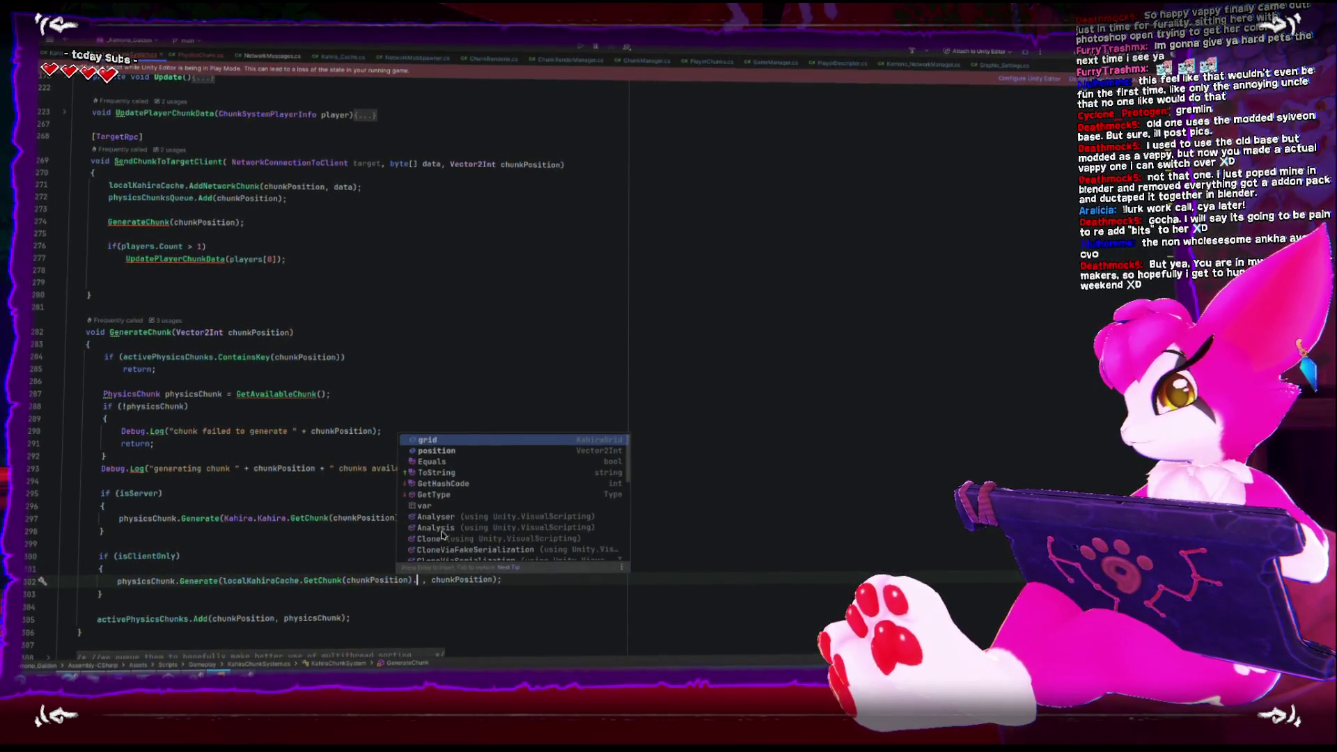
Cut the isClientOnly block and paste it above the isServer block
click(464, 555)
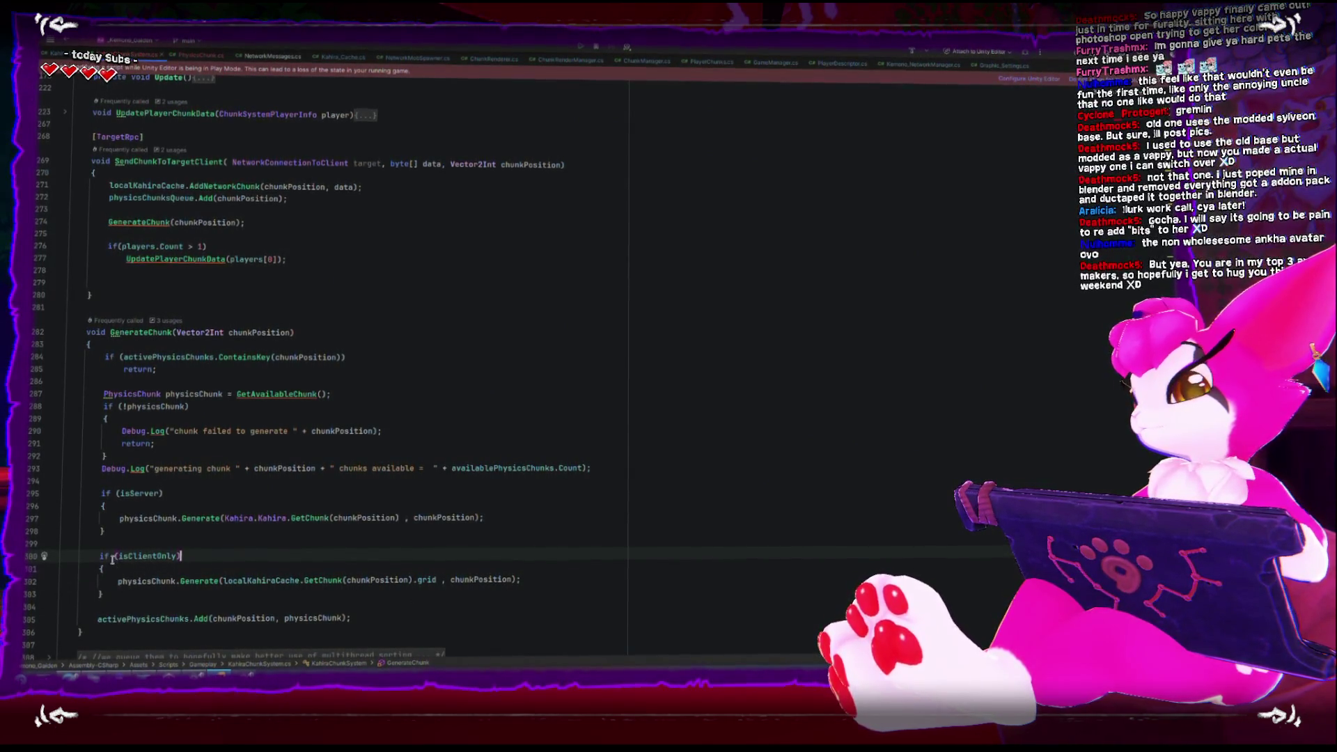
drag(96, 556, 123, 592)
key(ctrl+c)
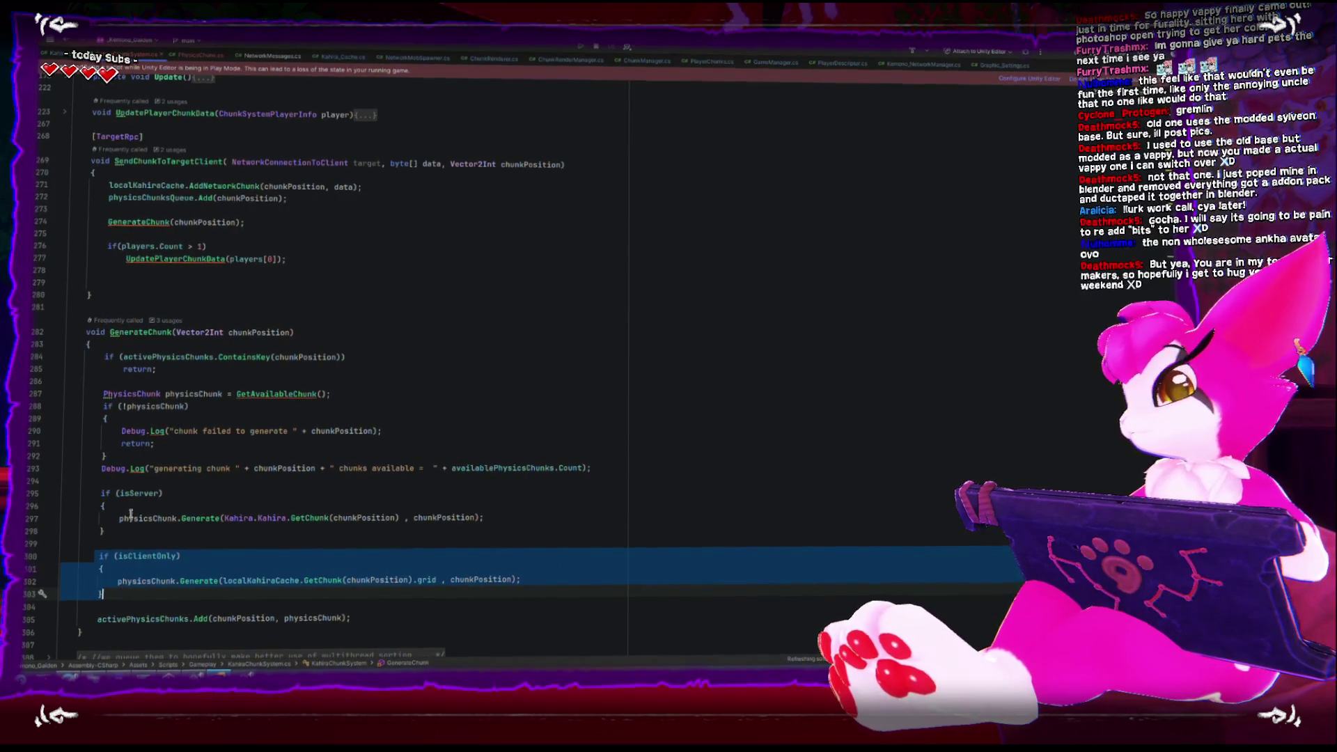
key(BackSpace)
click(112, 482)
key(Return)
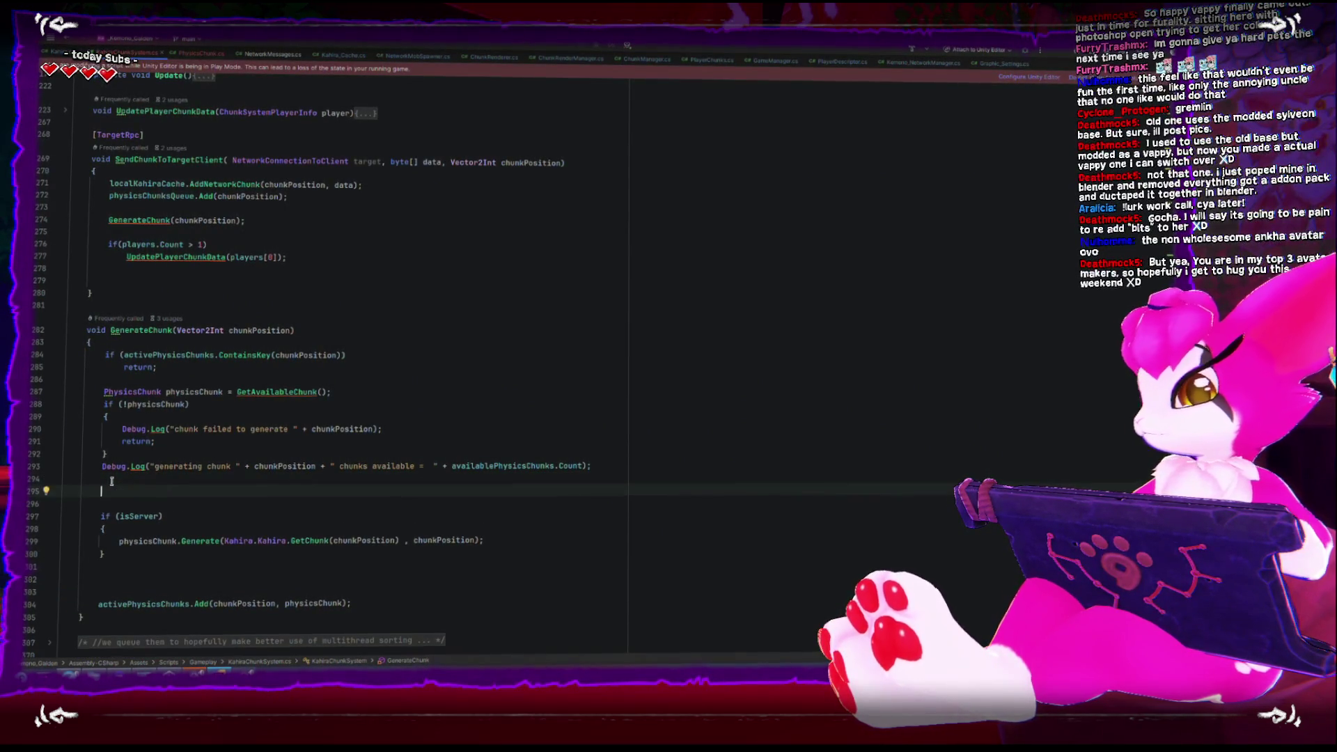
key(ctrl+v)
Add an else branch after the isClientOnly block, then delete the empty else
key(Return)
text(els)
key(Return)
key(Down)
key(Down)
key(Down)
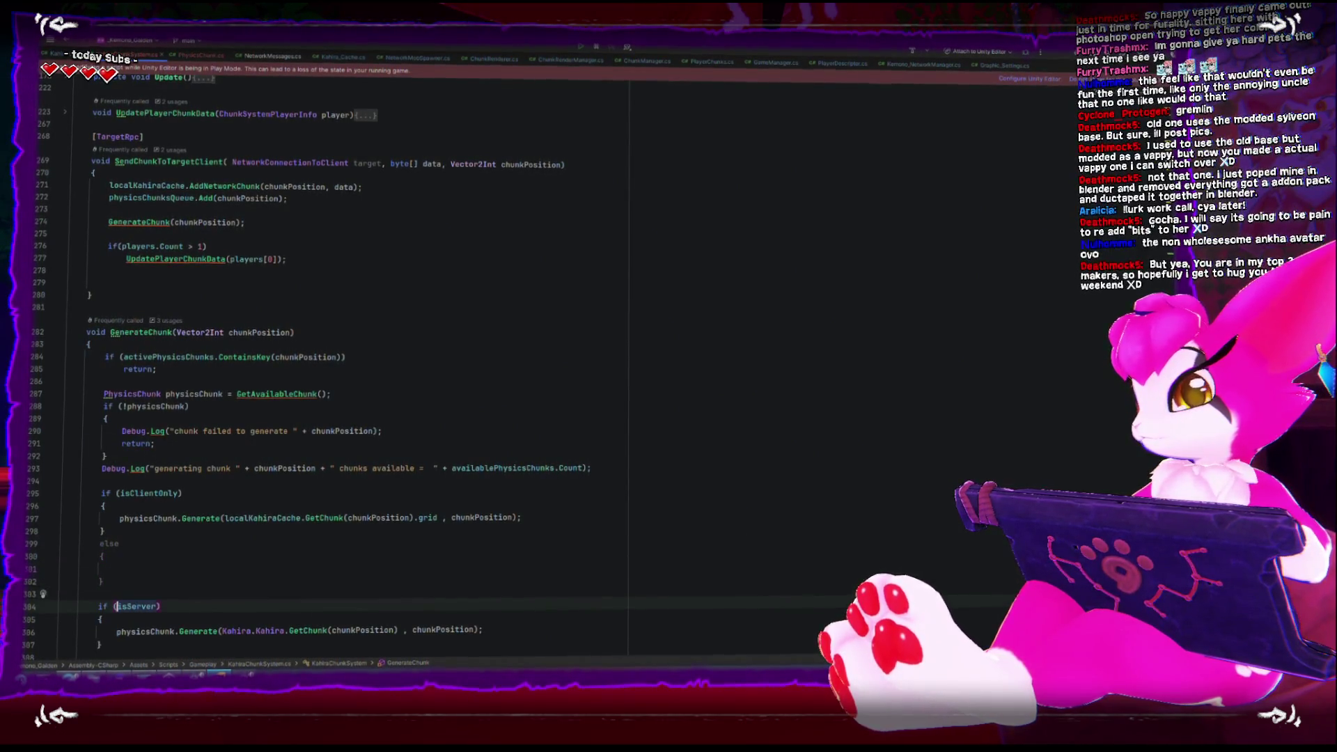
scroll(220, 533, down, 1)
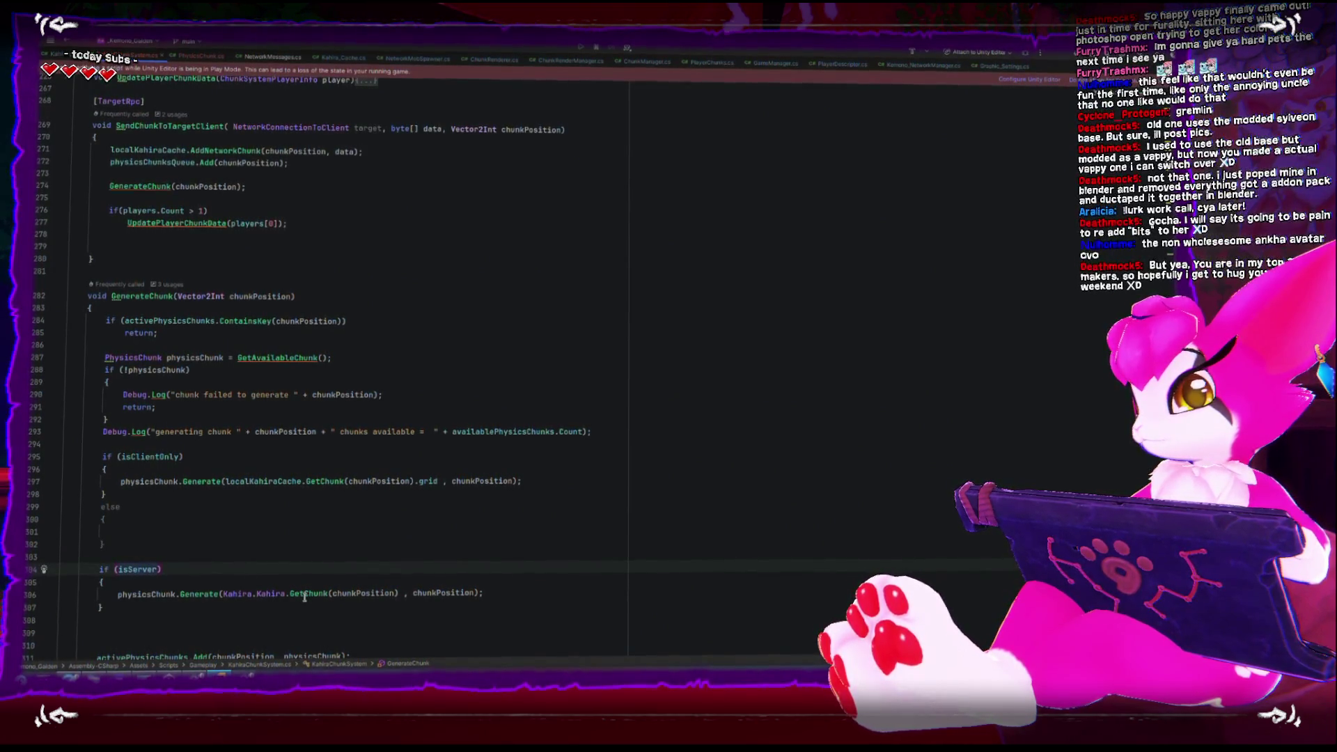
key(Up)
key(Up)
key(End)
key(shift+Up)
key(shift+Up)
key(shift+Up)
key(Delete)
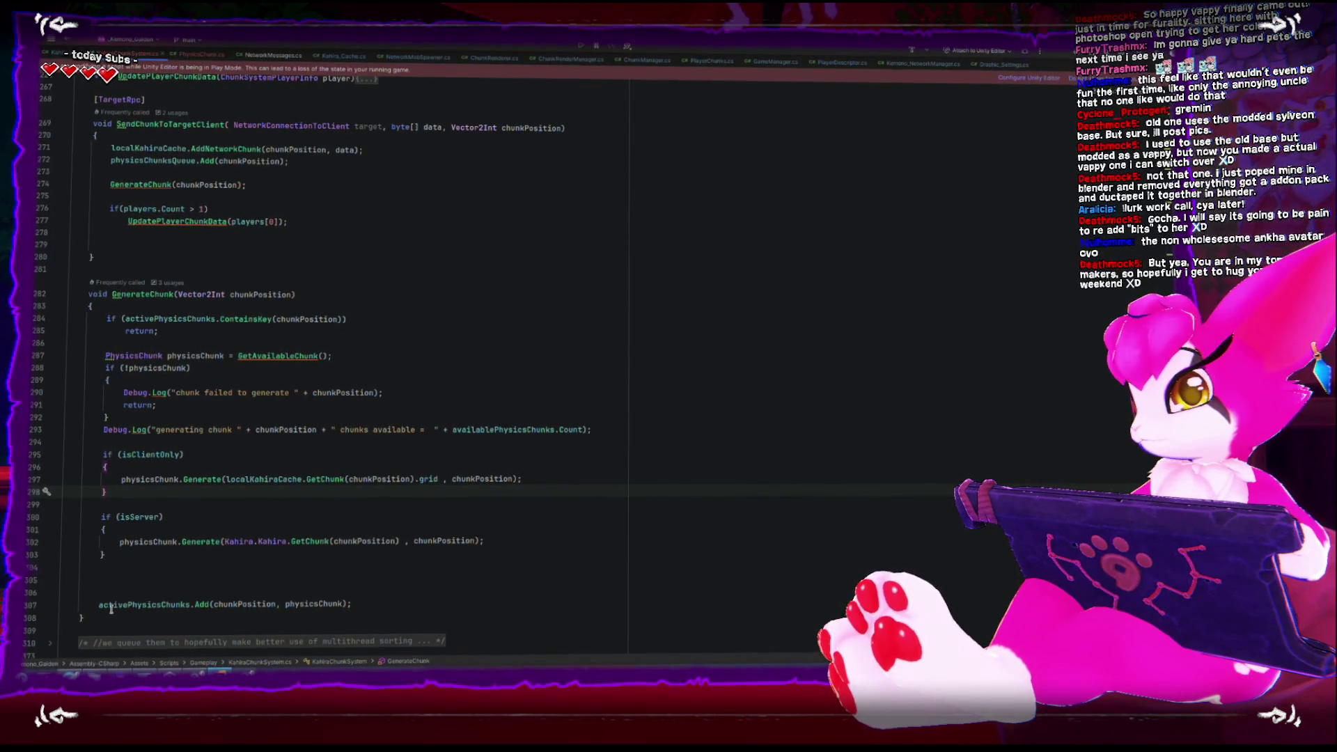
Move the isClientOnly block below the isServer block with Alt+Shift+Down
mouse_move(103, 605)
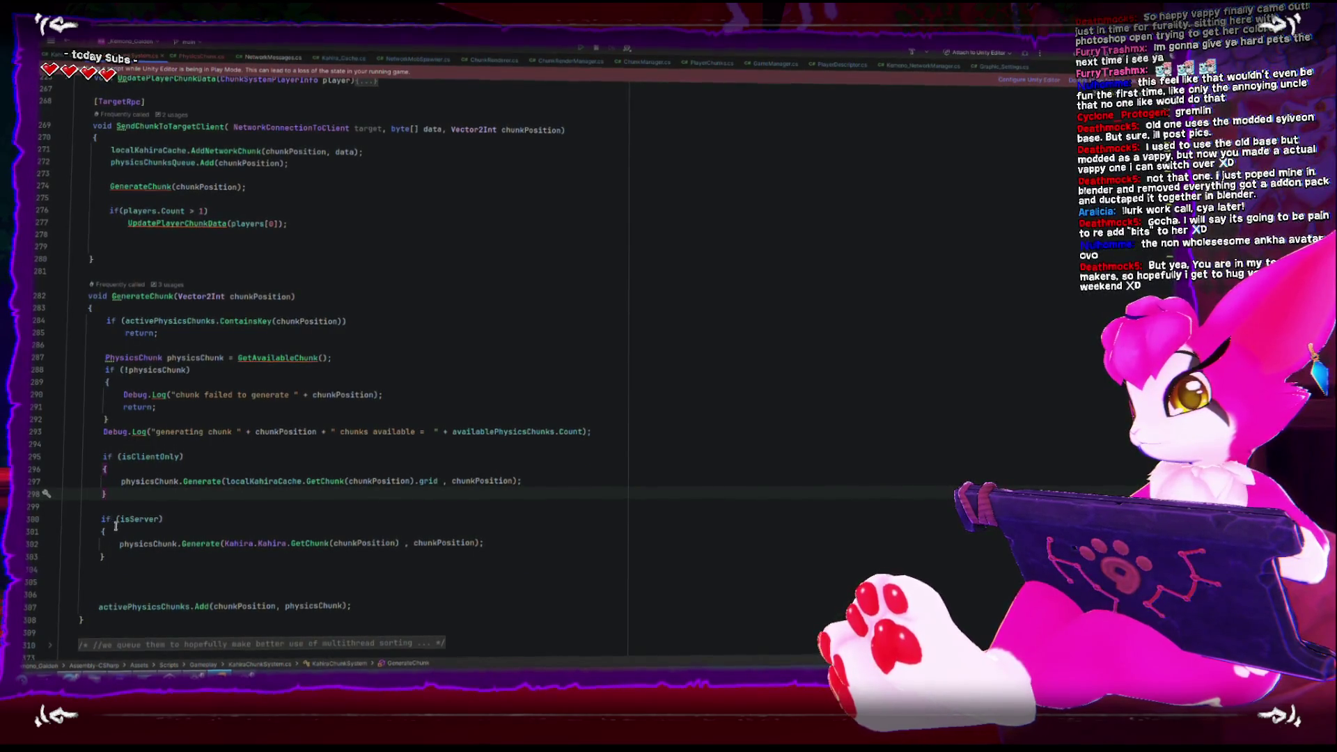
key(ctrl+shift+alt+Down)
key(ctrl+shift+alt+Down)
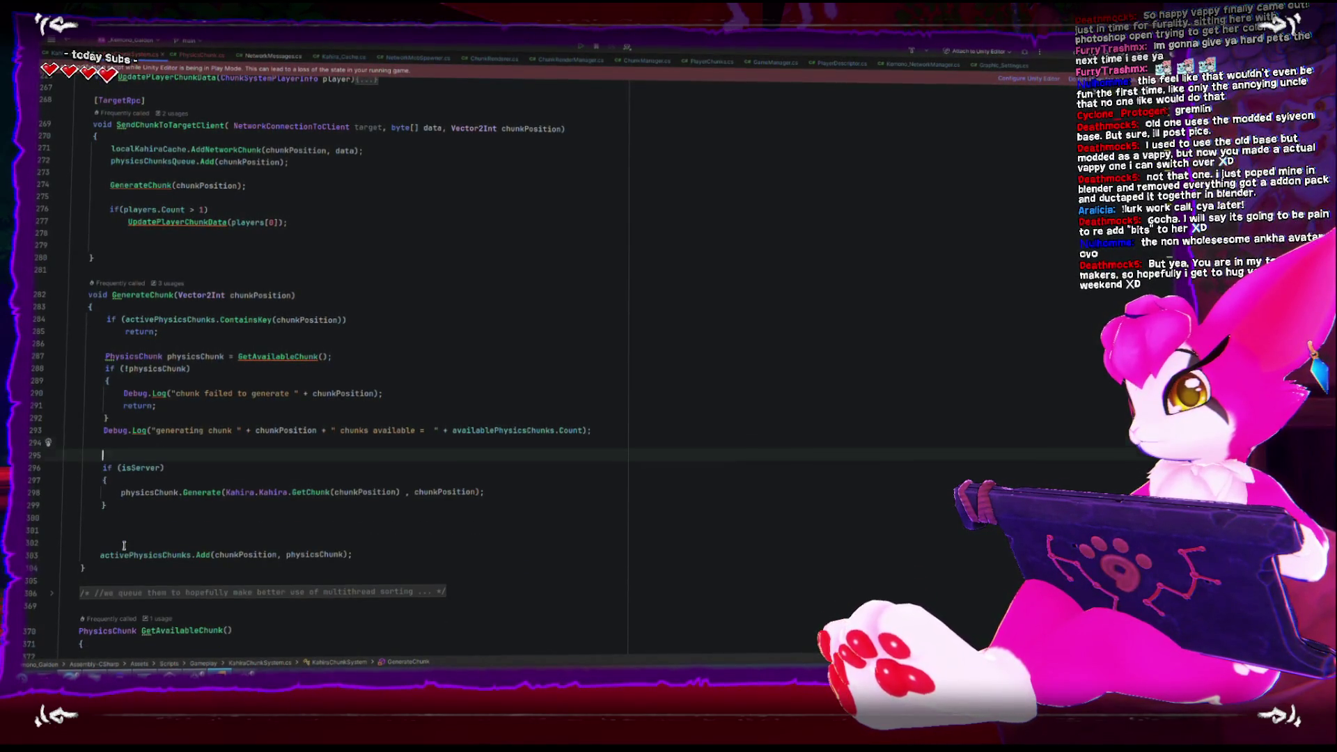
click(126, 490)
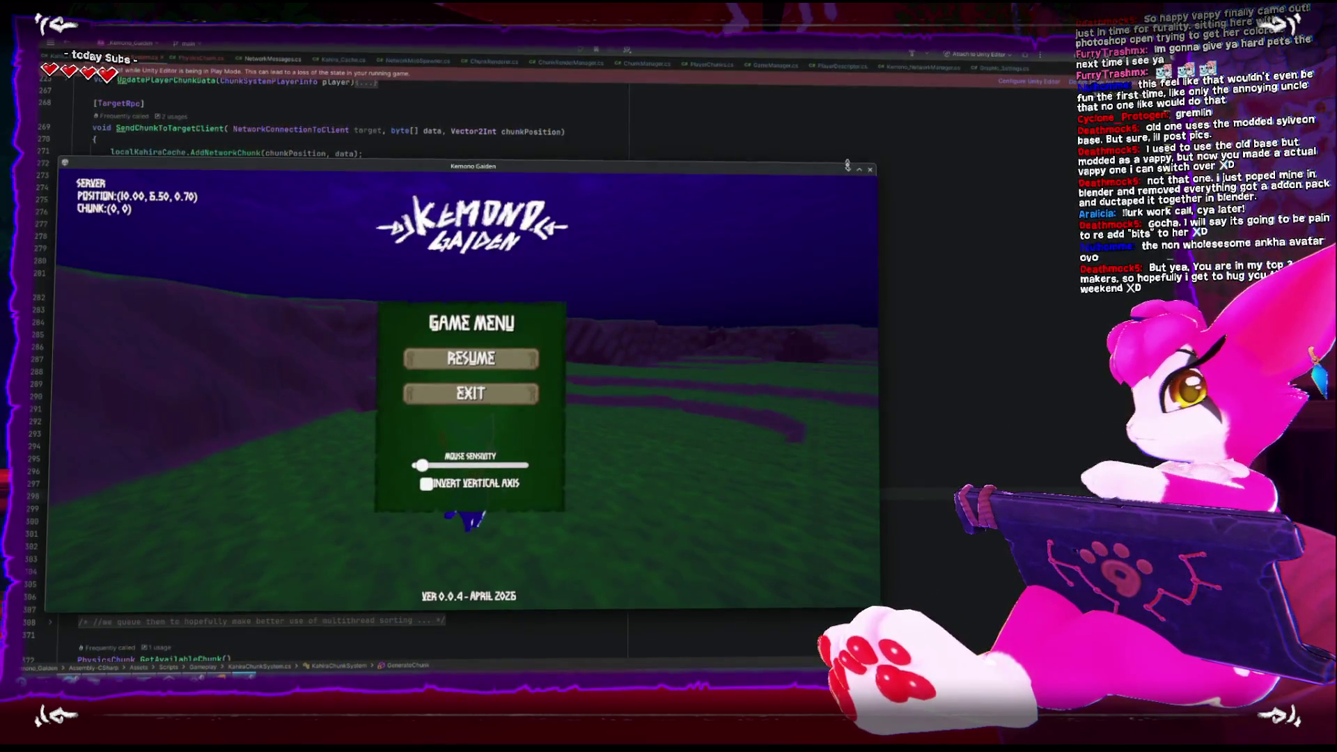
Close the standalone Kemono Gaiden window, enter Play mode, and press START
click(870, 170)
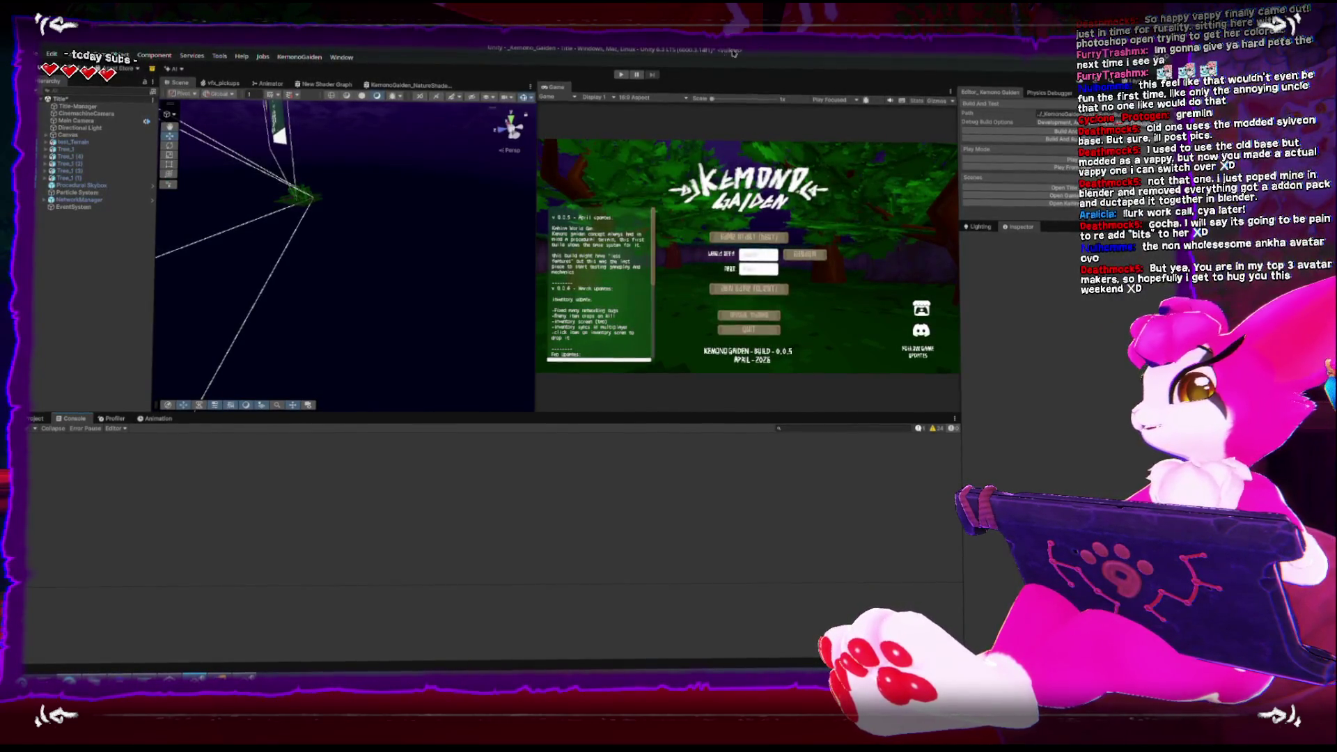
click(622, 75)
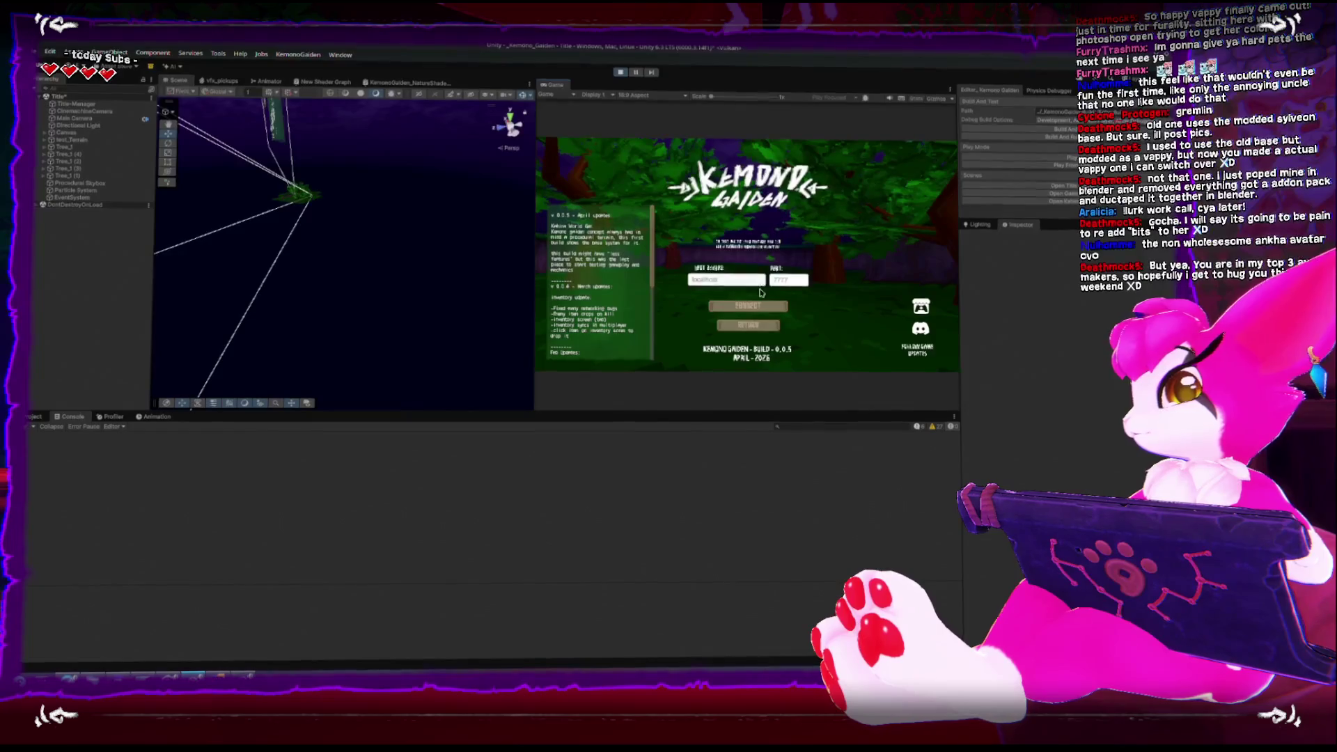
click(759, 307)
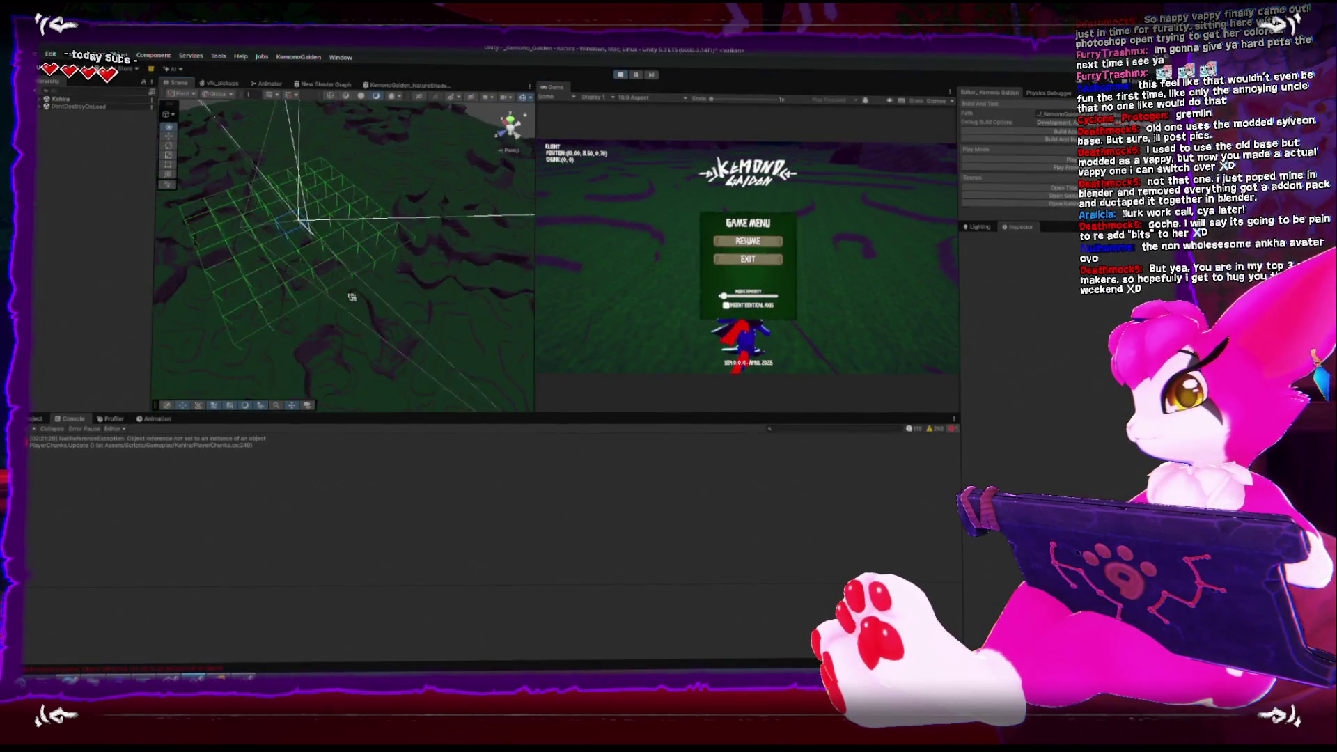
Open the NullReferenceException's failing line in PlayerChunks.cs, then return to Unity
click(178, 445)
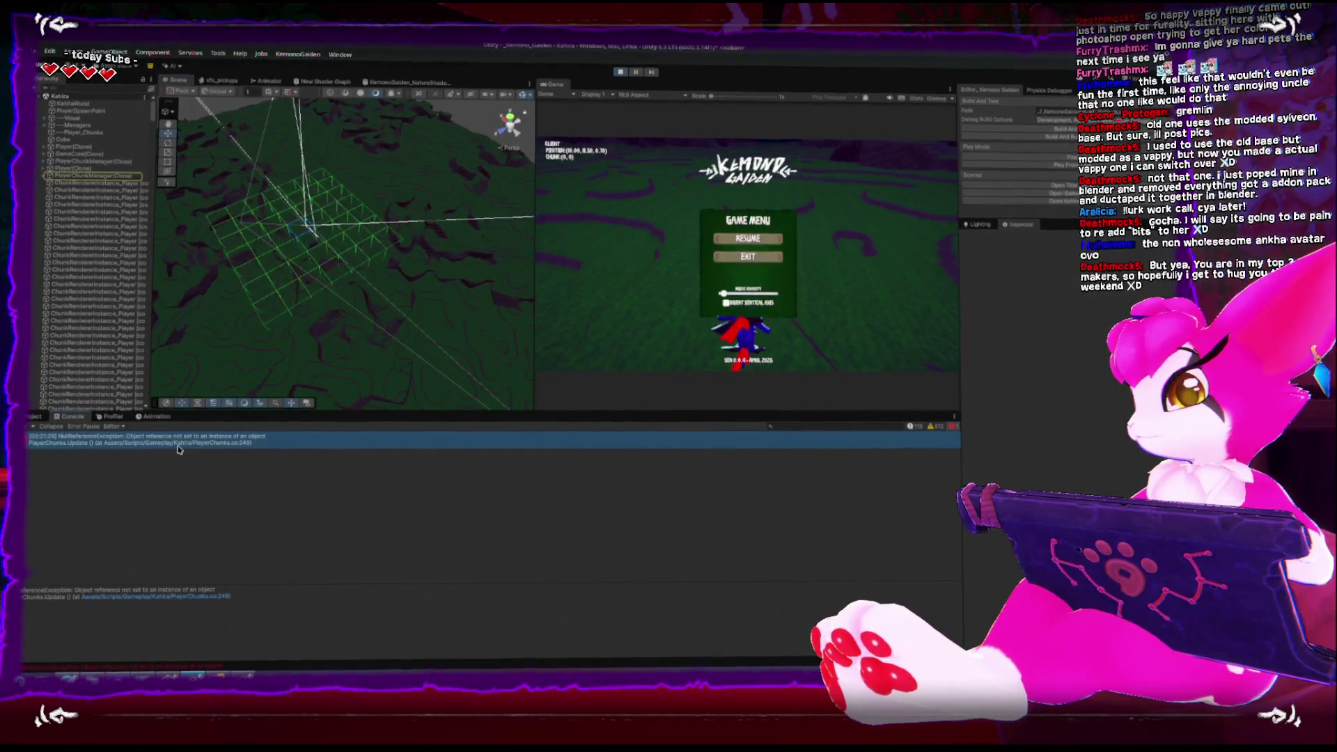
click(158, 597)
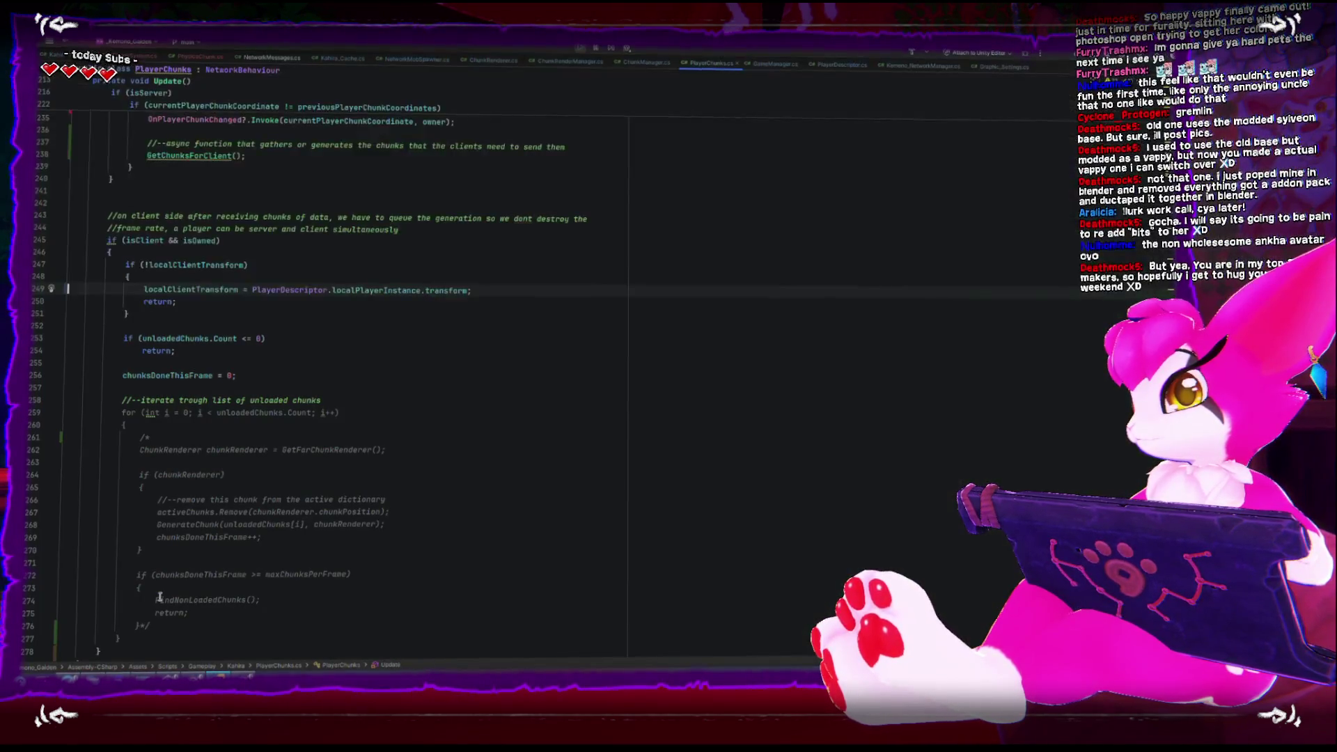
key(alt+Tab)
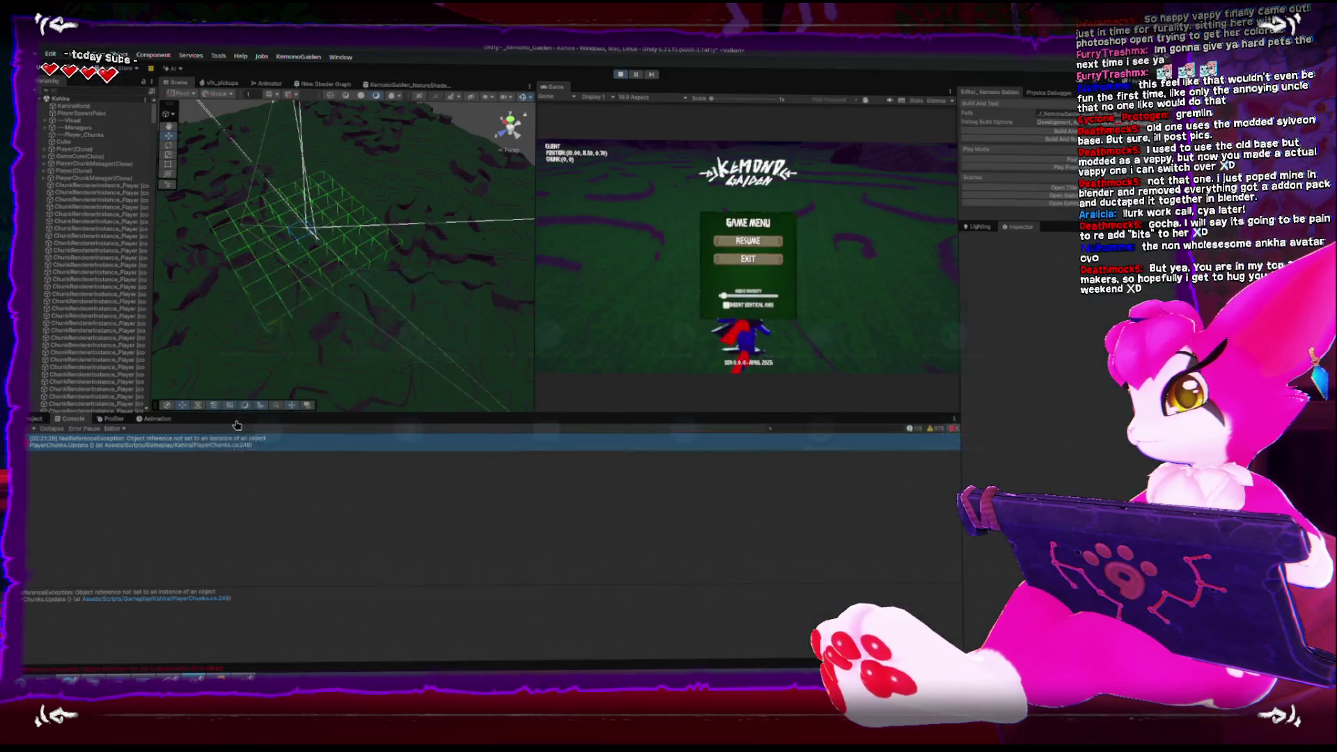
Walk the client player with W to generate chunks, view them, and exit Play mode
key(Escape)
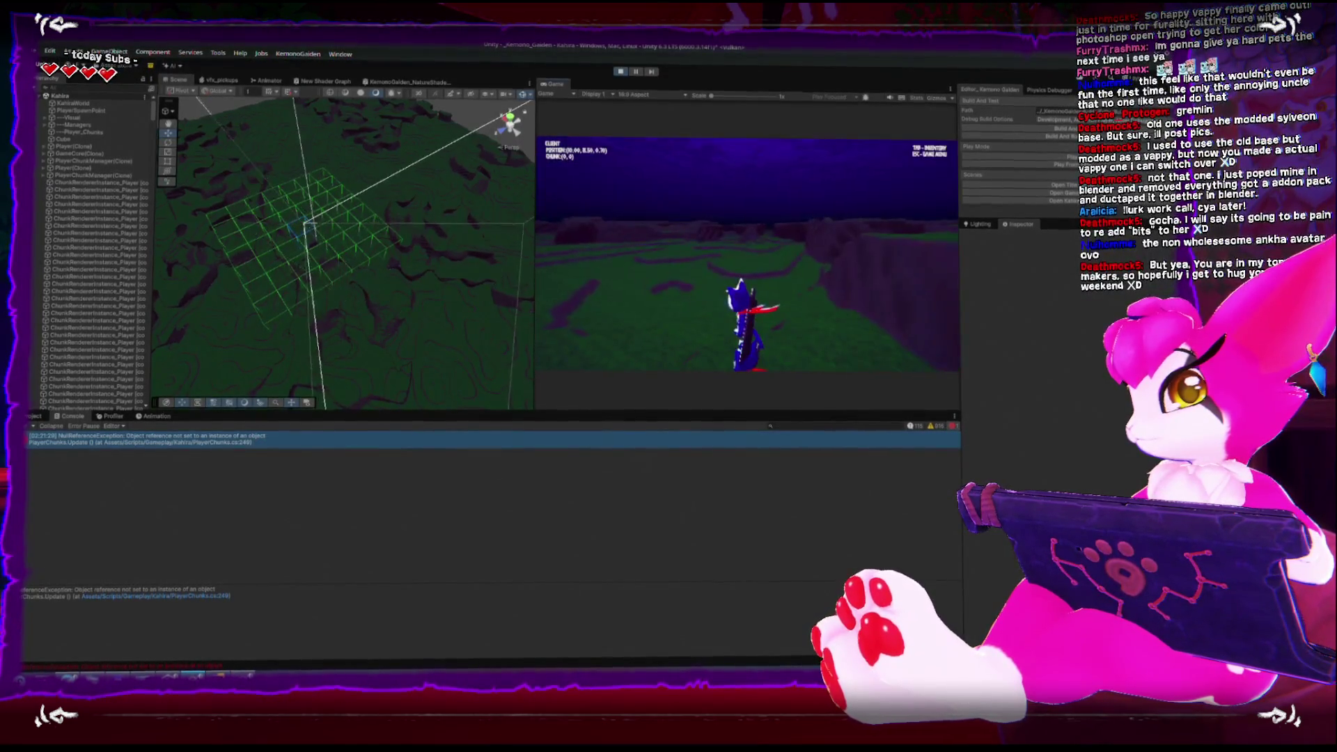
key(w)
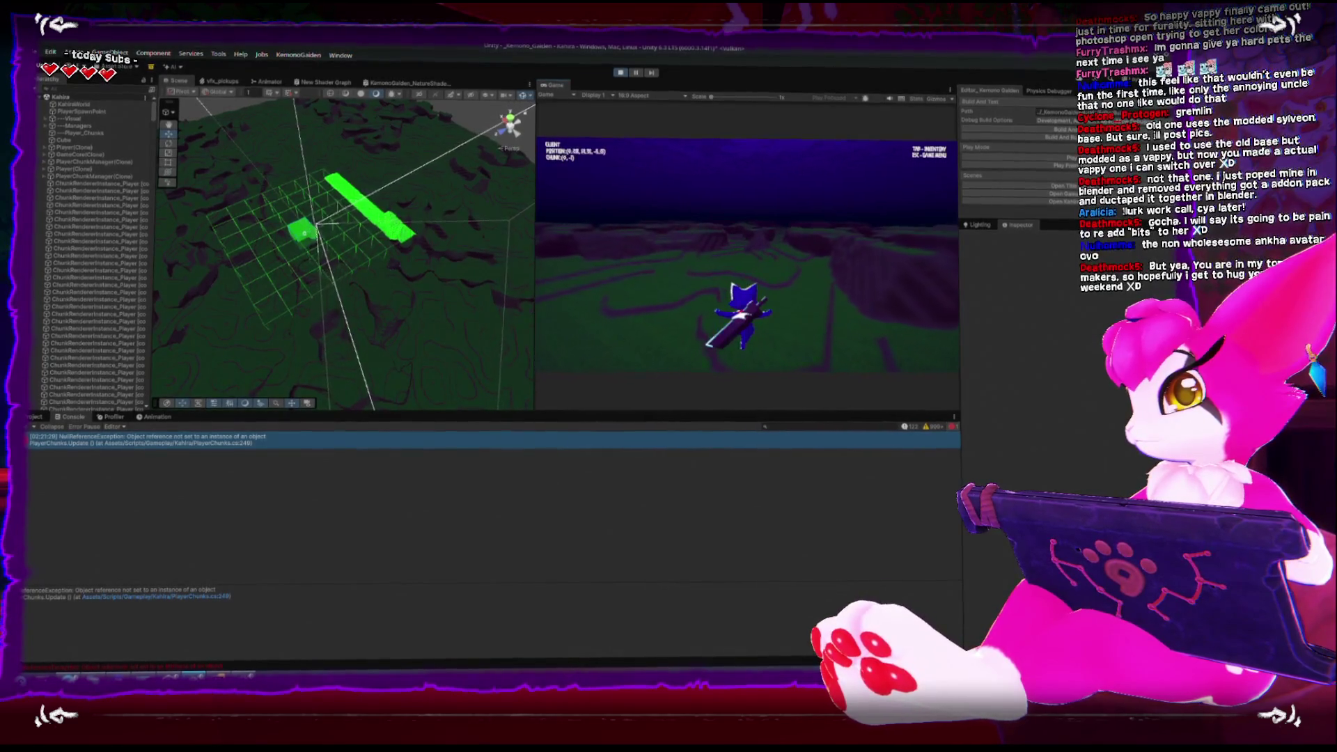
key(w)
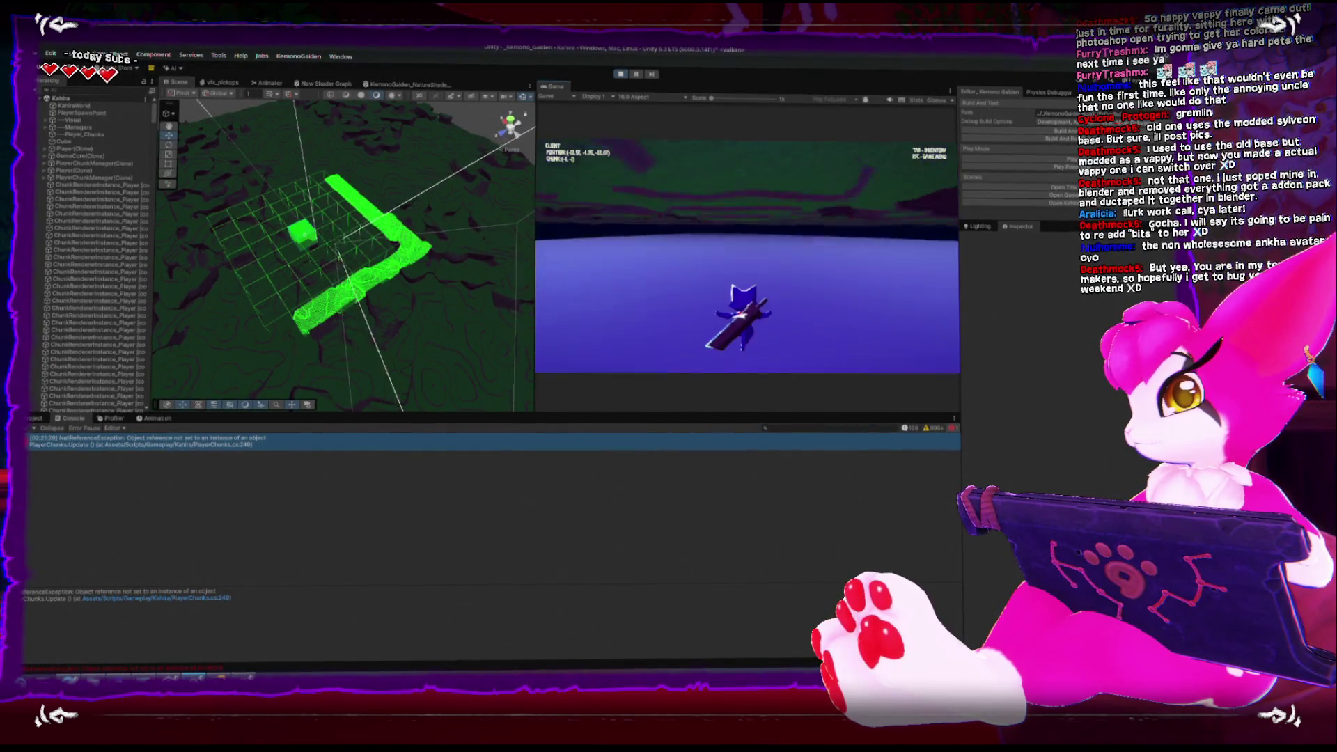
key(Escape)
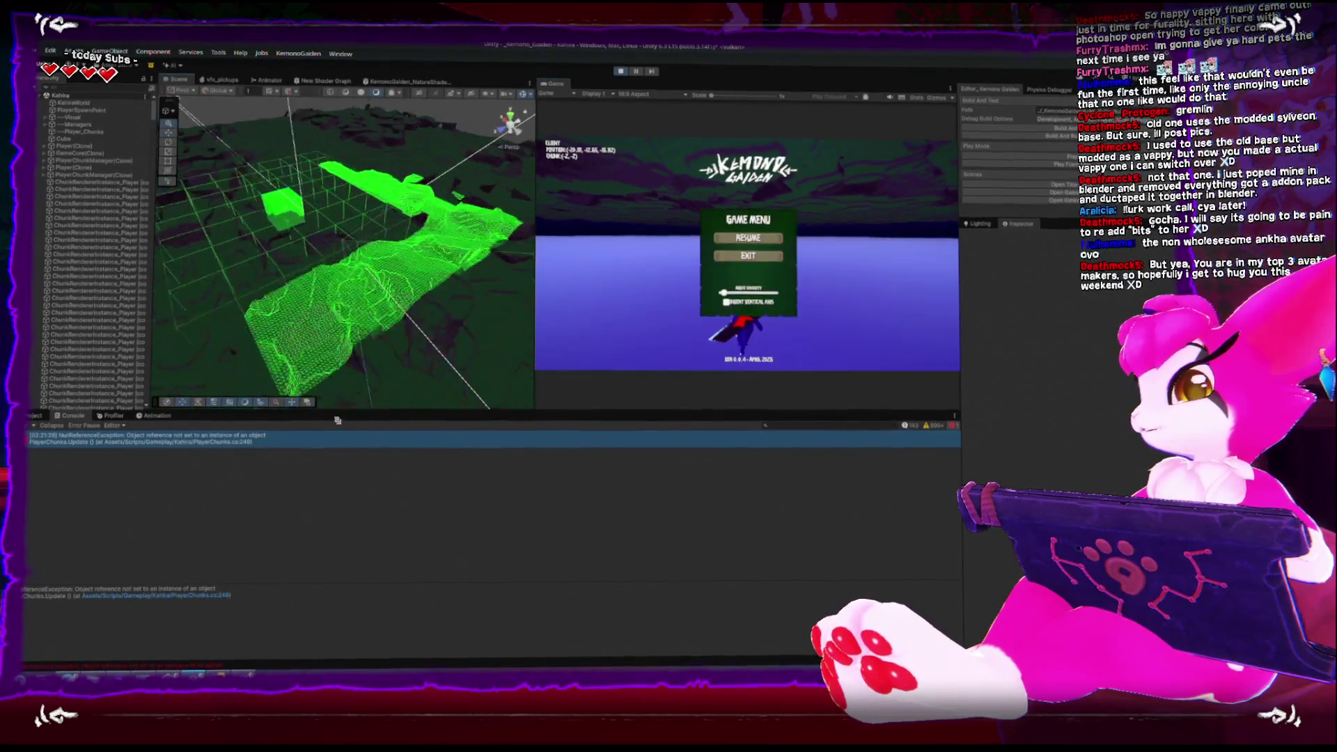
scroll(324, 247, down, 5)
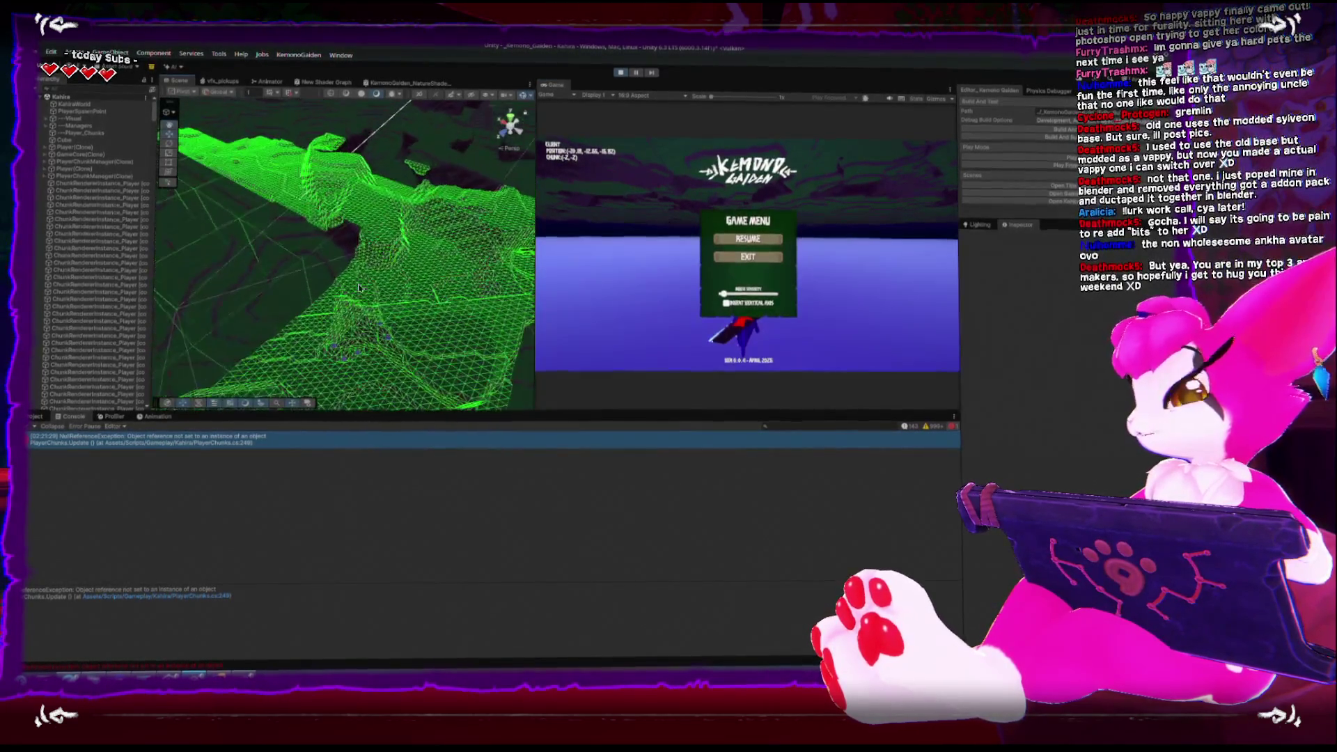
mouse_move(359, 224)
mouse_down()
mouse_move(275, 249)
mouse_move(289, 251)
mouse_move(312, 315)
mouse_move(334, 174)
mouse_move(340, 209)
mouse_move(380, 241)
mouse_up()
scroll(274, 253, up, 3)
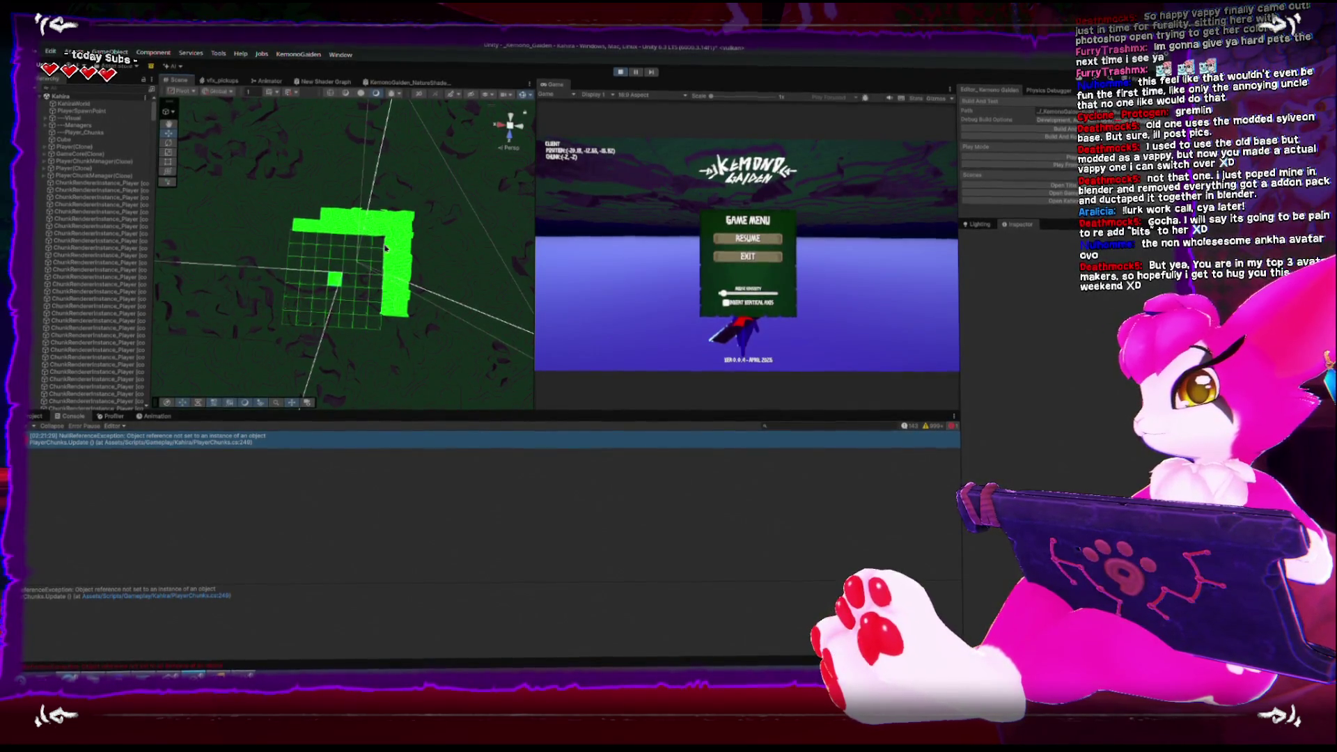
key(ctrl+p)
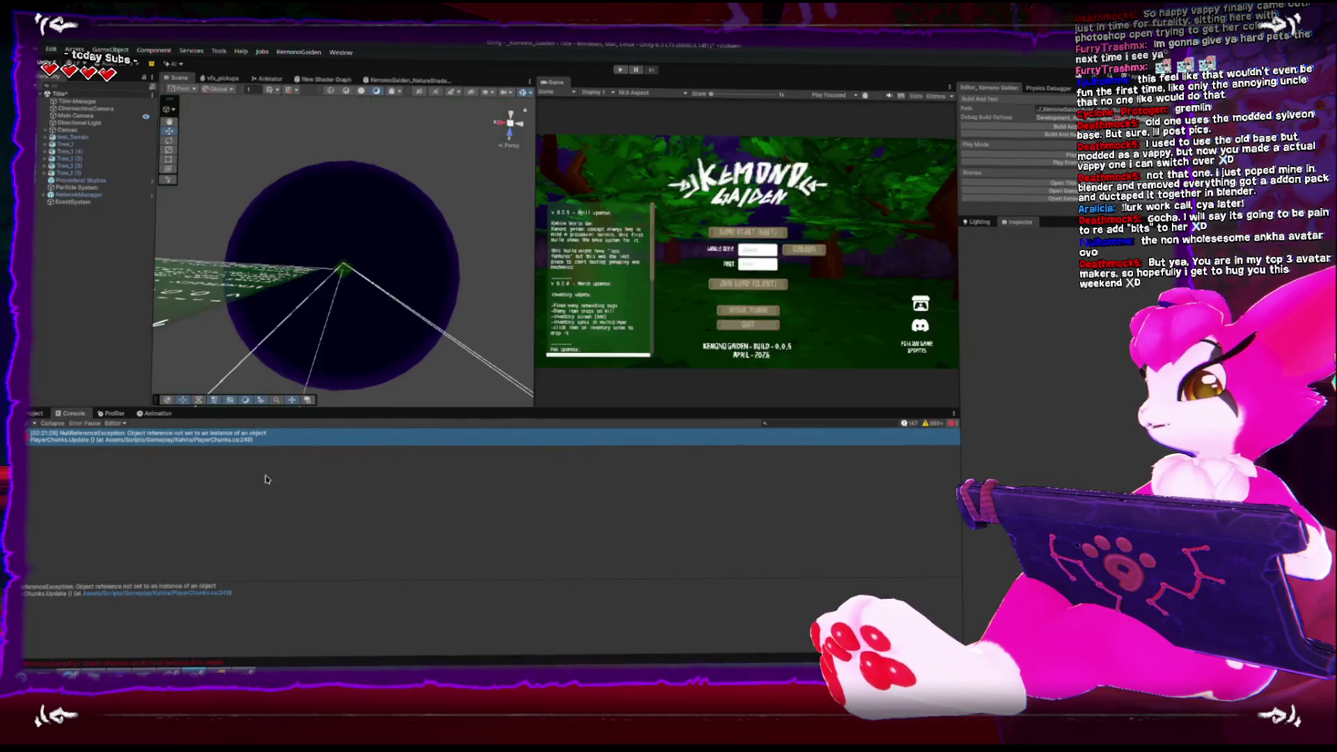
click(209, 667)
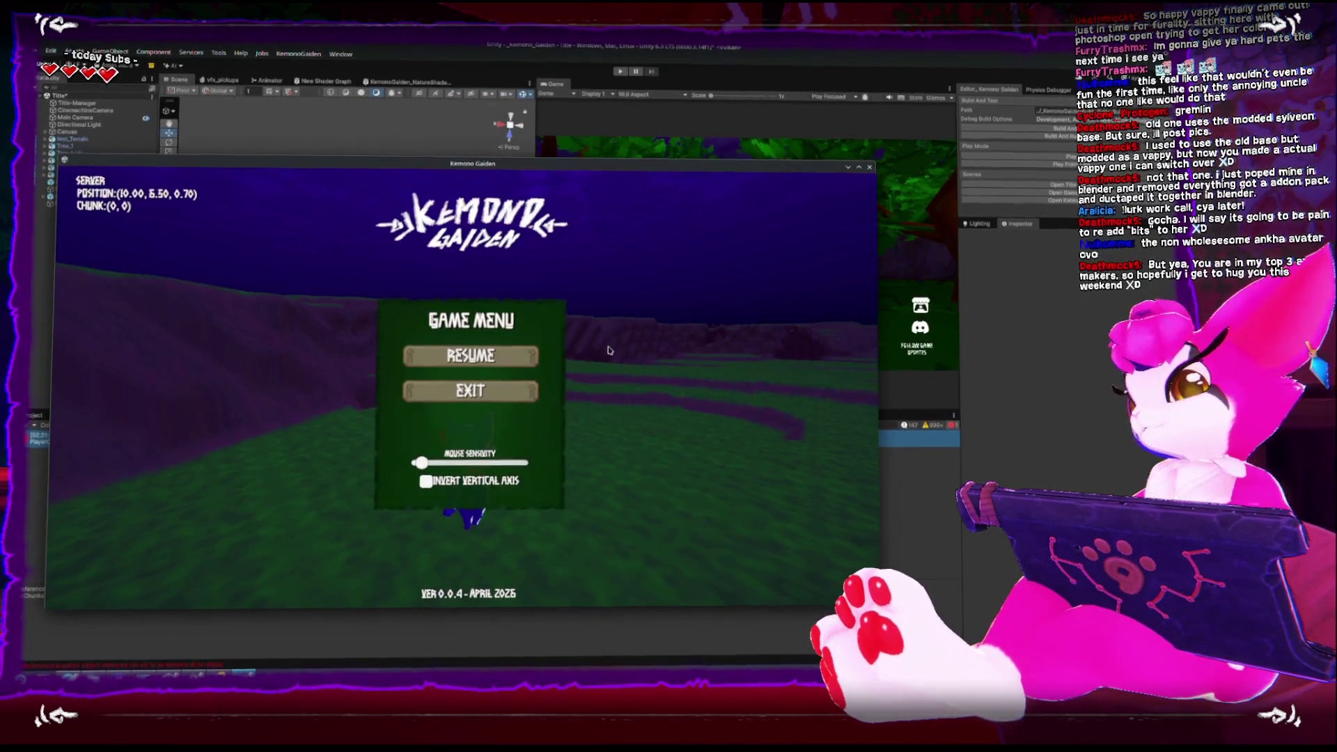
key(alt+Tab)
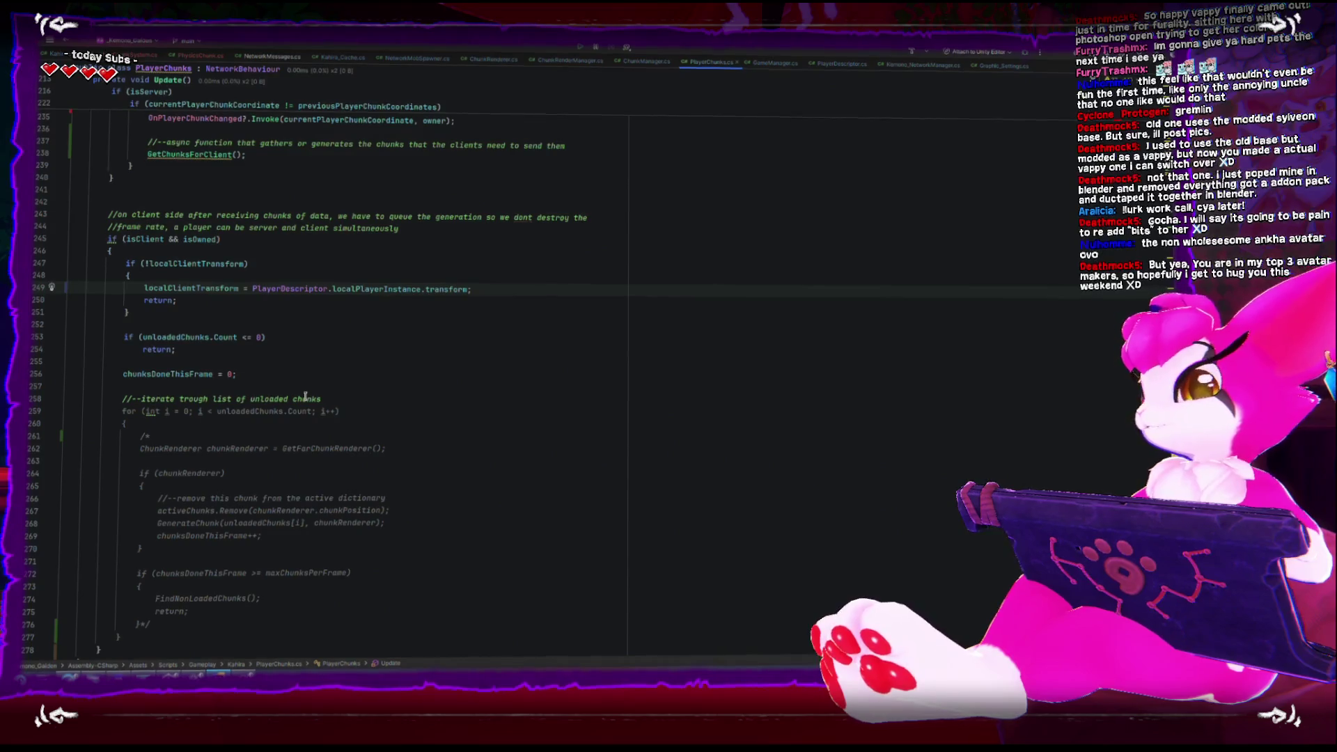
scroll(307, 400, up, 1)
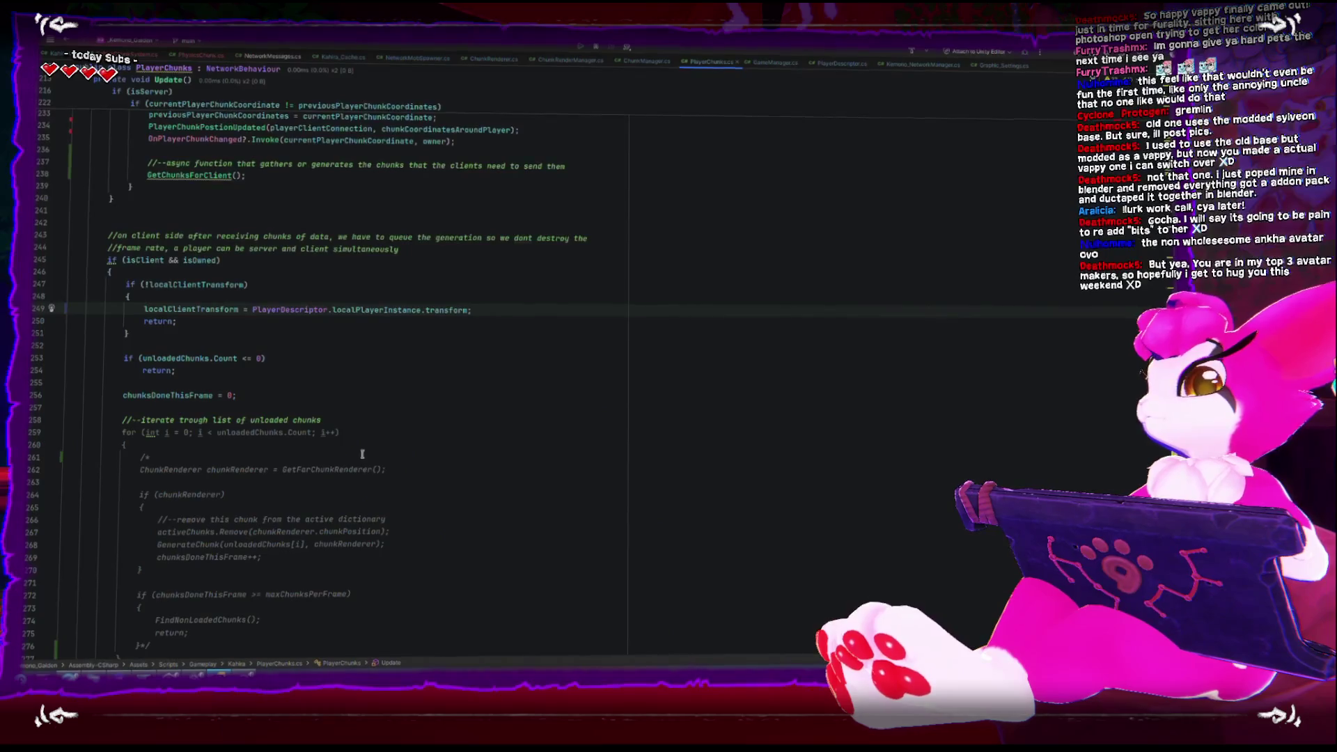
scroll(334, 439, up, 8)
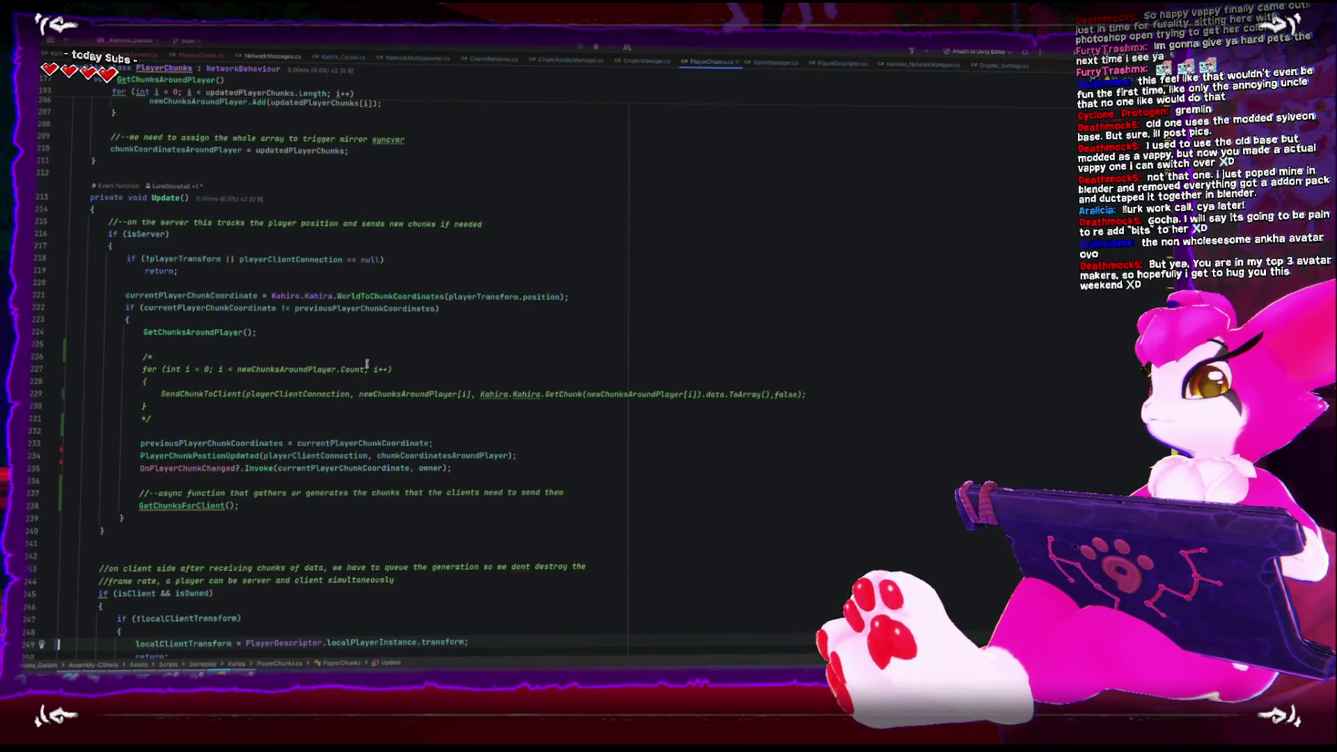
scroll(369, 358, up, 10)
scroll(375, 354, up, 15)
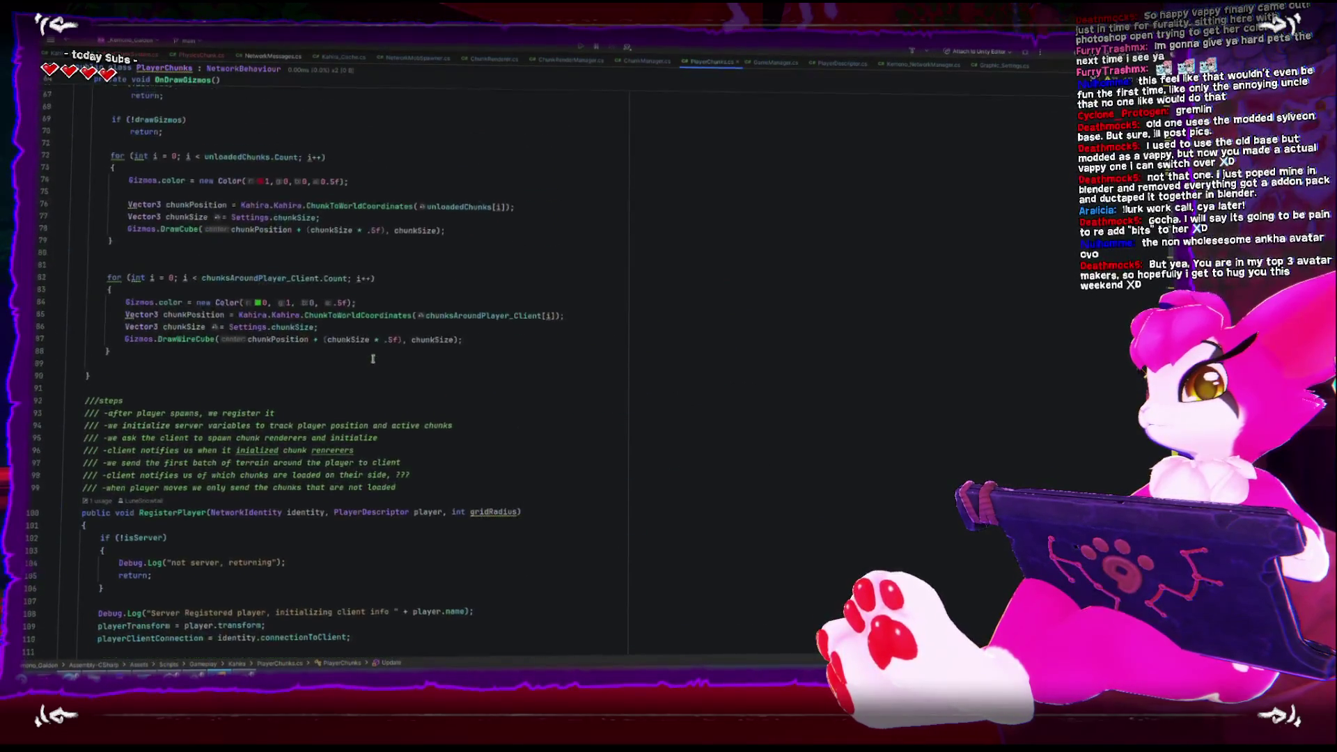
scroll(372, 358, down, 8)
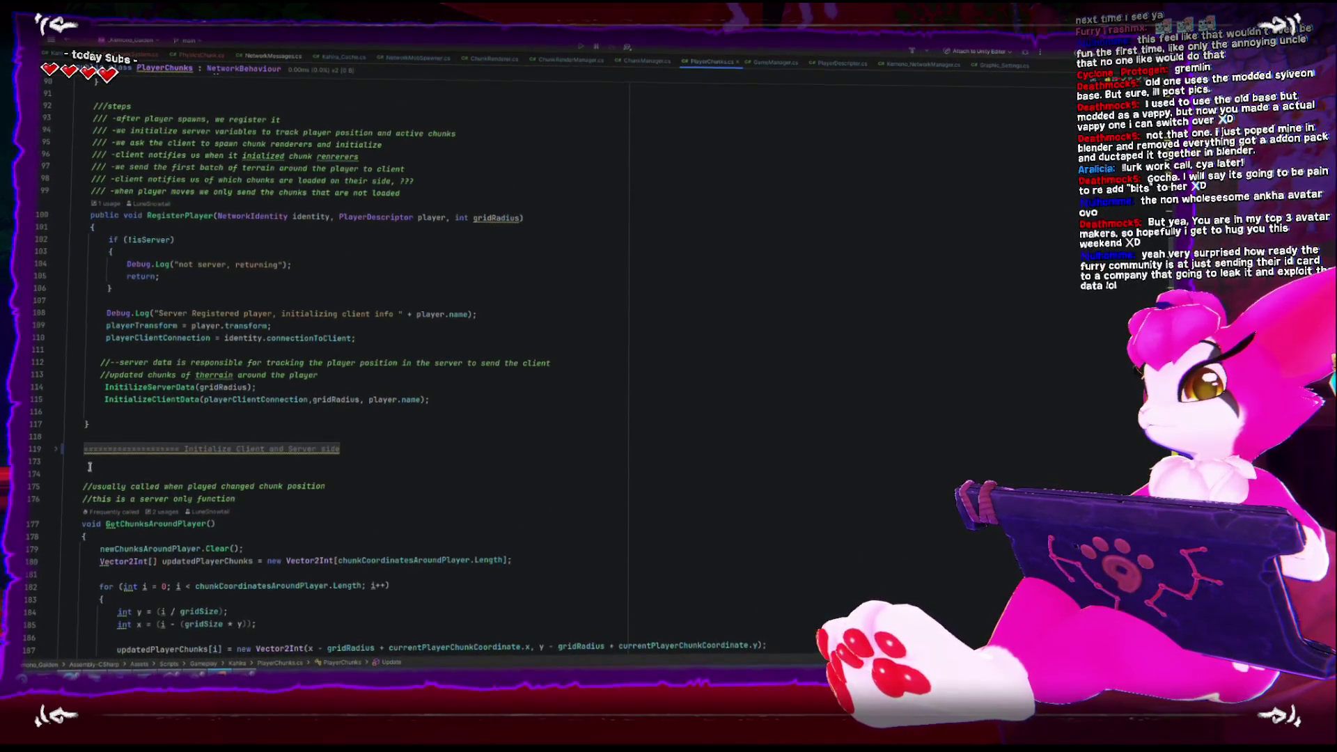
click(56, 449)
scroll(56, 452, down, 4)
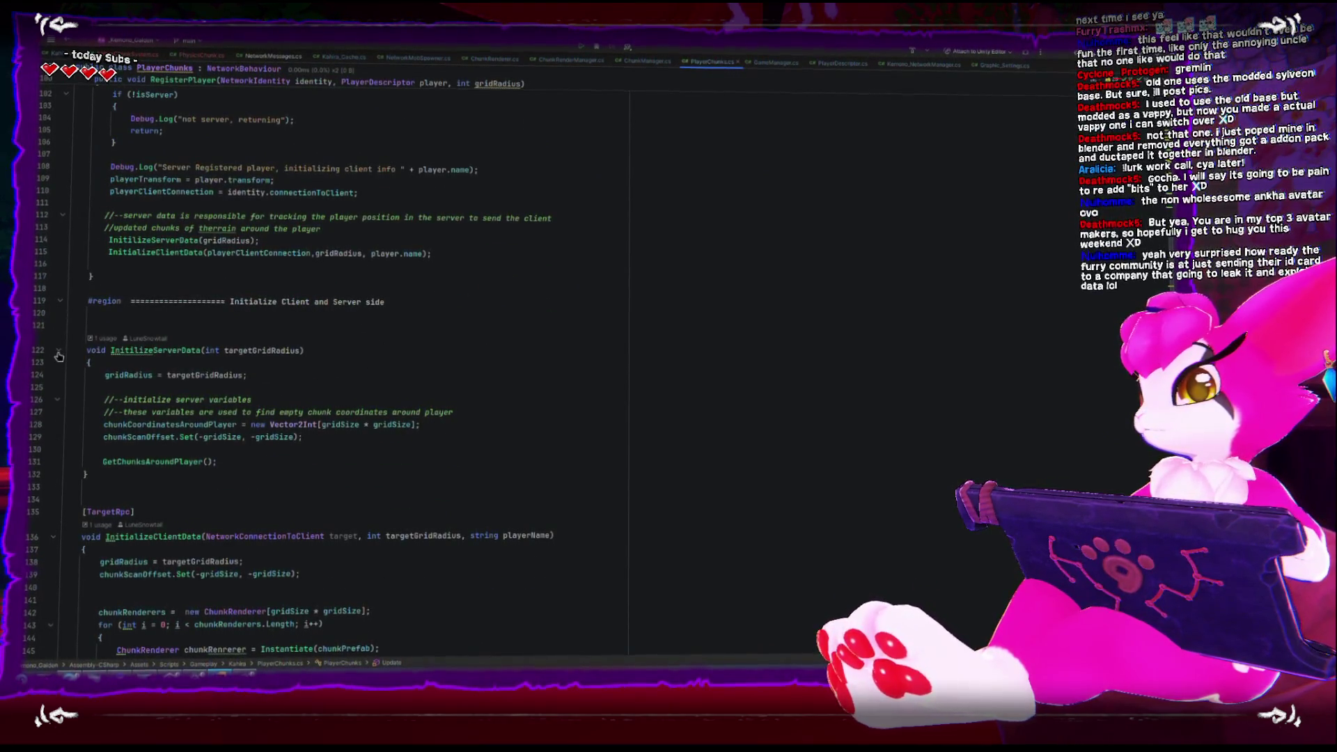
click(58, 351)
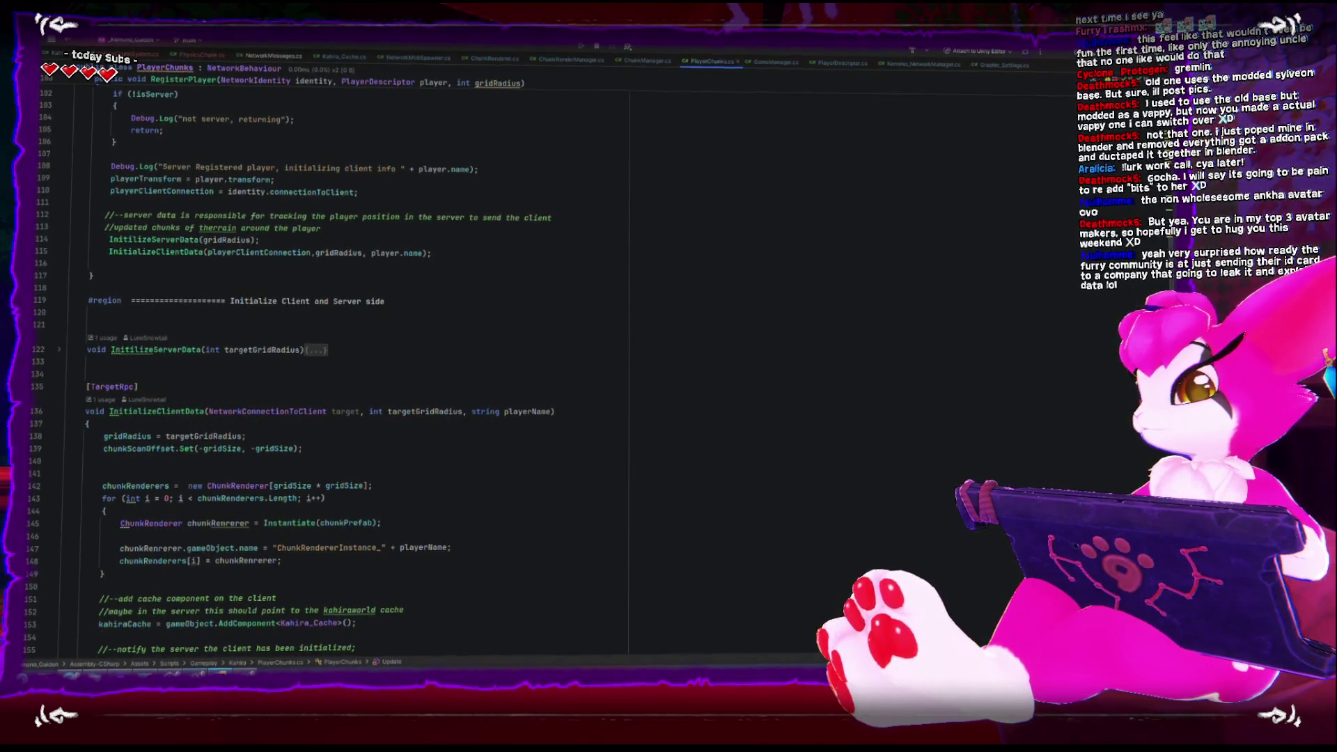
key(alt+Tab)
key(alt+Tab)
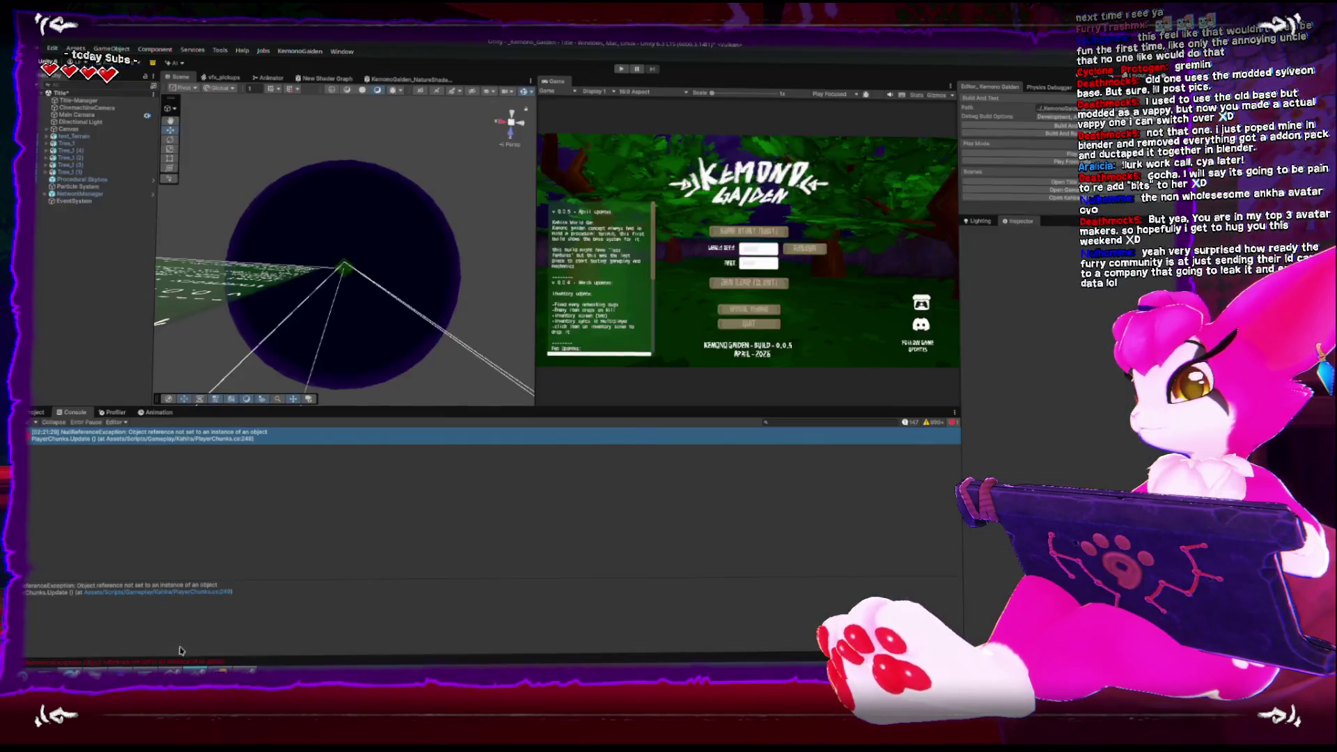
Clear the console, enter Play mode, and join localhost as a client
click(30, 427)
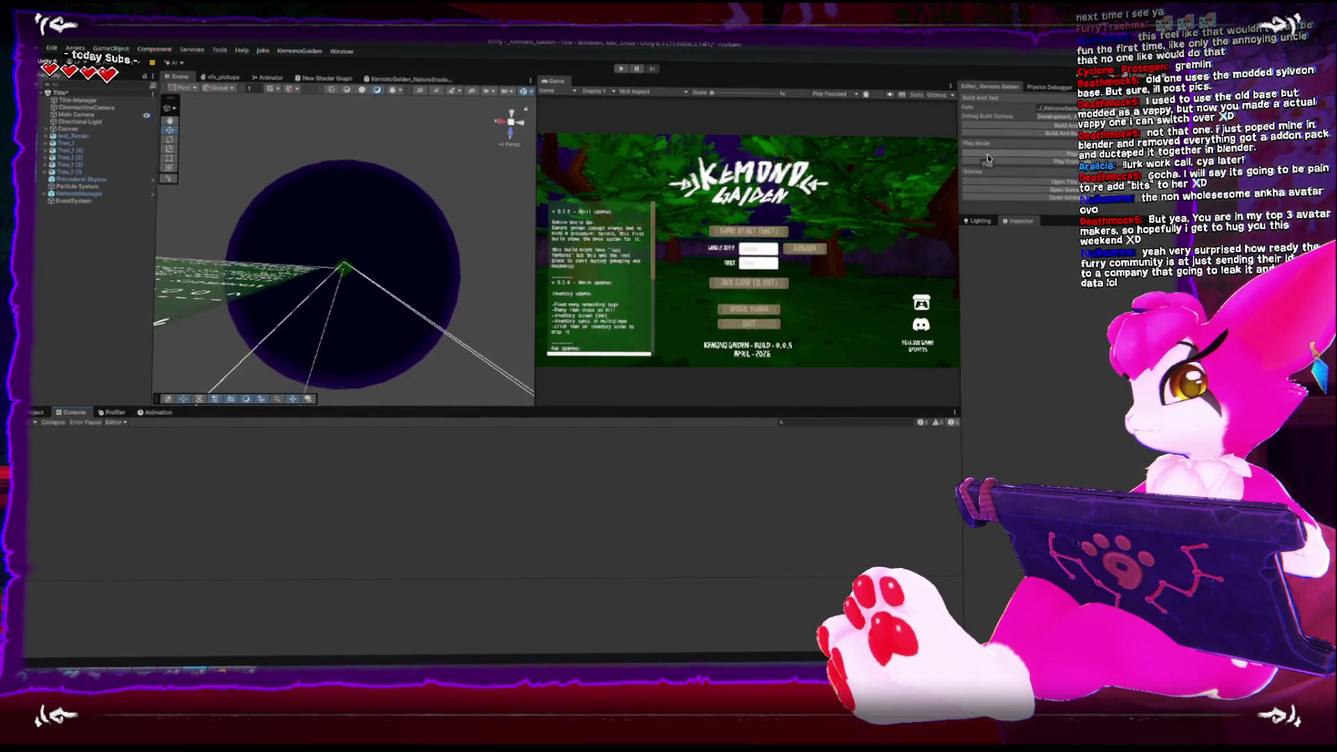
click(621, 72)
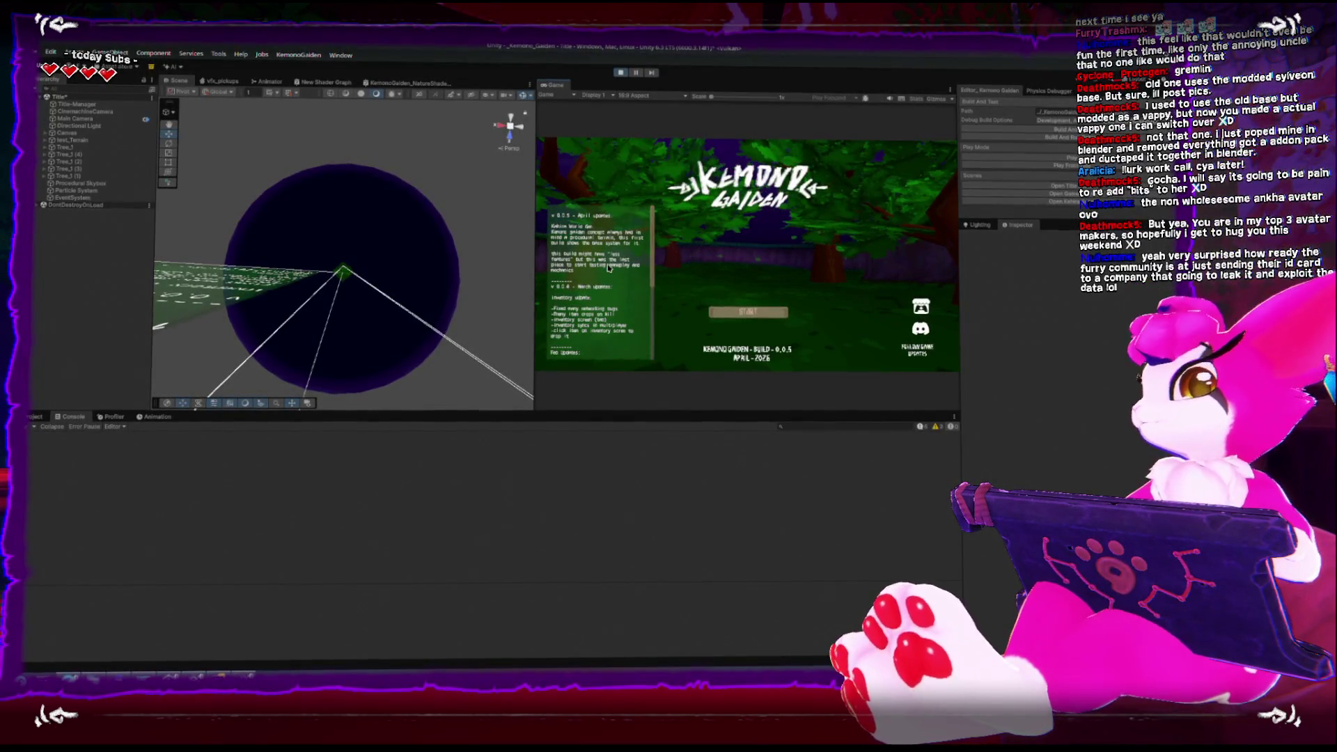
click(733, 313)
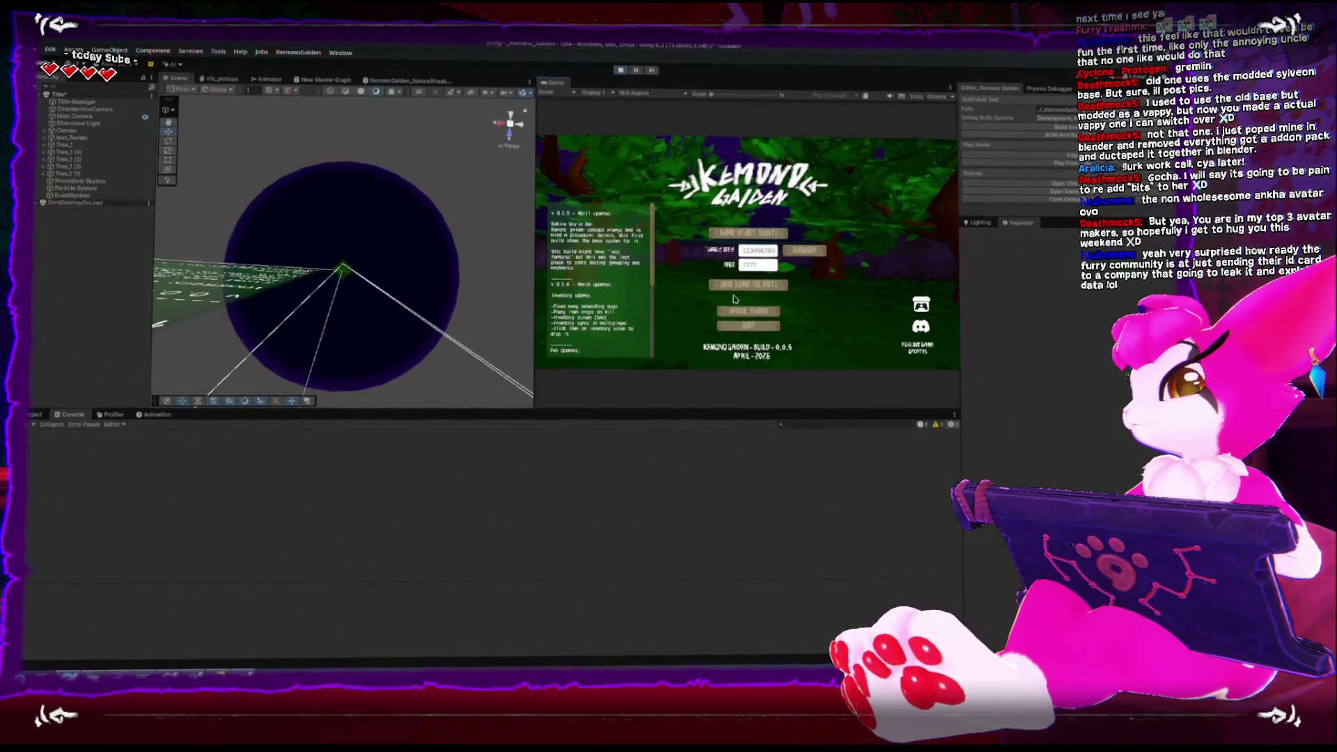
click(783, 284)
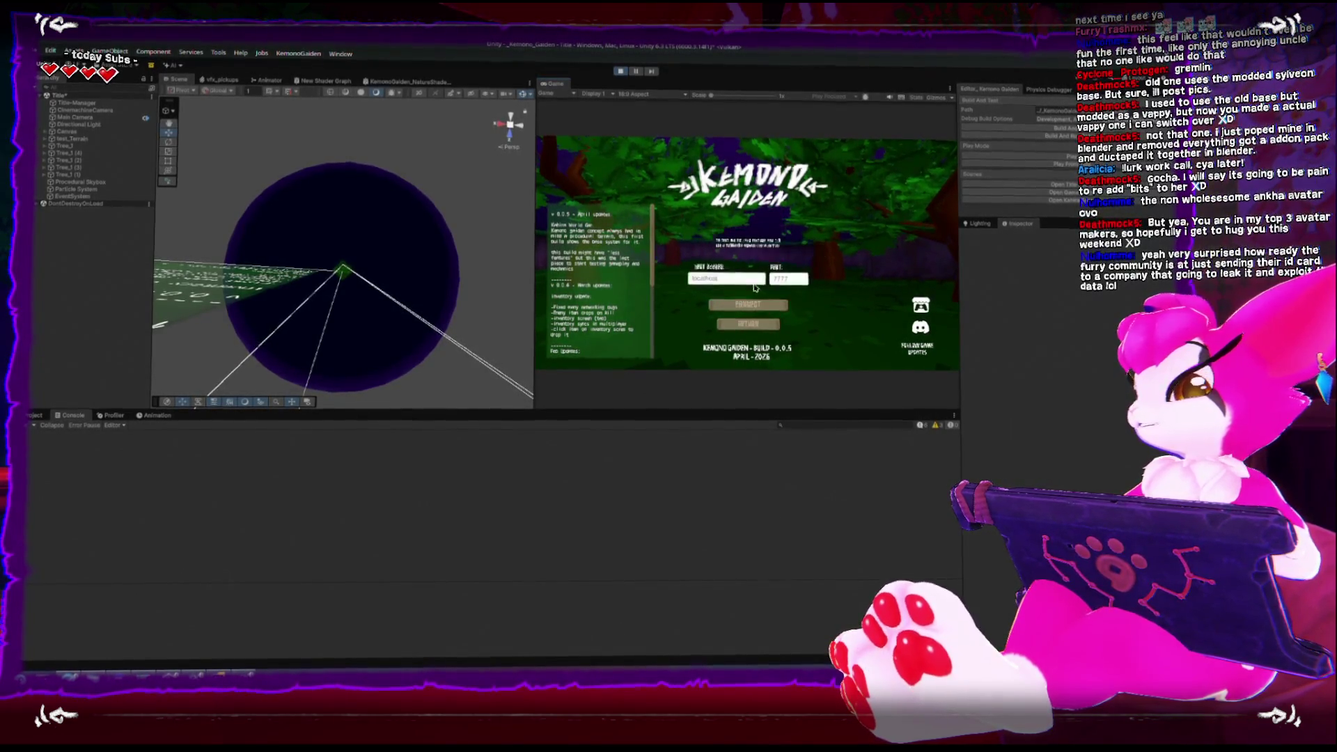
click(741, 311)
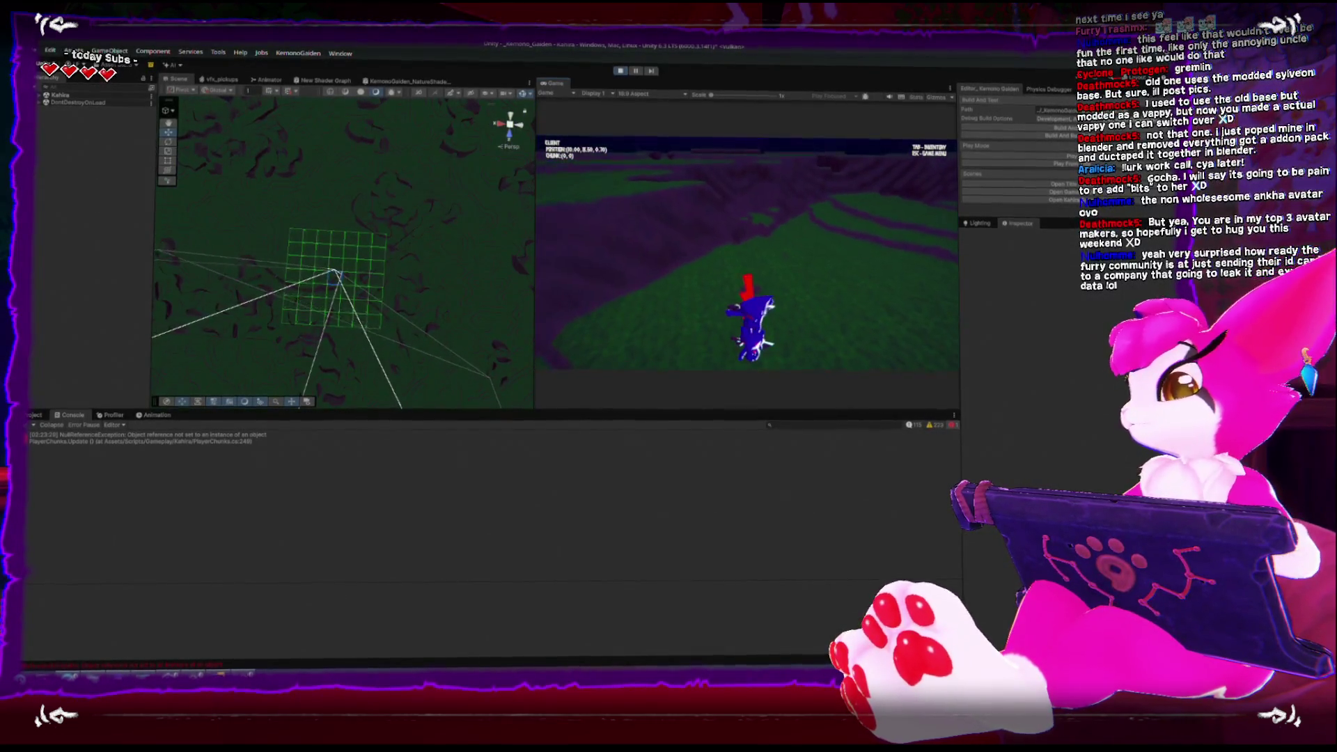
key(Escape)
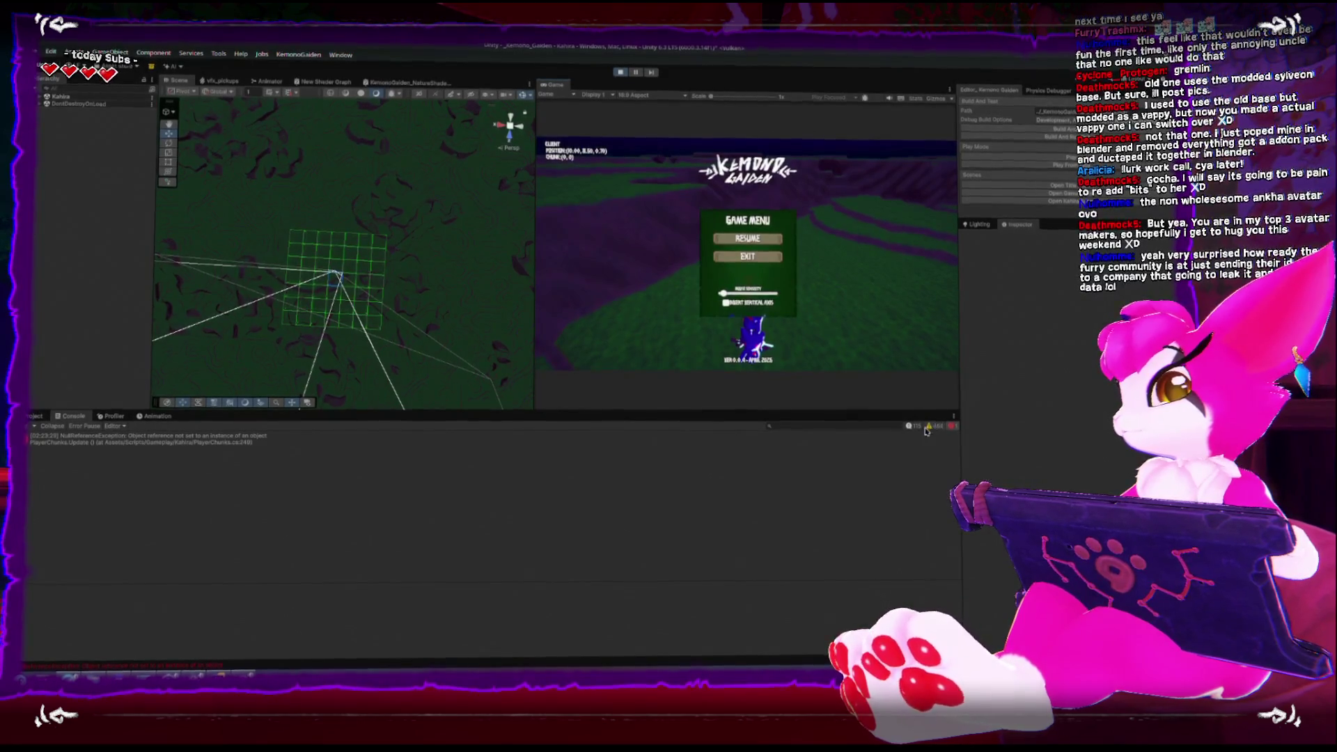
Show console warnings and read the chunk-failure and no-available-chunks stack traces
click(930, 428)
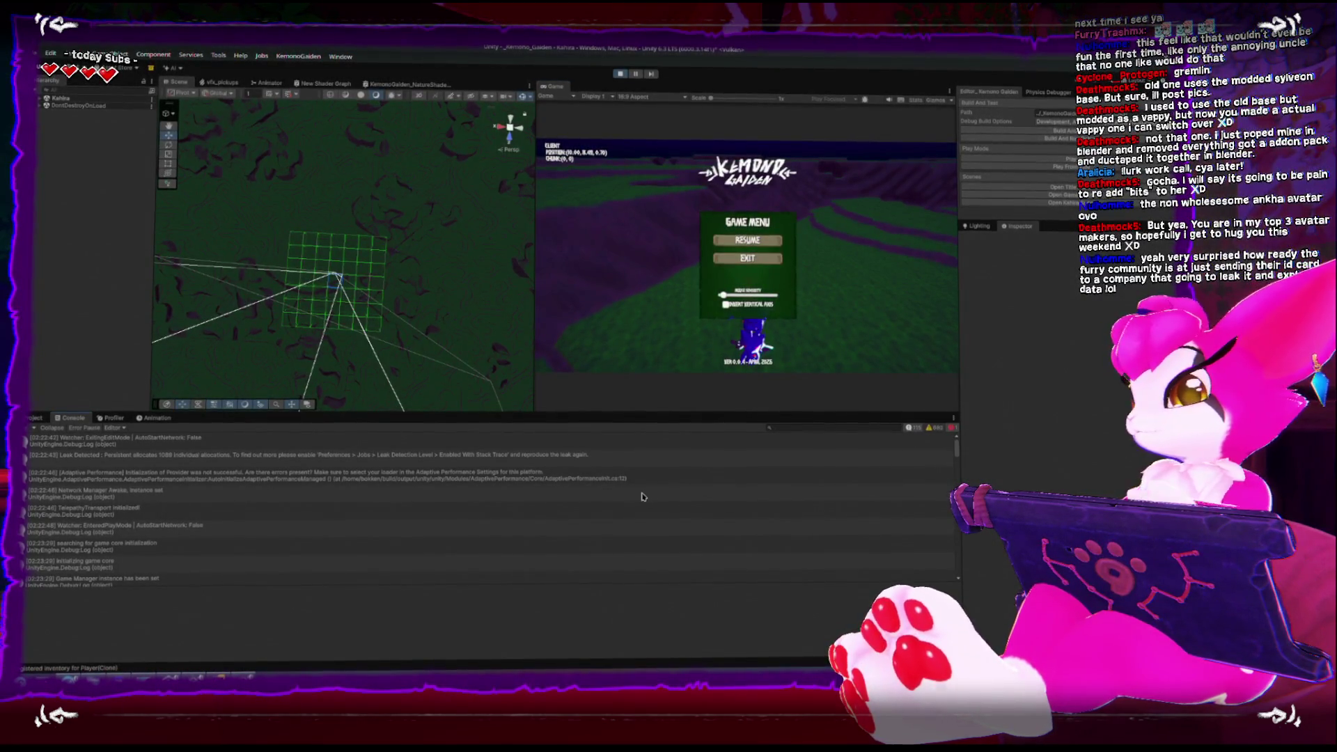
scroll(613, 525, down, 3)
click(613, 523)
scroll(505, 510, down, 5)
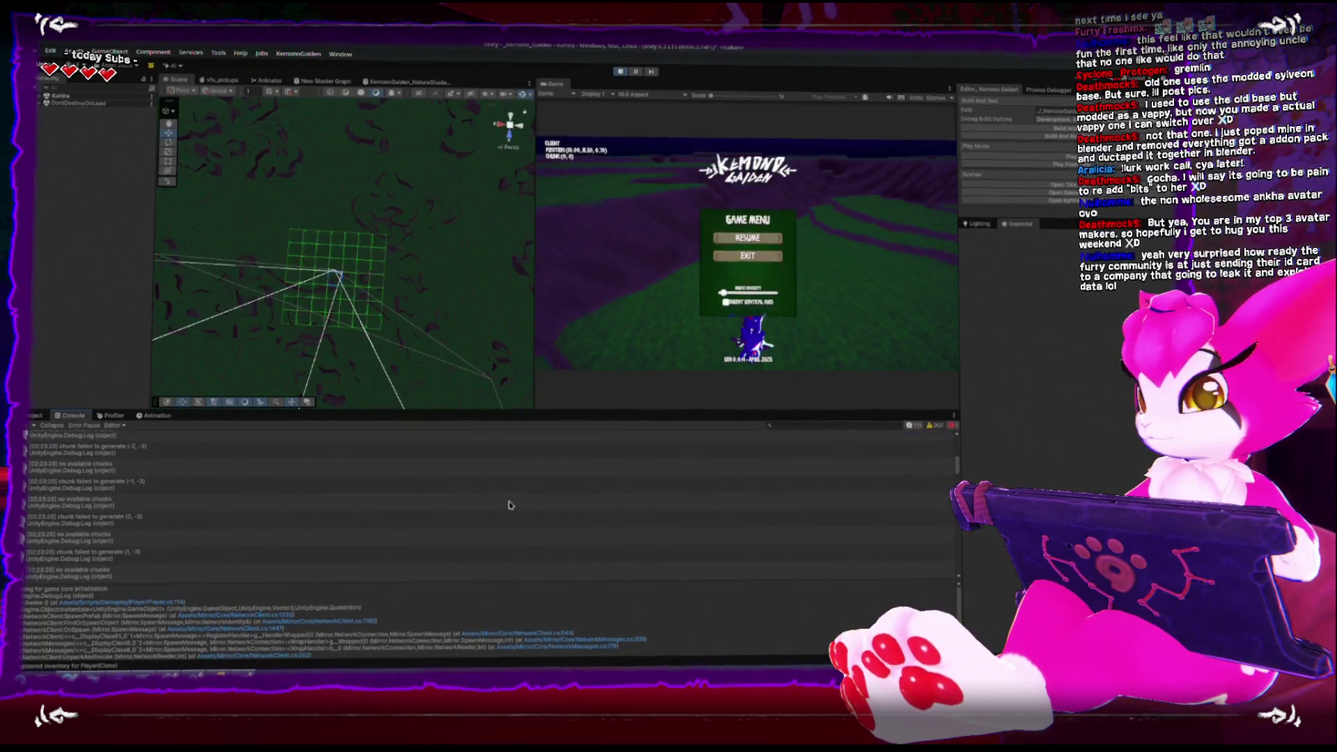
click(100, 515)
scroll(96, 517, up, 3)
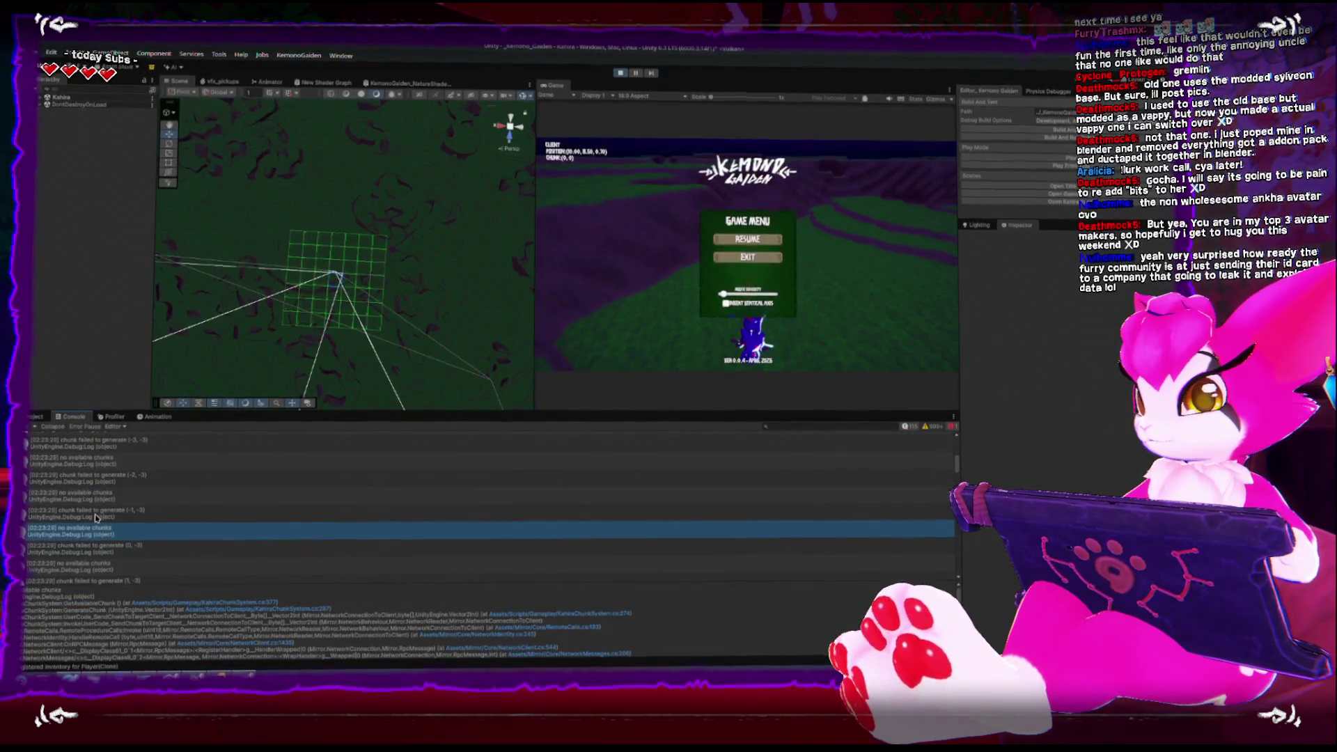
scroll(95, 517, up, 1)
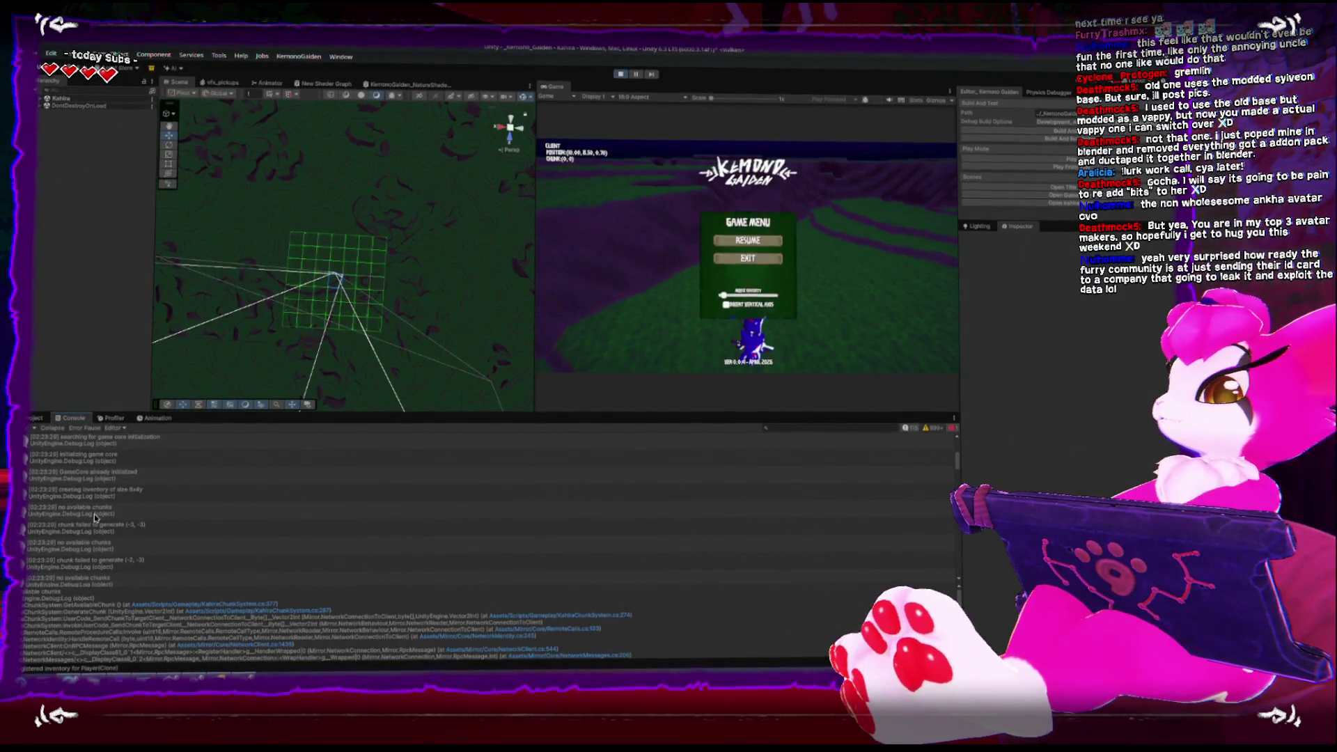
scroll(95, 516, down, 5)
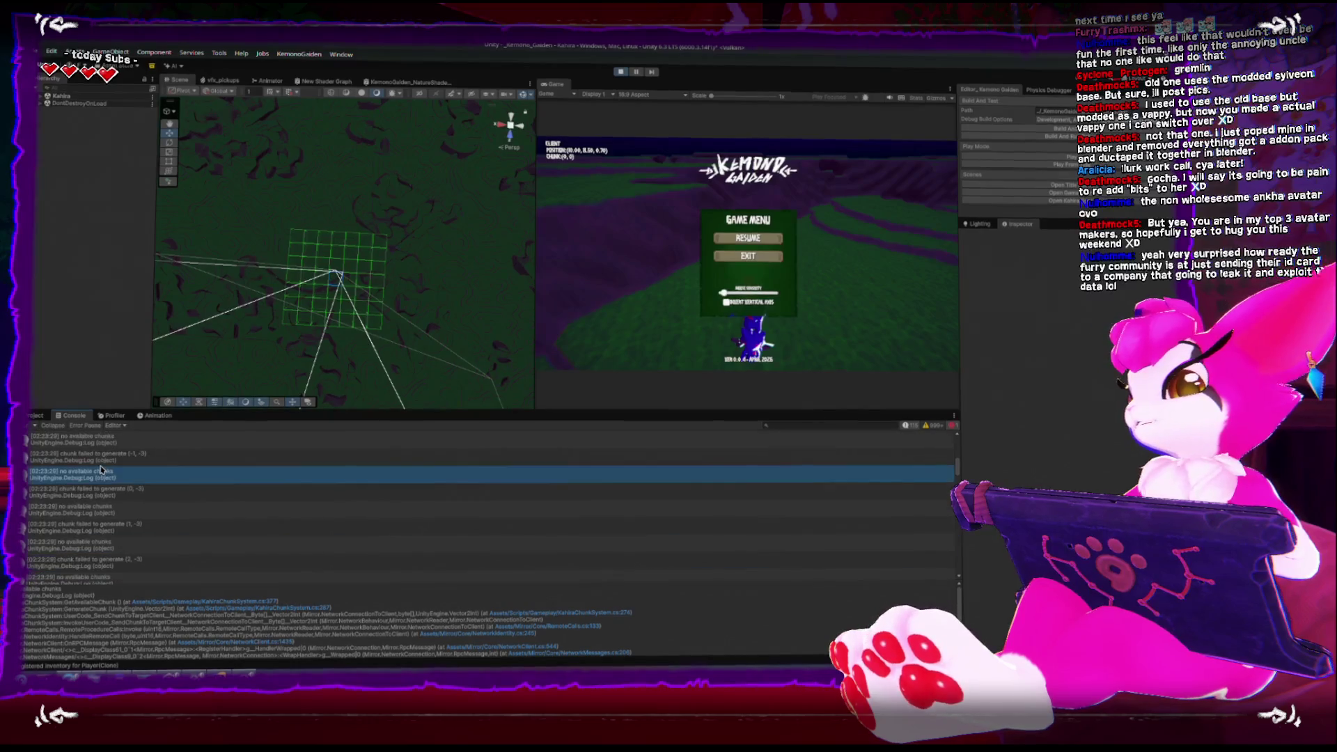
scroll(100, 470, down, 5)
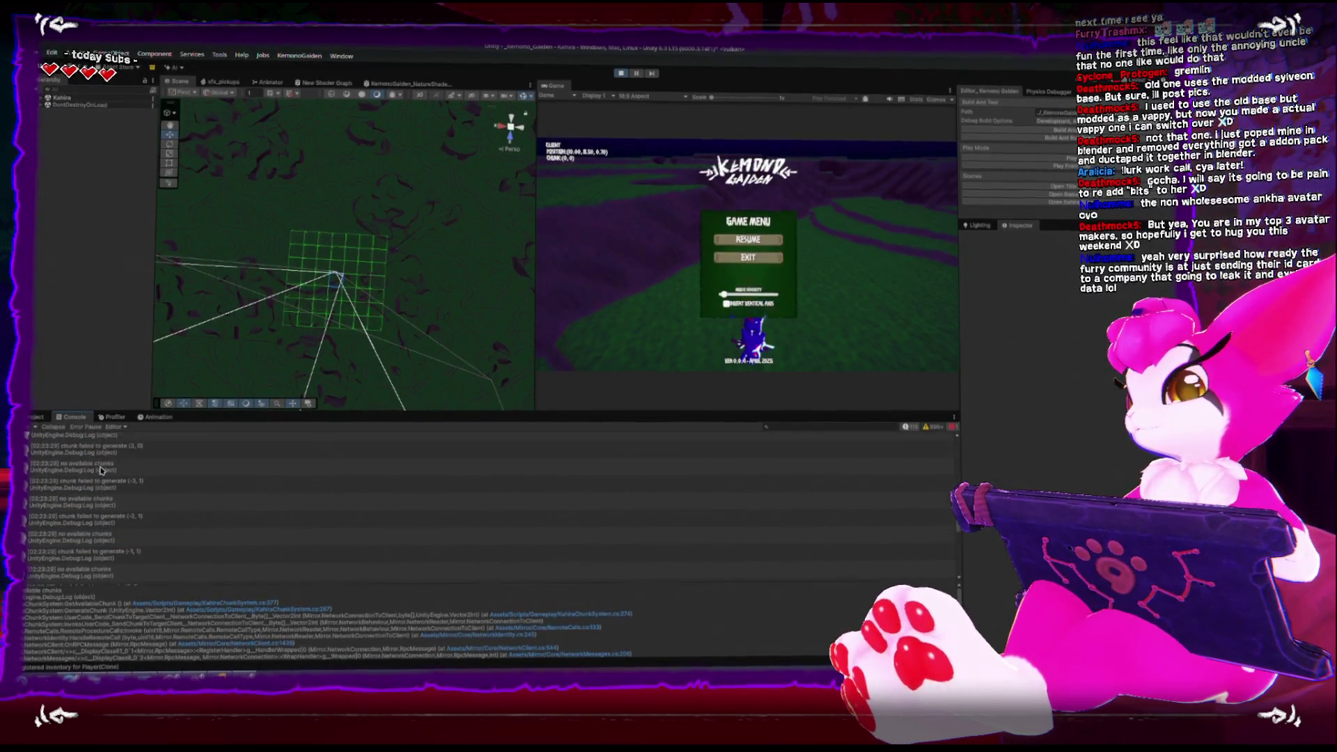
scroll(99, 471, down, 3)
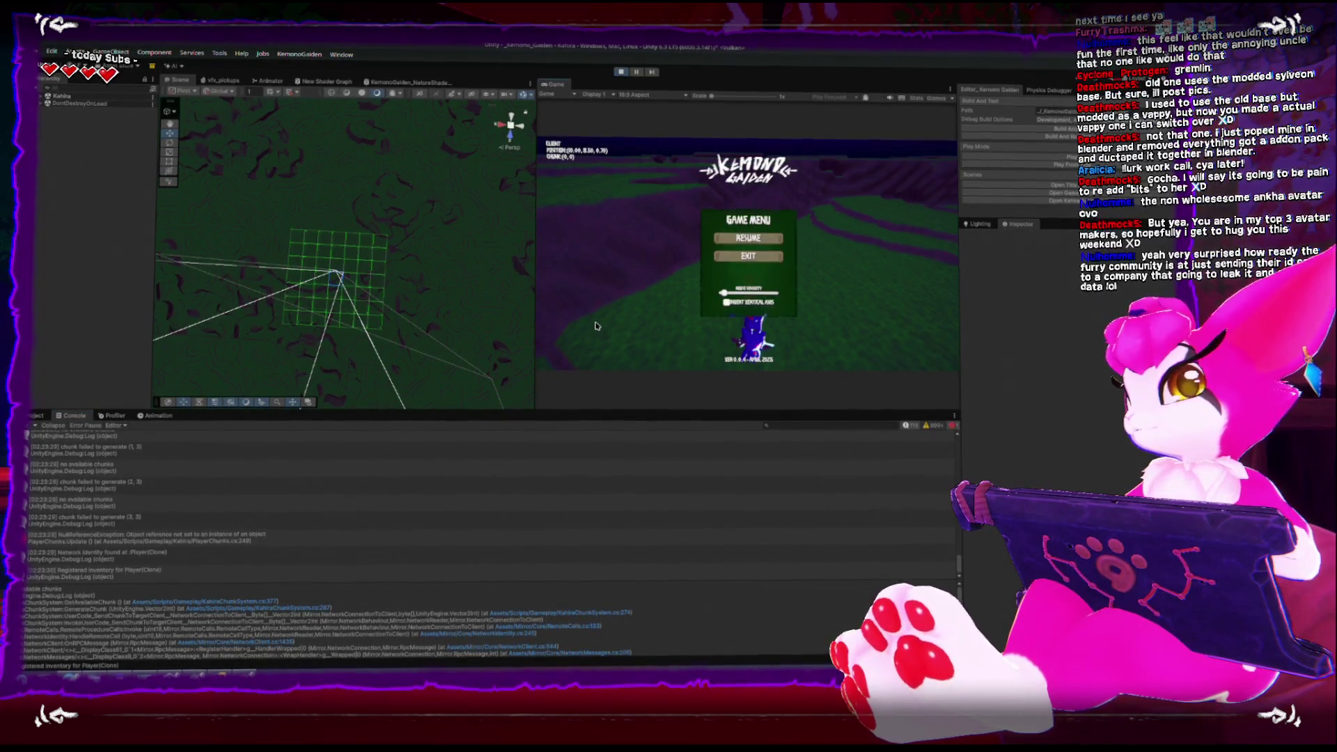
key(Escape)
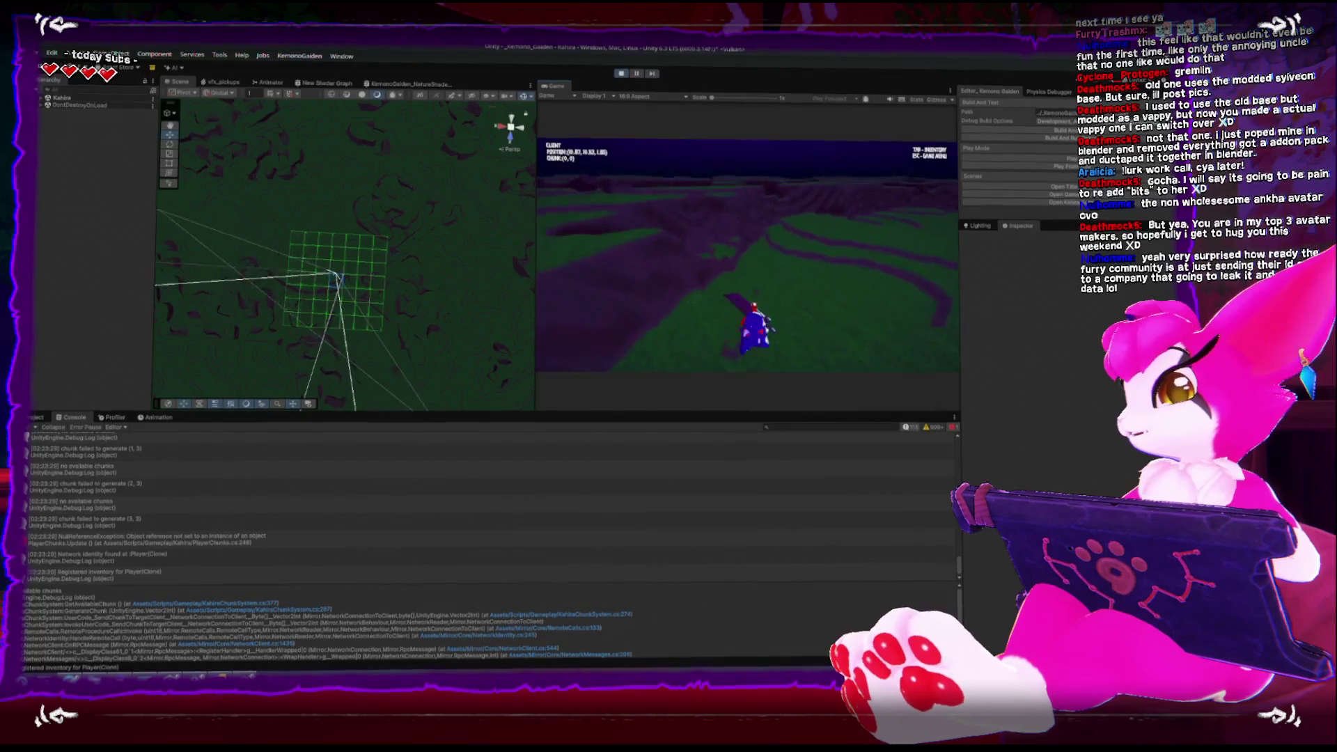
Step through chunk-generation console entries down to chunk (4, 3), then stop Play mode
key(Escape)
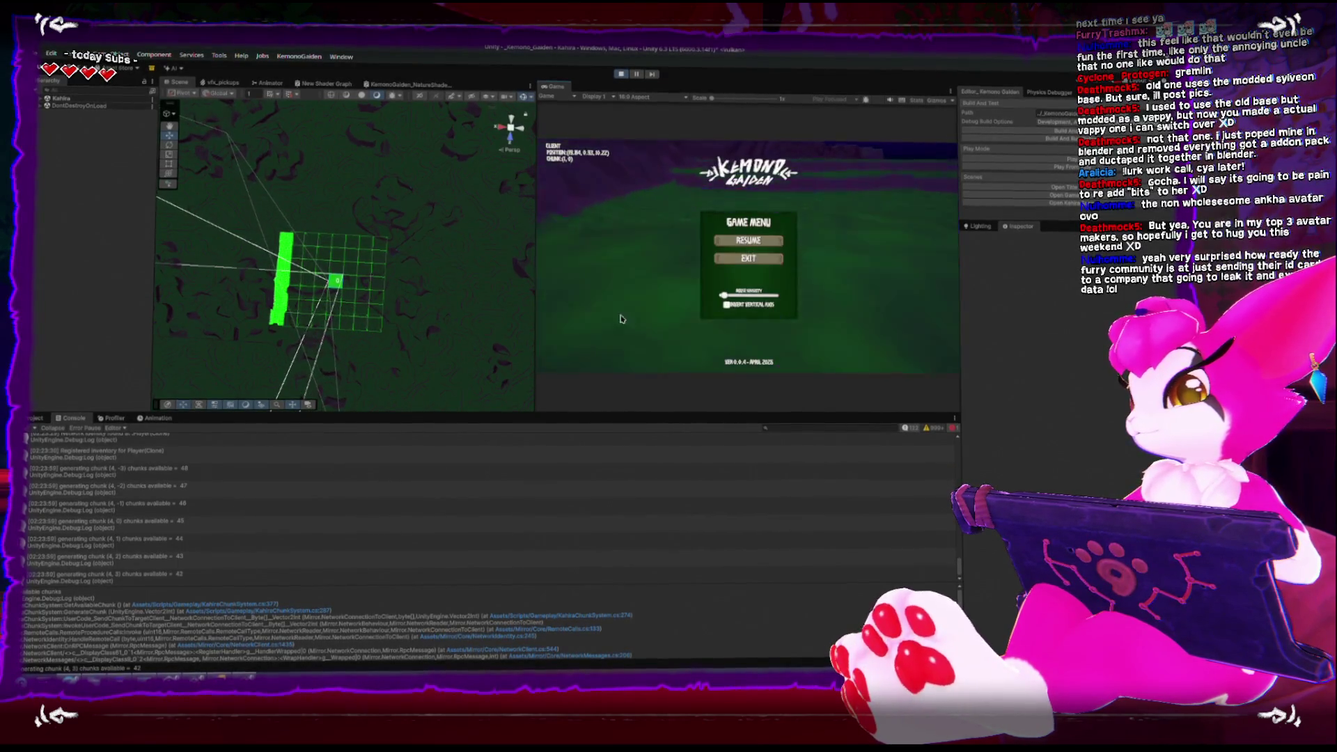
click(193, 481)
key(Down)
key(Down)
key(Down)
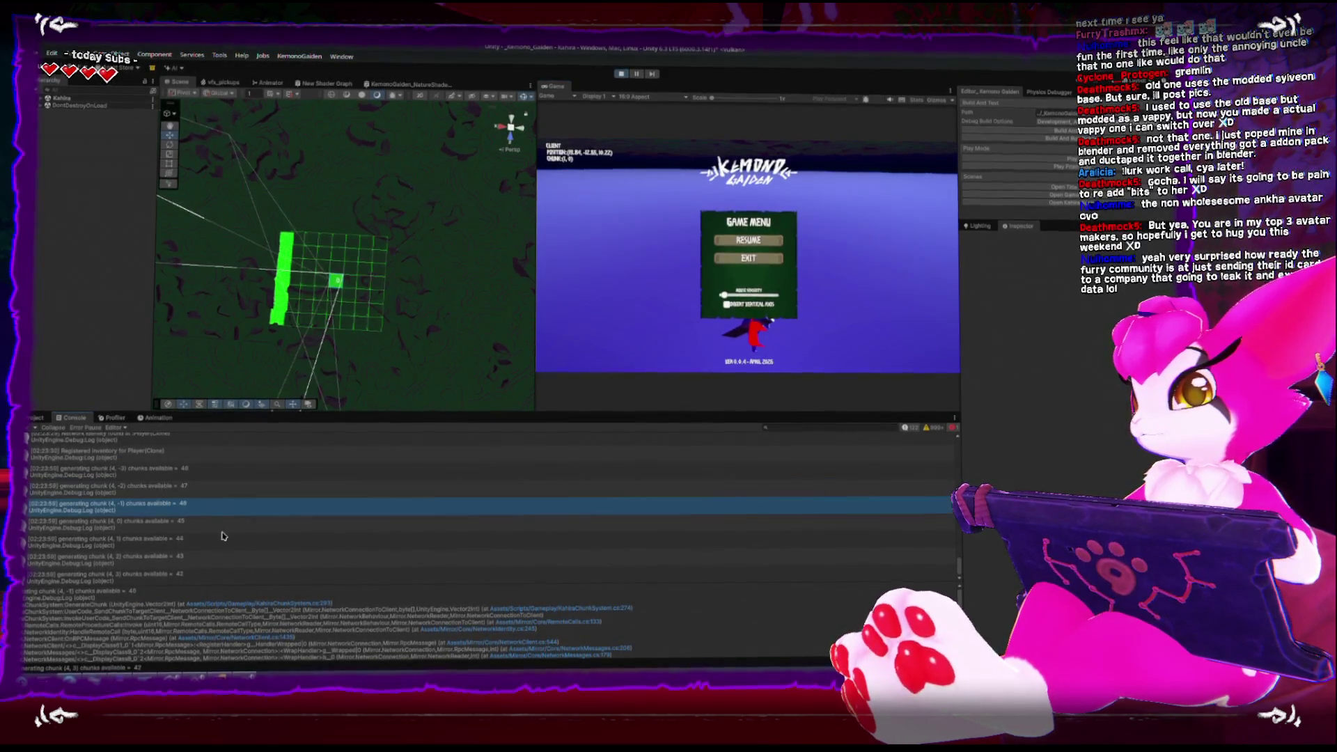
key(Down)
key(Down)
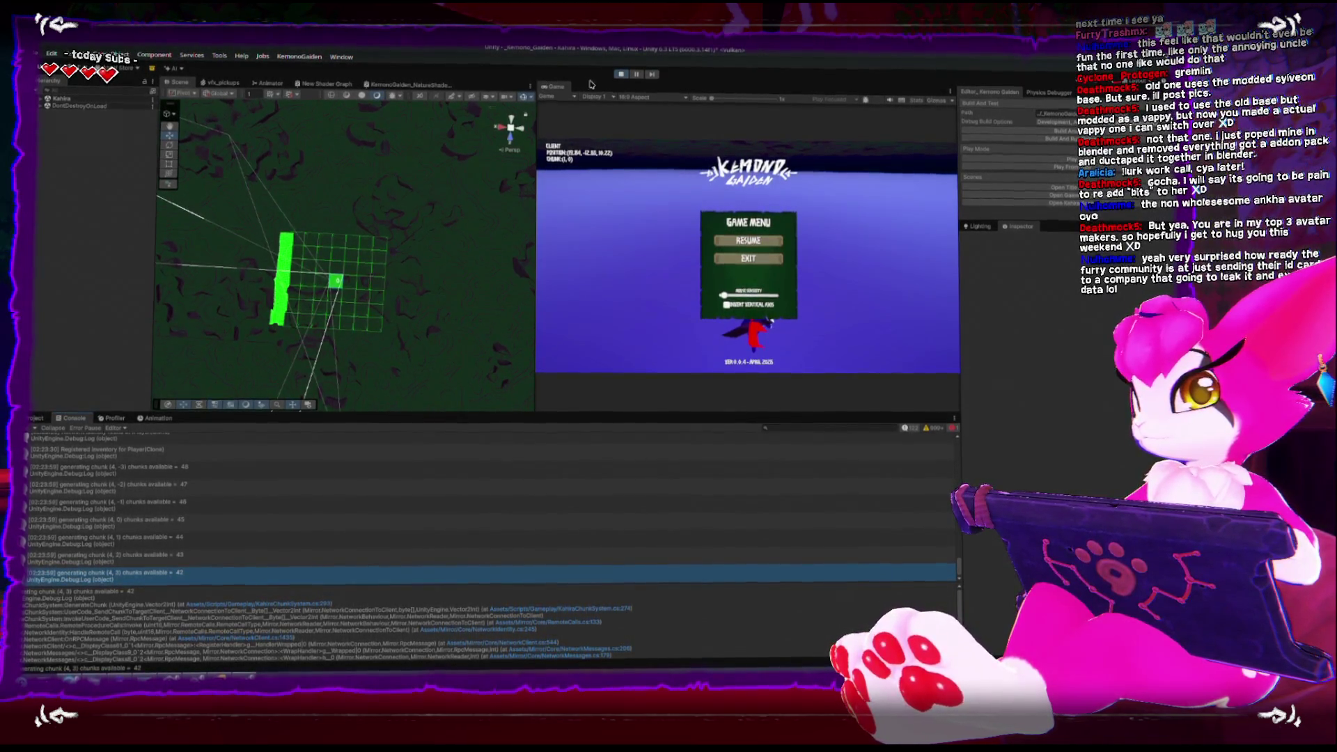
click(621, 74)
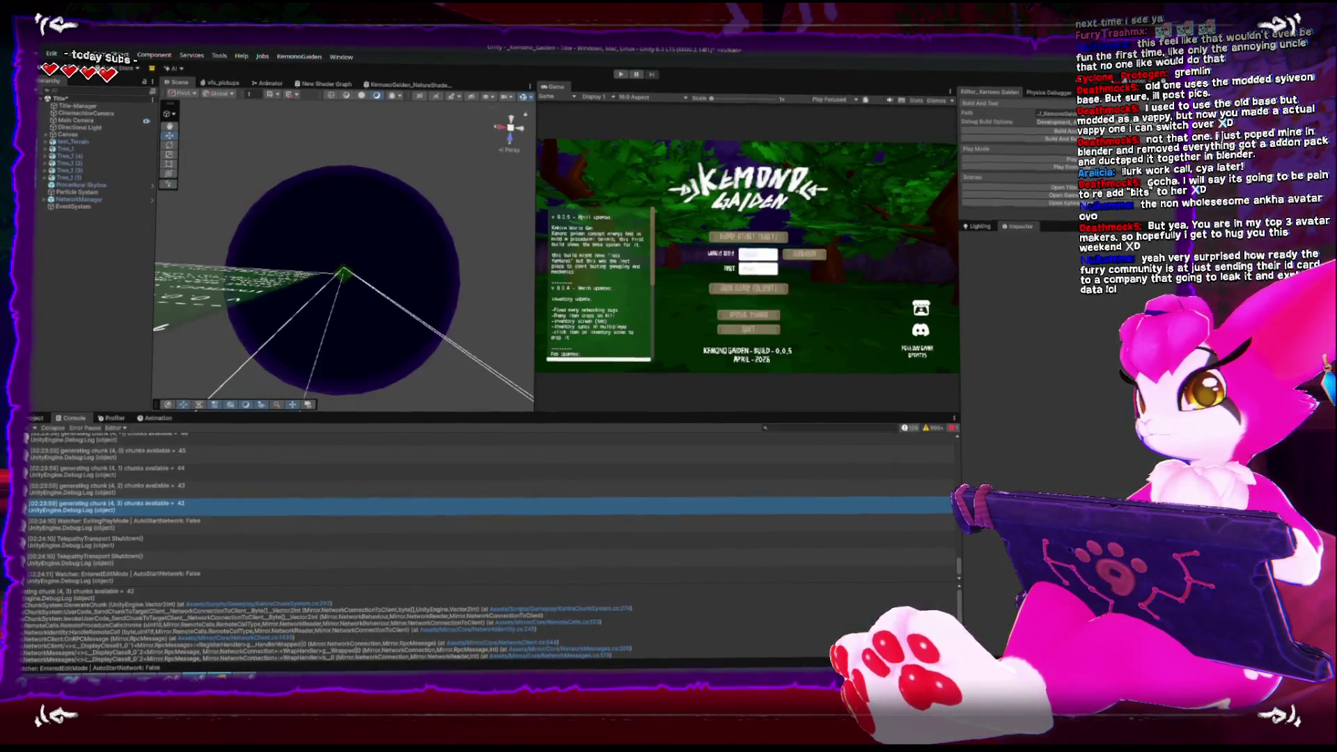
Scroll through the chunk-sending code in PlayerChunks.cs
scroll(210, 499, down, 6)
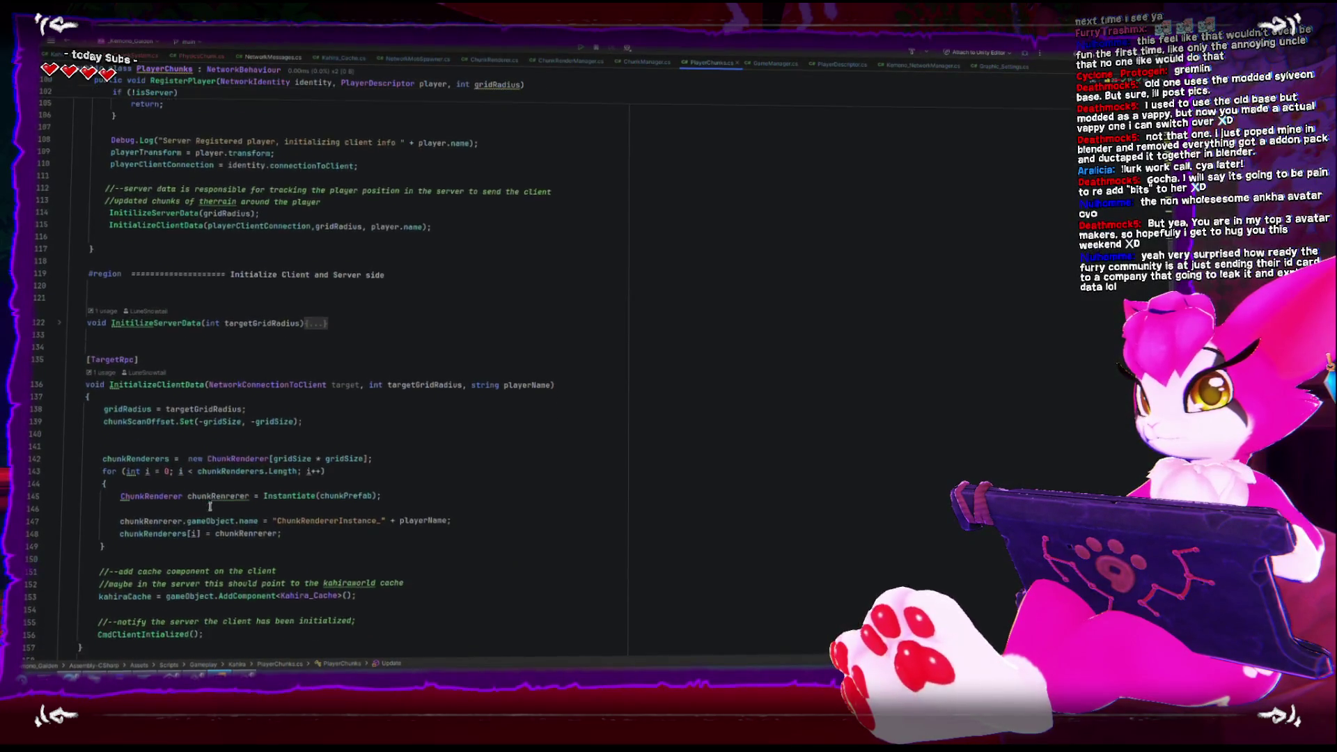
scroll(210, 499, up, 20)
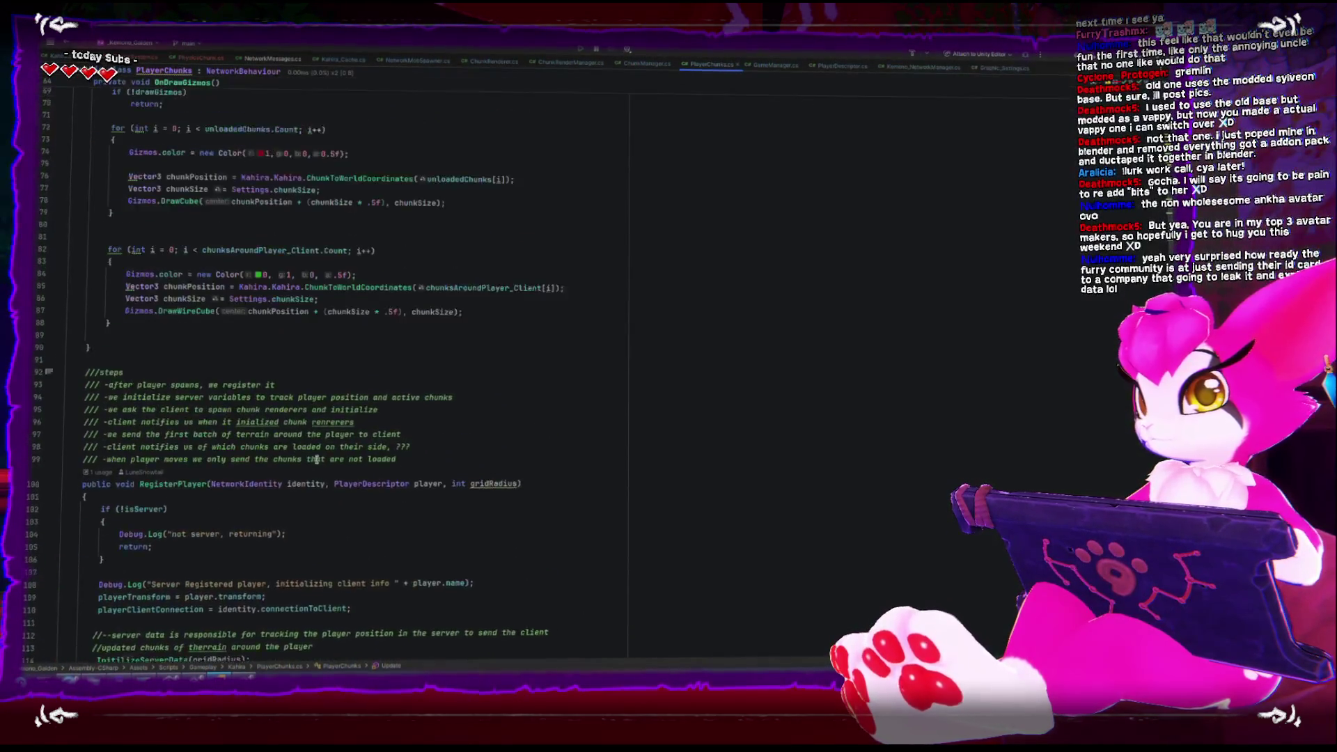
scroll(363, 474, down, 6)
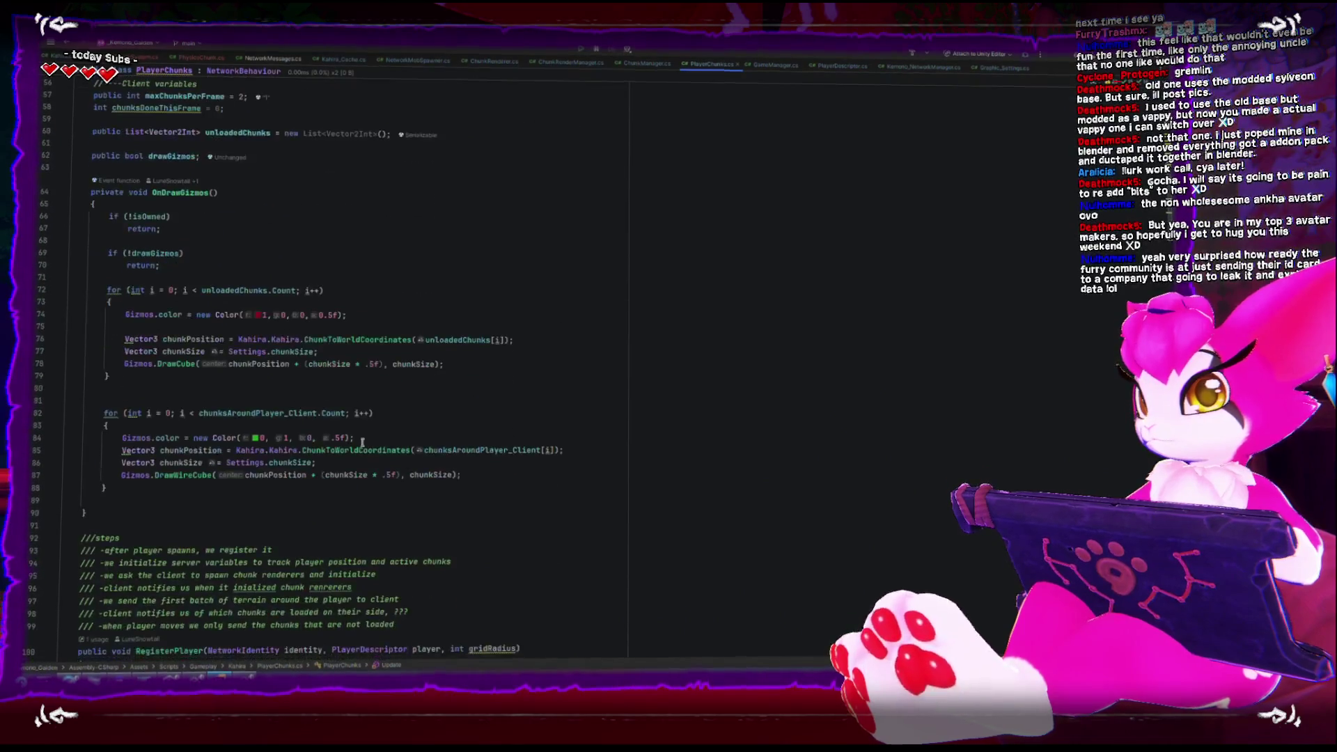
scroll(353, 439, down, 8)
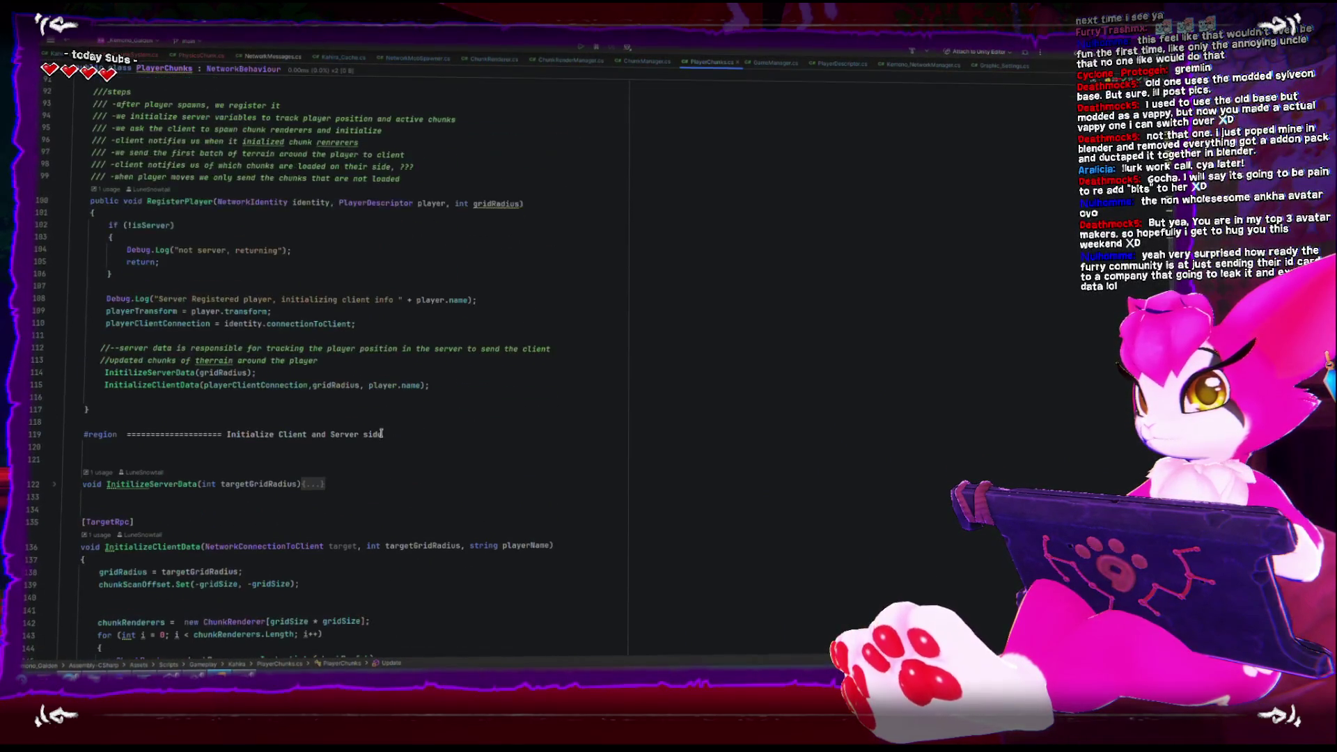
scroll(403, 420, down, 20)
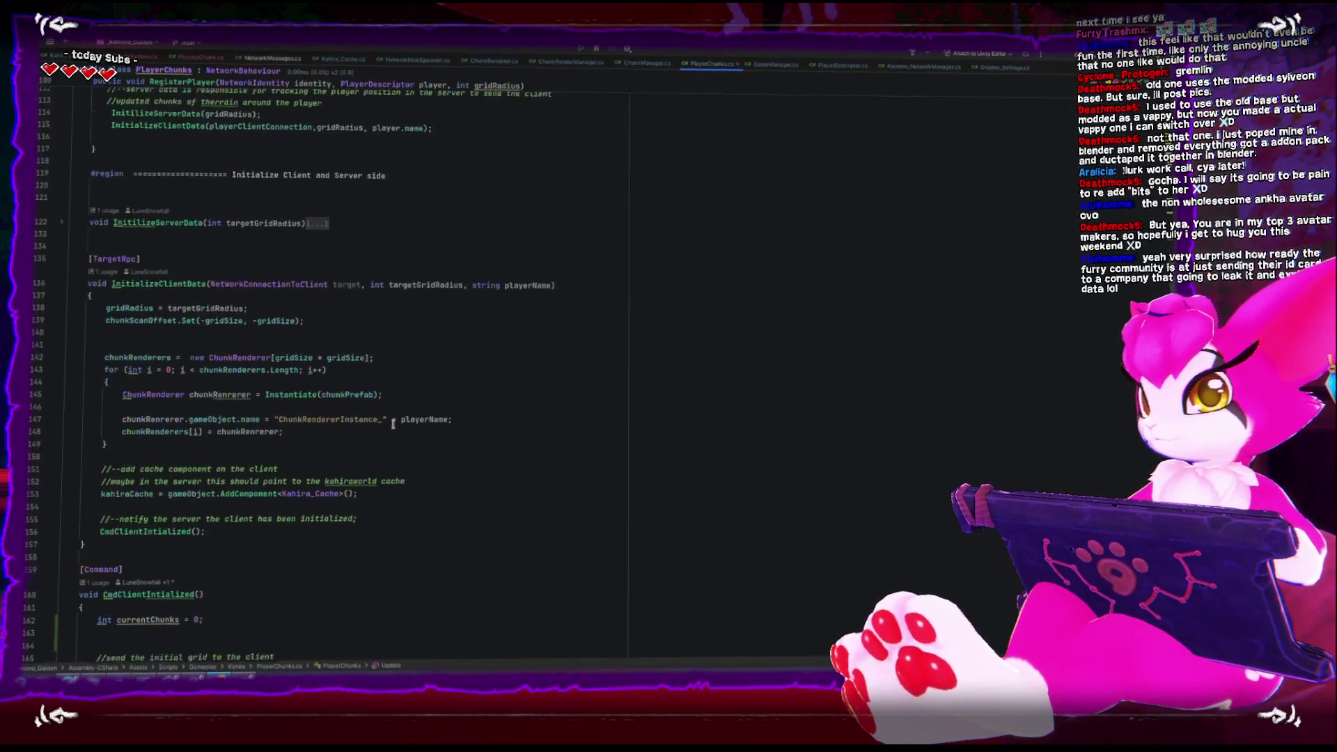
scroll(379, 422, down, 20)
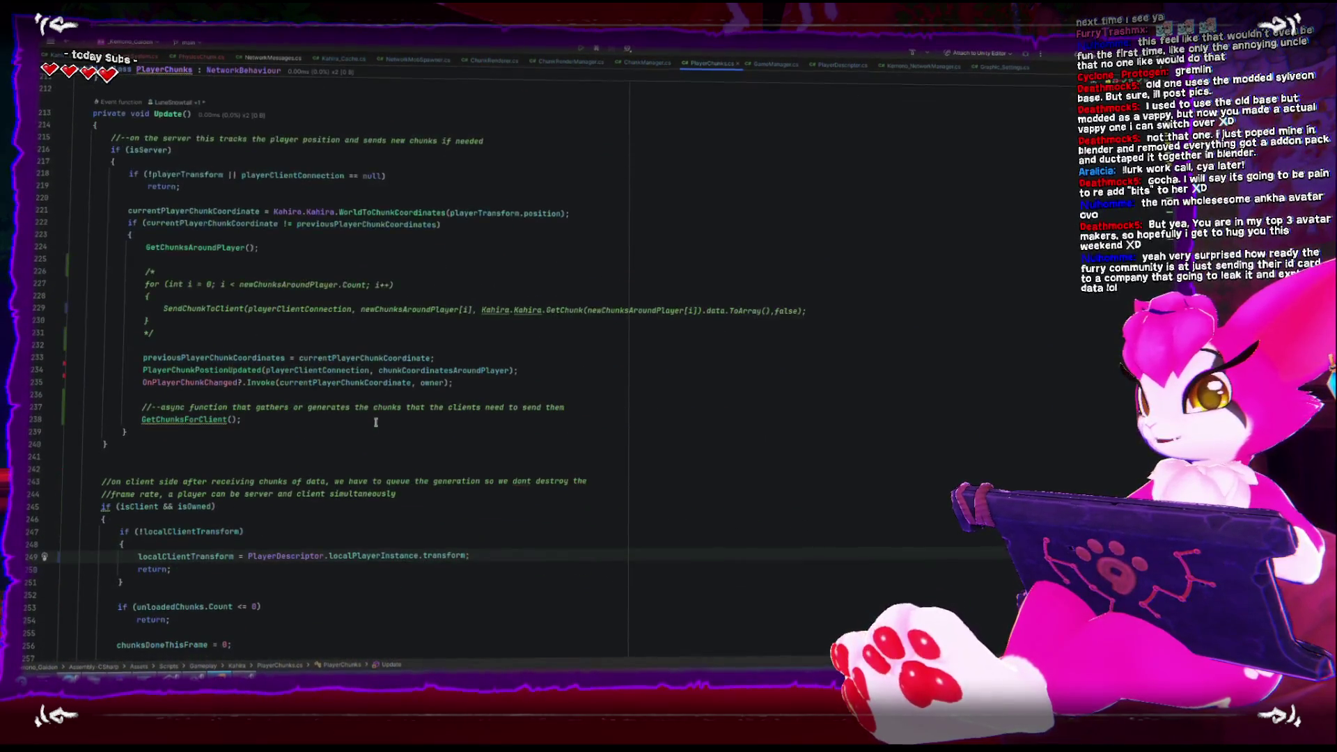
scroll(370, 423, down, 9)
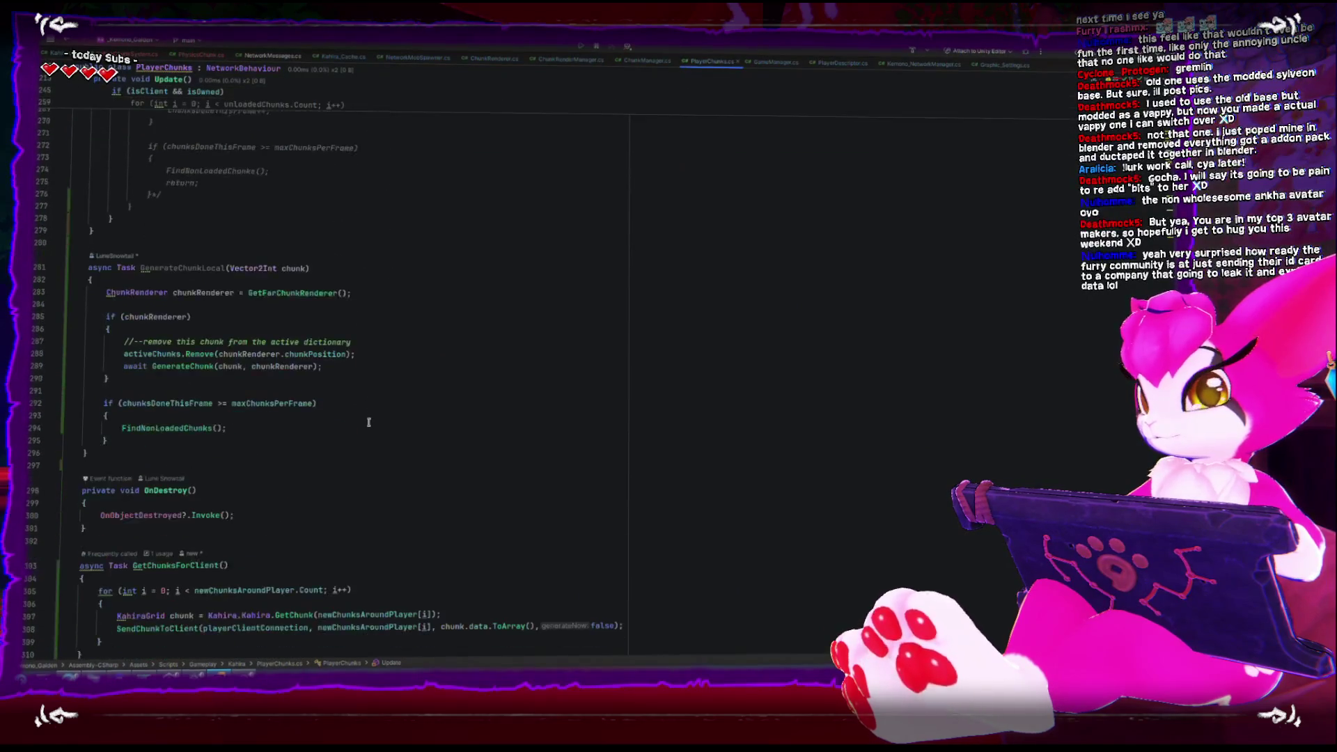
scroll(349, 407, down, 9)
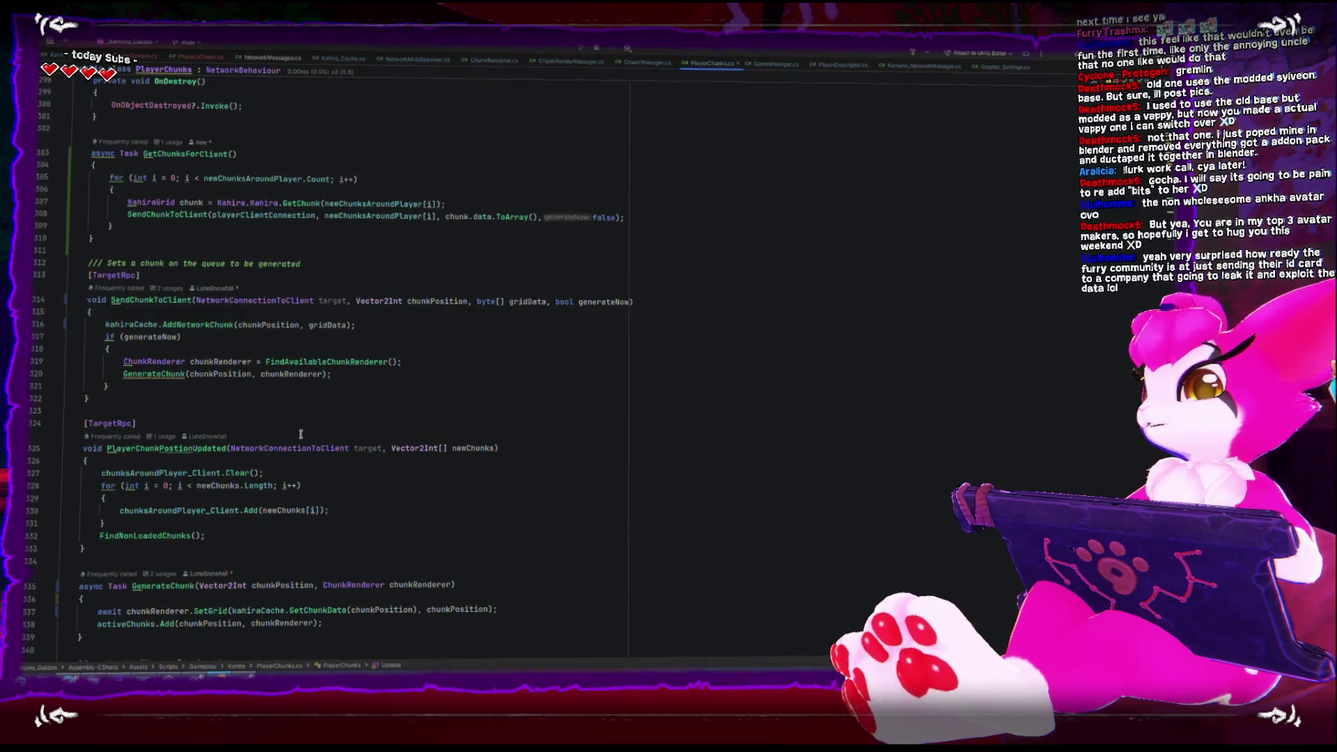
scroll(299, 433, up, 3)
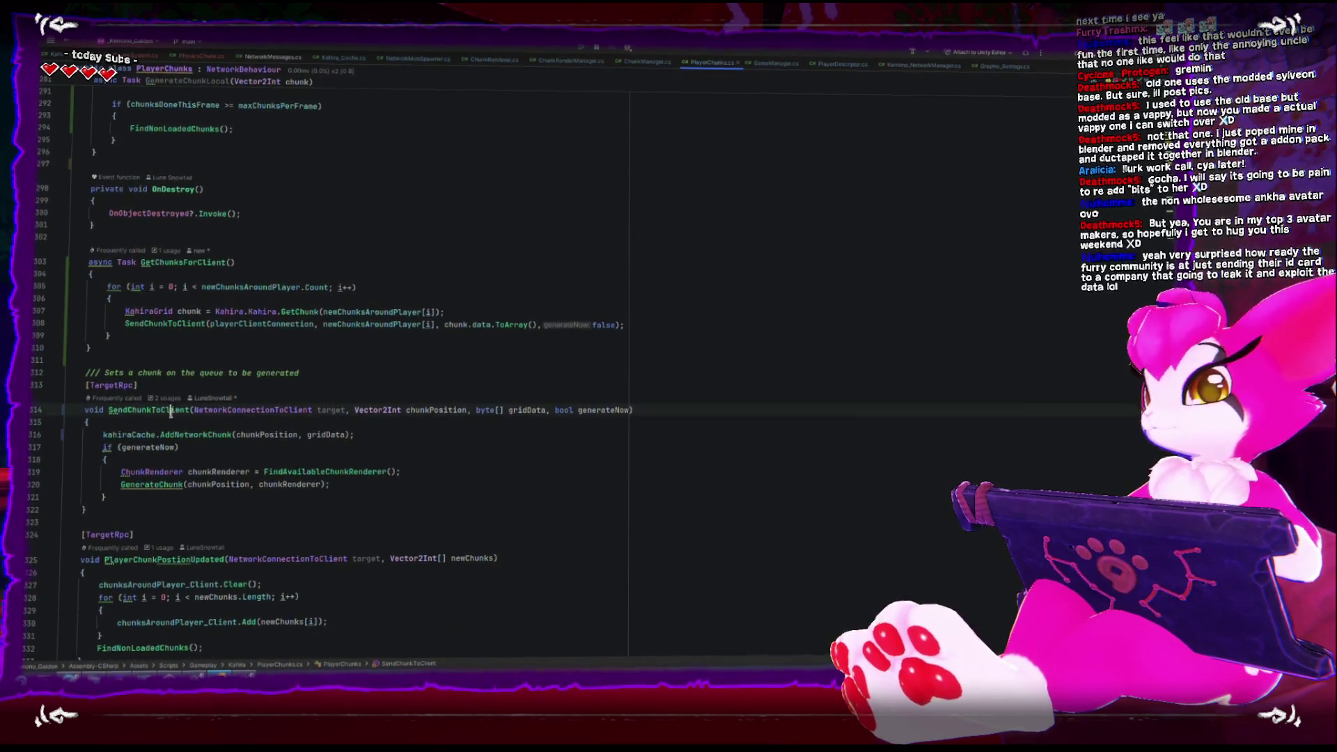
Select the SendChunkToClient method, then switch to the KahiraChunkSystem.cs tab
click(158, 433)
drag(103, 508, 69, 380)
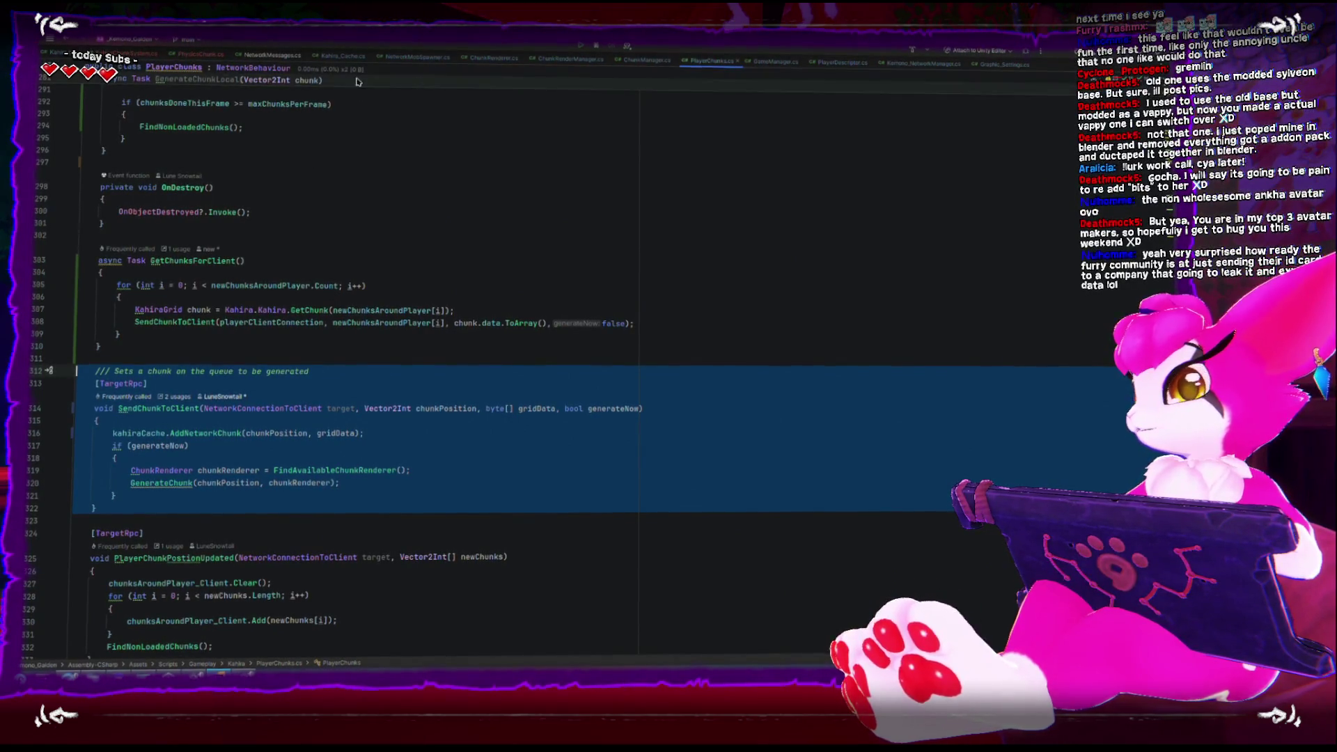
click(141, 58)
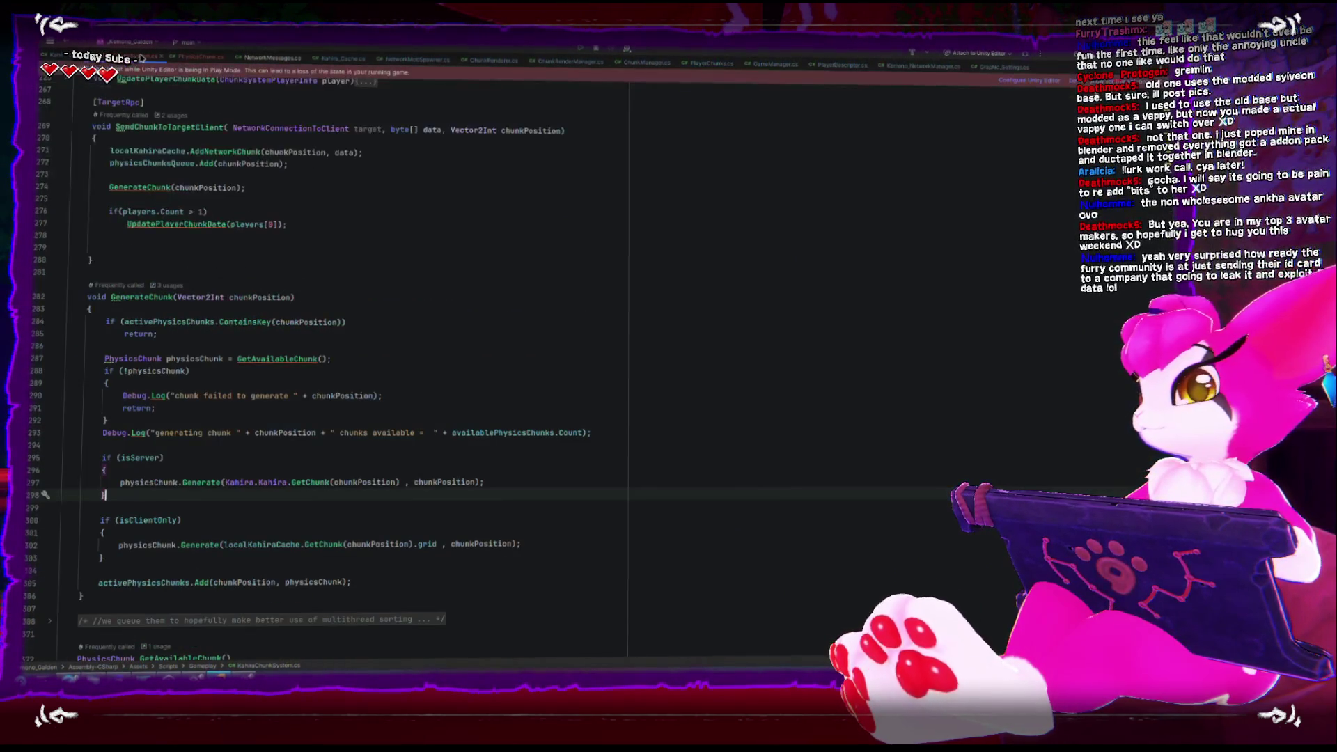
scroll(138, 383, down, 1)
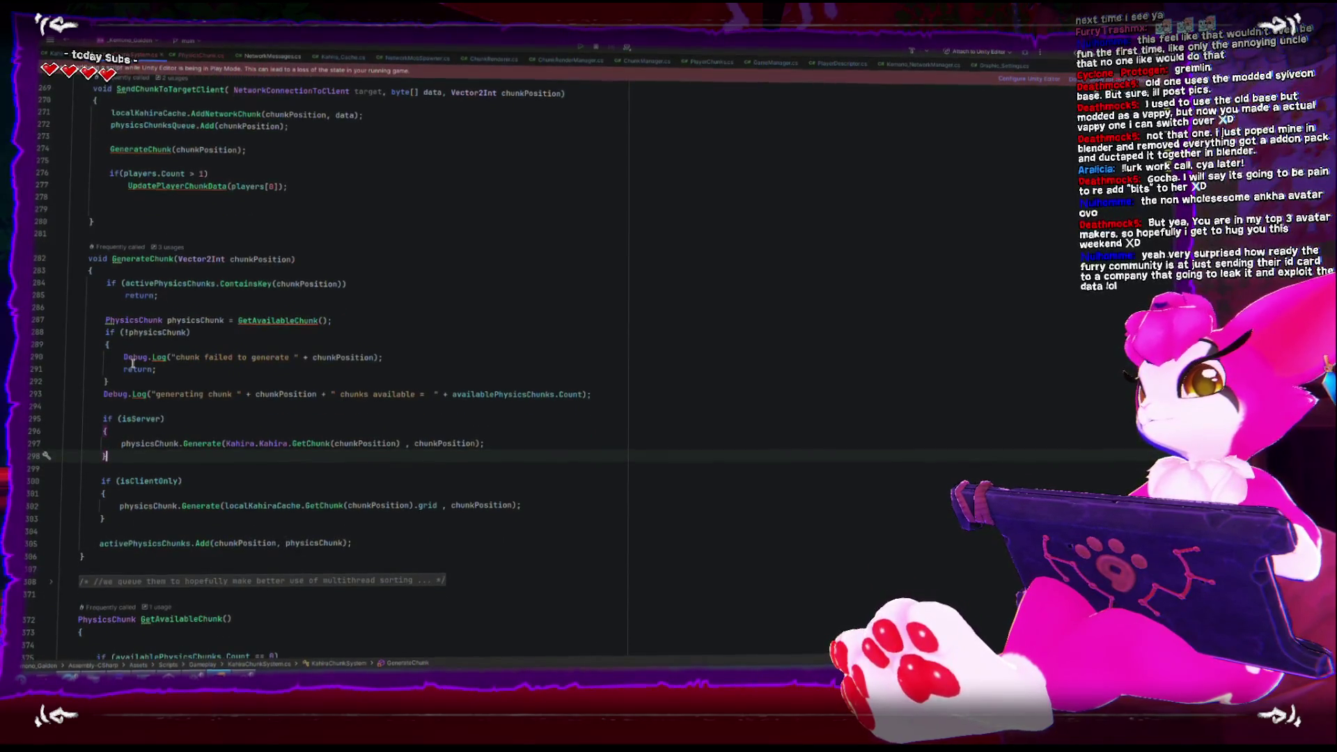
scroll(132, 362, up, 5)
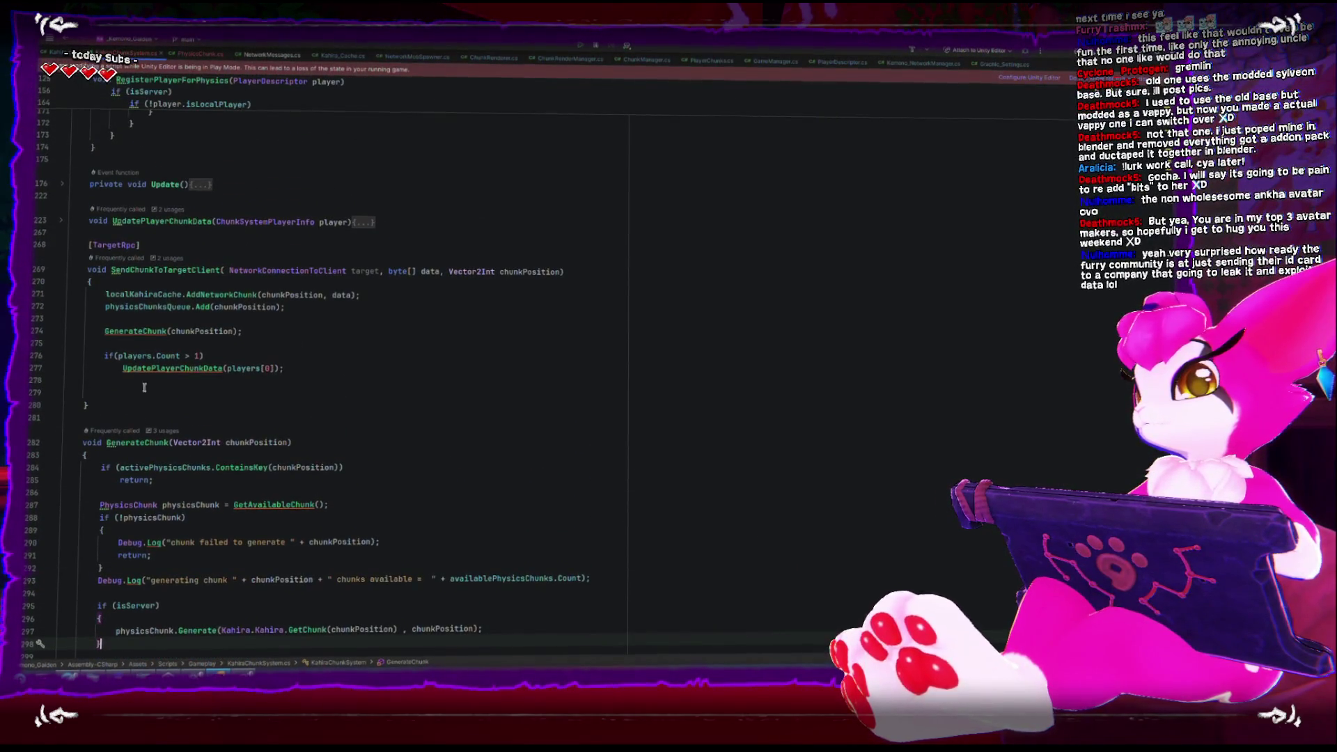
key(BackSpace)
key(BackSpace)
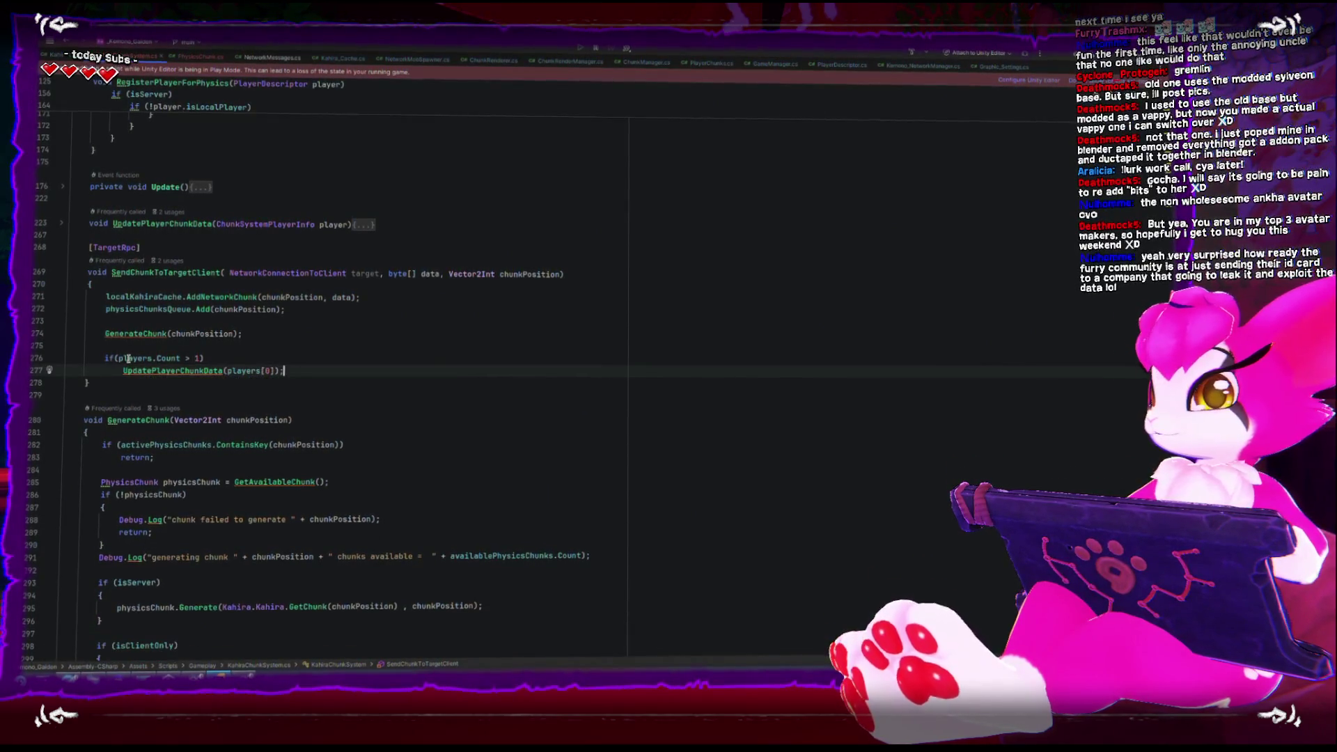
click(220, 269)
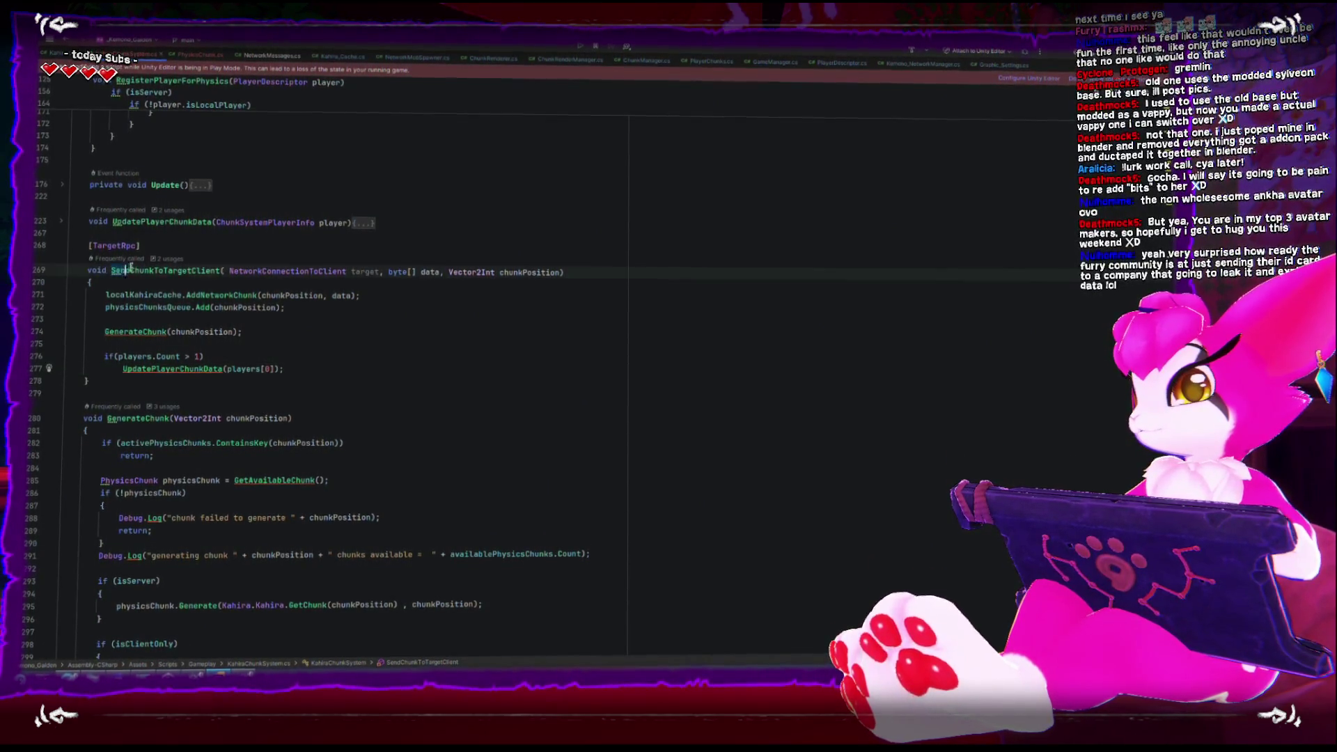
key(Right)
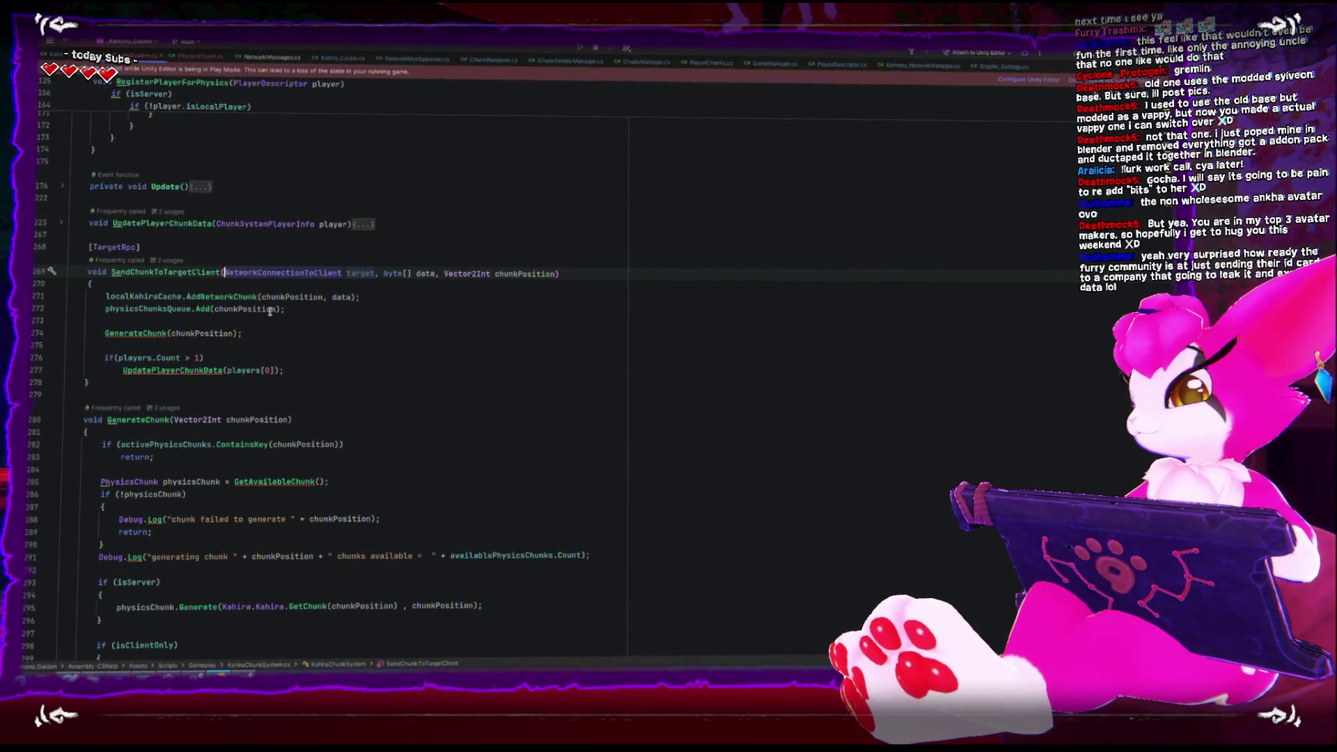
scroll(306, 361, up, 1)
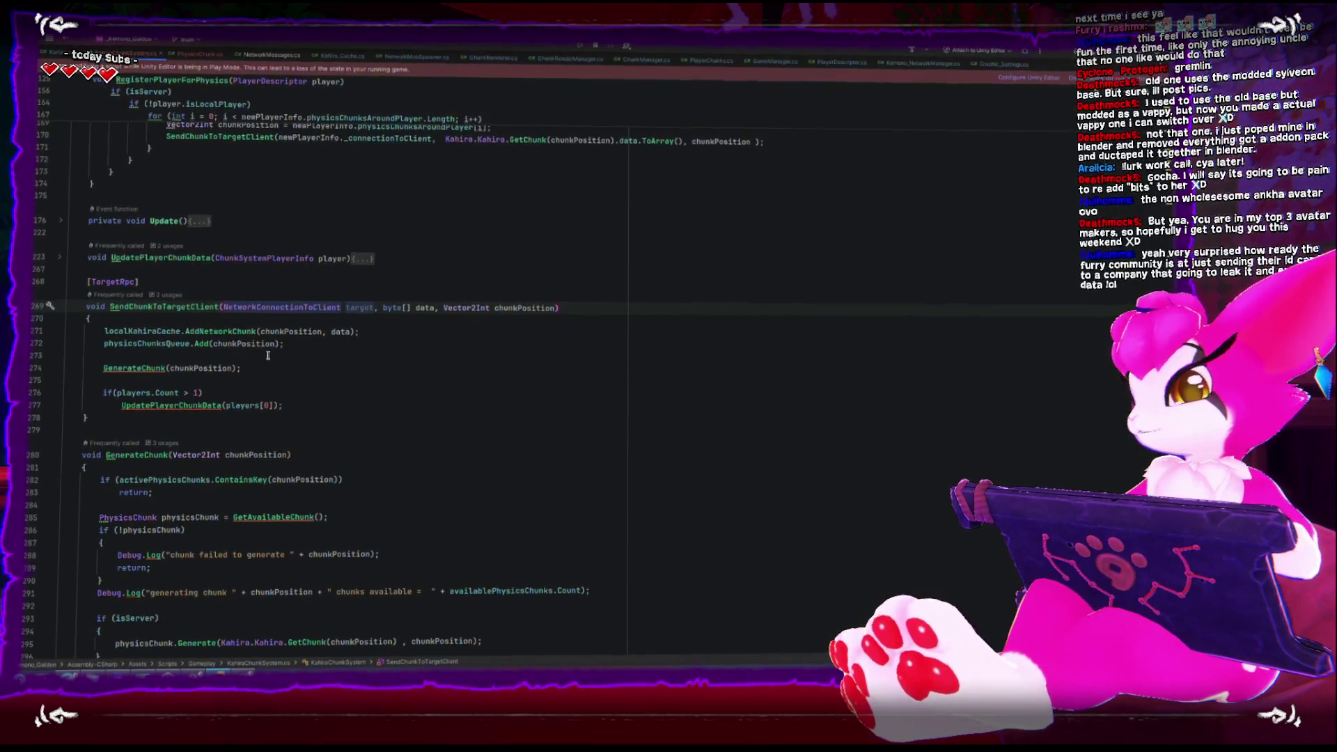
scroll(268, 354, up, 10)
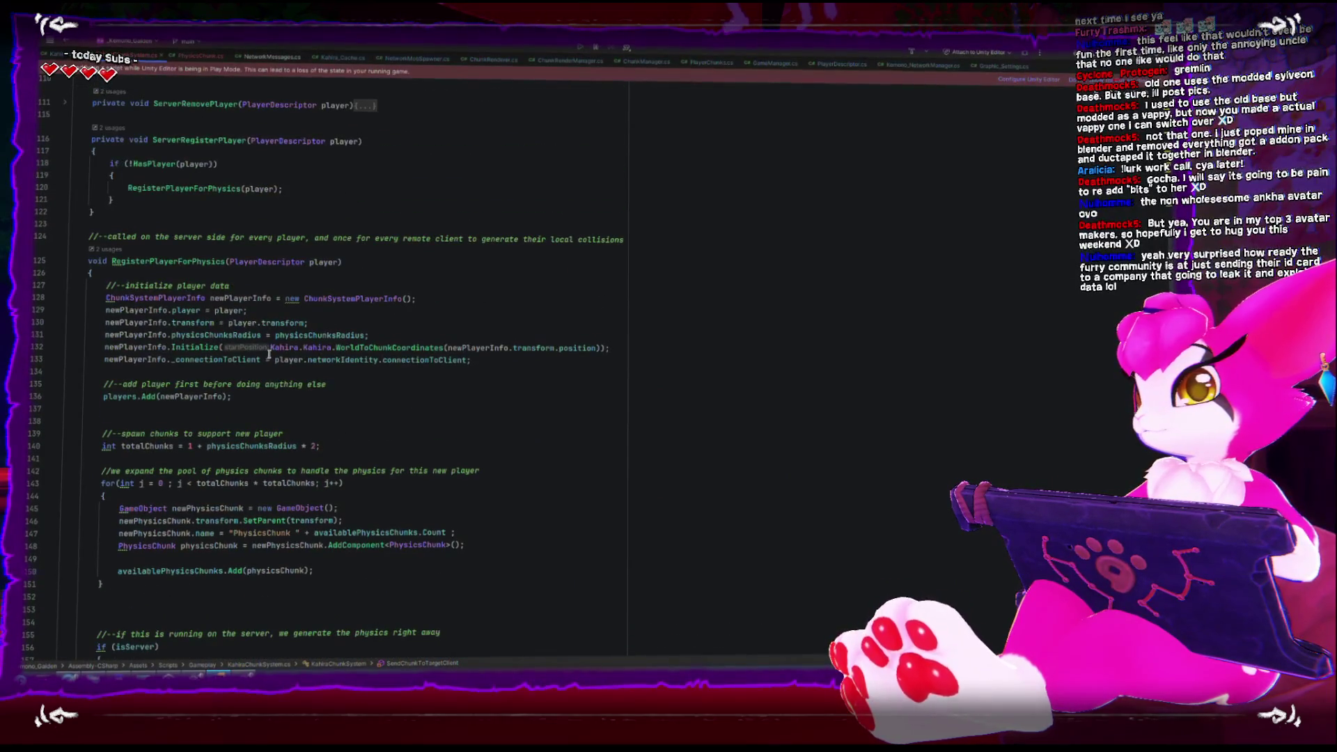
scroll(268, 354, up, 13)
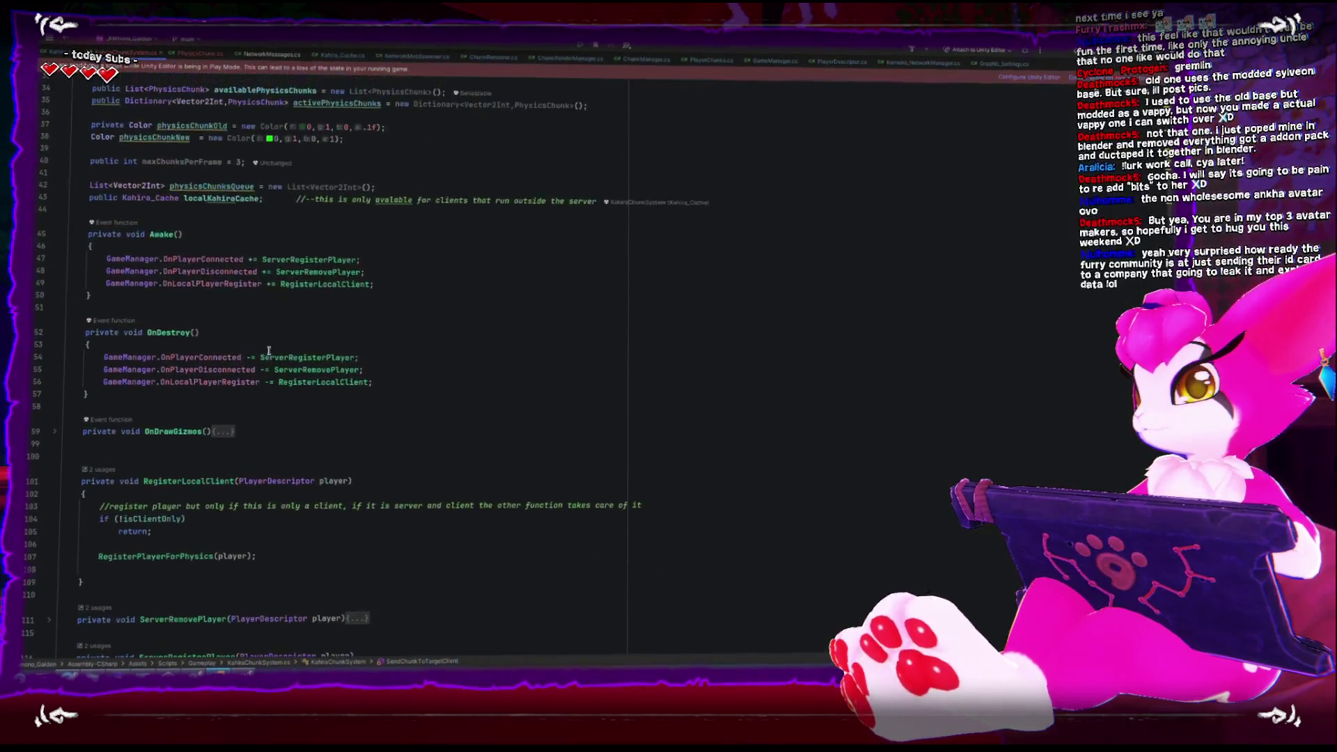
scroll(269, 350, up, 3)
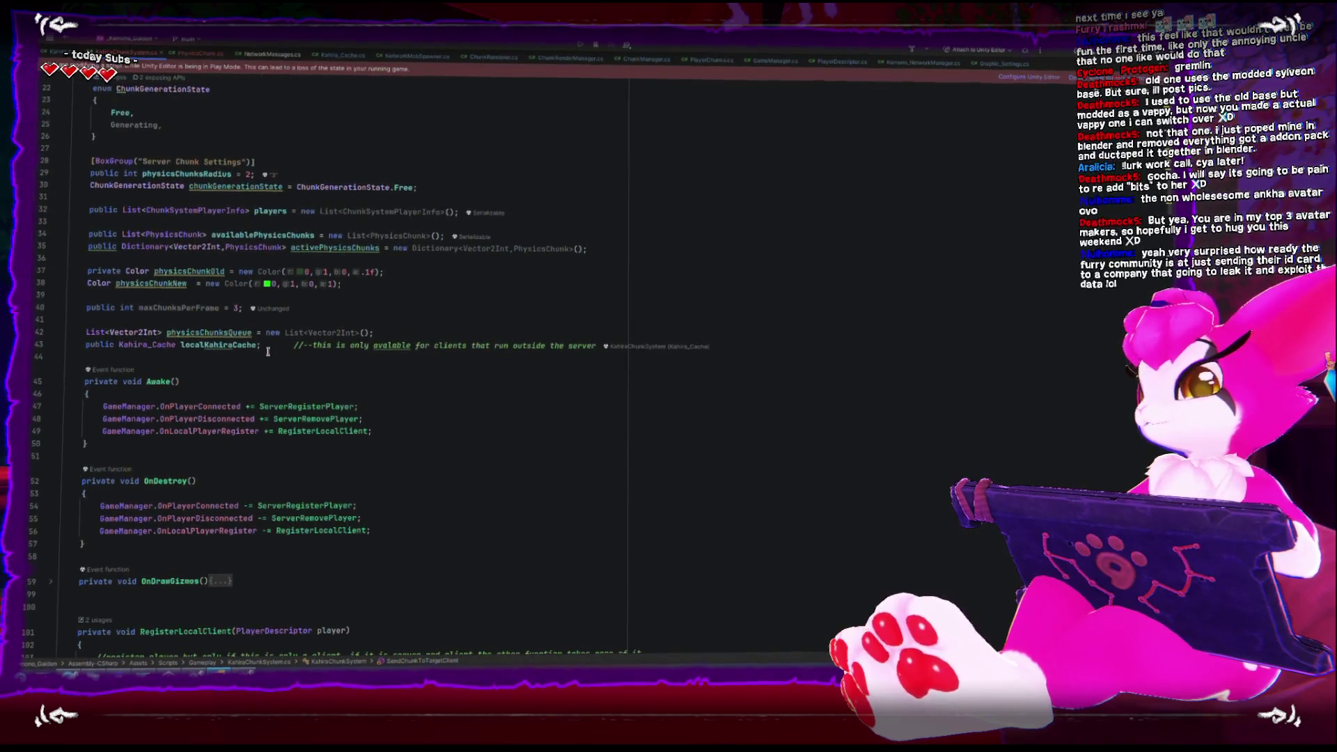
scroll(269, 350, down, 7)
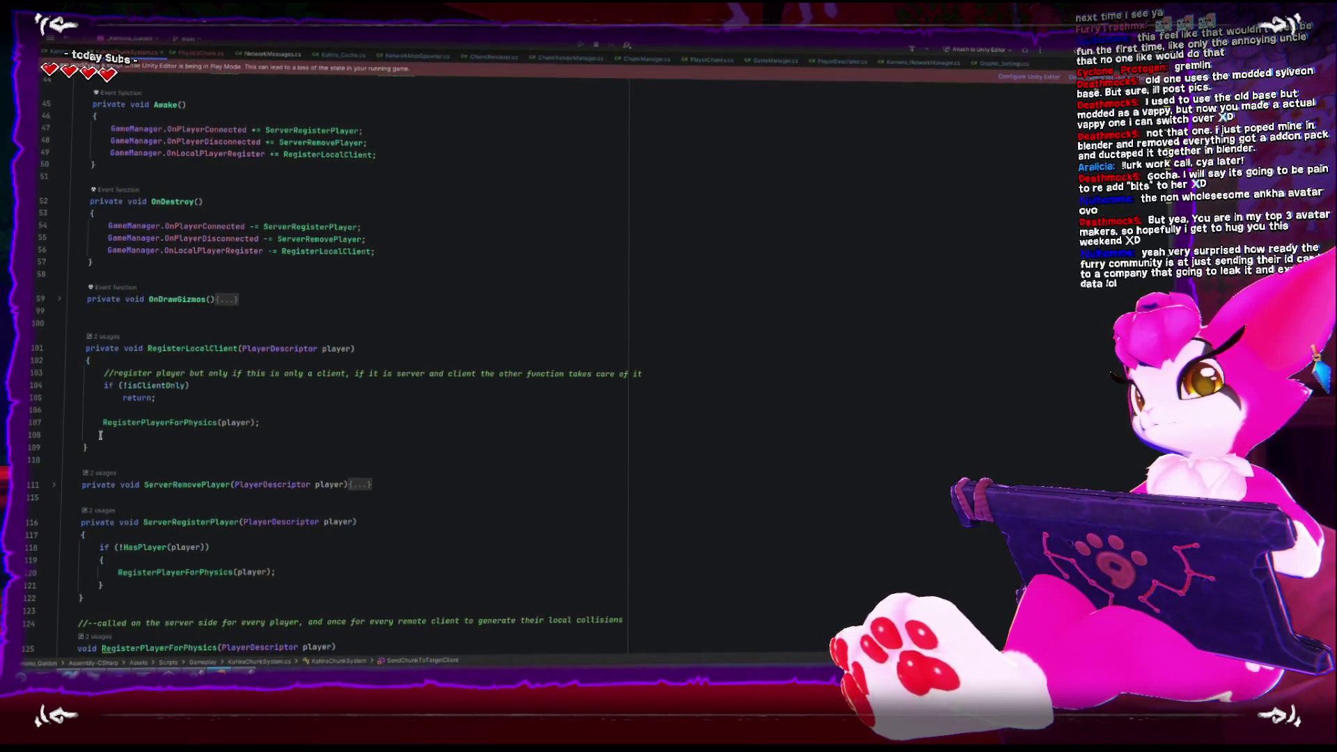
scroll(101, 437, down, 5)
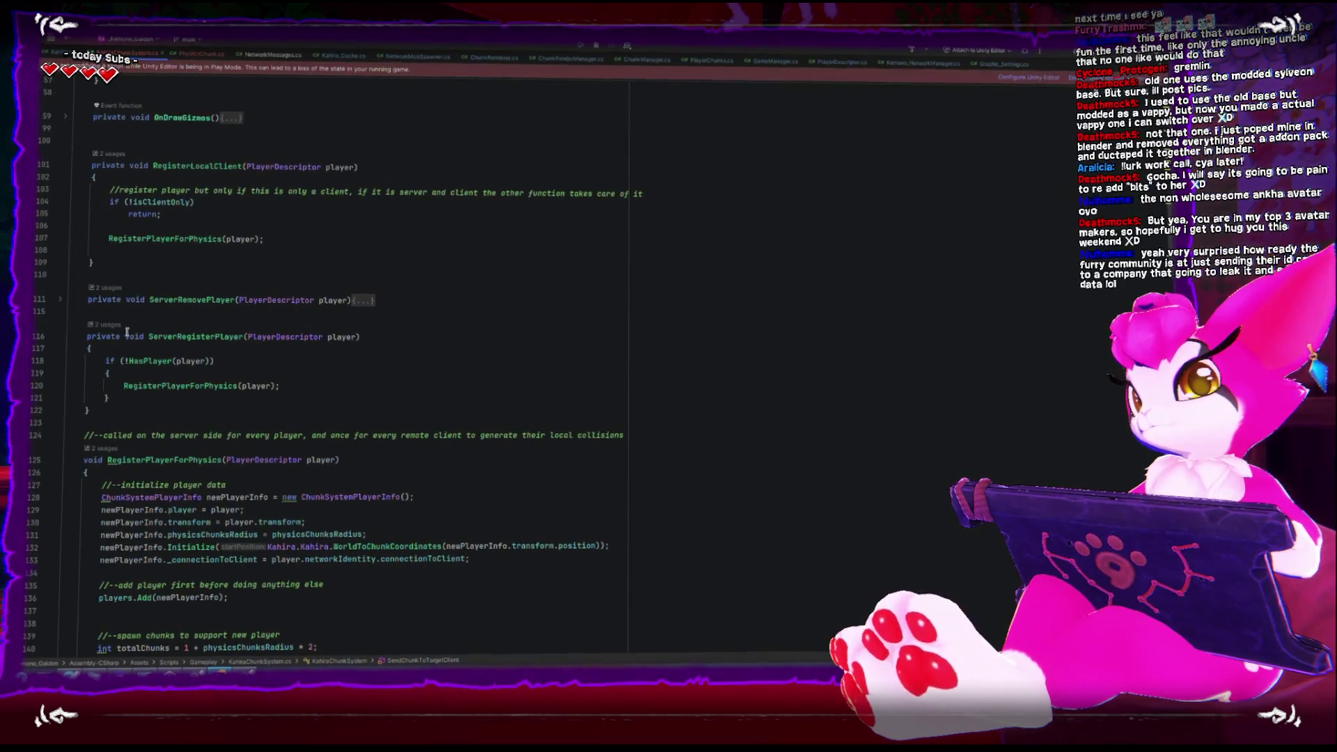
click(150, 240)
click(204, 163)
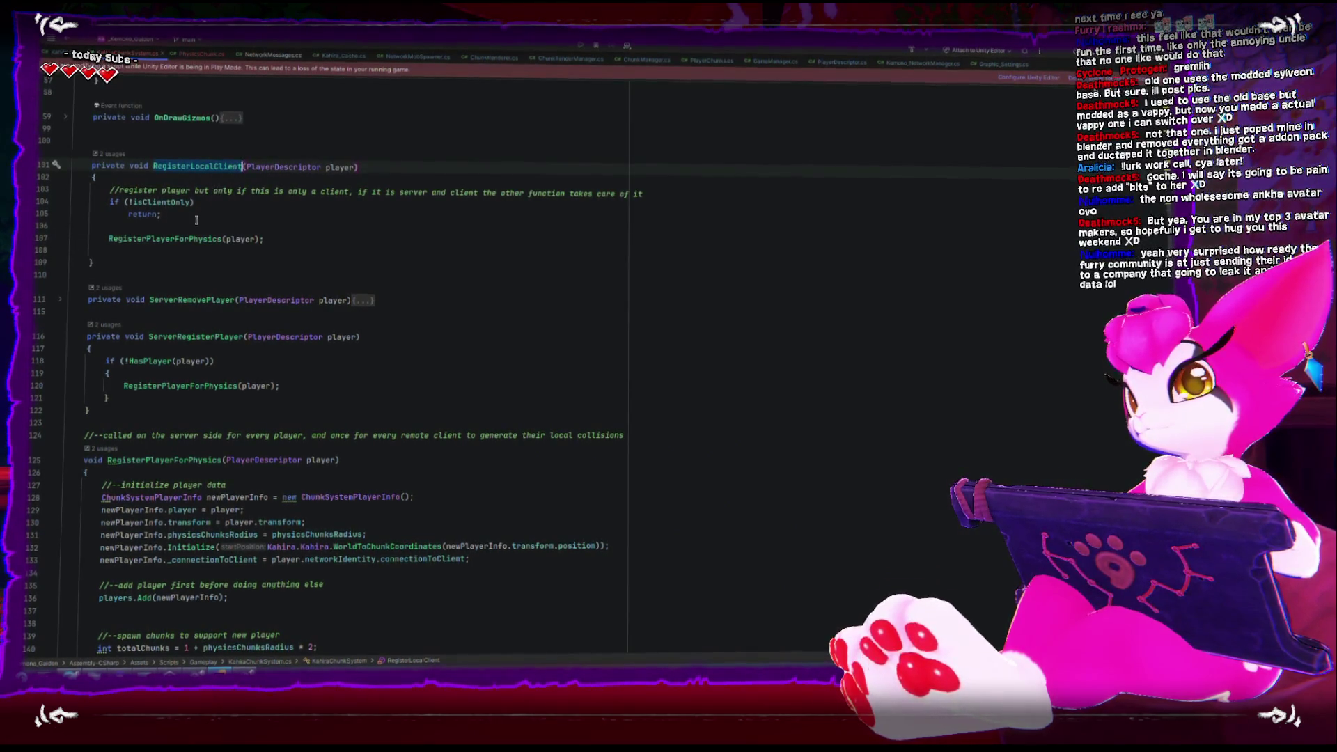
click(221, 239)
scroll(189, 241, down, 4)
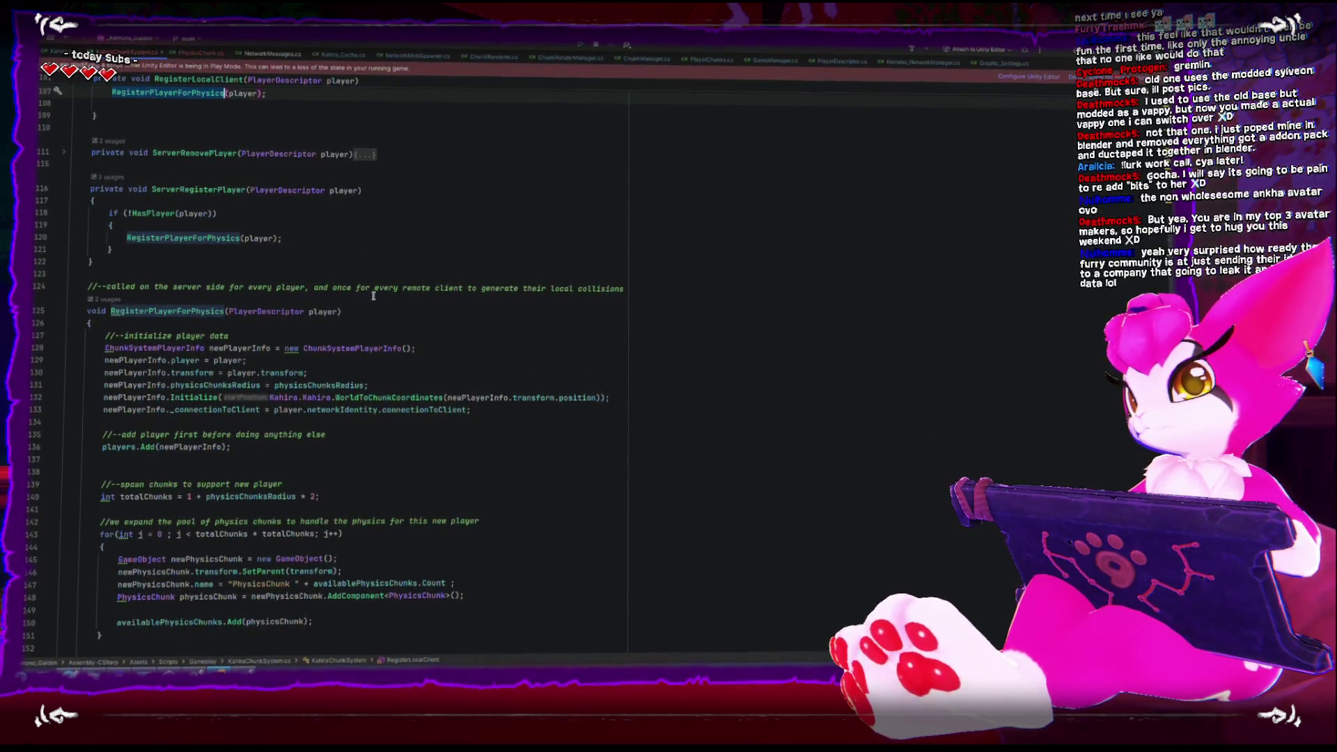
scroll(375, 293, down, 3)
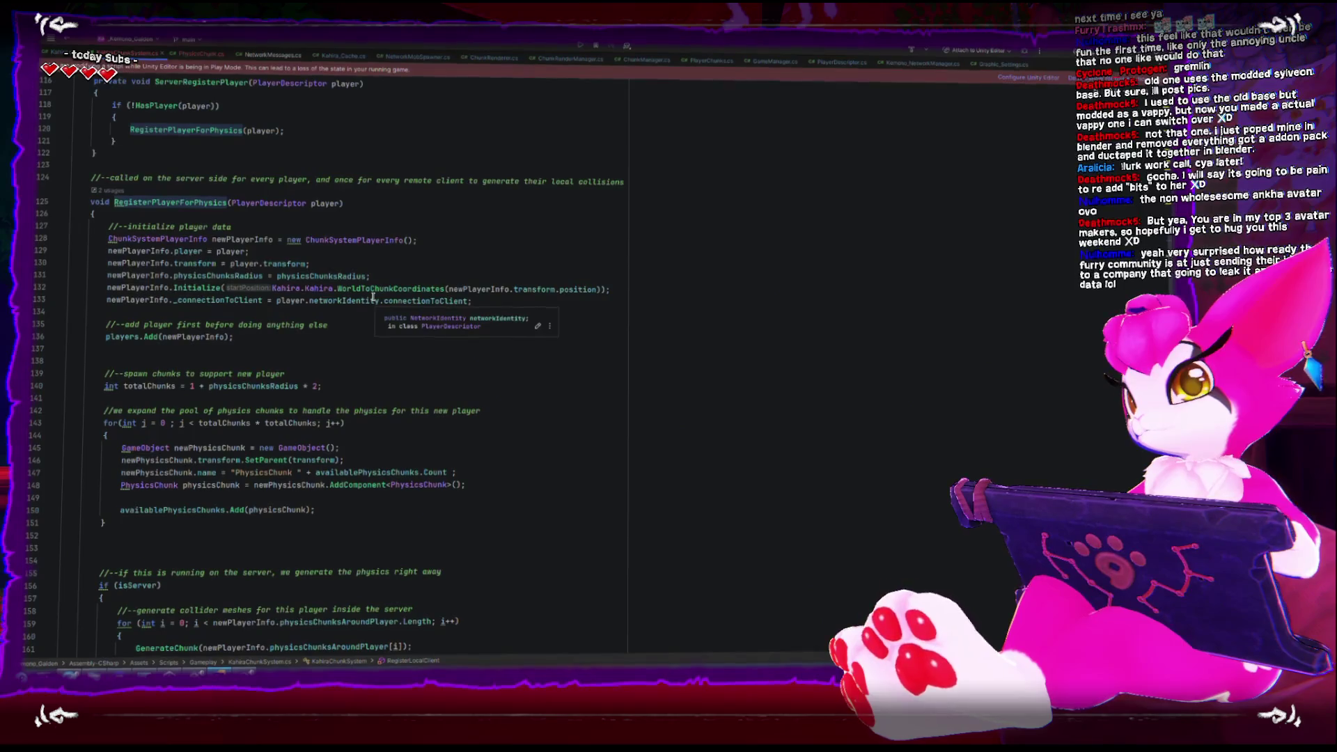
Read through the body of the RegisterPlayerForPhysics method
double_click(149, 202)
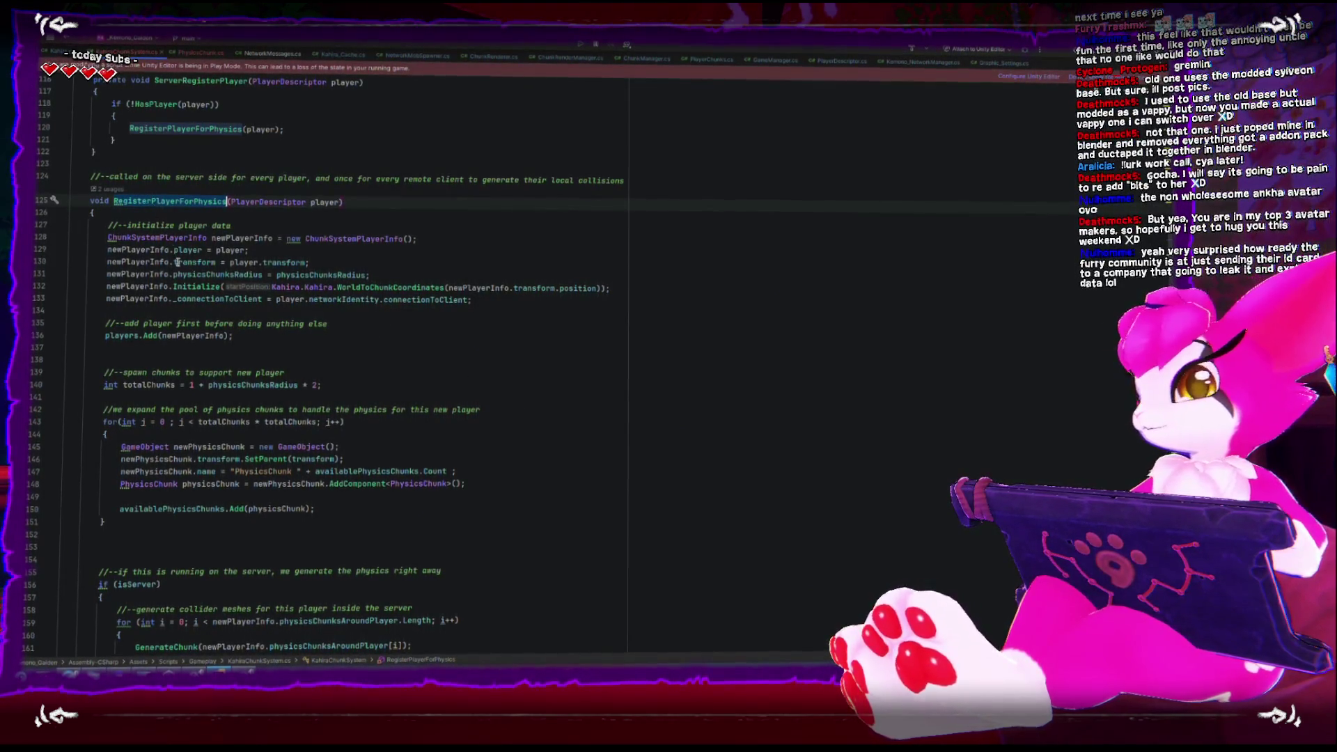
mouse_move(192, 205)
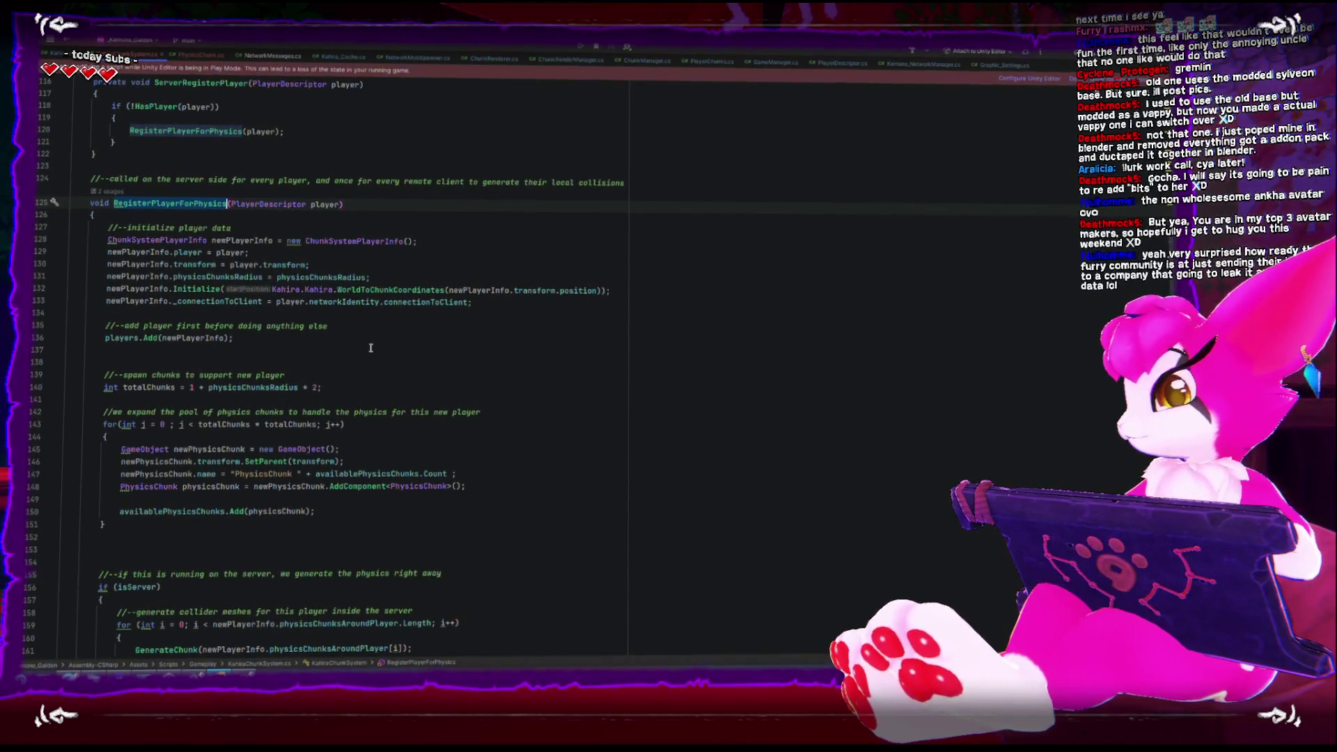
scroll(371, 347, down, 2)
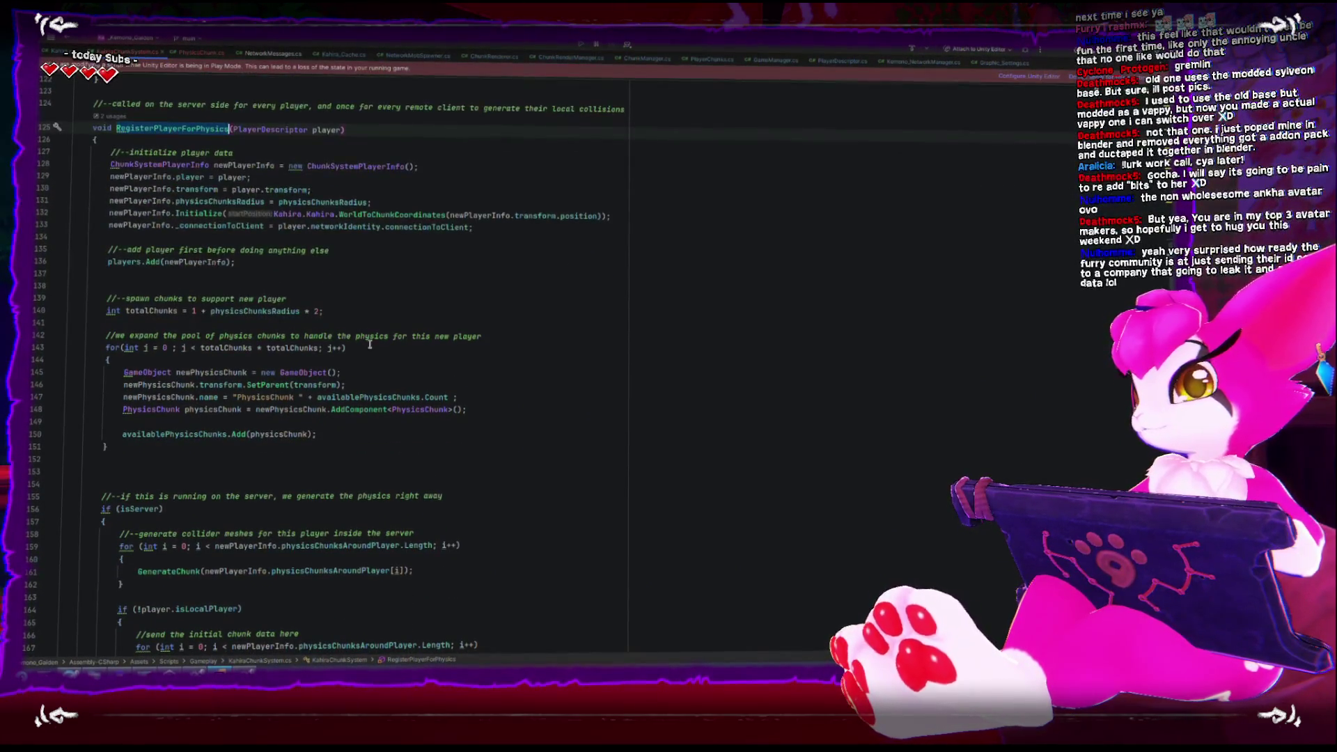
scroll(367, 346, down, 3)
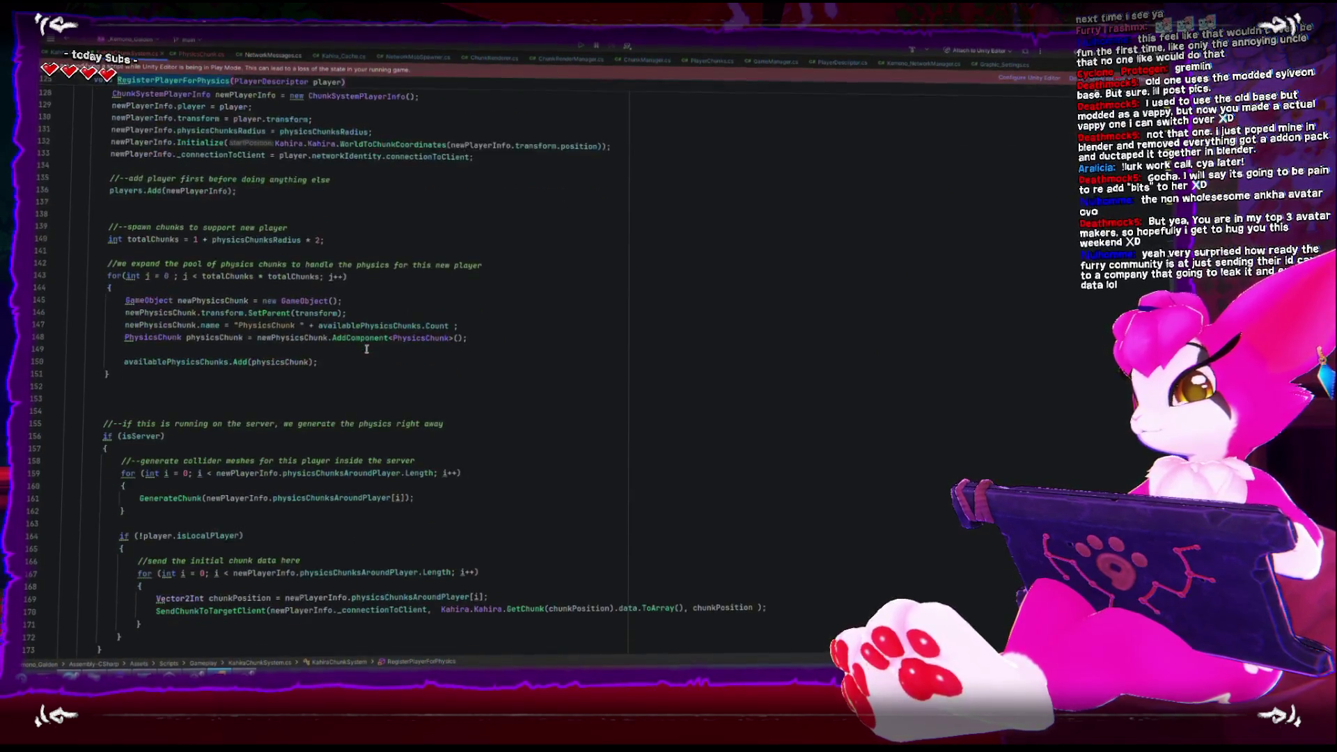
scroll(366, 350, down, 2)
scroll(364, 352, up, 2)
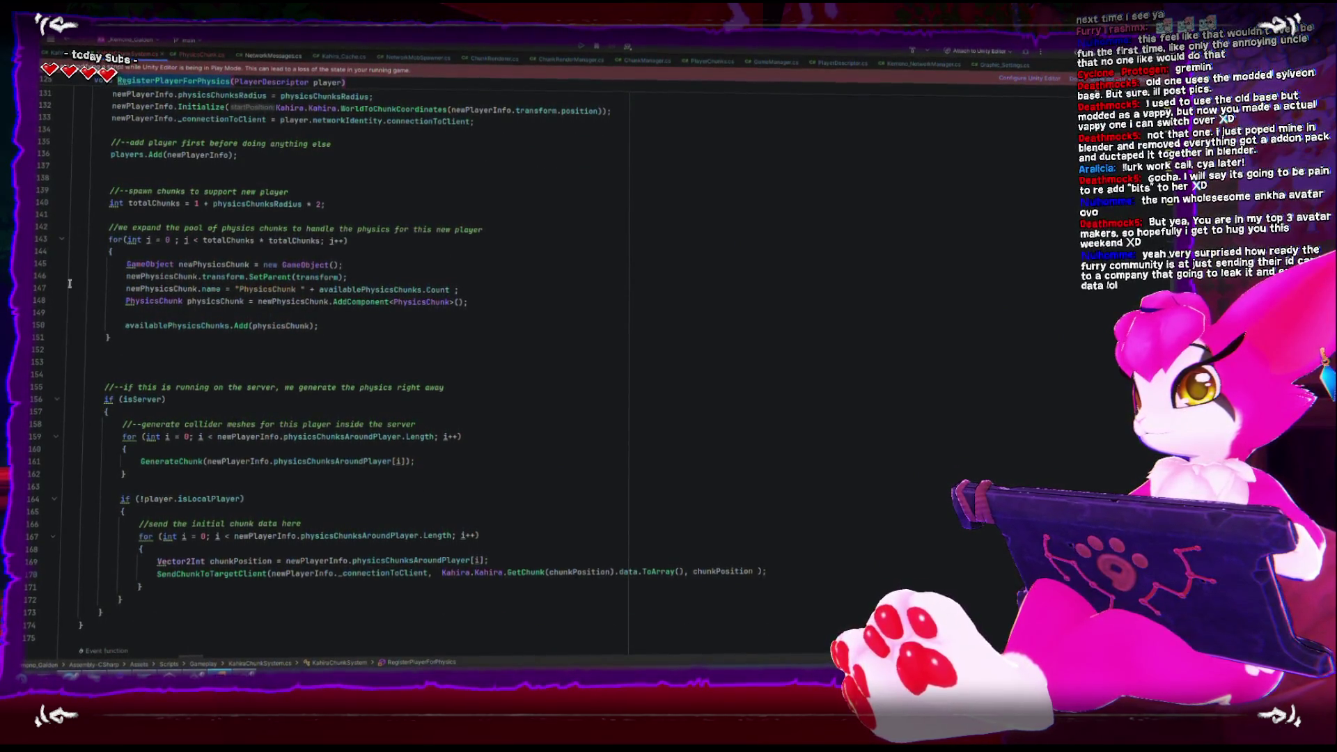
scroll(186, 367, up, 6)
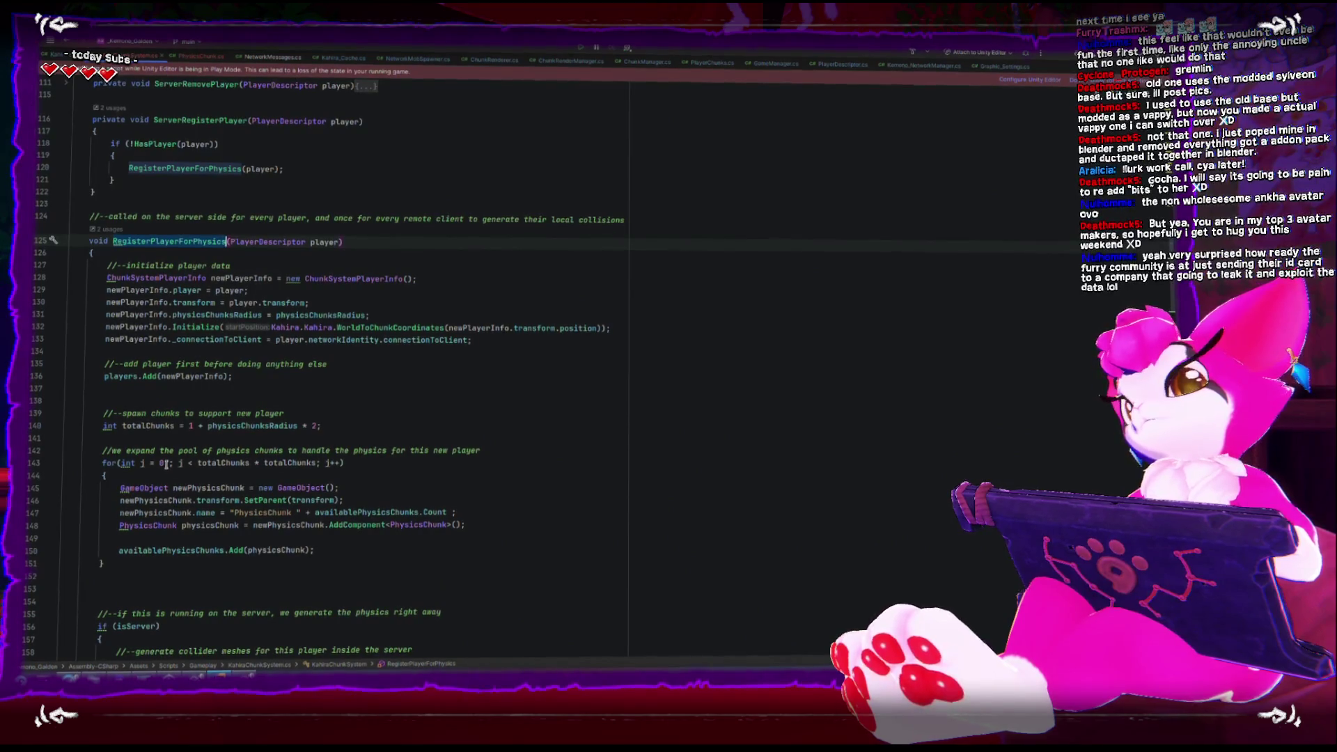
scroll(166, 463, down, 2)
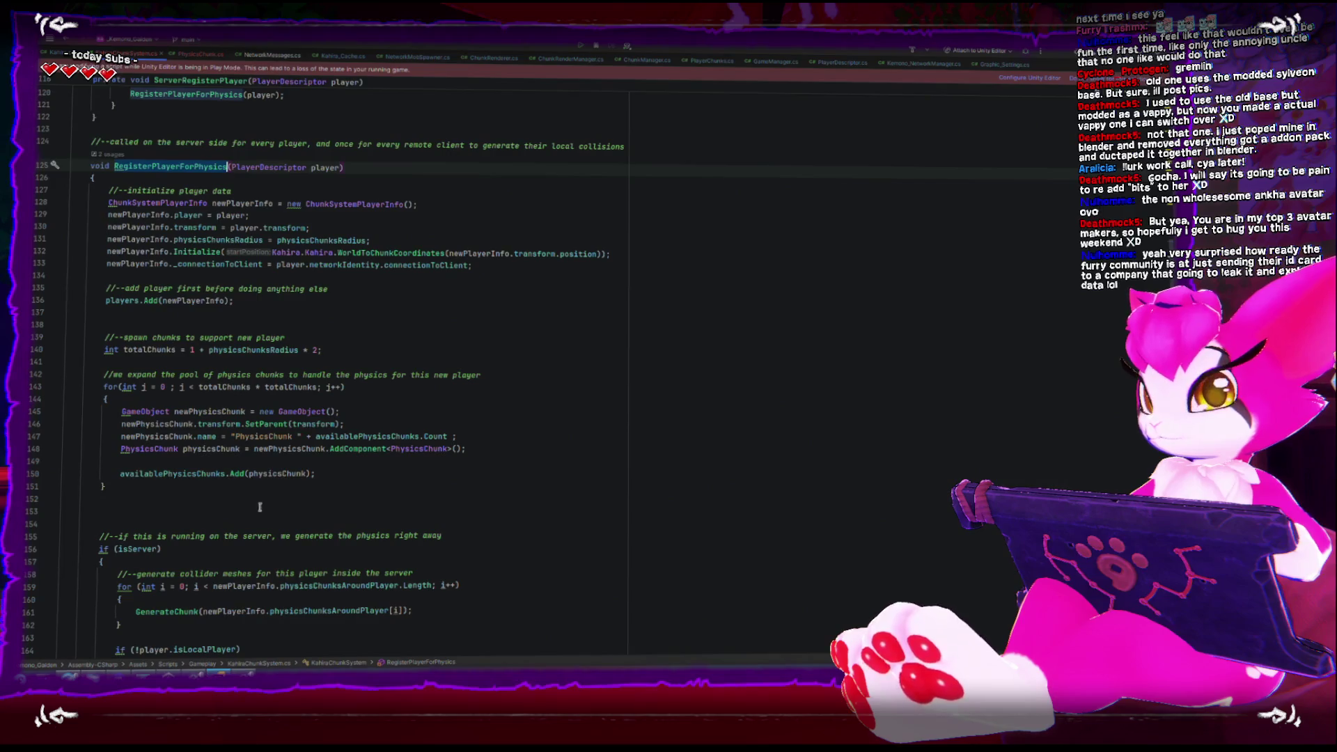
Highlight every use of availablePhysicsChunks, then return to Unity Editor
click(225, 474)
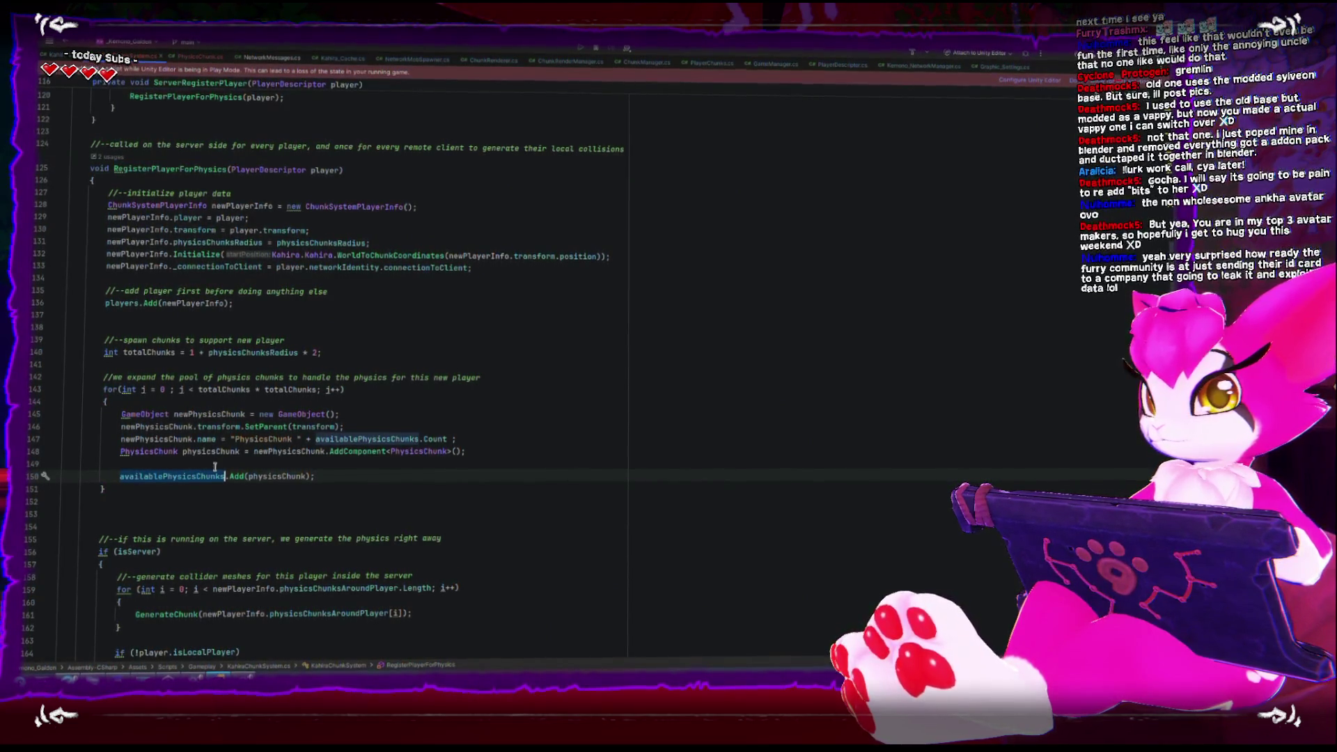
scroll(230, 473, down, 1)
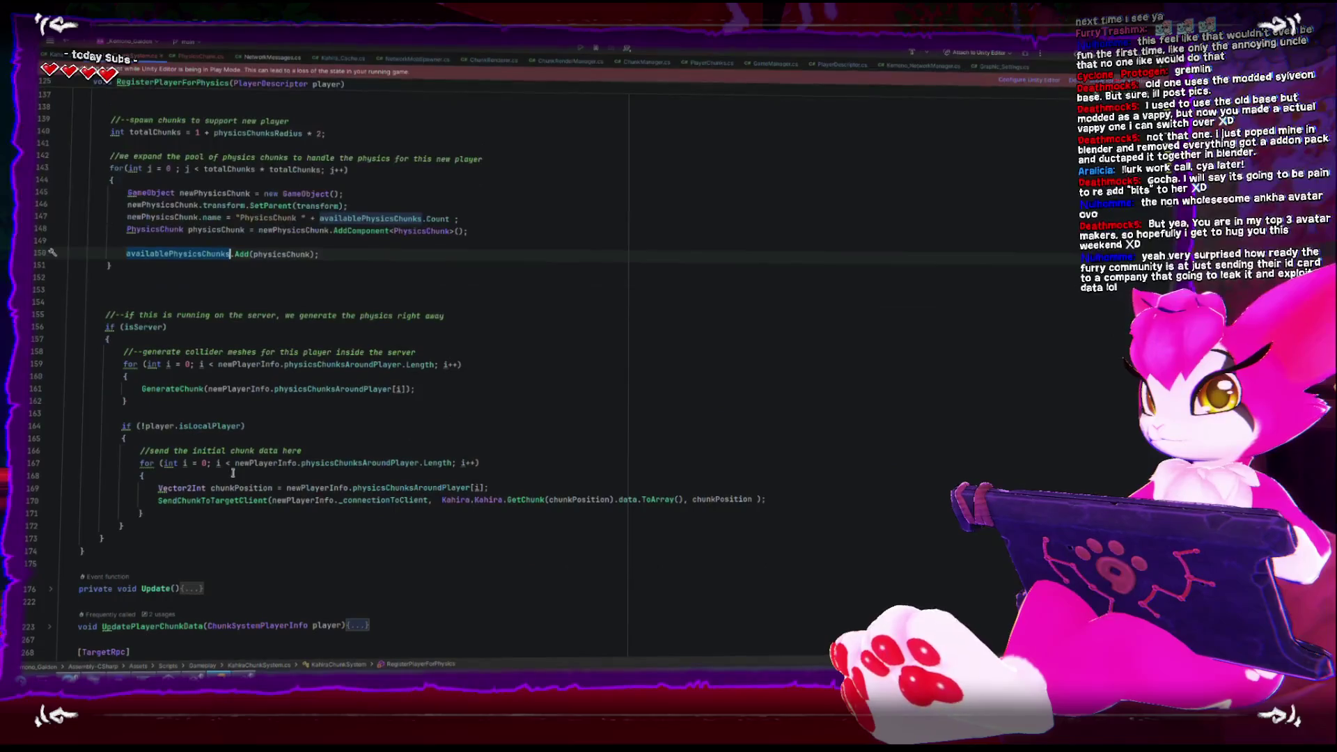
scroll(233, 475, up, 1)
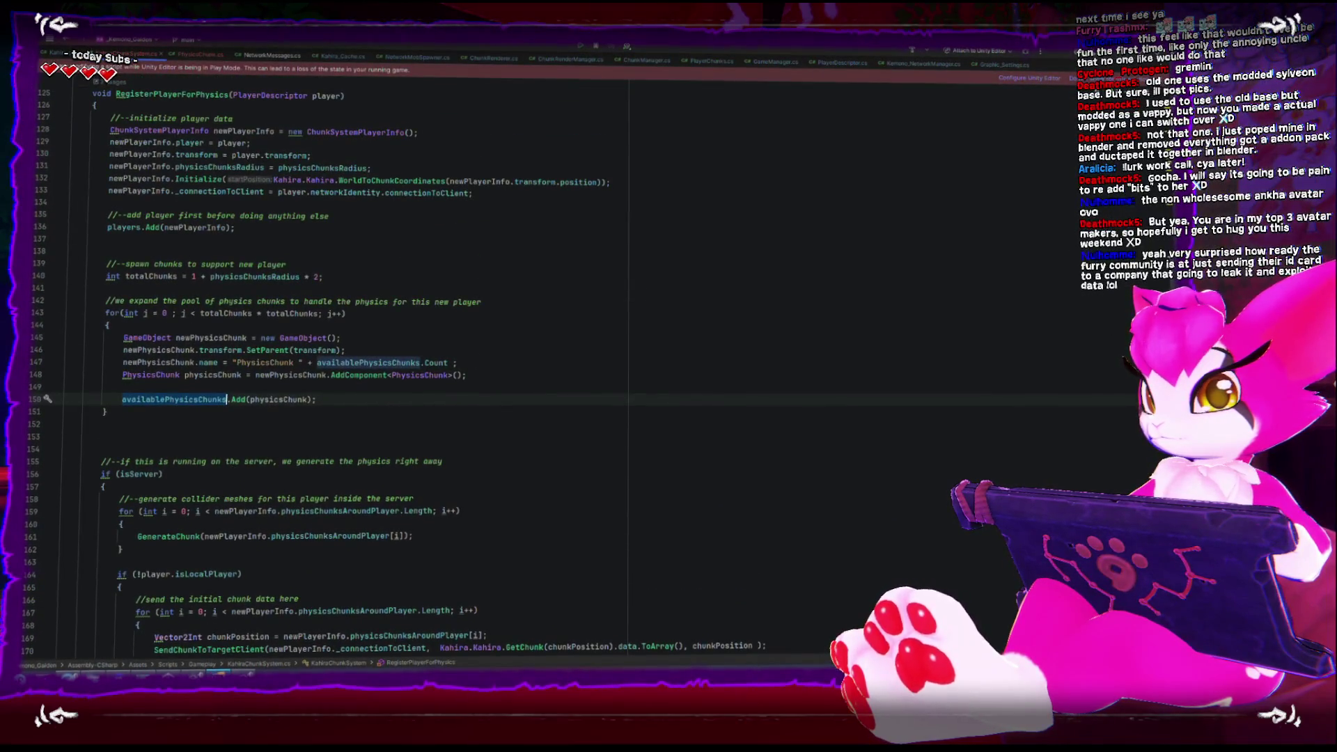
key(alt+Tab)
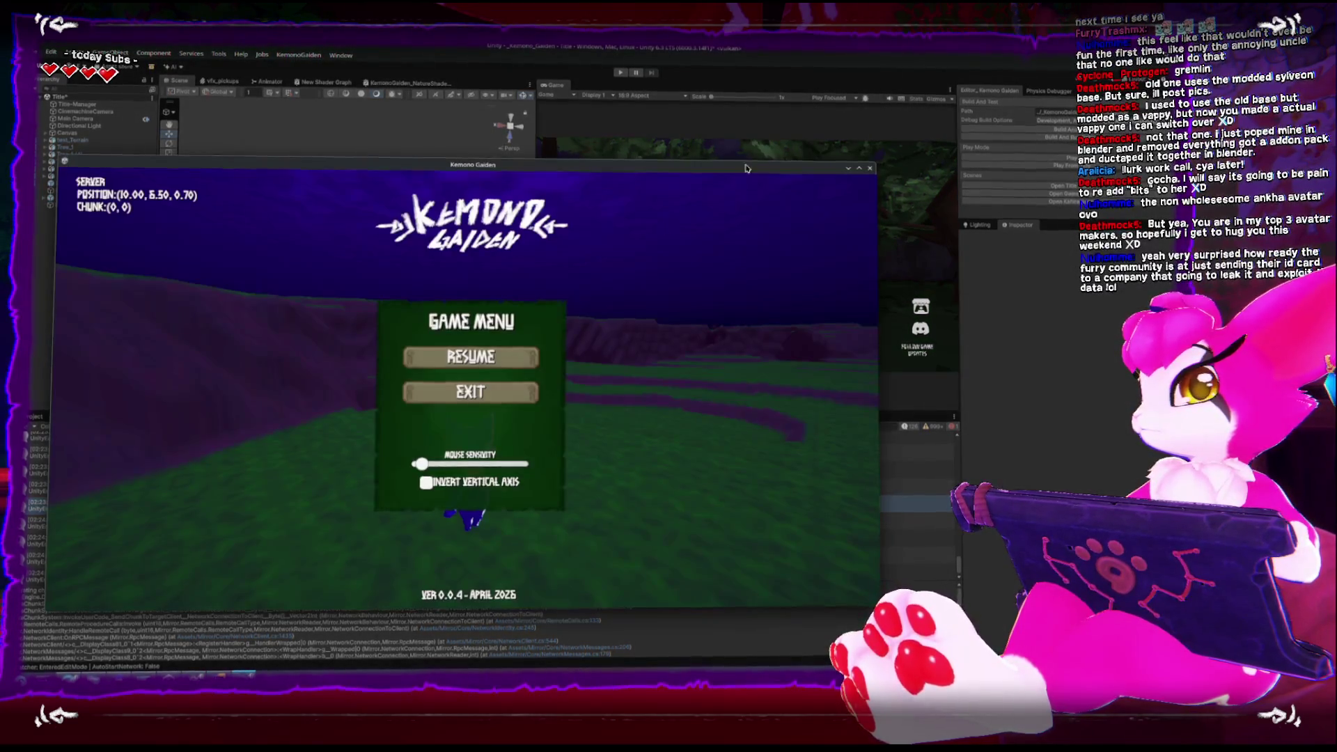
Close the standalone build, enter Play mode, and launch a session into the world
click(871, 168)
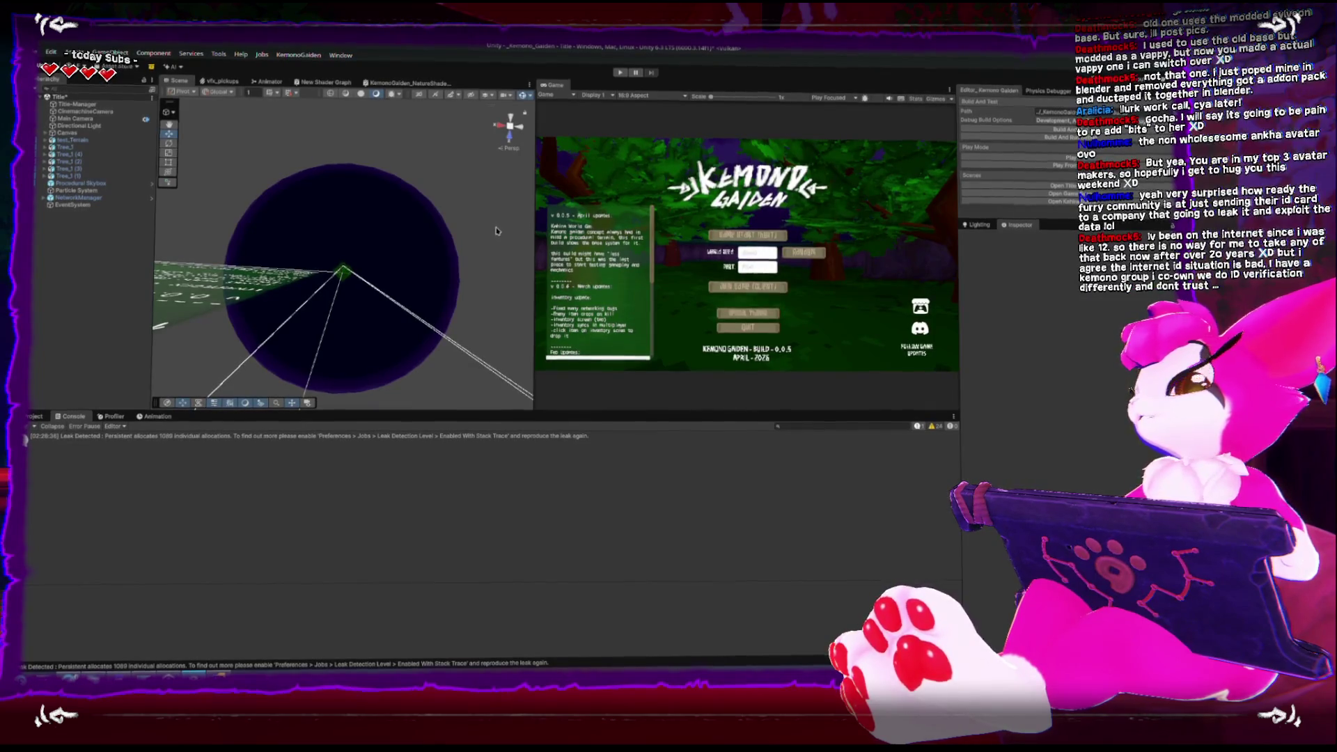
click(27, 436)
click(618, 72)
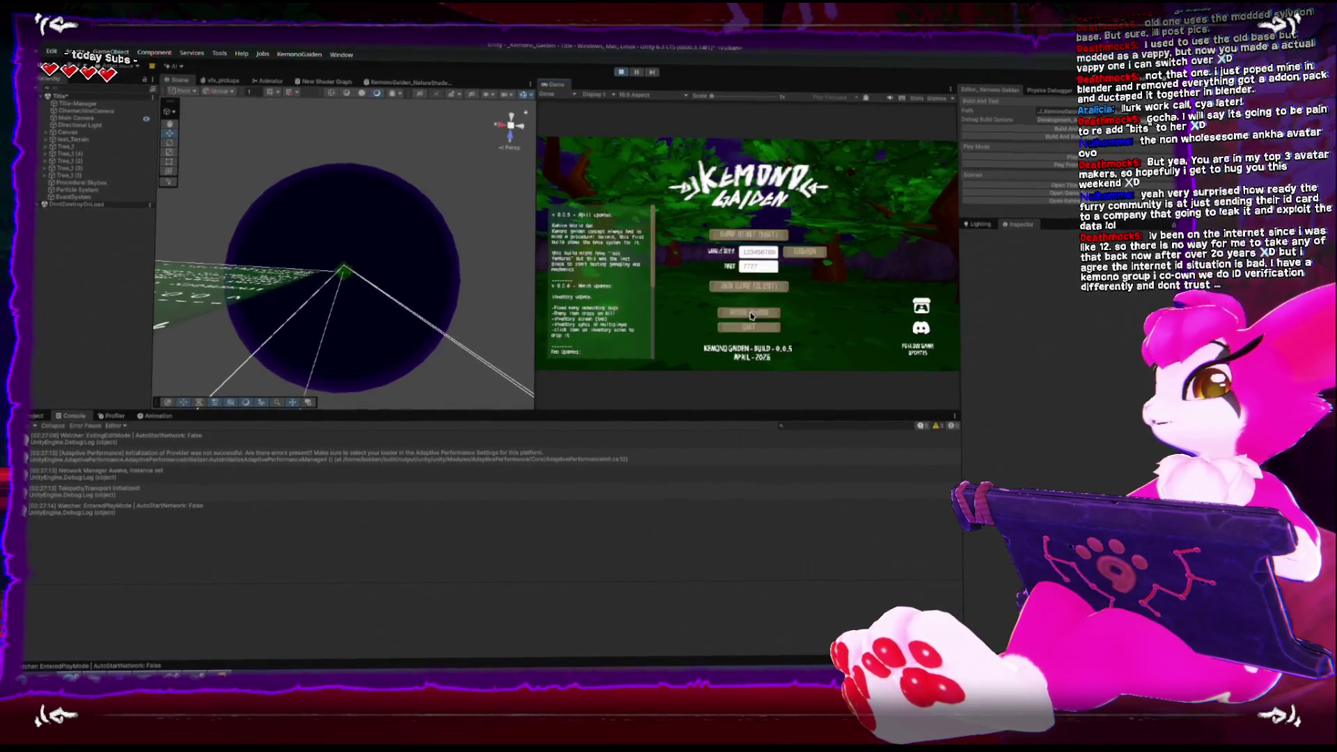
click(731, 233)
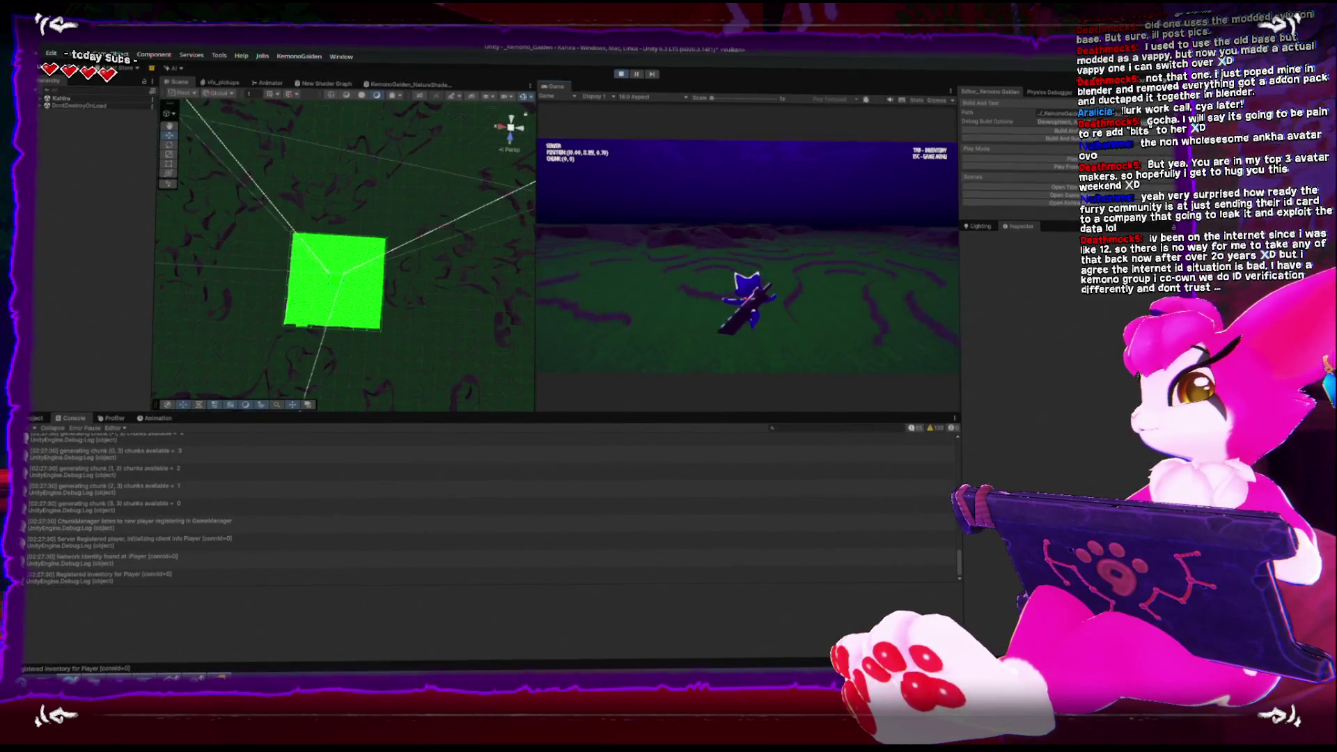
Walk the character forward with W to load more terrain chunks, then pause
key(w)
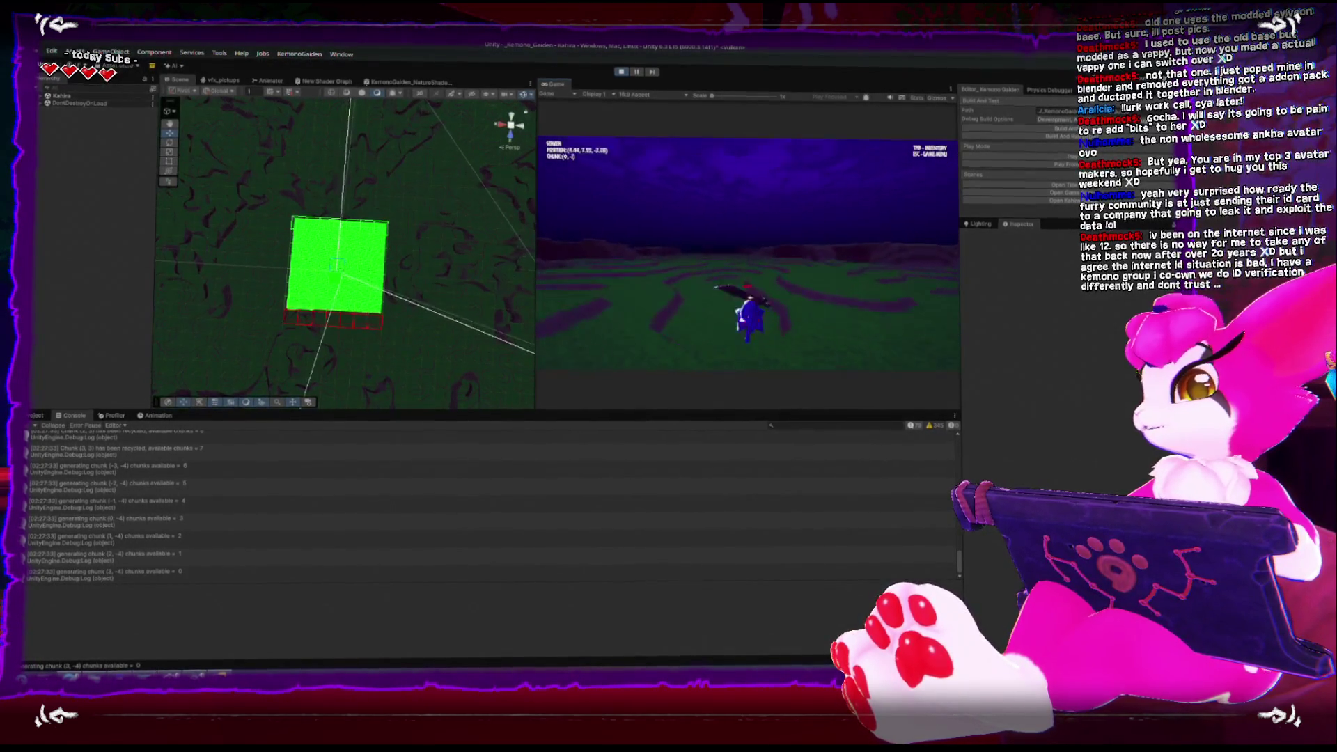
key(w)
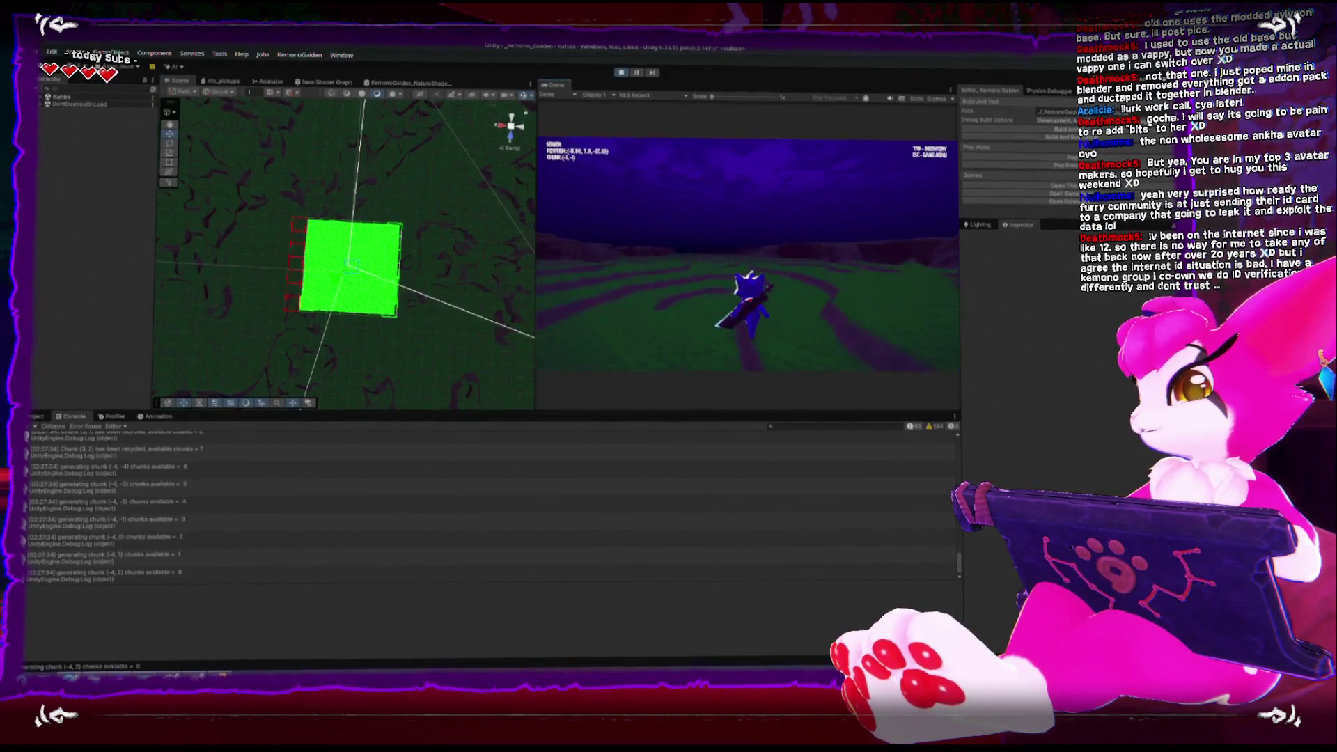
key(w)
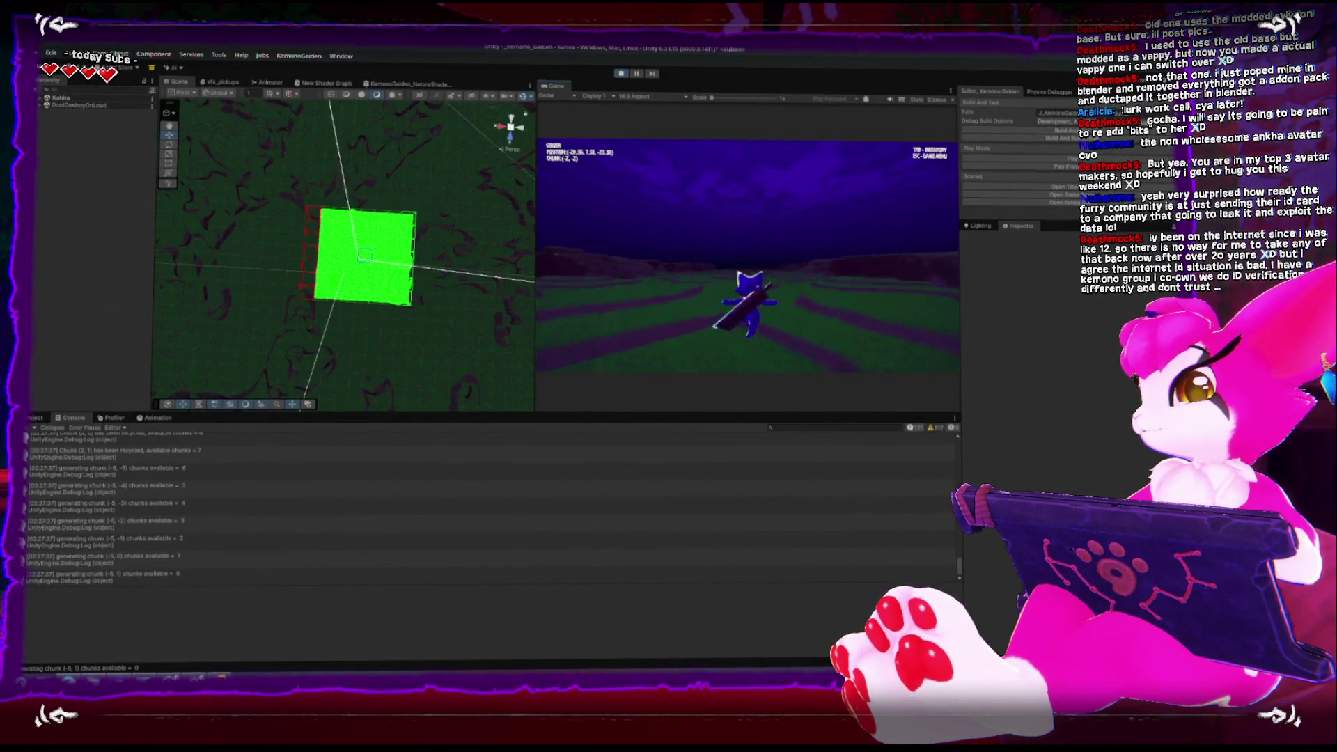
key(Escape)
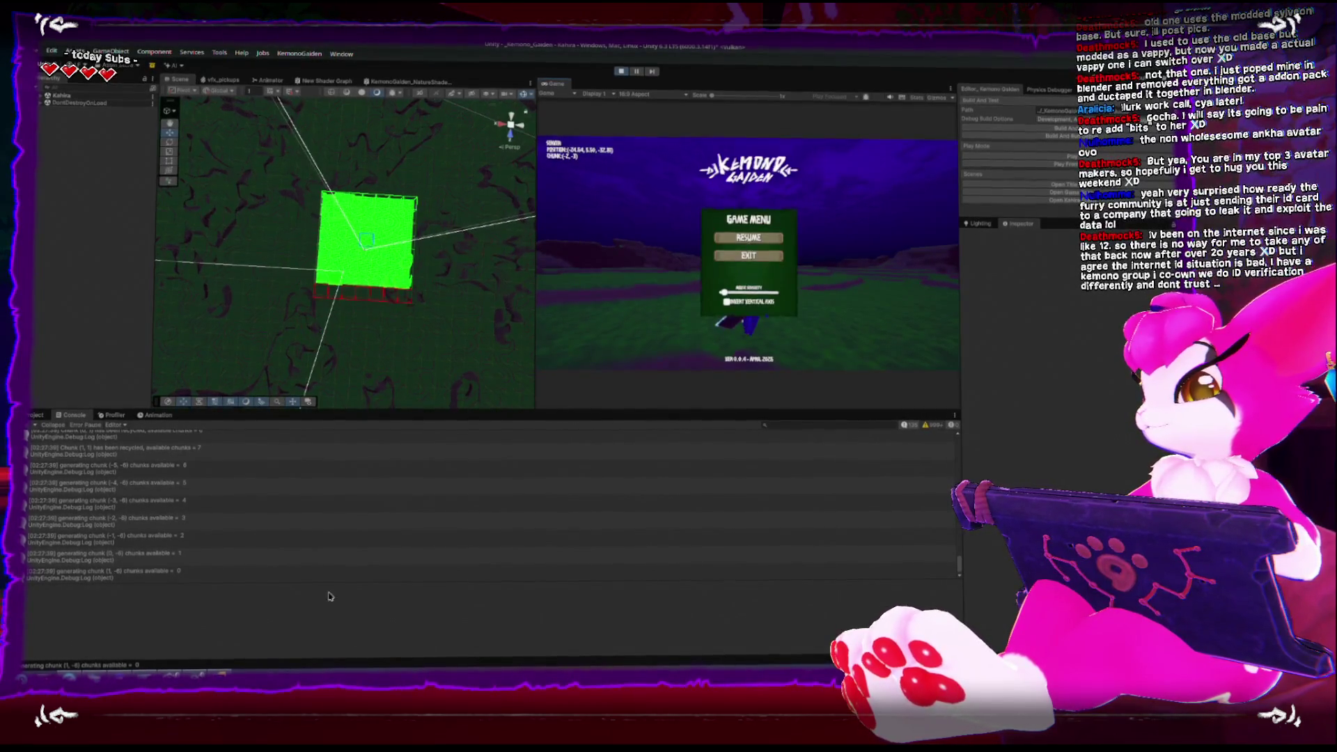
key(alt+Tab)
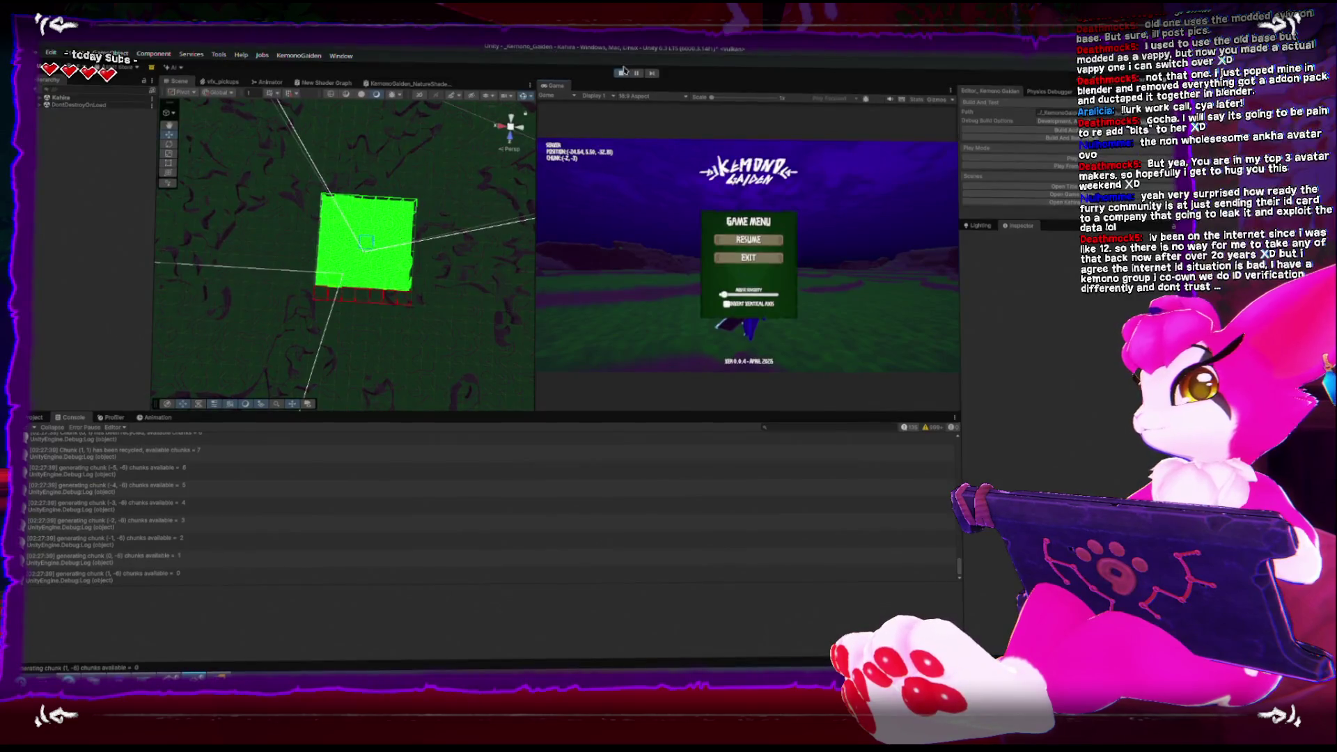
Stop Play mode and clear the old Console messages
click(621, 72)
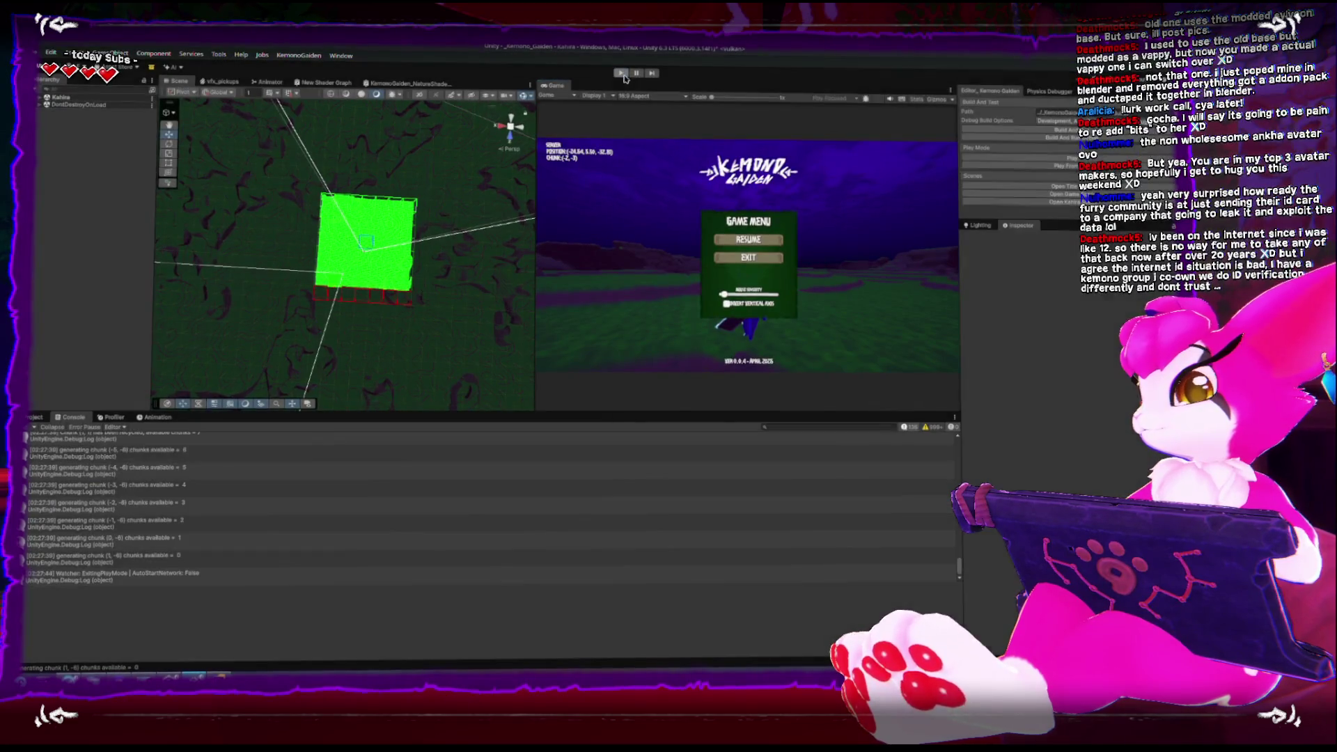
click(70, 416)
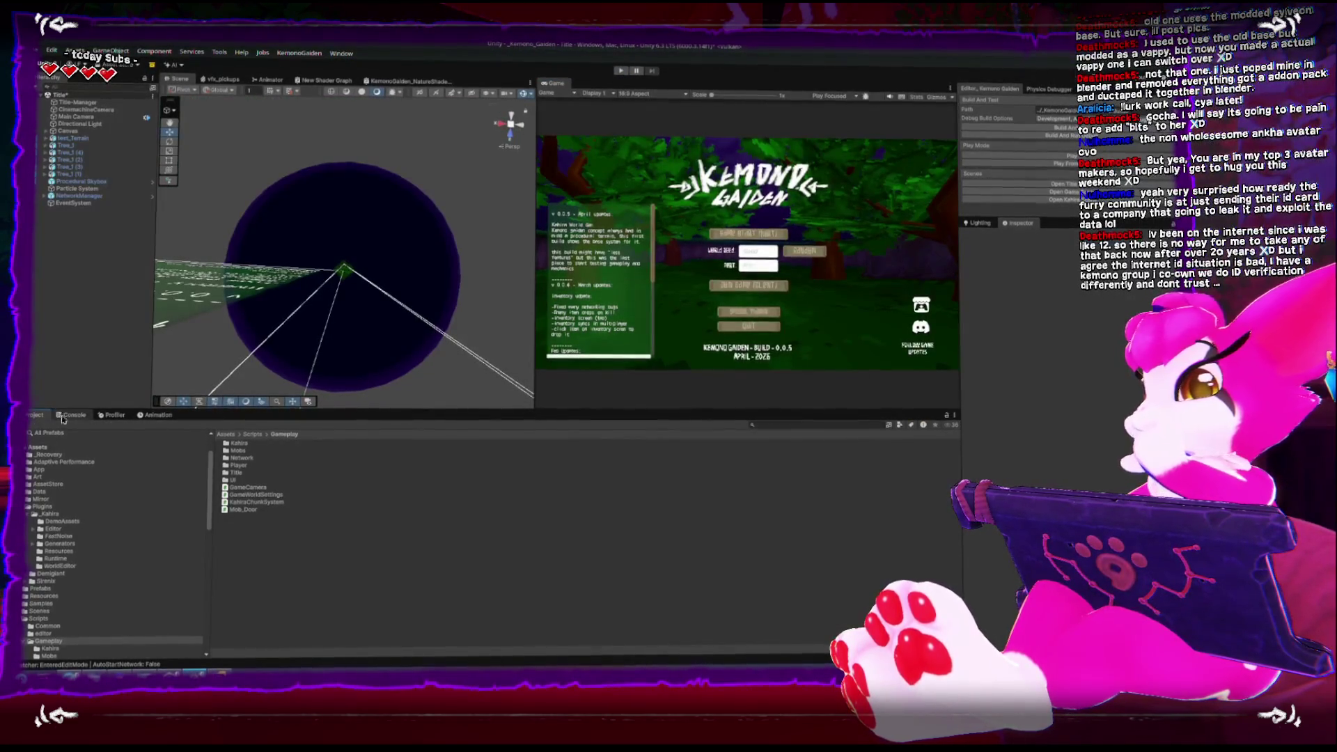
click(37, 425)
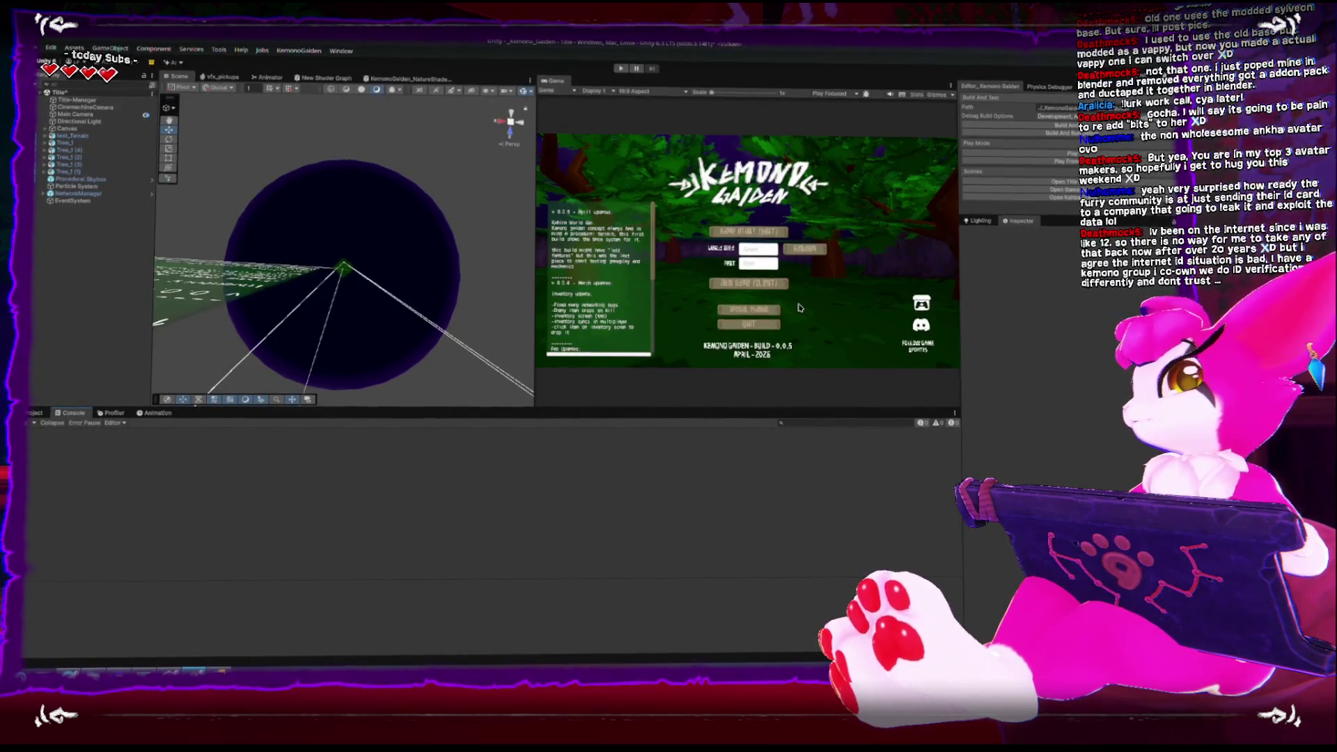
Build and run after saving the modified Title scene, then enter Play mode
click(1066, 132)
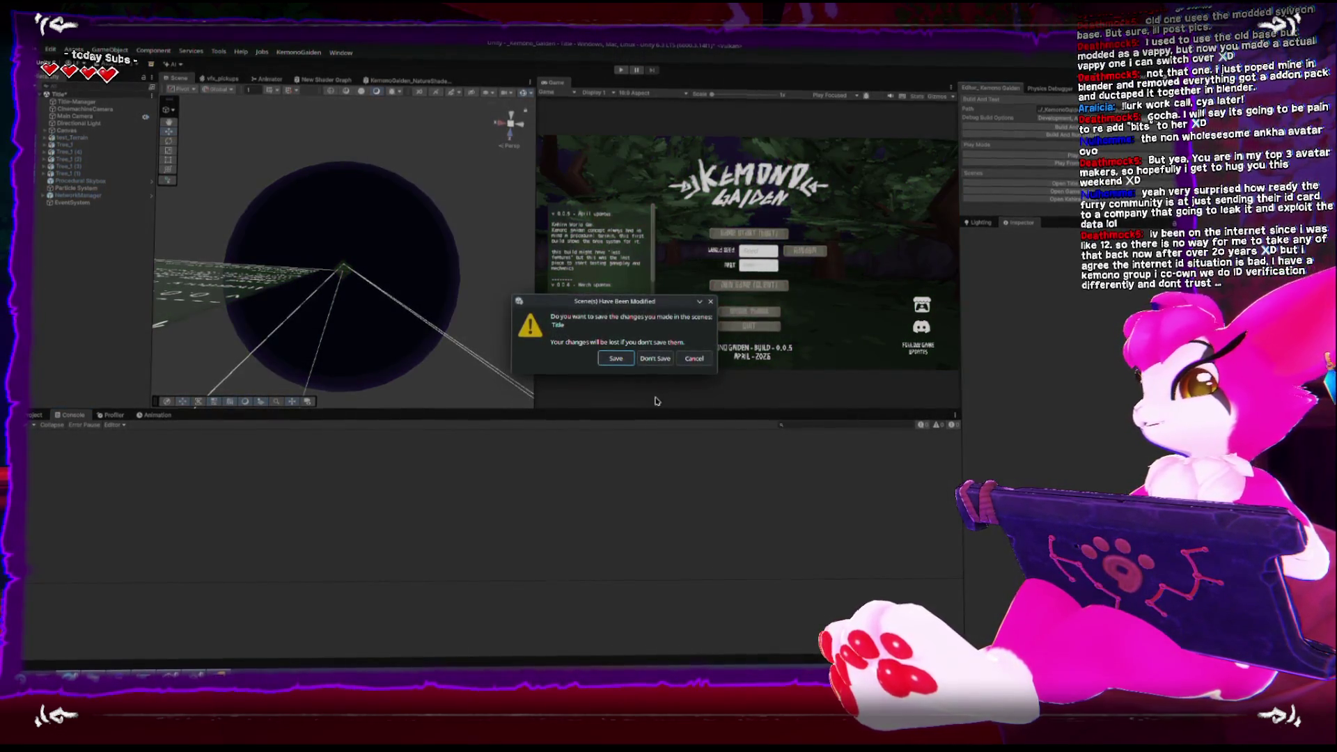
click(616, 360)
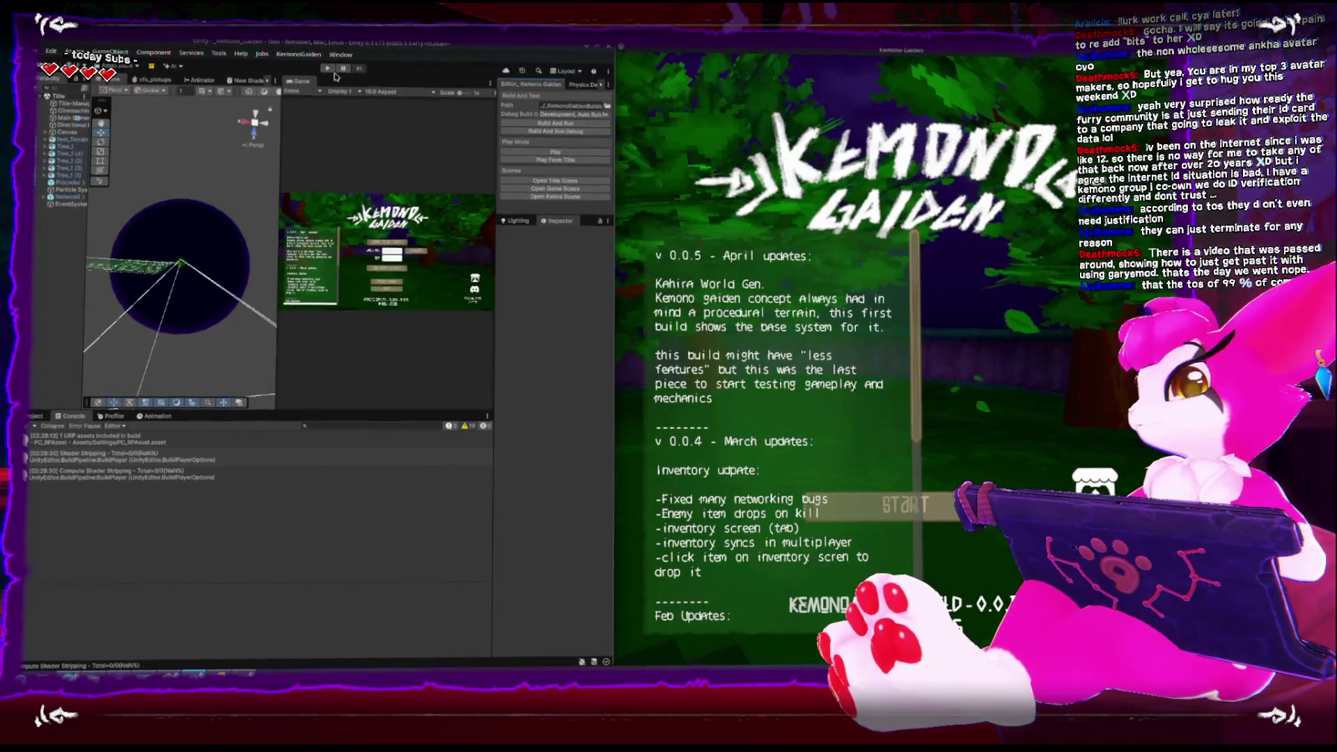
click(328, 69)
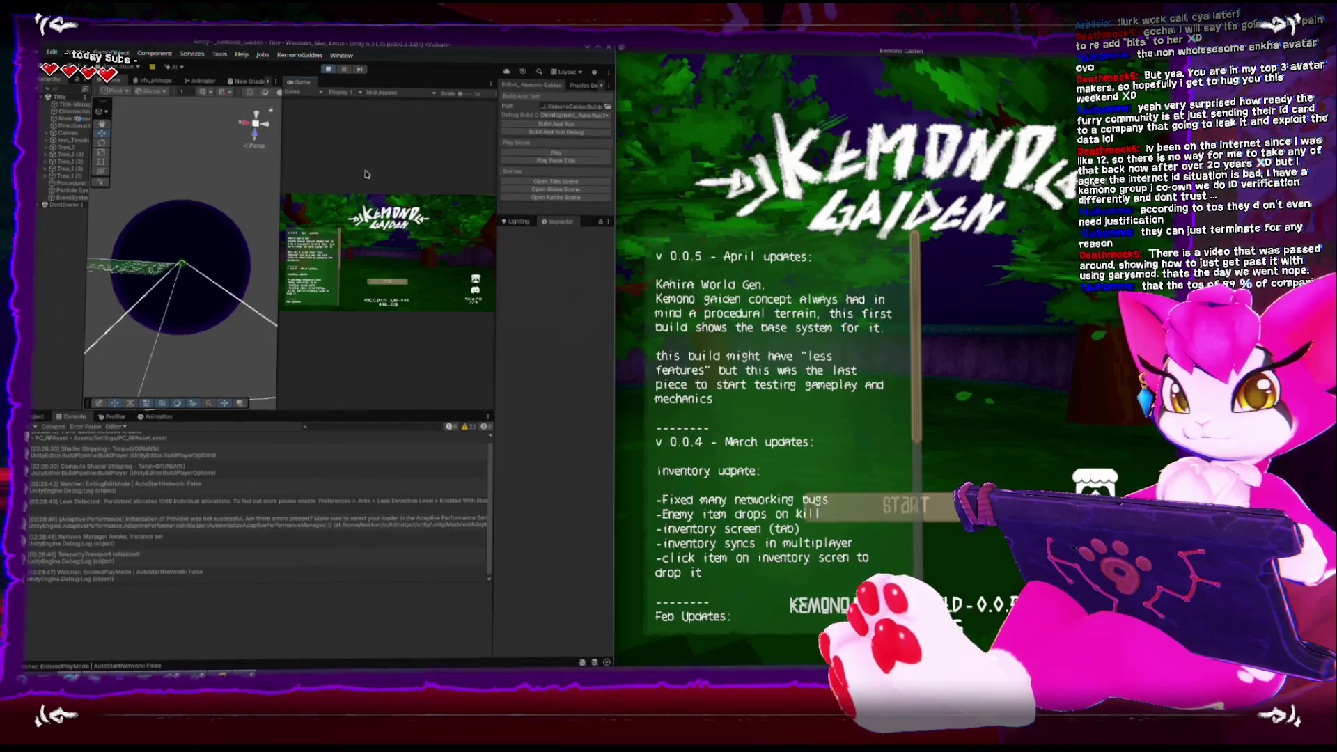
Start the game from its title screen and host the Kahira world as the server
click(398, 285)
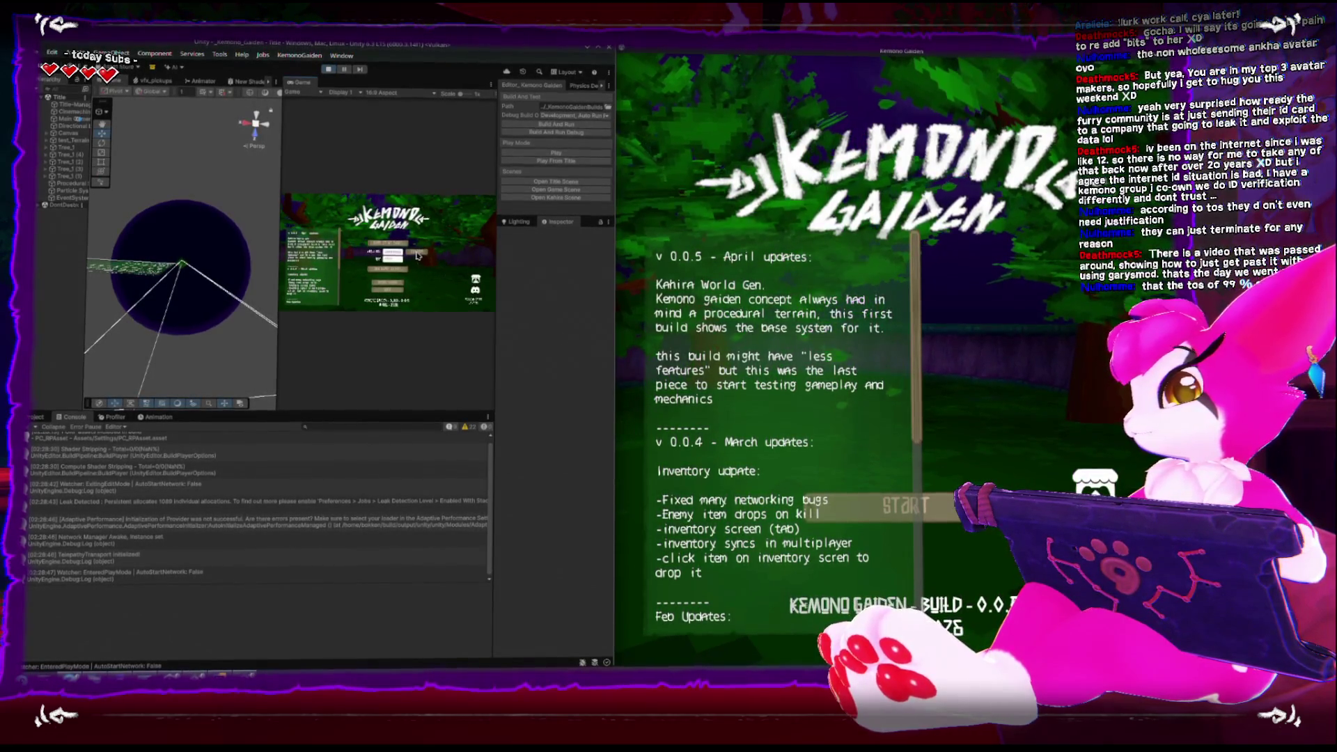
click(401, 245)
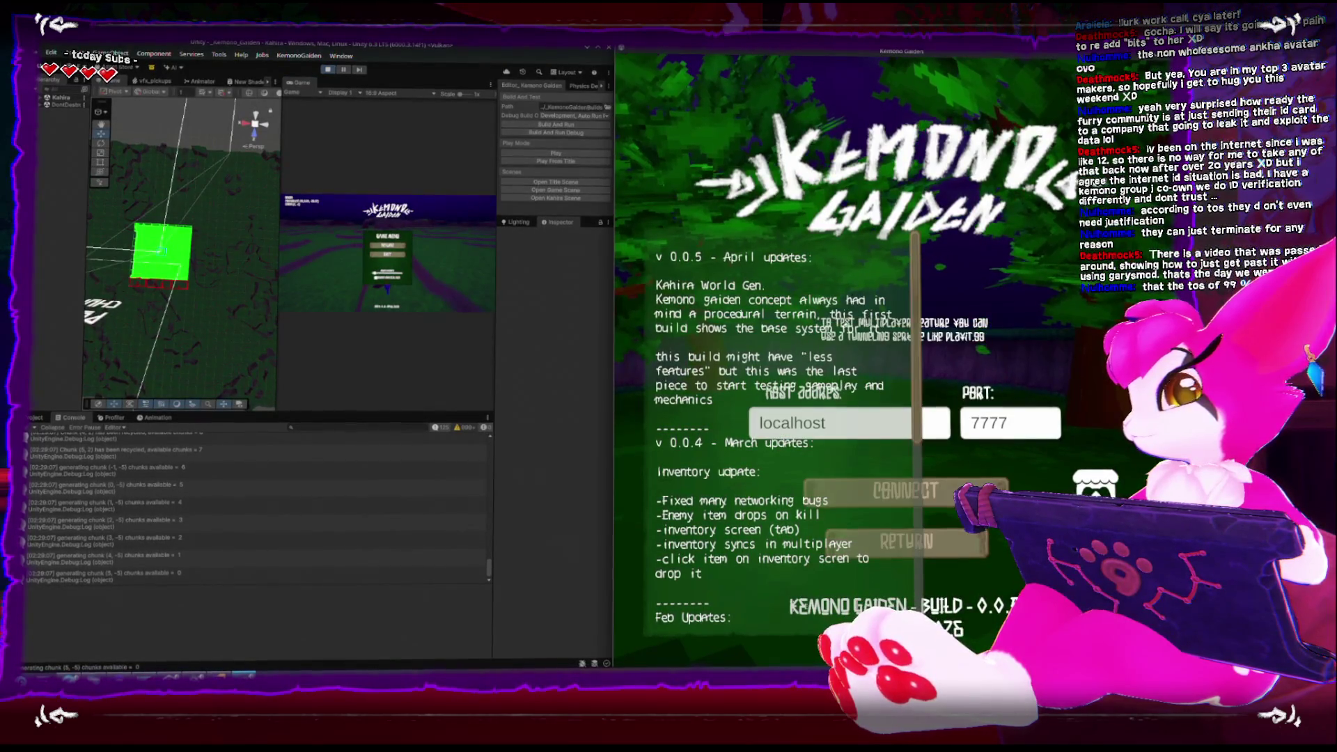
Connect the standalone build to the local server and walk the client into new chunks
click(905, 491)
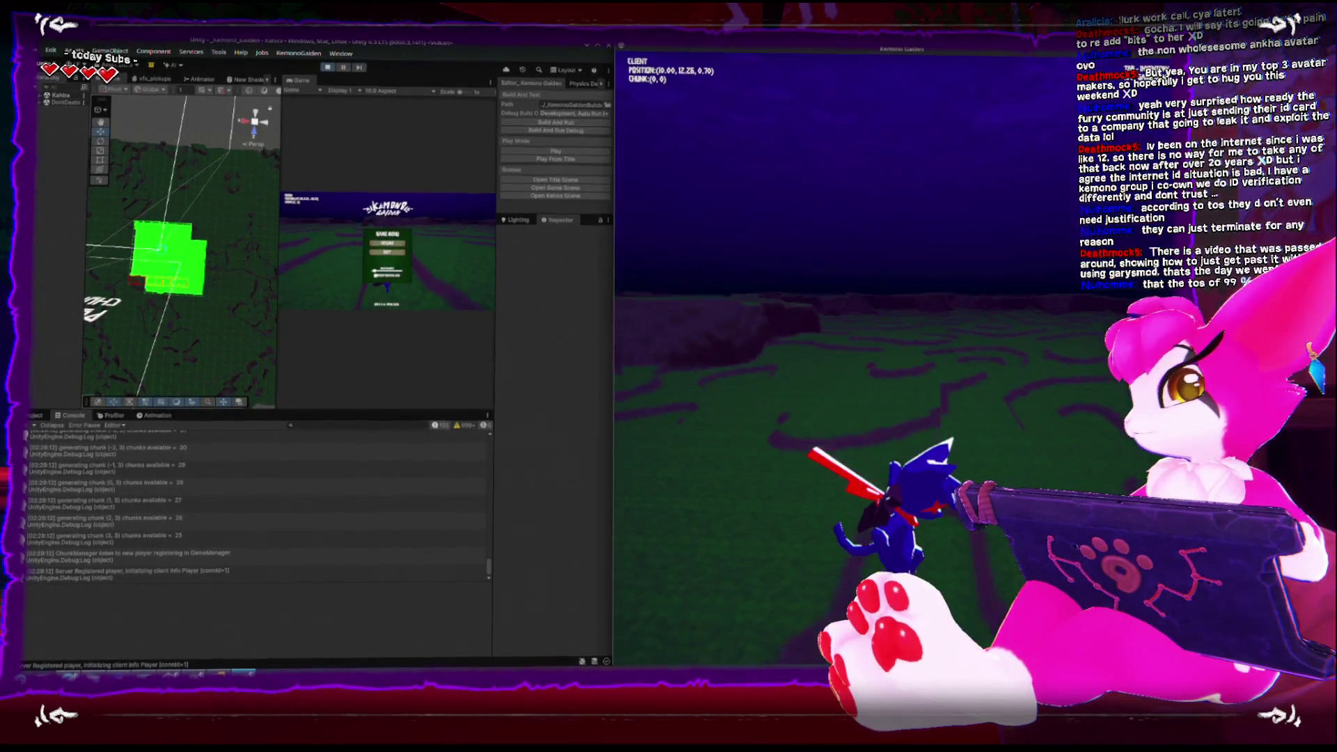
key(w)
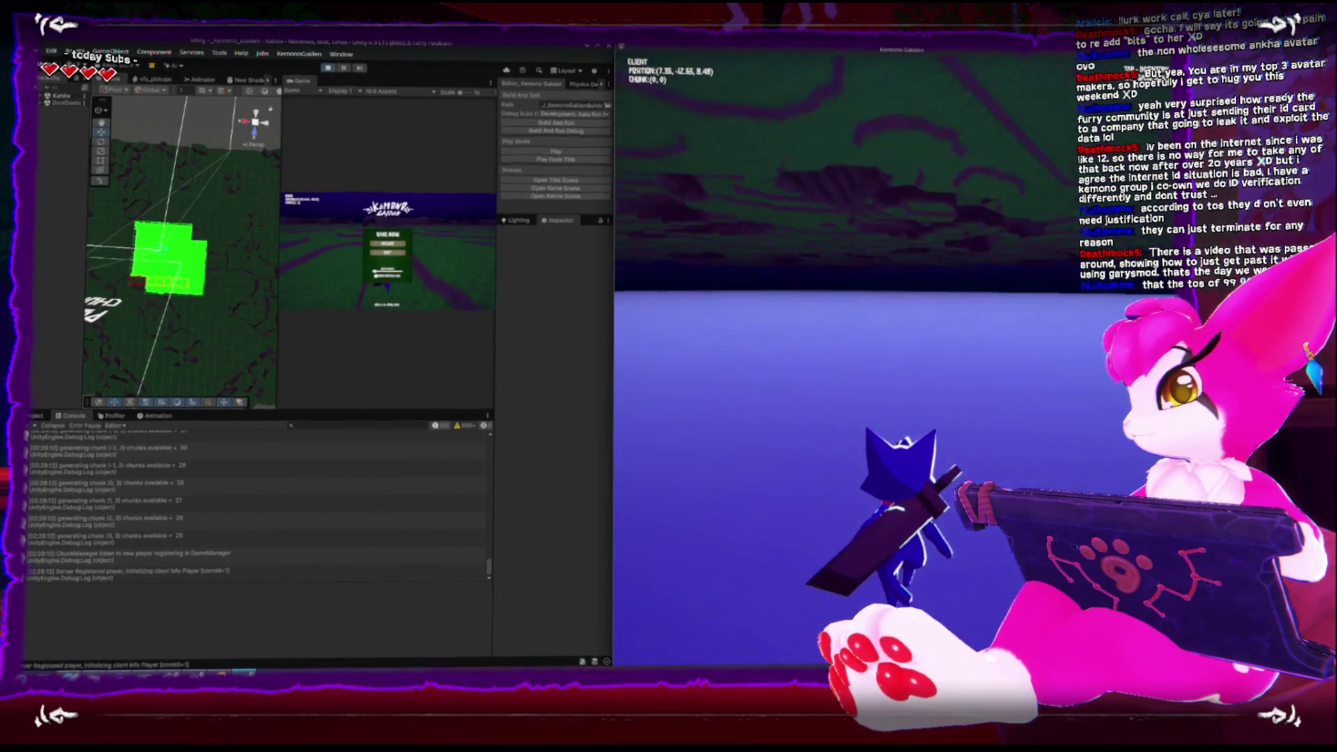
key(w)
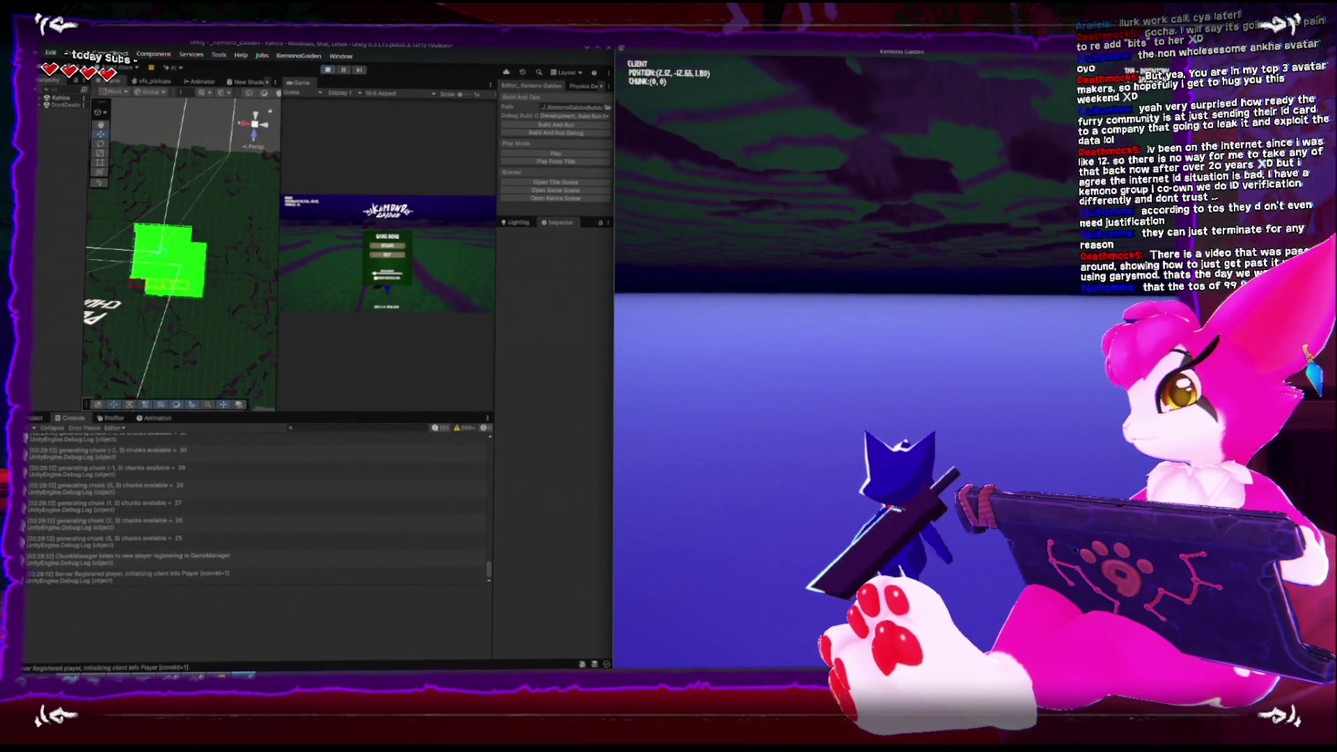
key(w)
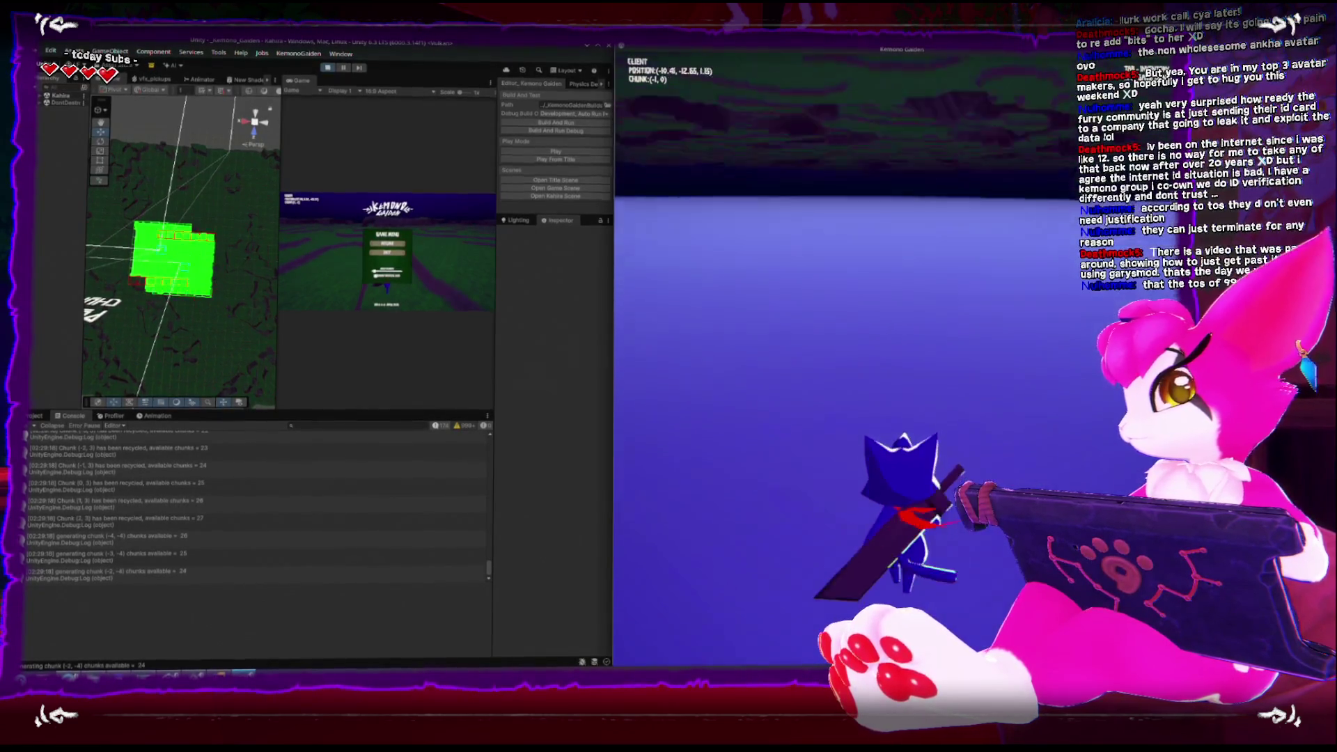
key(w)
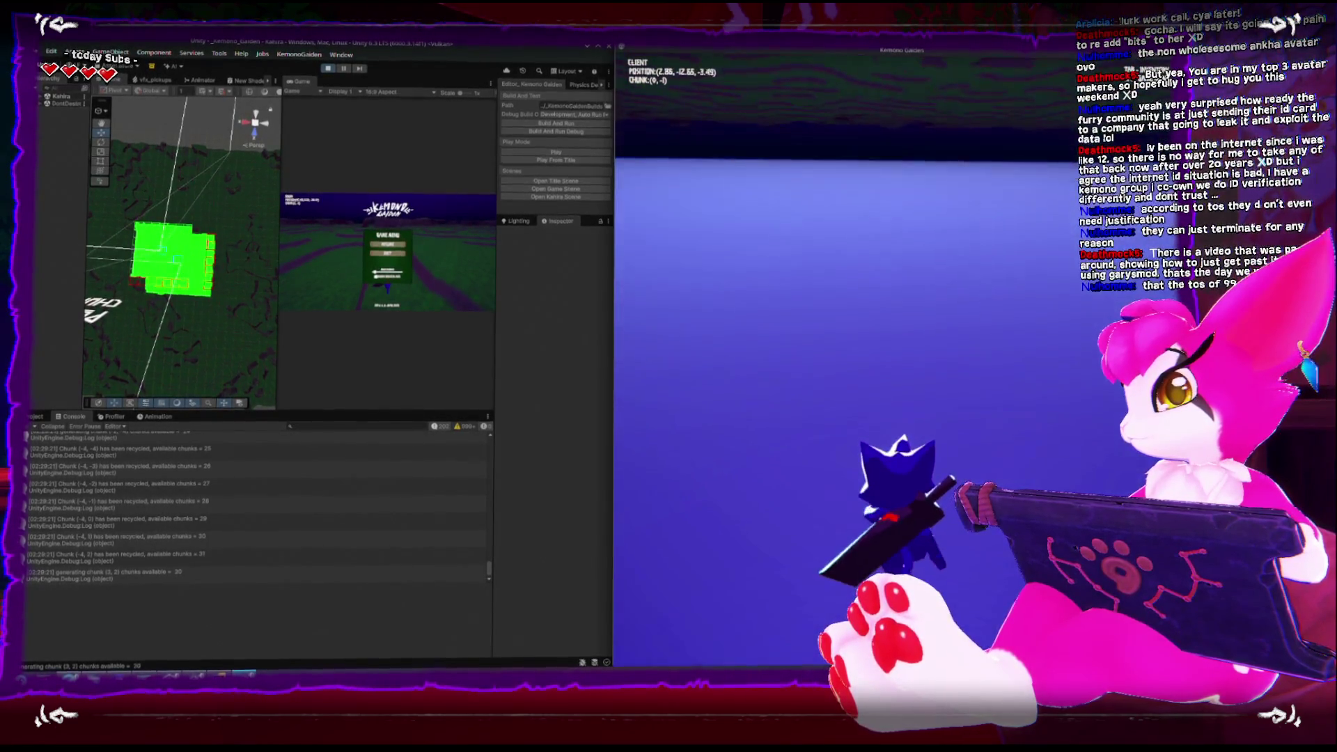
key(w)
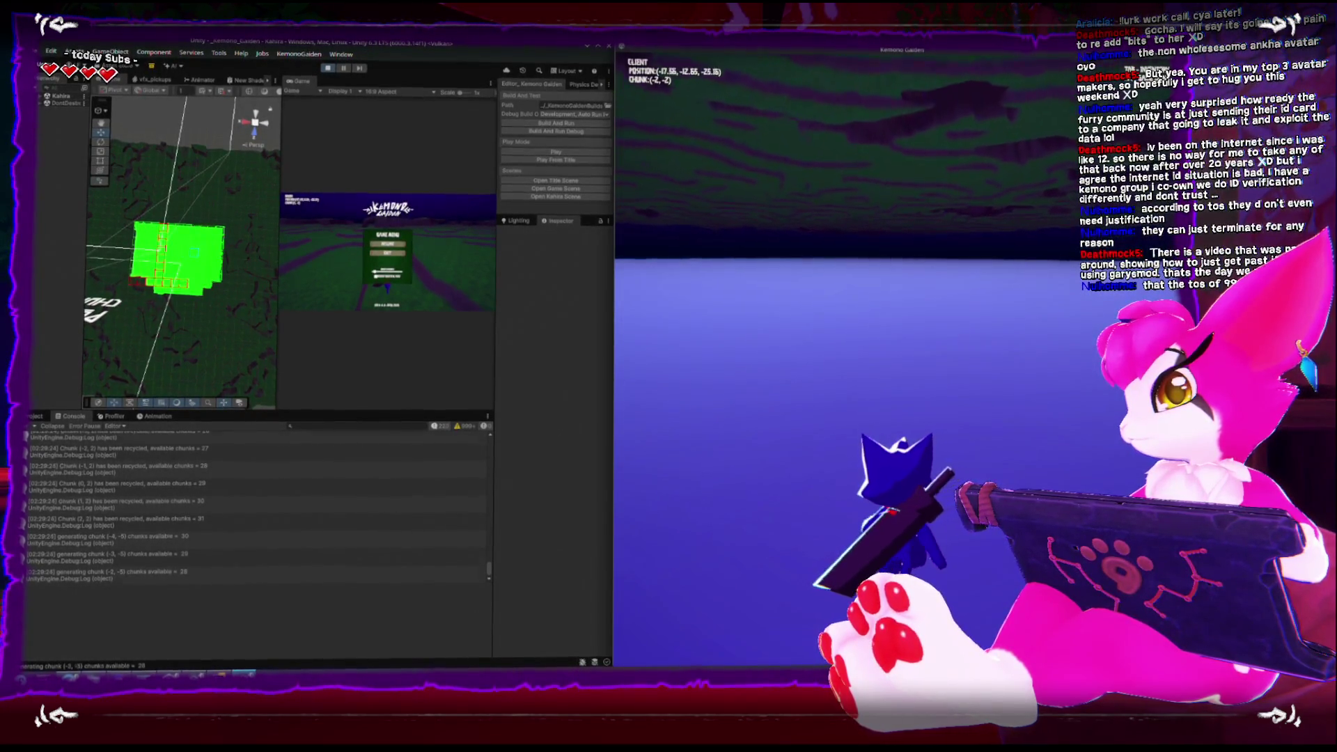
Keep walking the client out past chunk (-7,-7), then open its Game Menu with Esc
key(w)
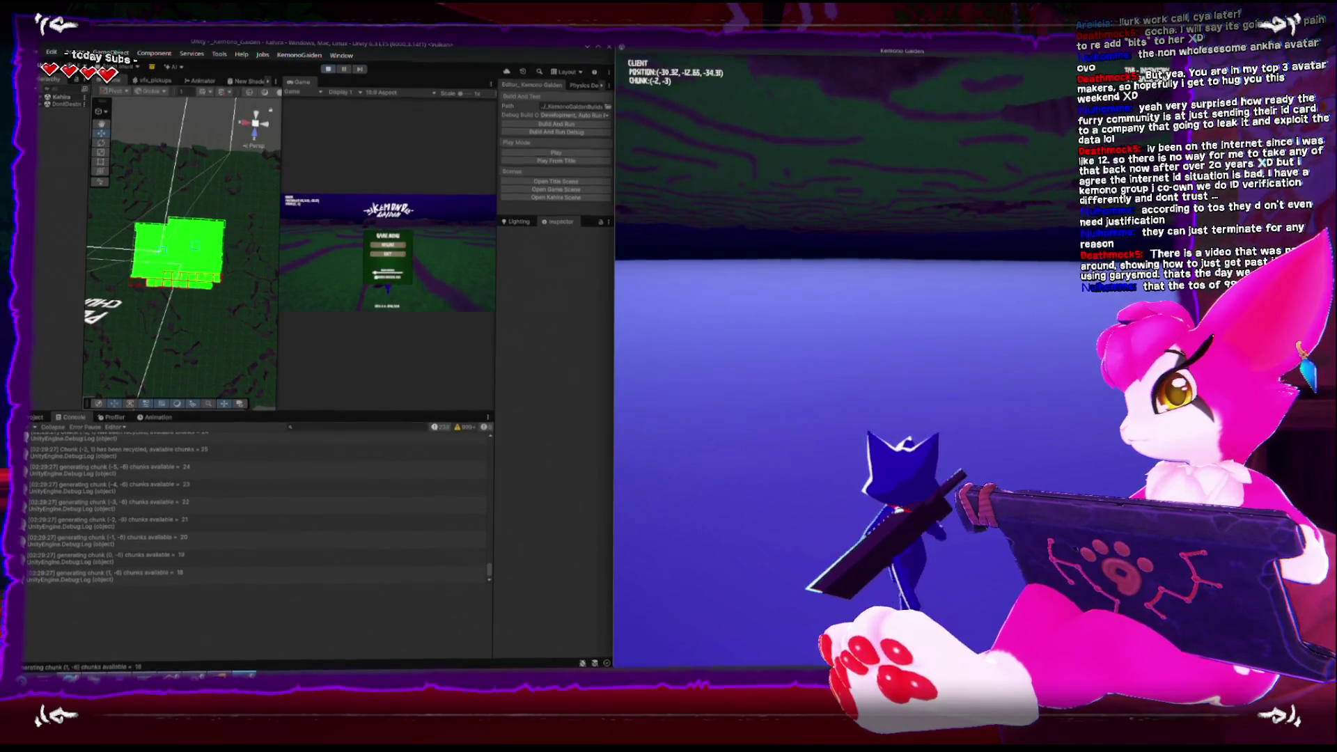
key(w)
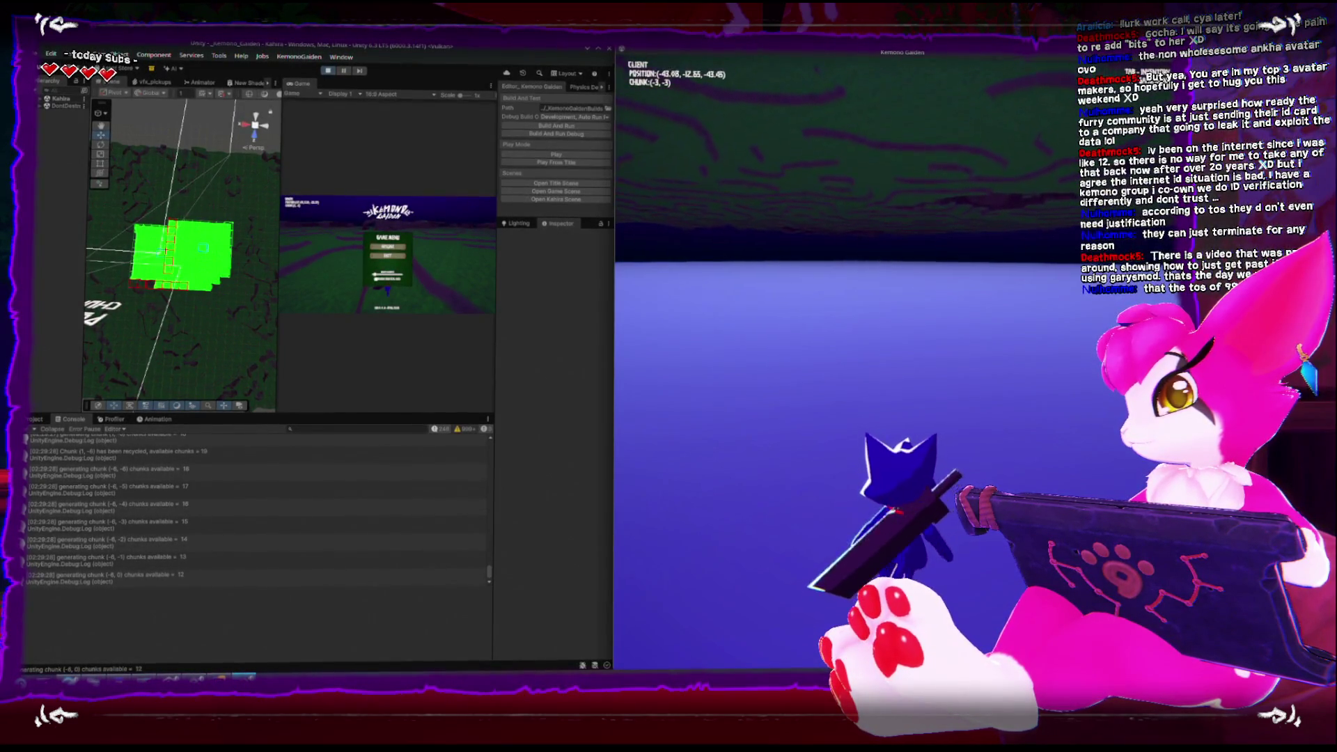
key(w)
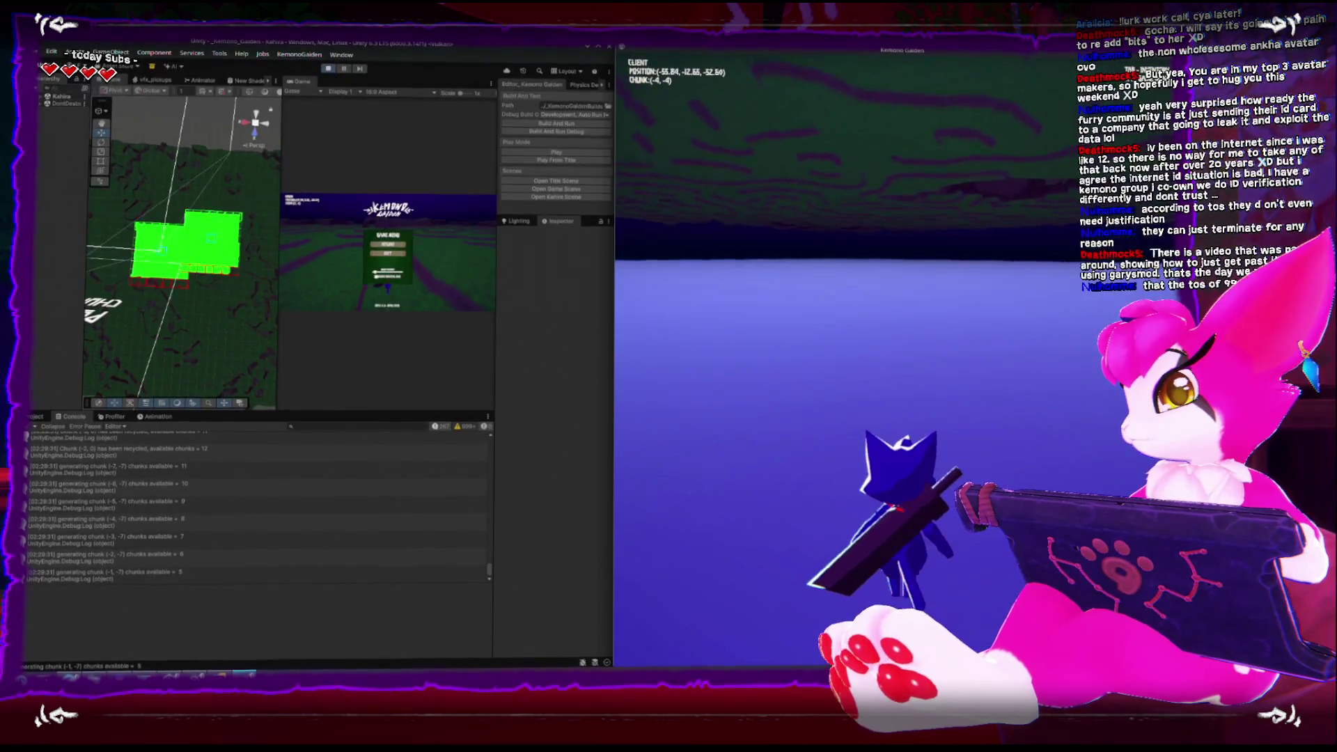
key(w)
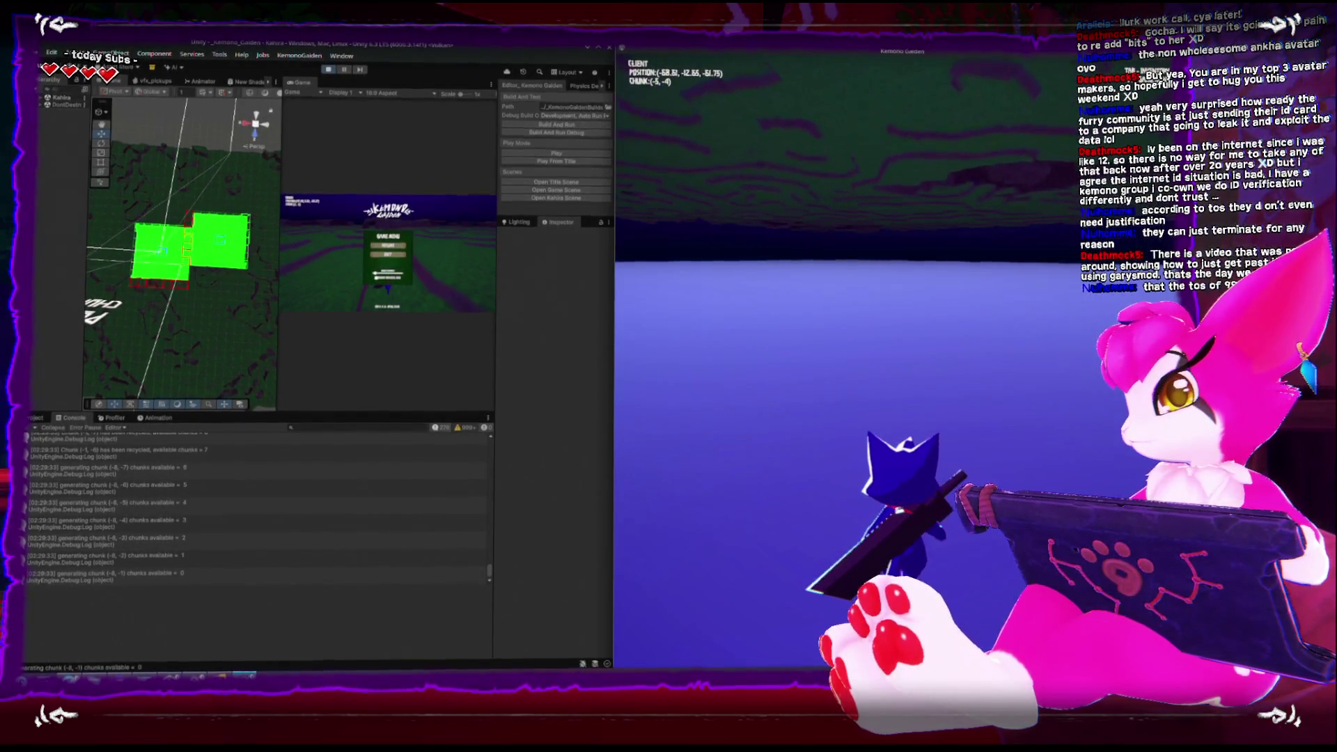
key(w)
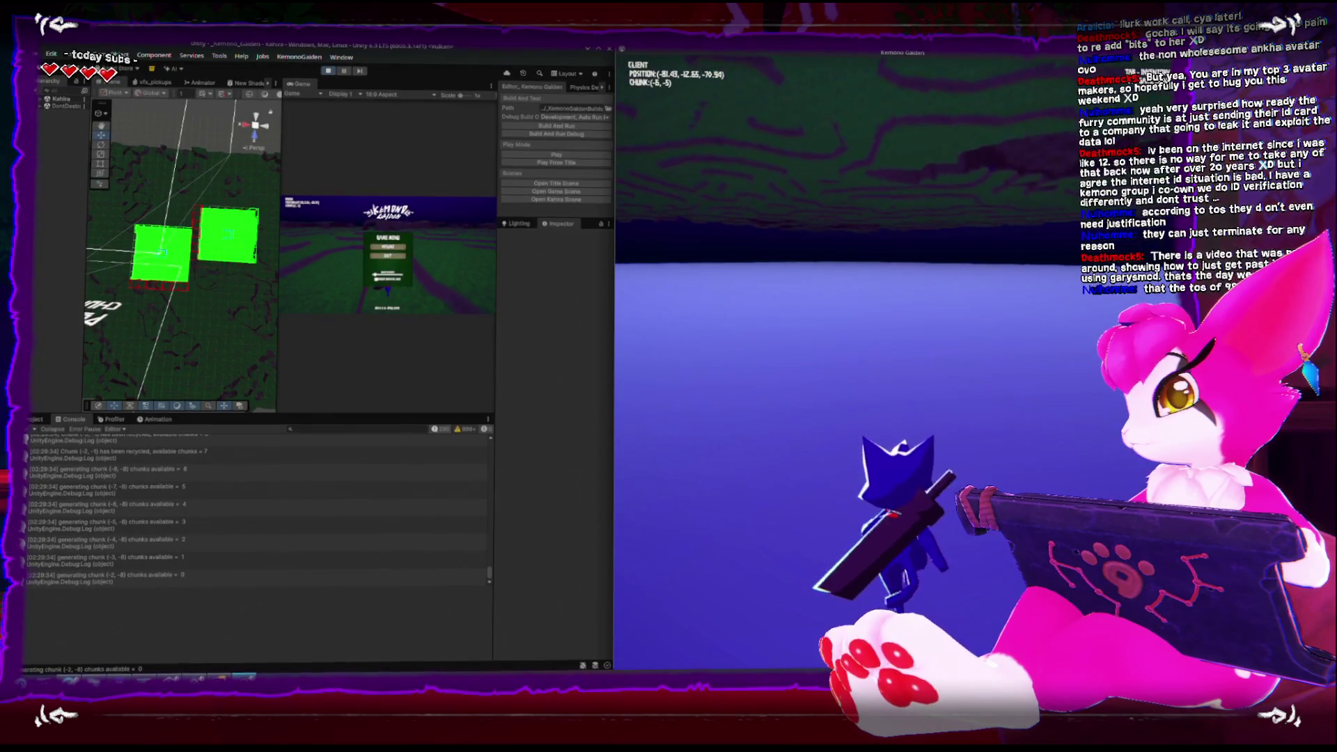
key(w)
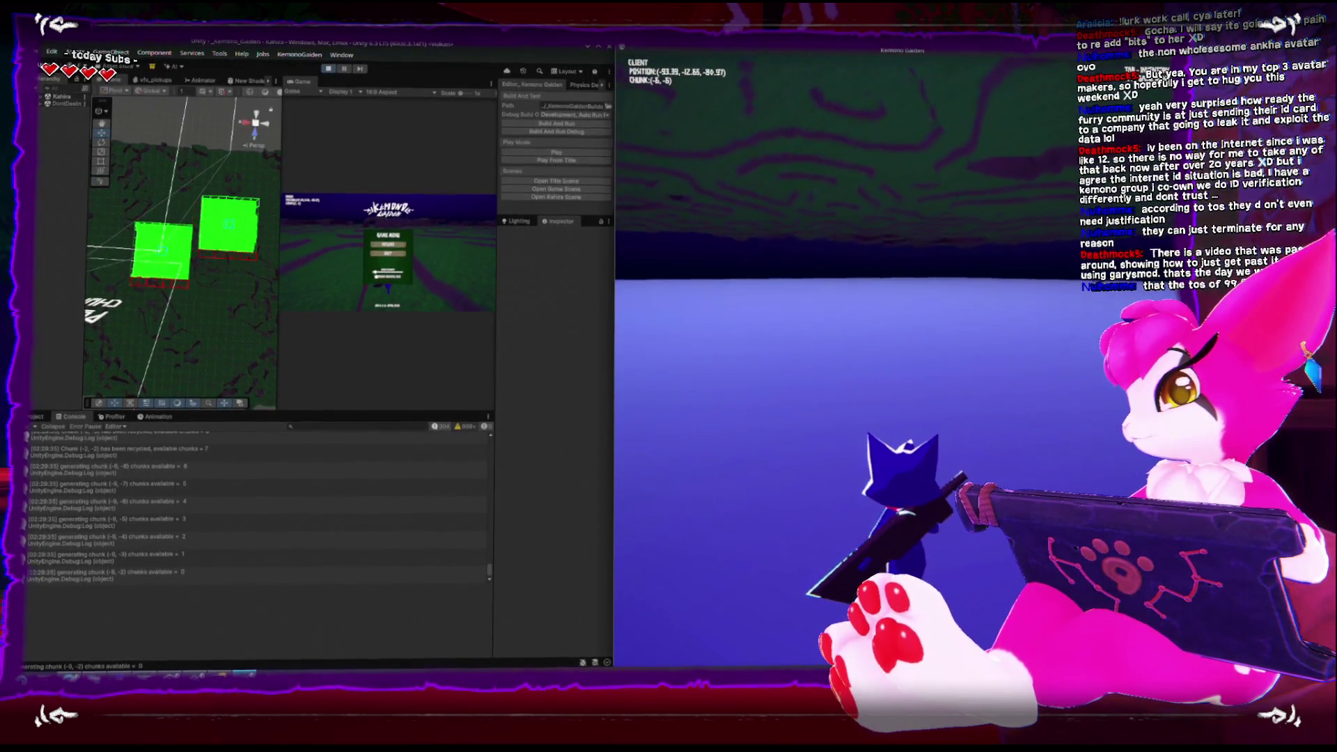
key(w)
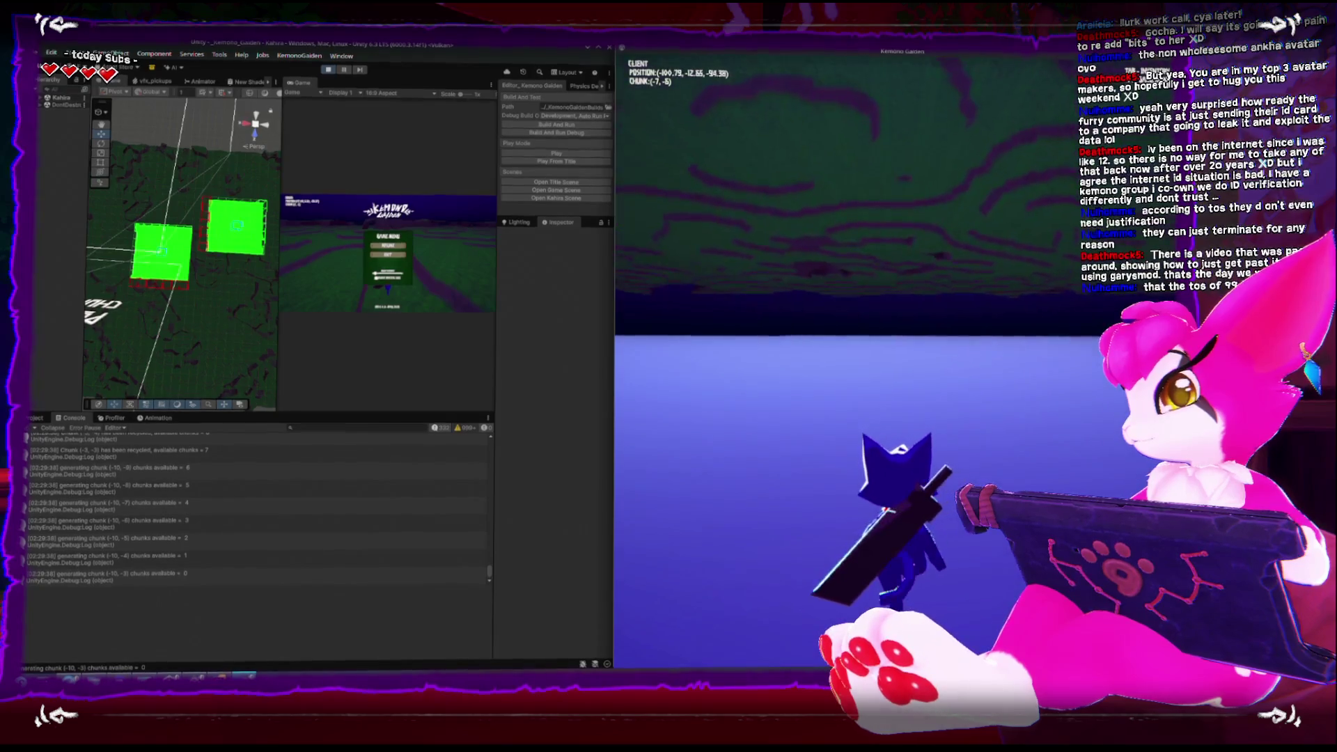
key(Escape)
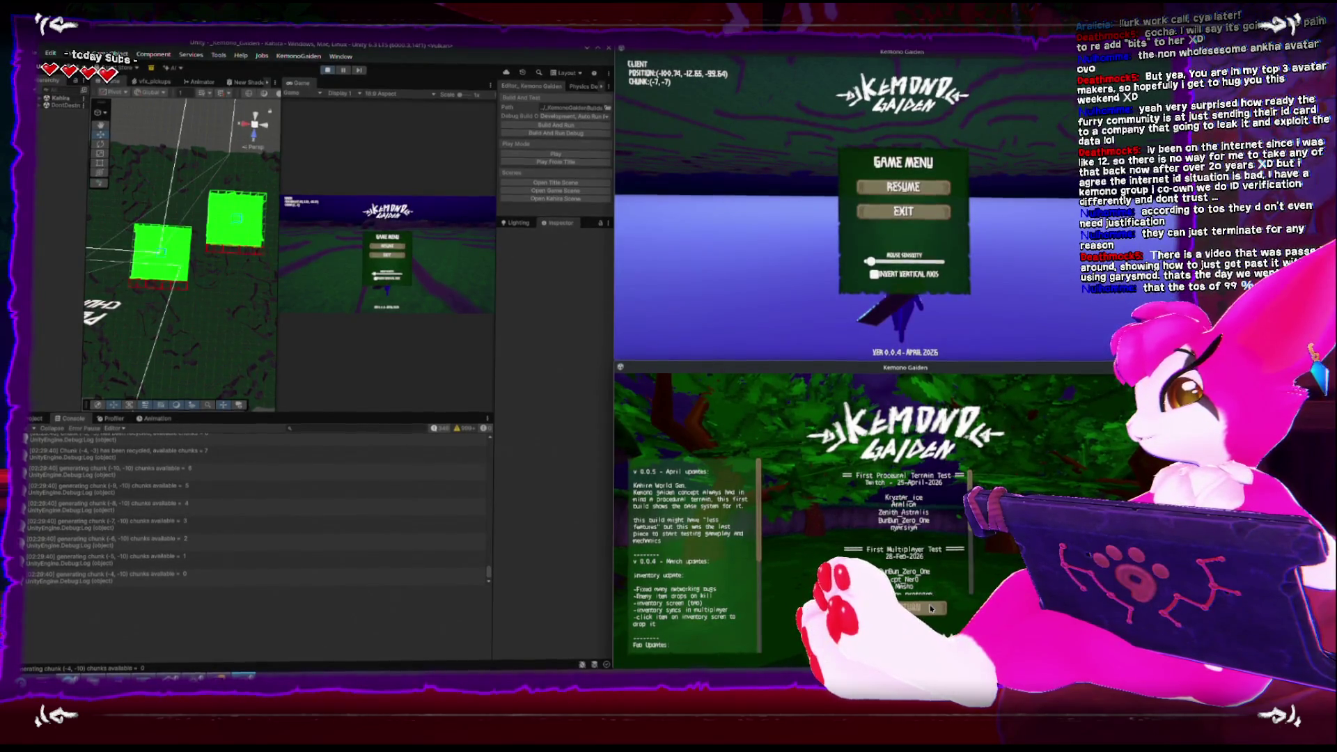
Join the second build as a client, walk its player past chunk (0,4), then open its game menu
click(924, 564)
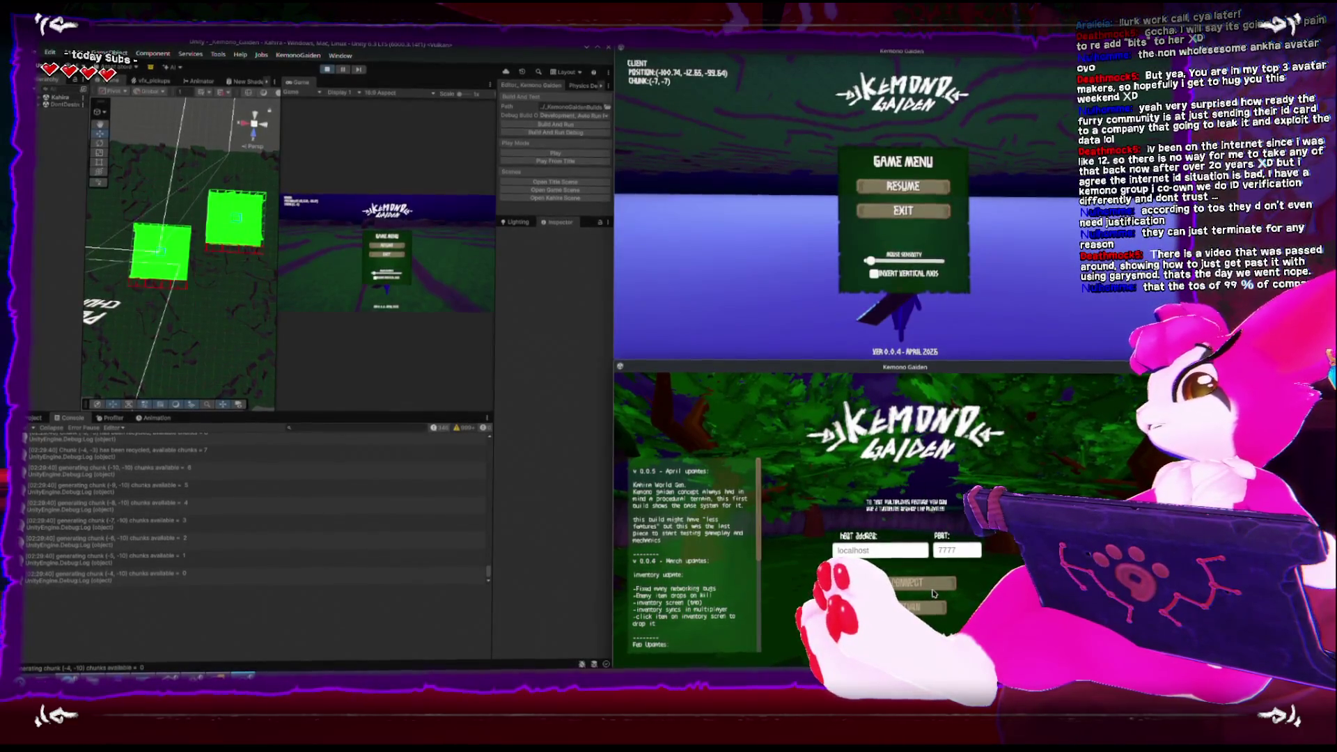
click(933, 585)
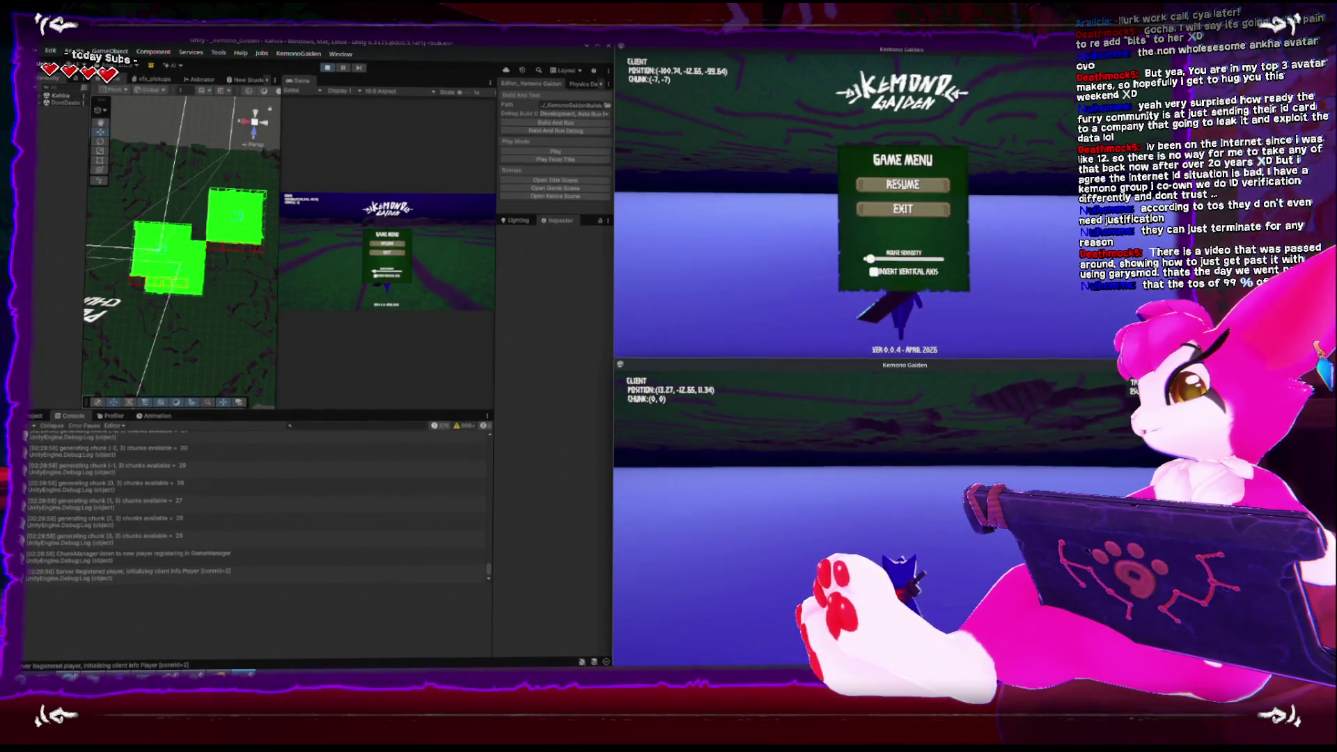
key(w)
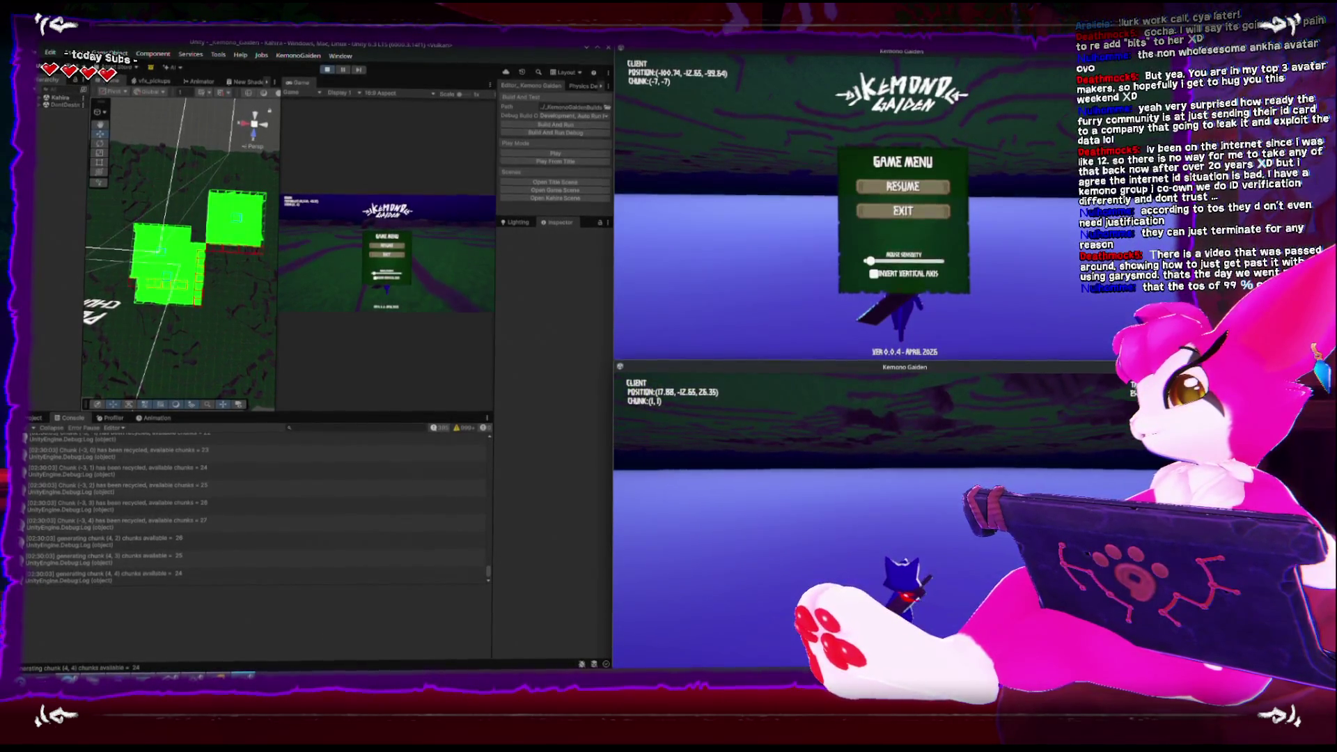
key(w)
key(w)
key(w)
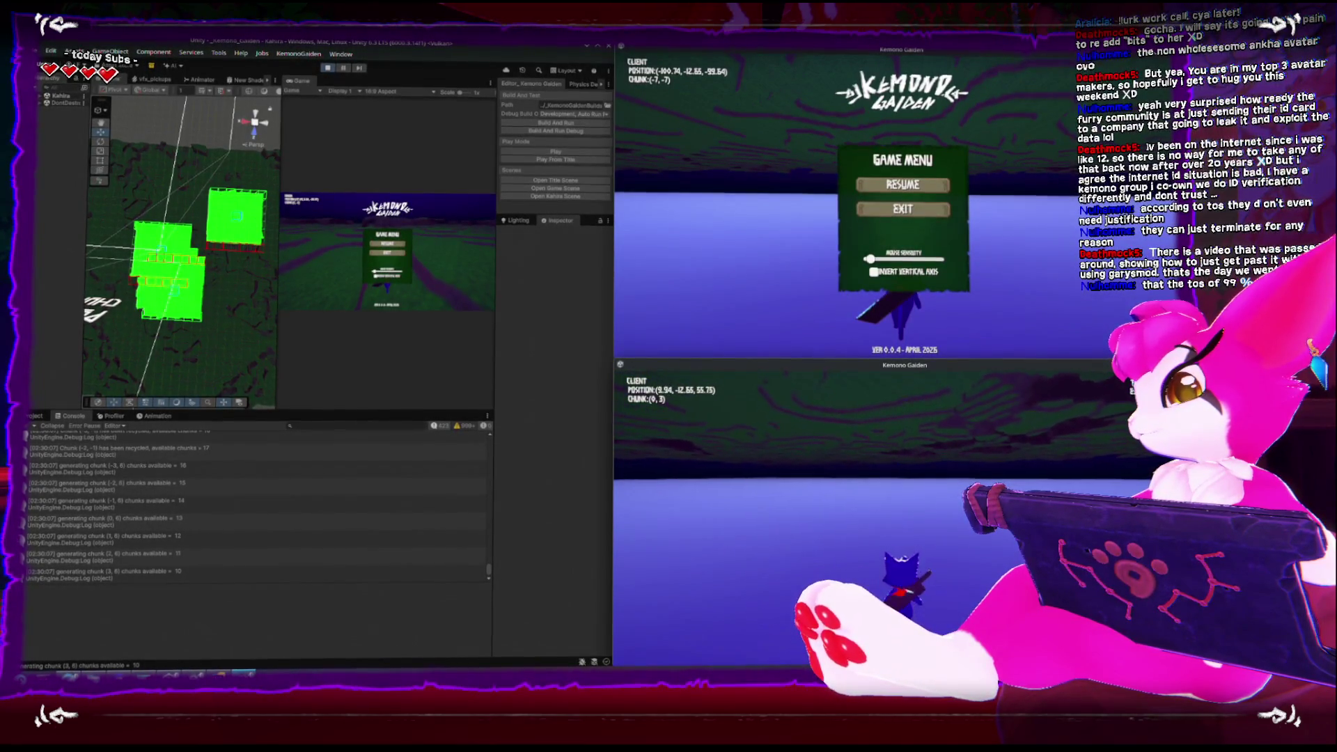
key(w)
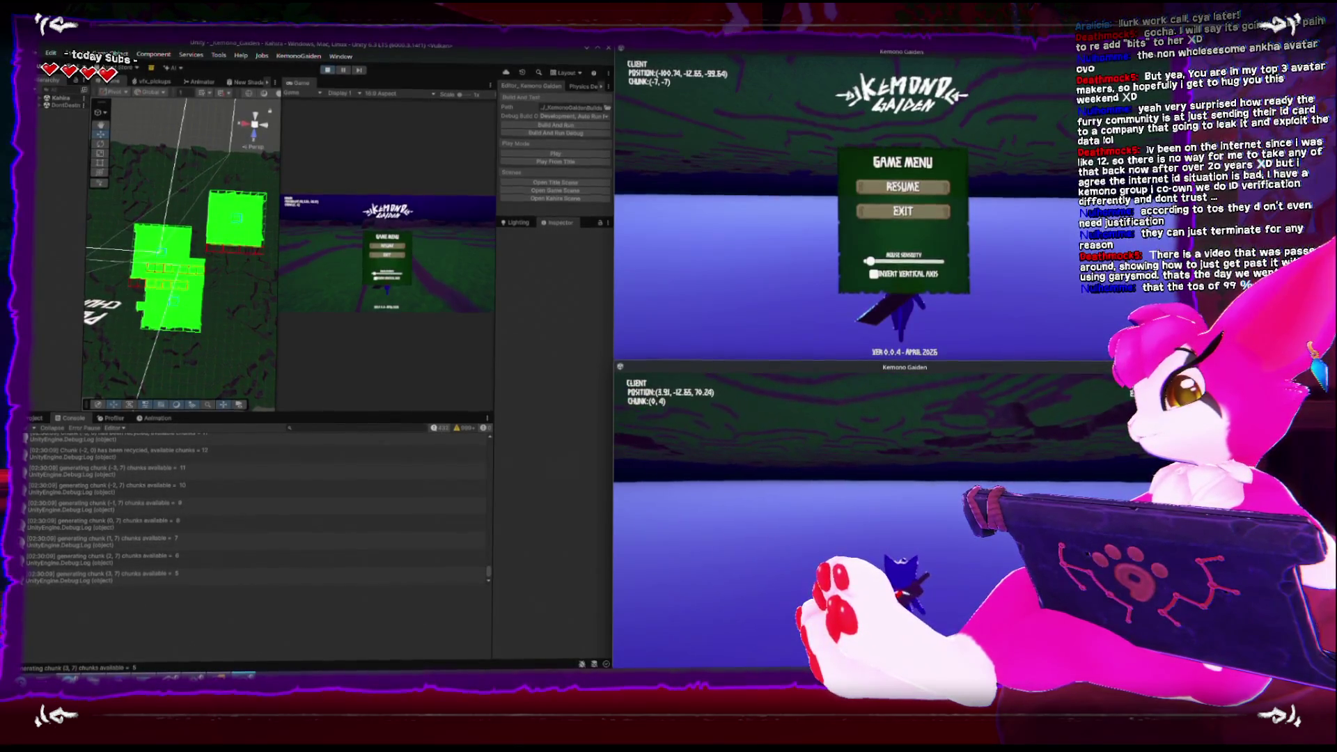
key(w)
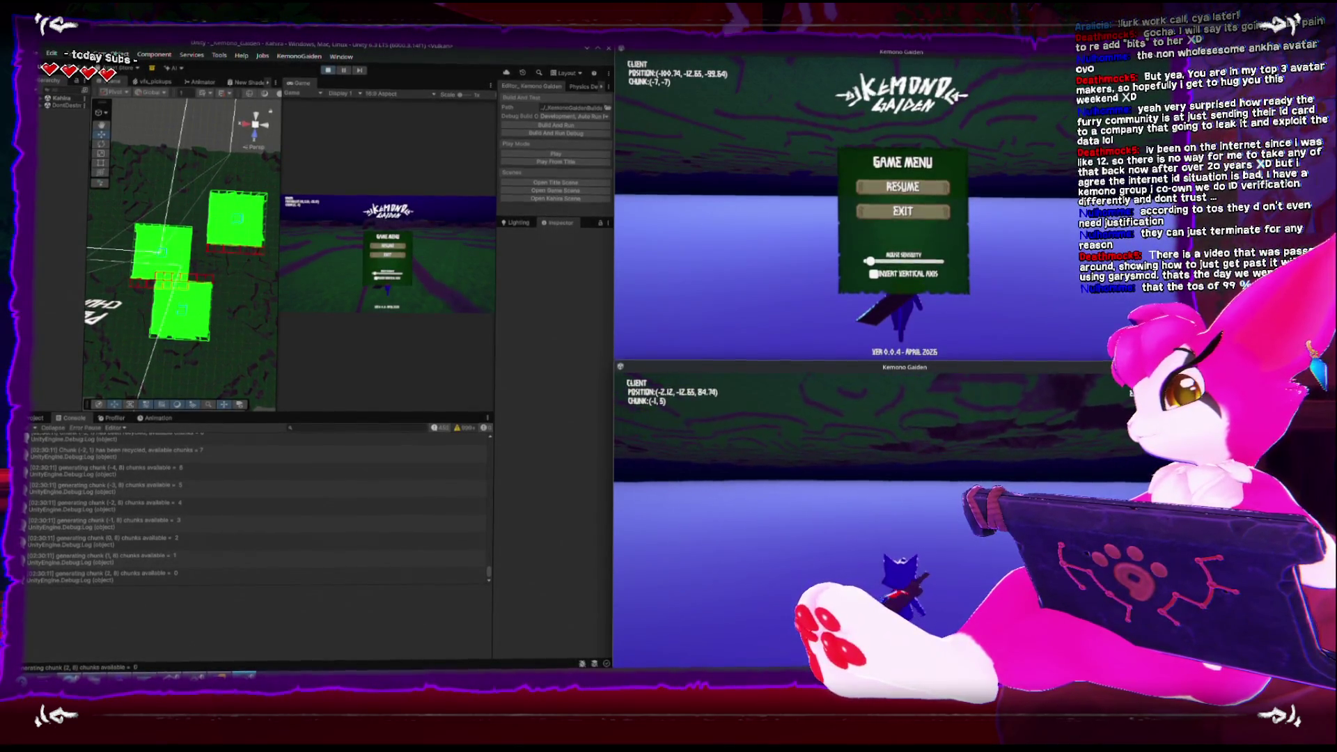
key(w)
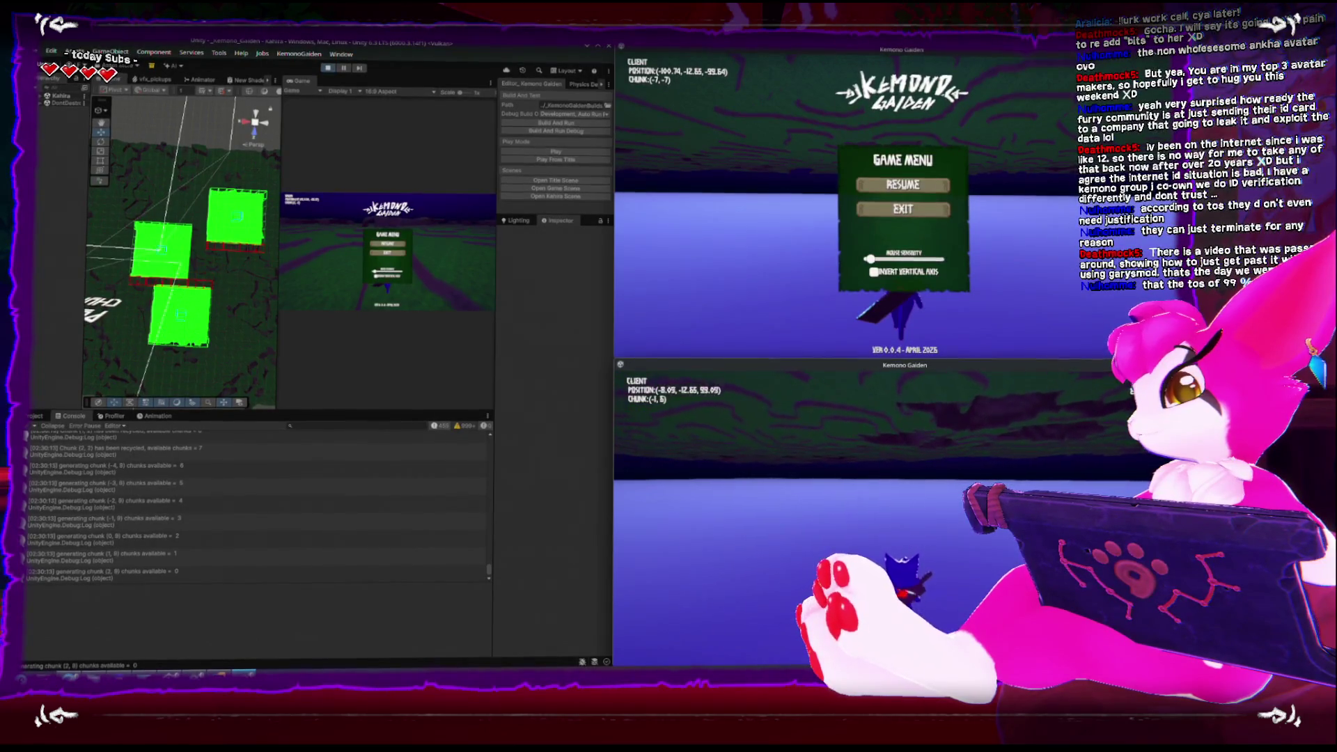
key(w)
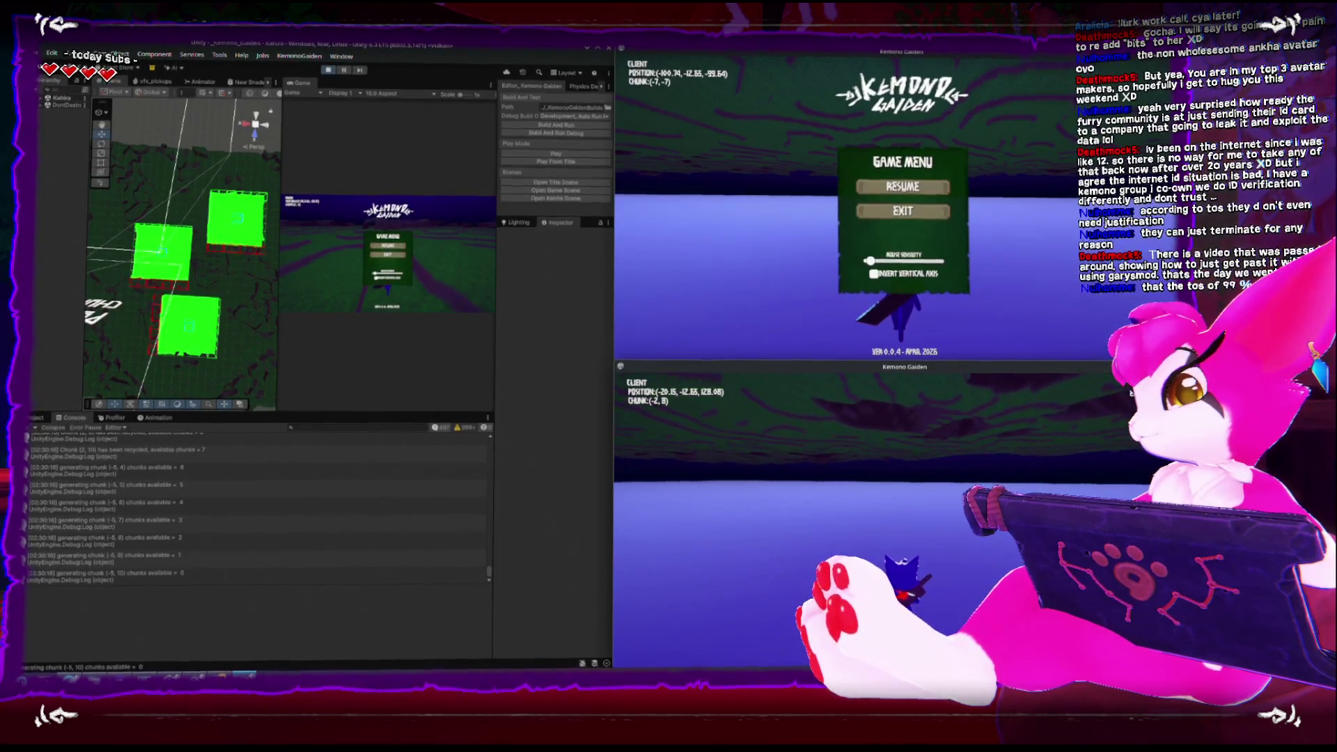
key(Escape)
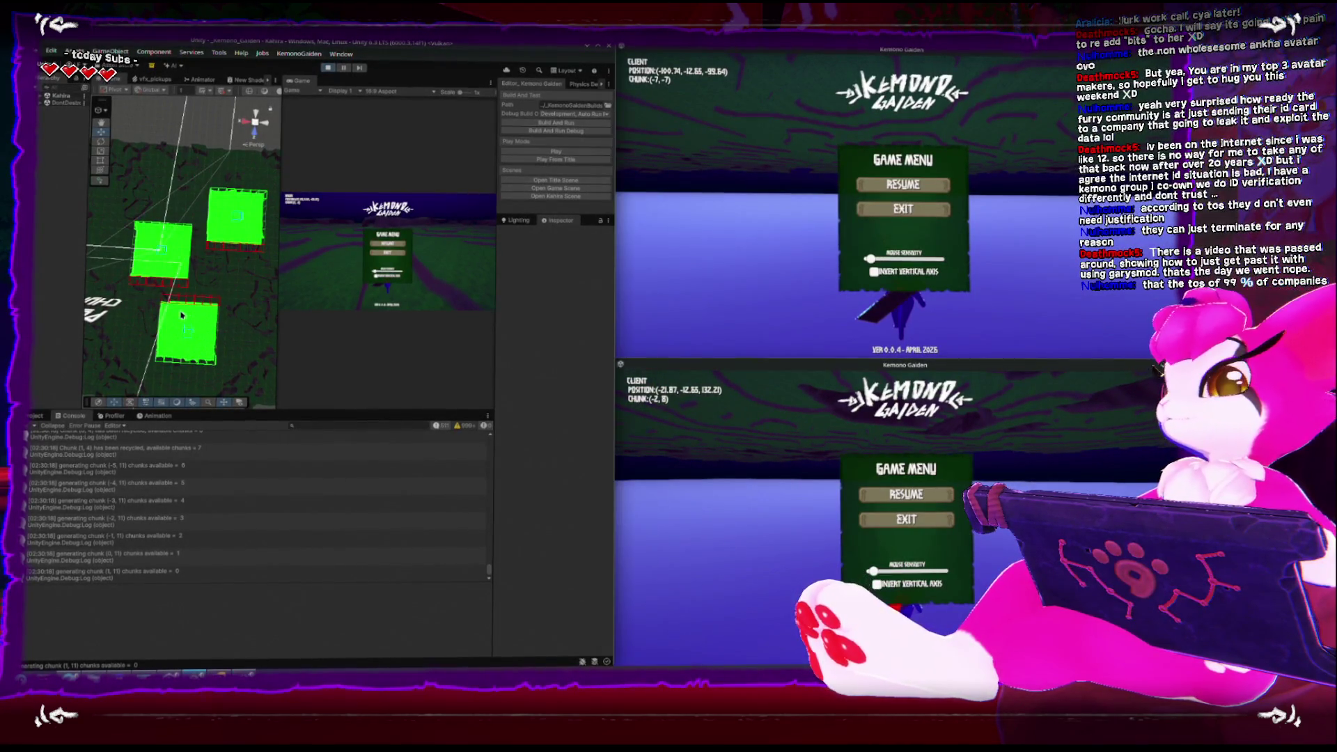
Exit Play Mode, maximize the Unity window, and return to Rider
mouse_move(125, 281)
mouse_down()
mouse_move(176, 224)
mouse_move(178, 346)
mouse_move(167, 278)
mouse_up()
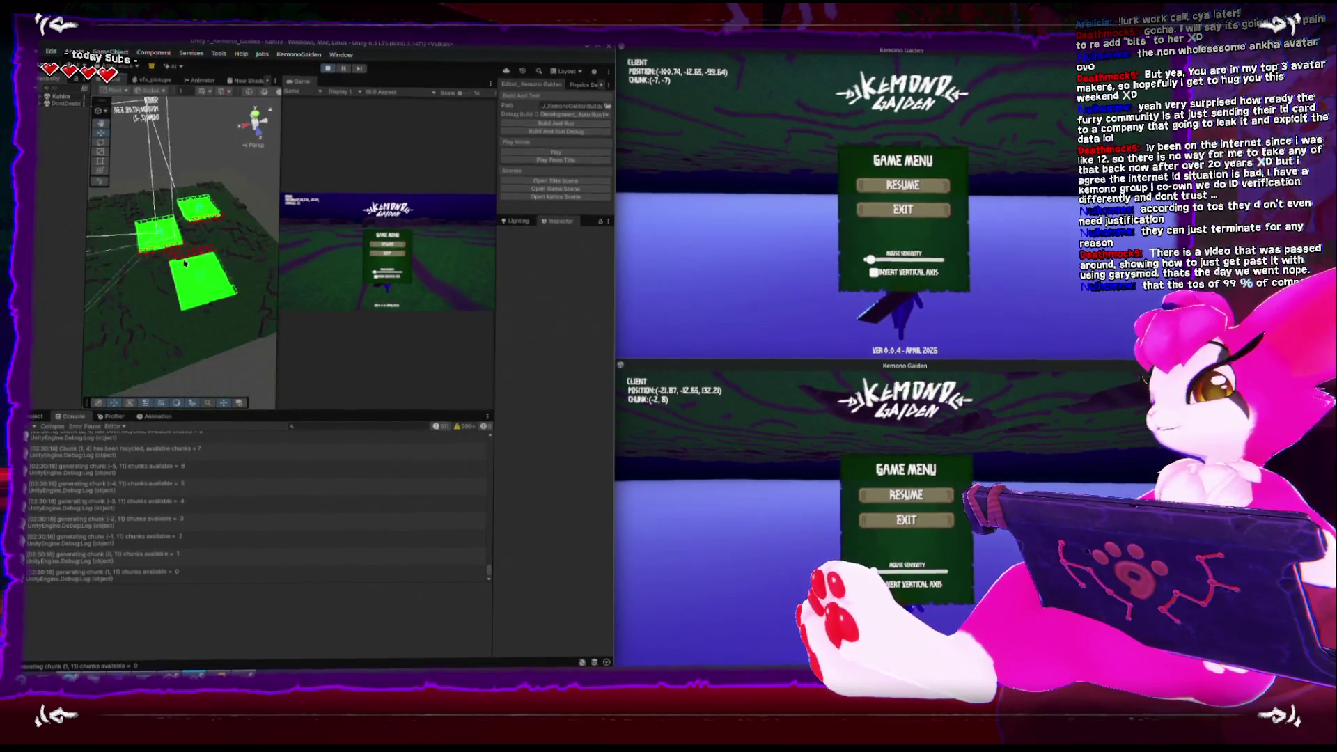
click(328, 70)
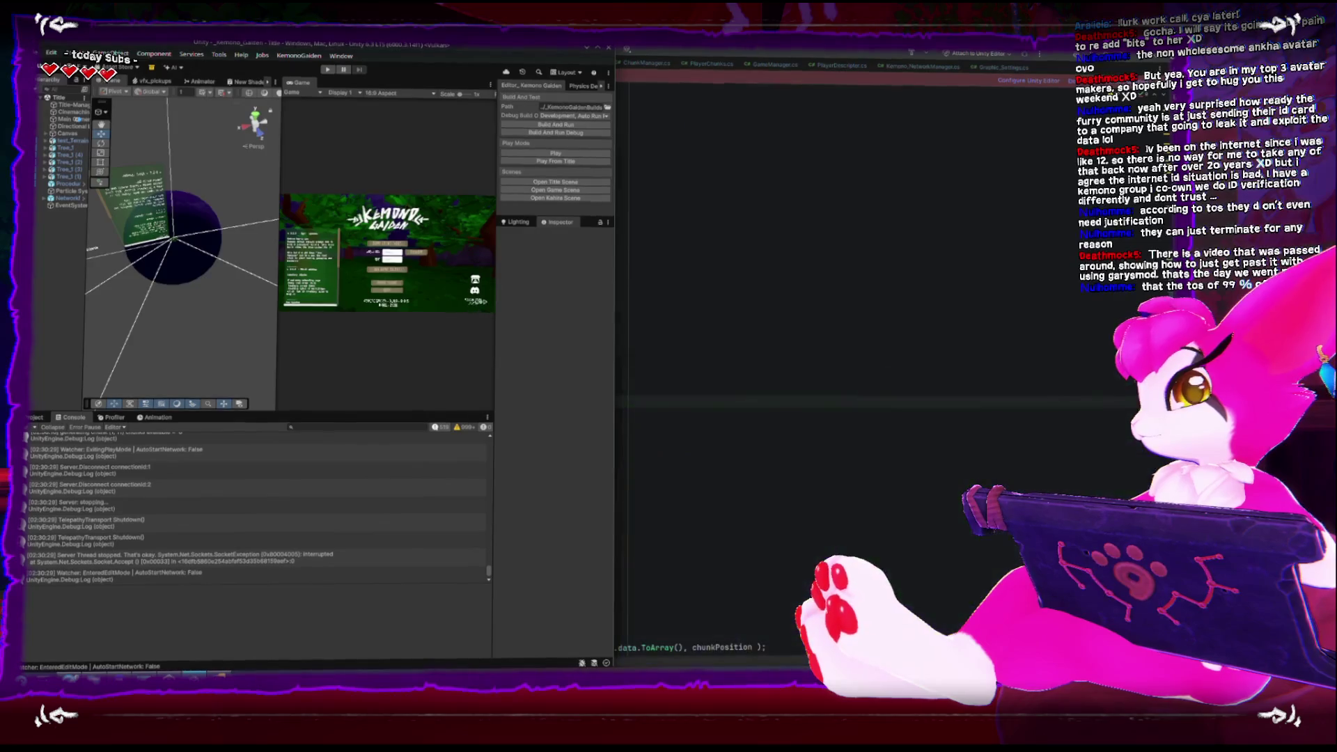
double_click(454, 52)
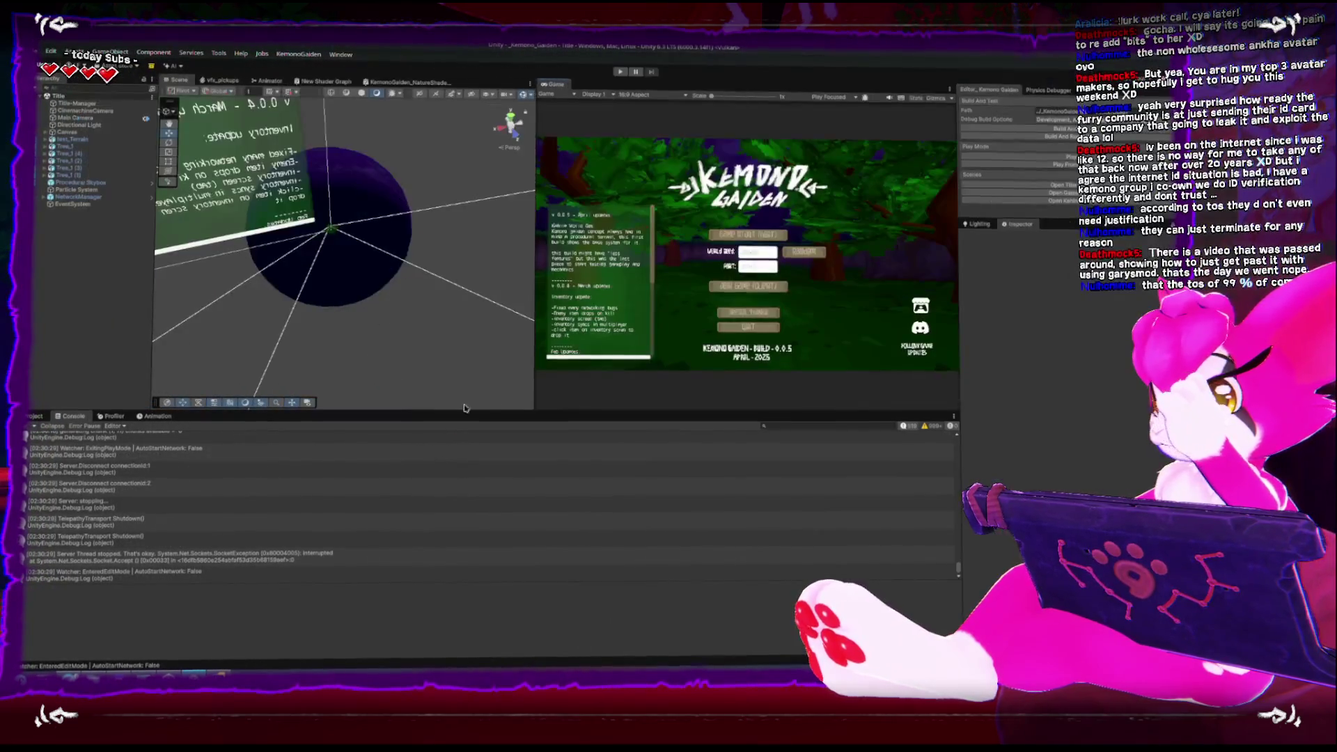
key(alt+Tab)
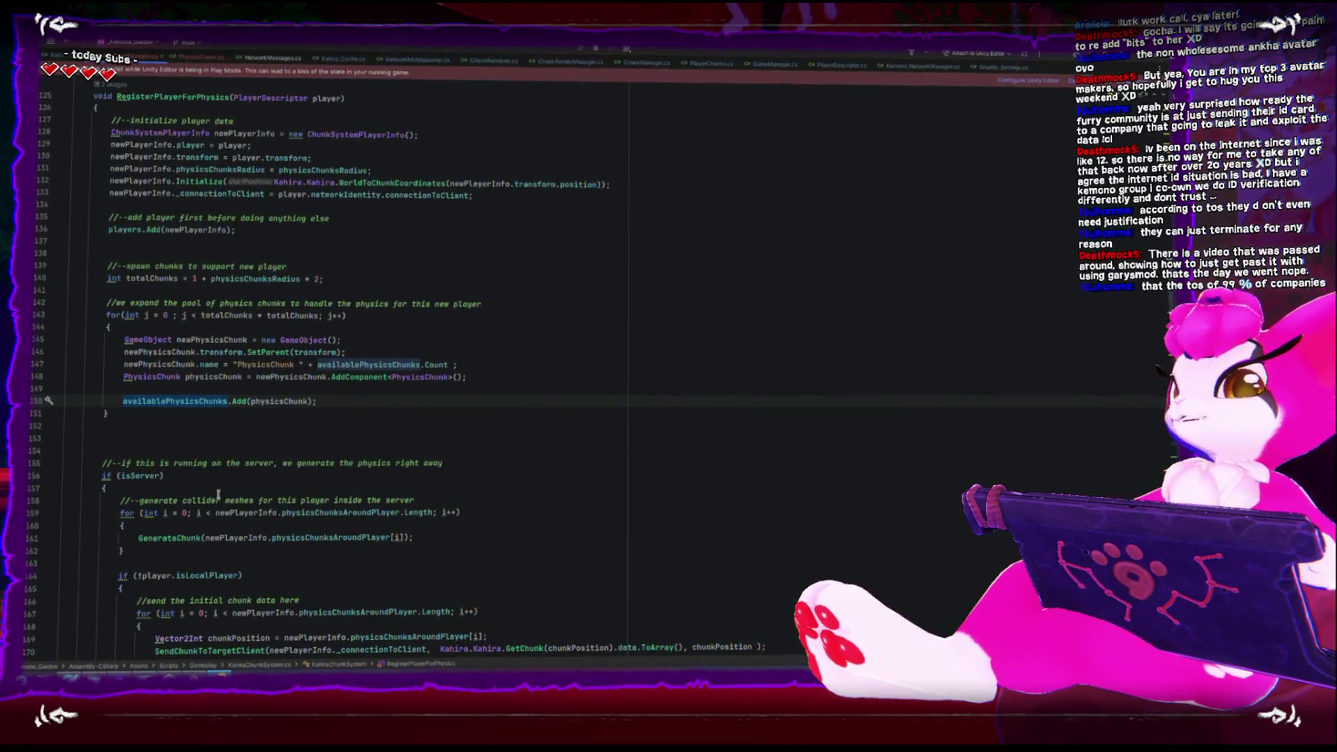
scroll(218, 494, down, 6)
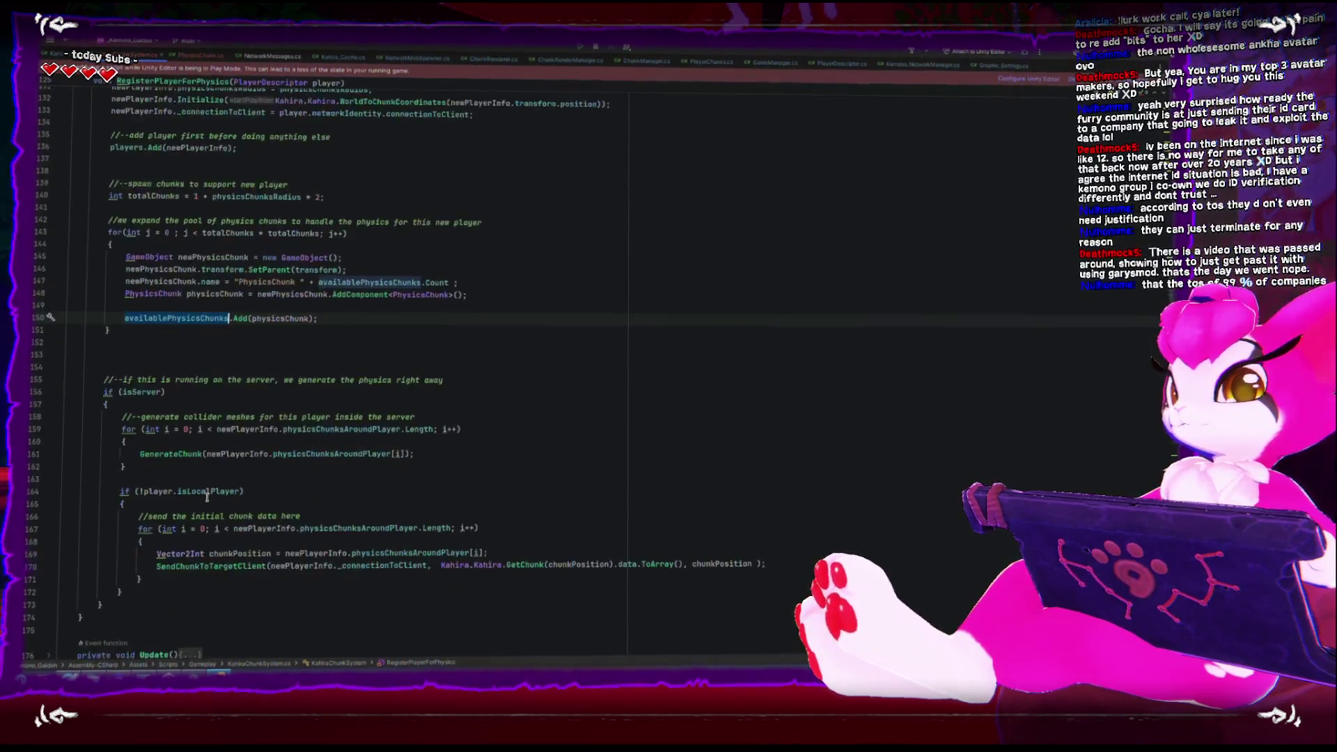
scroll(211, 467, up, 2)
scroll(291, 459, up, 8)
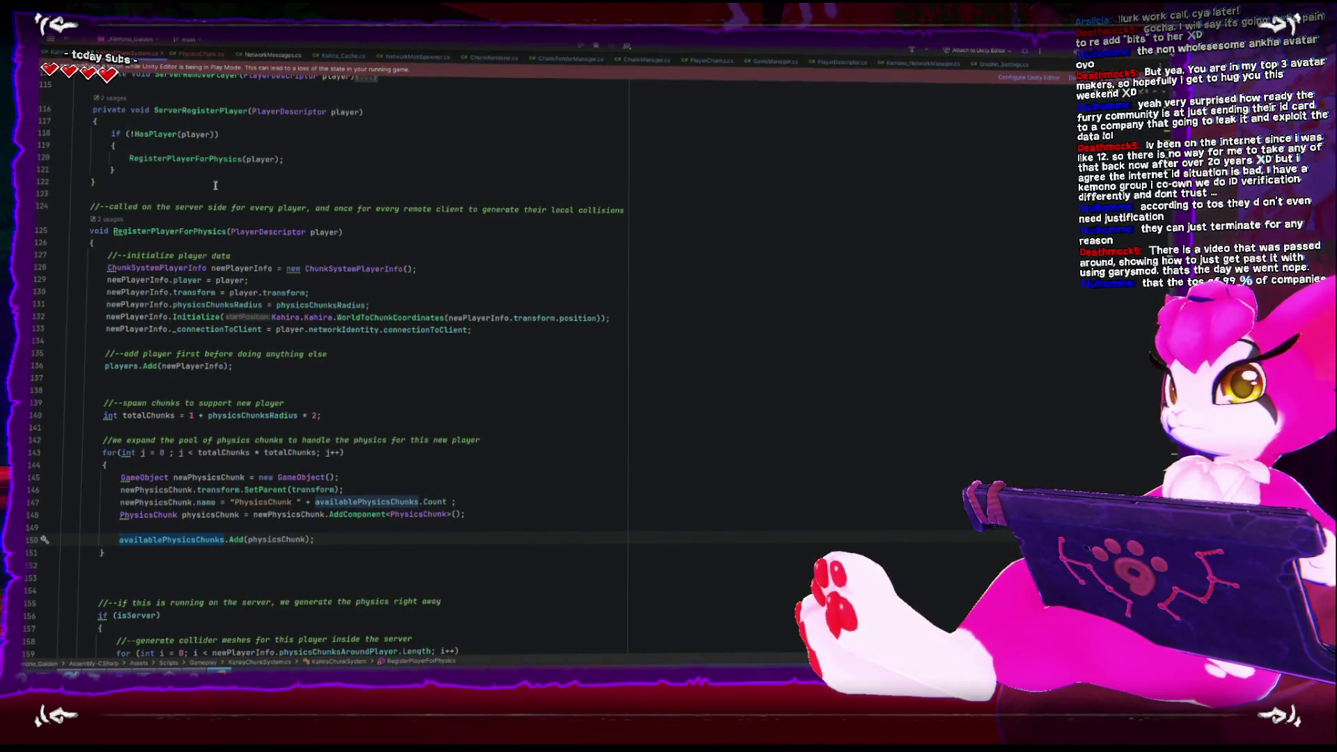
scroll(209, 392, up, 2)
scroll(208, 392, up, 5)
click(176, 304)
click(169, 324)
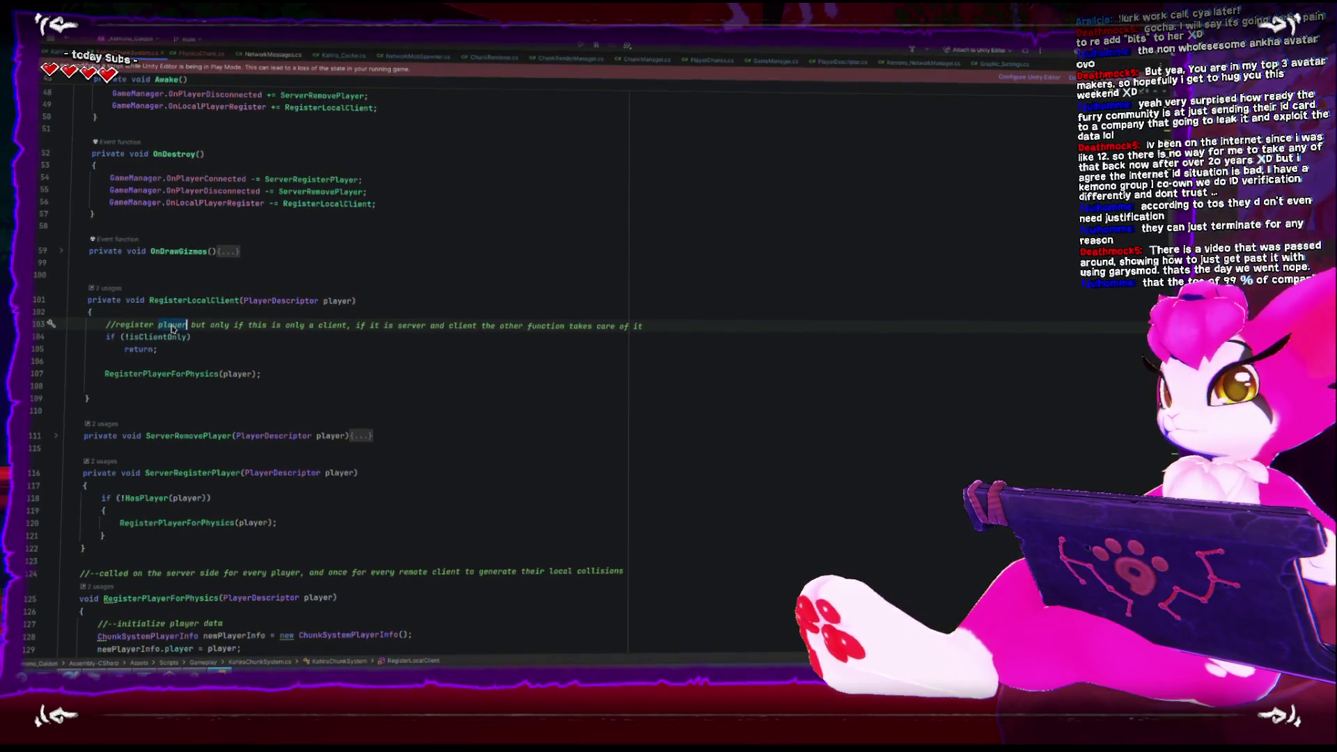
double_click(176, 374)
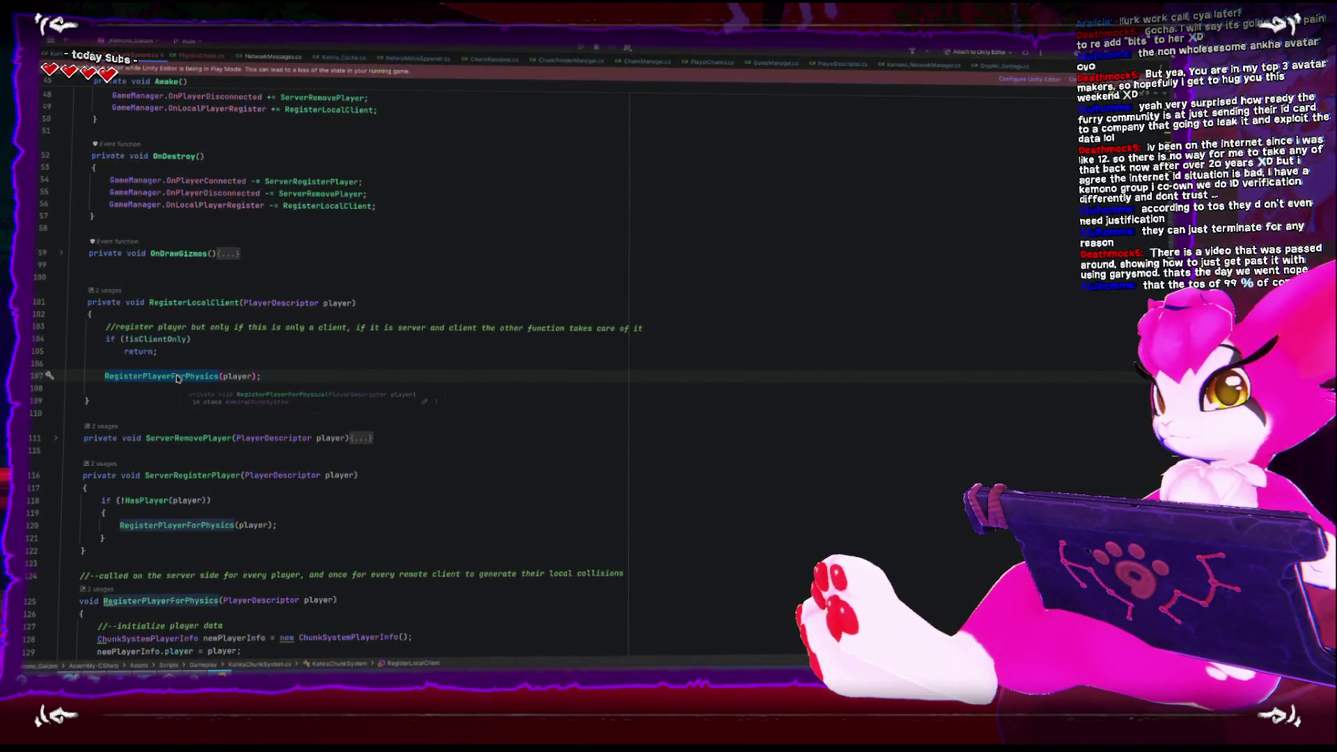
click(55, 437)
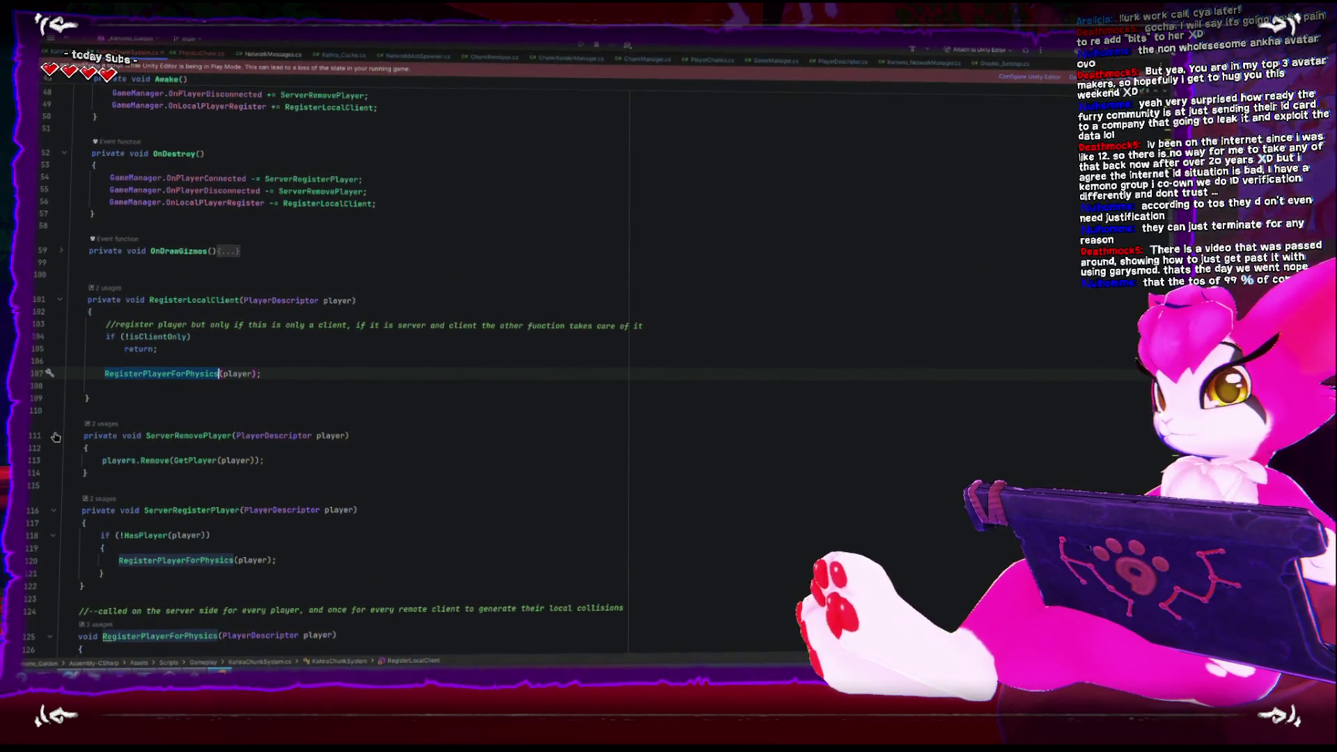
click(56, 436)
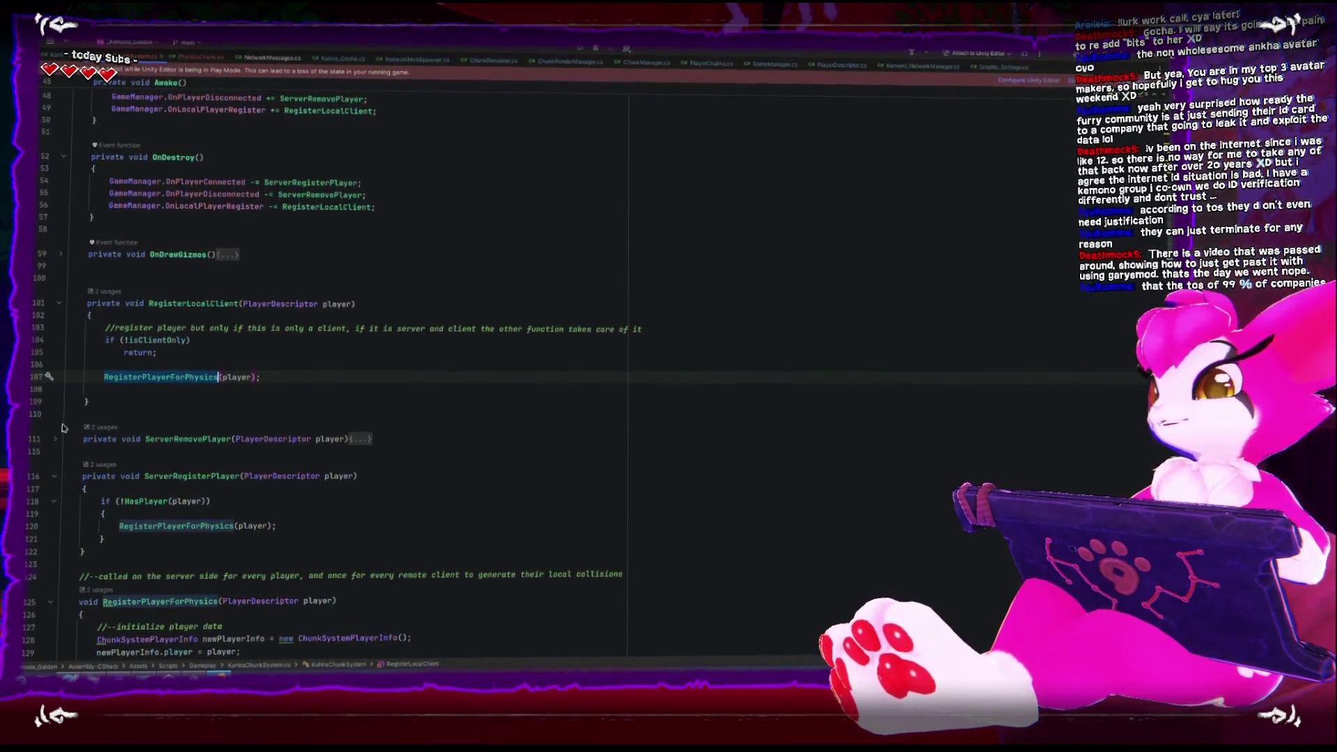
key(Down)
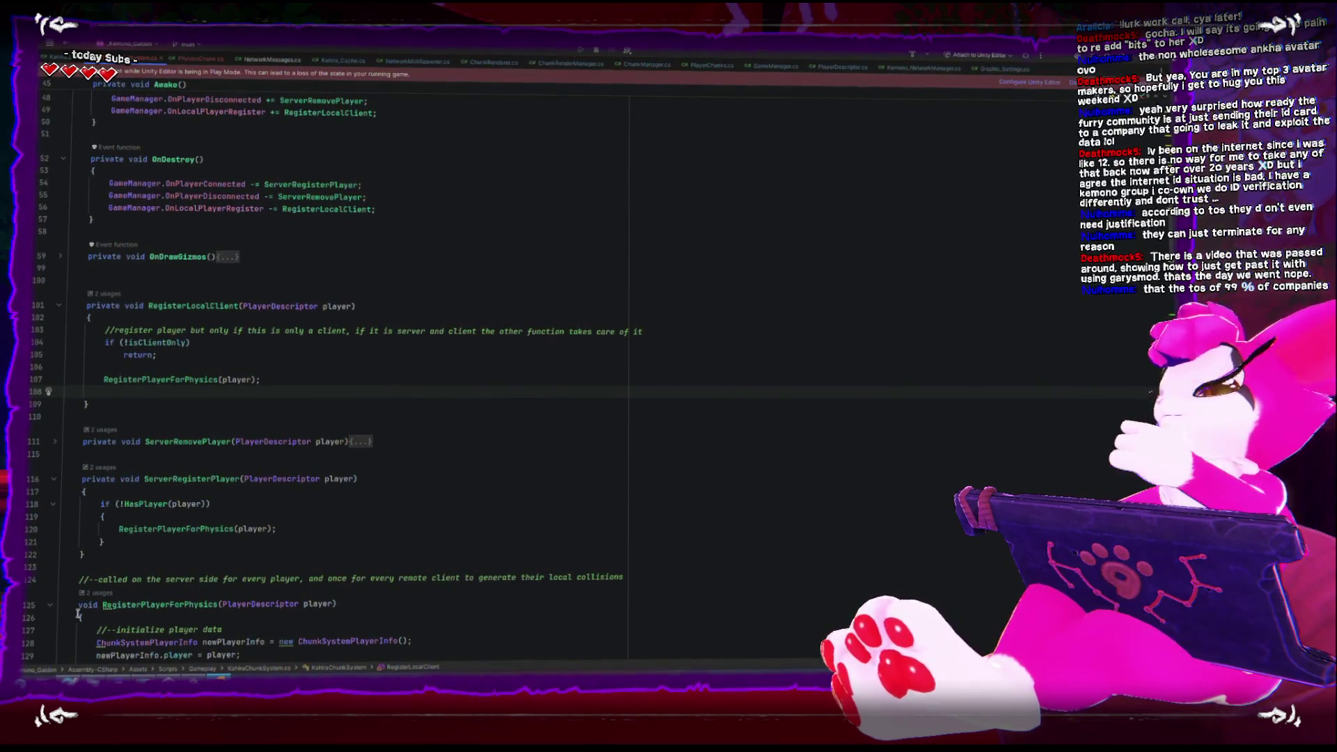
scroll(105, 540, up, 5)
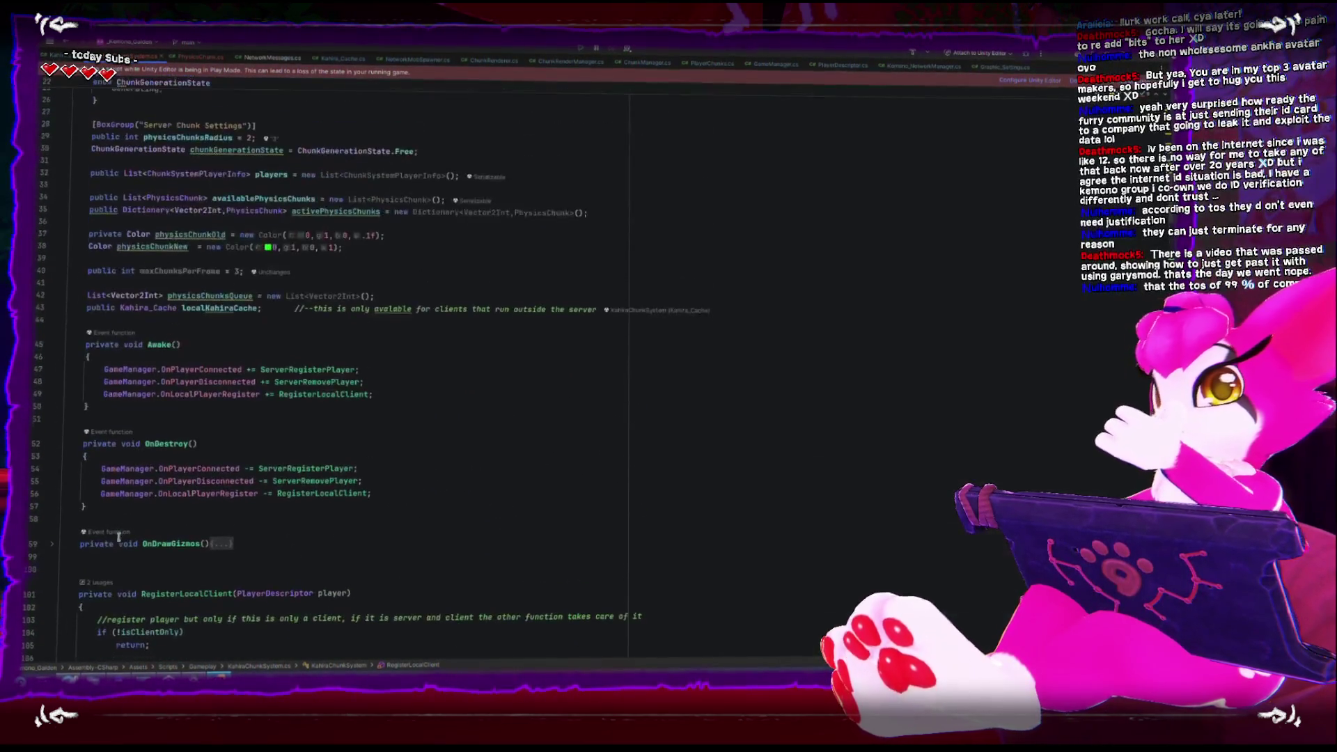
Delete the stray blank line 108 in RegisterLocalClient
scroll(120, 534, down, 5)
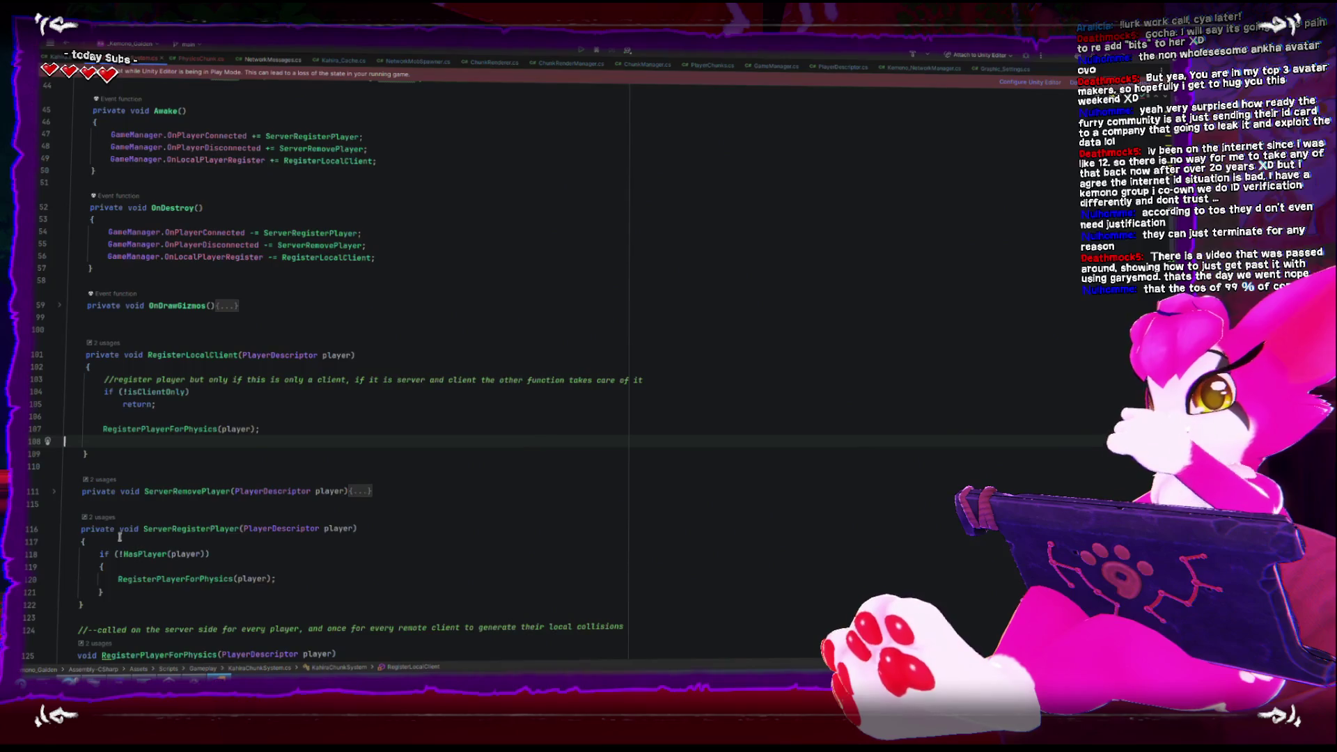
scroll(119, 537, down, 1)
scroll(120, 536, down, 4)
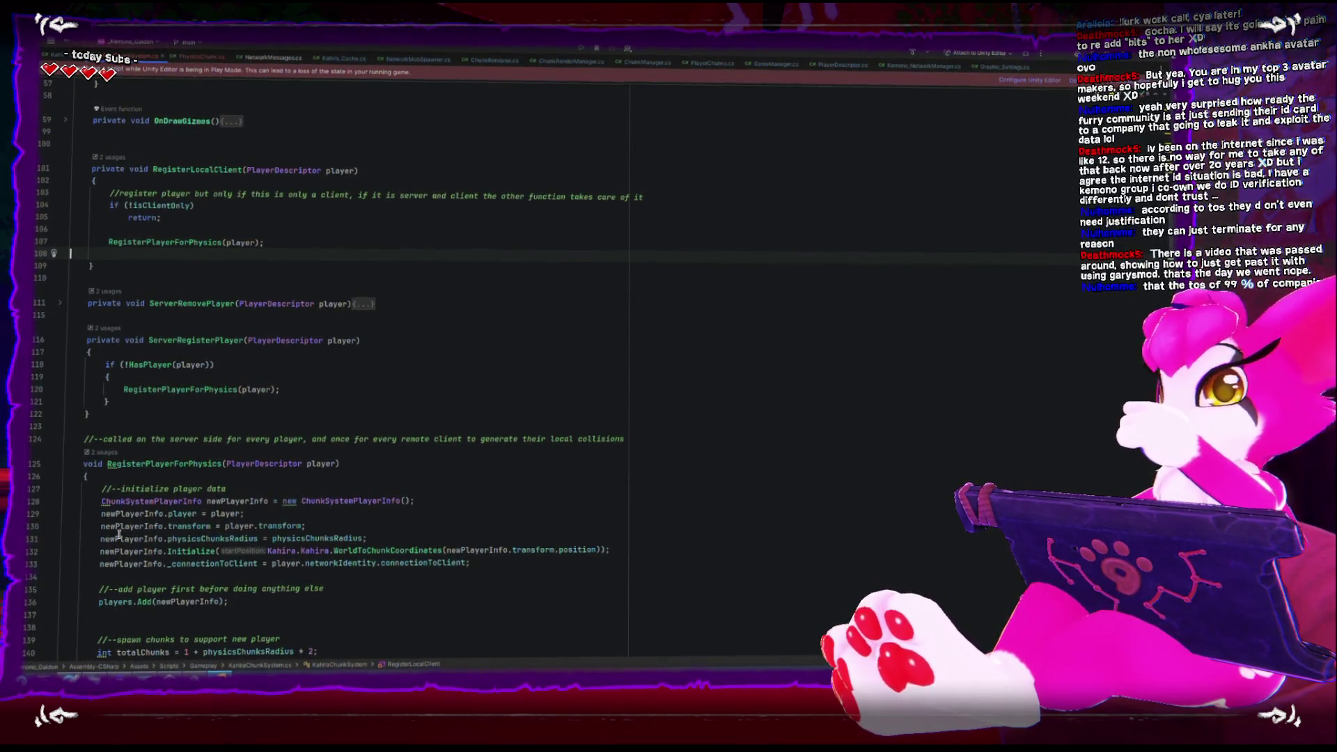
key(BackSpace)
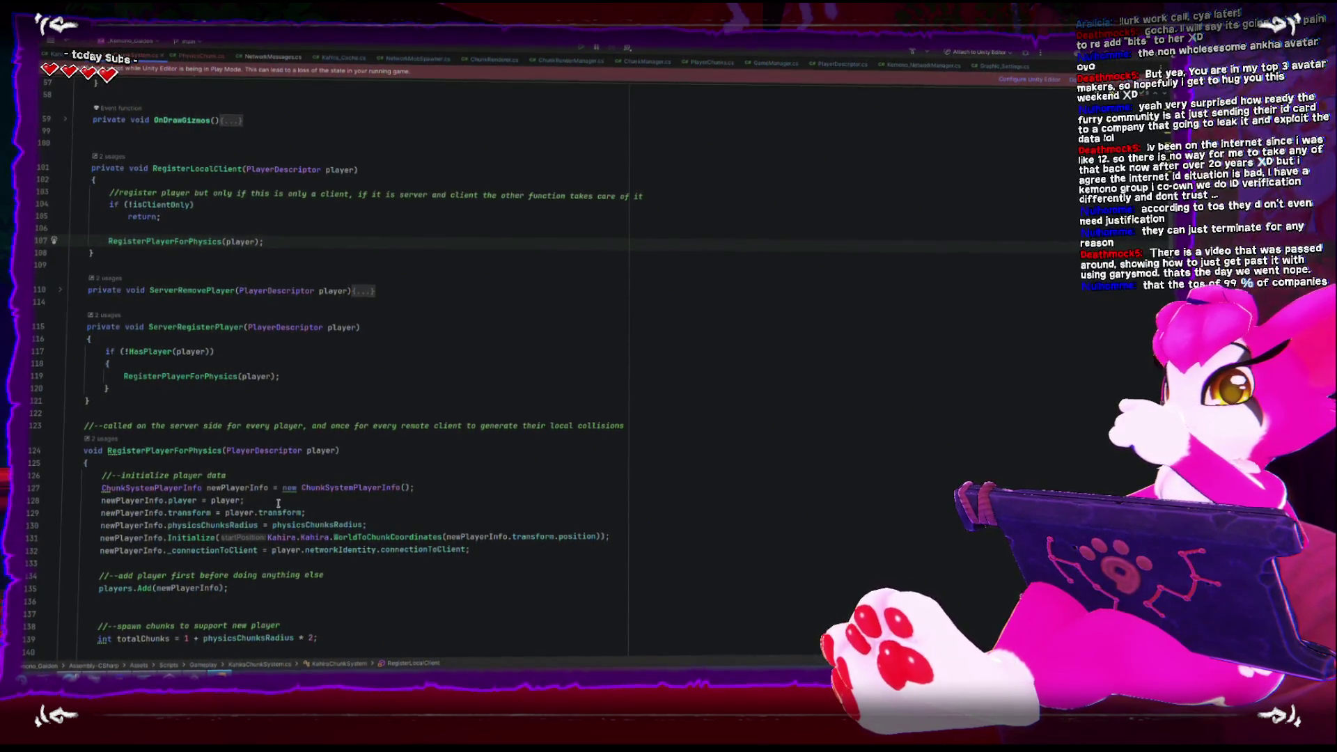
Fold the if (isServer) block and remove blank lines 151–152 above the server physics comment
scroll(183, 531, down, 15)
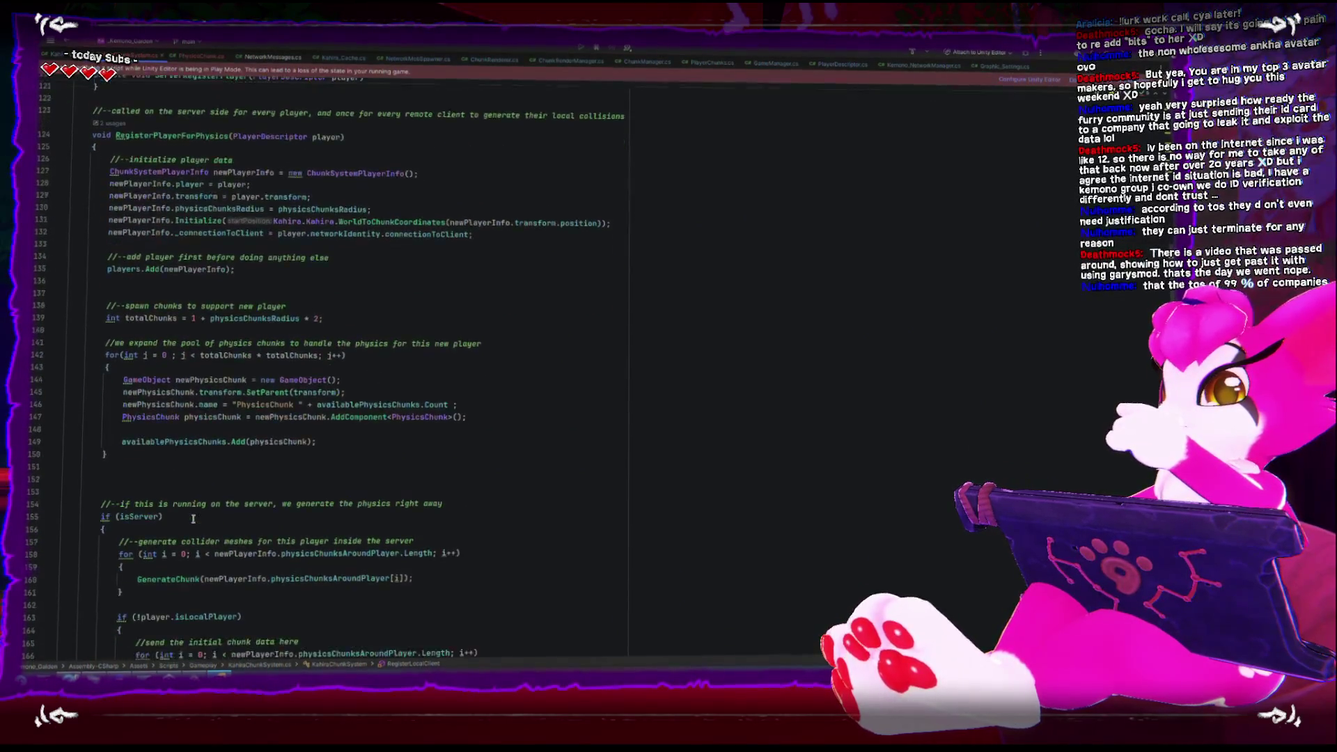
scroll(188, 510, up, 6)
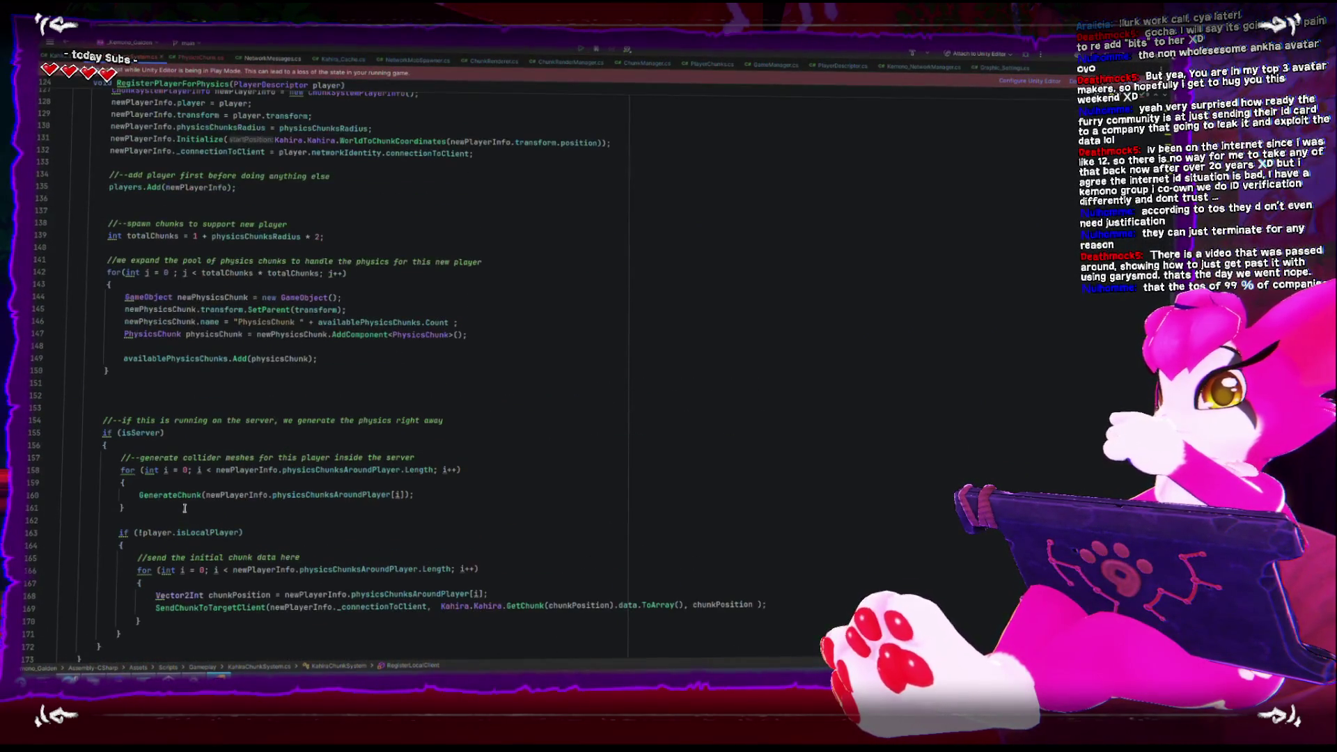
key(ctrl+minus)
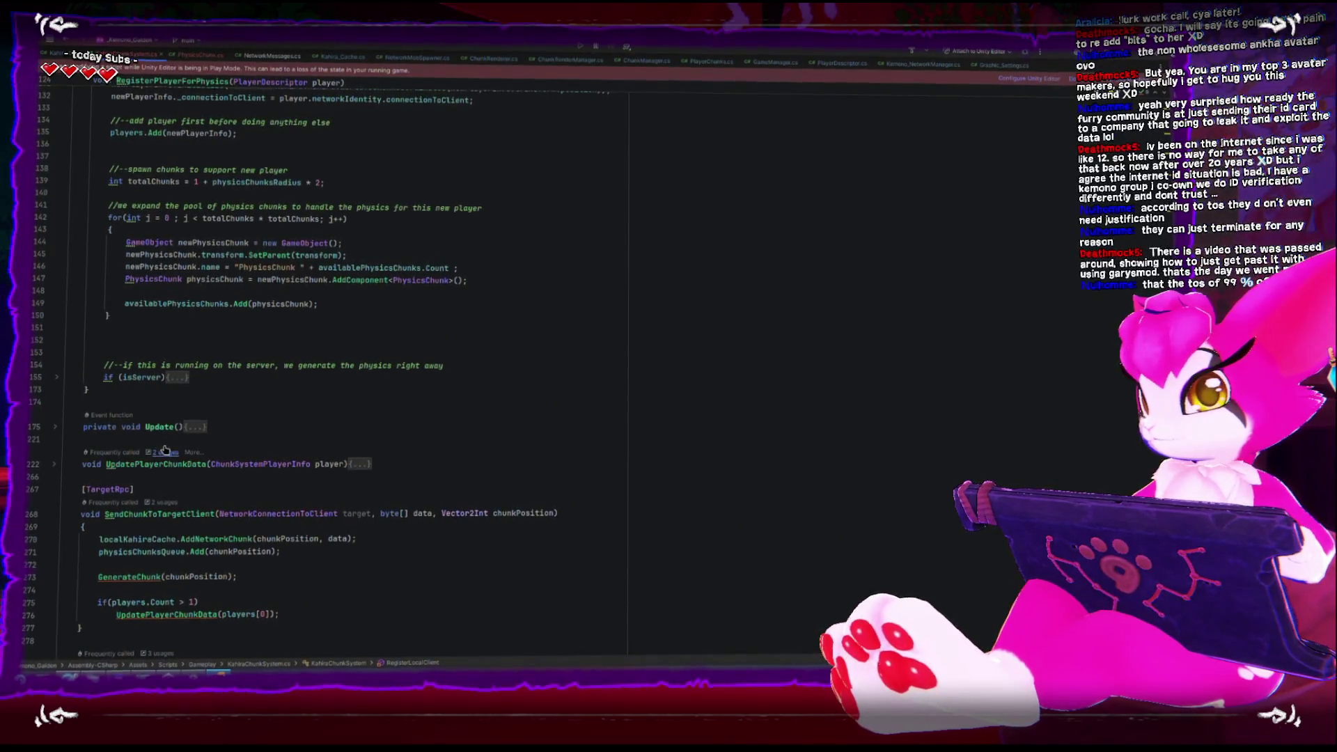
click(189, 349)
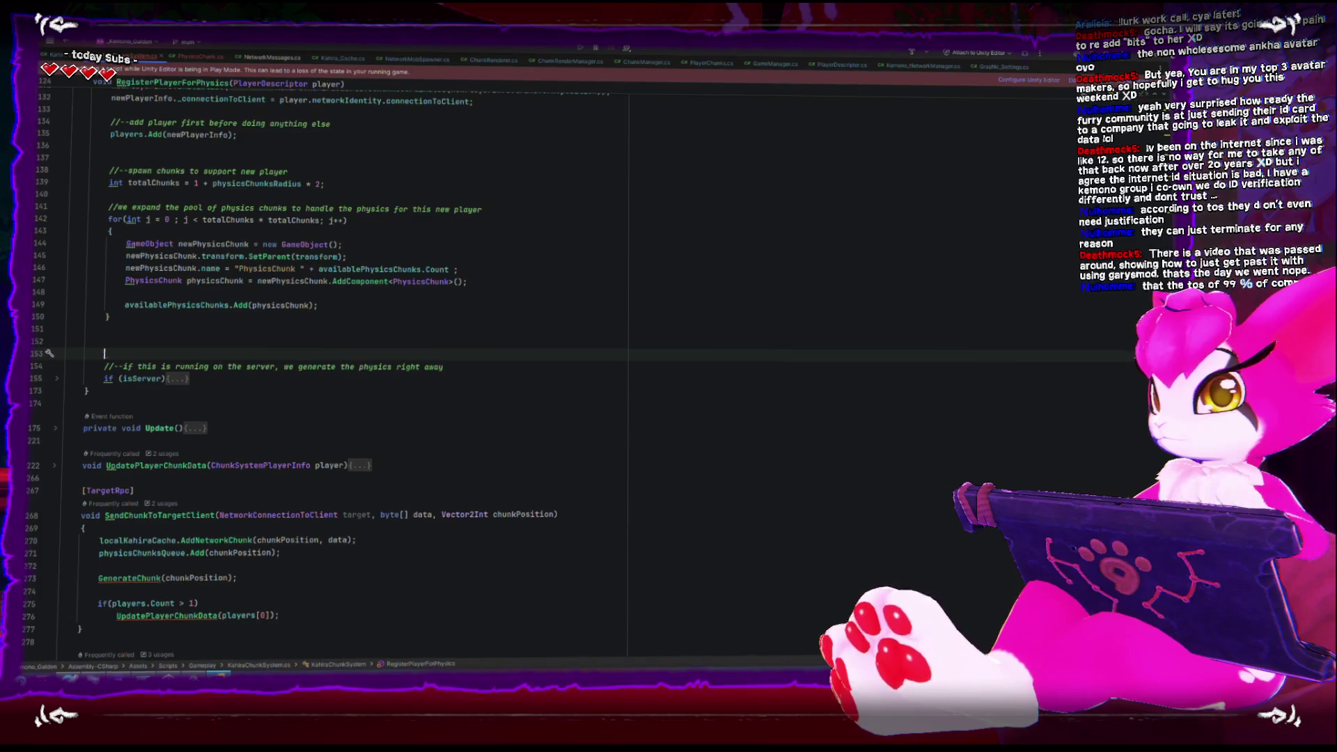
key(BackSpace)
key(BackSpace)
scroll(179, 503, down, 10)
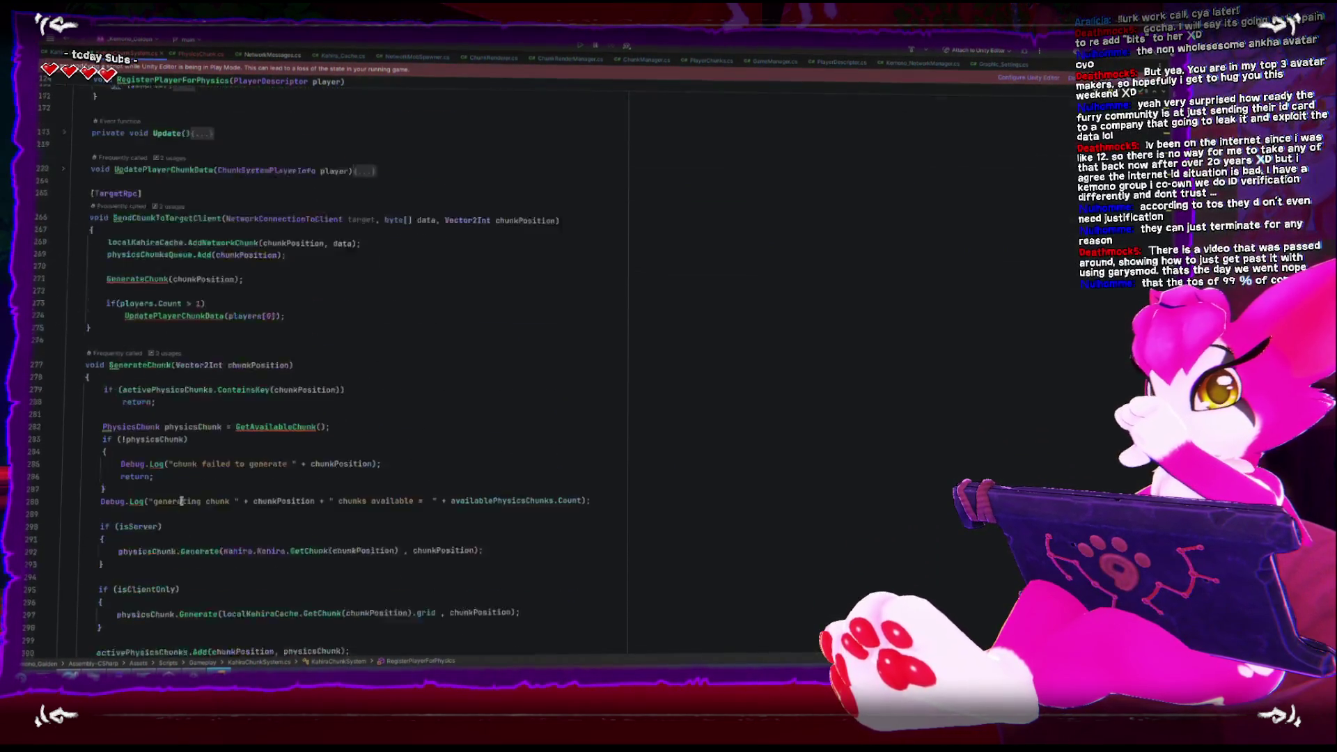
scroll(179, 503, down, 7)
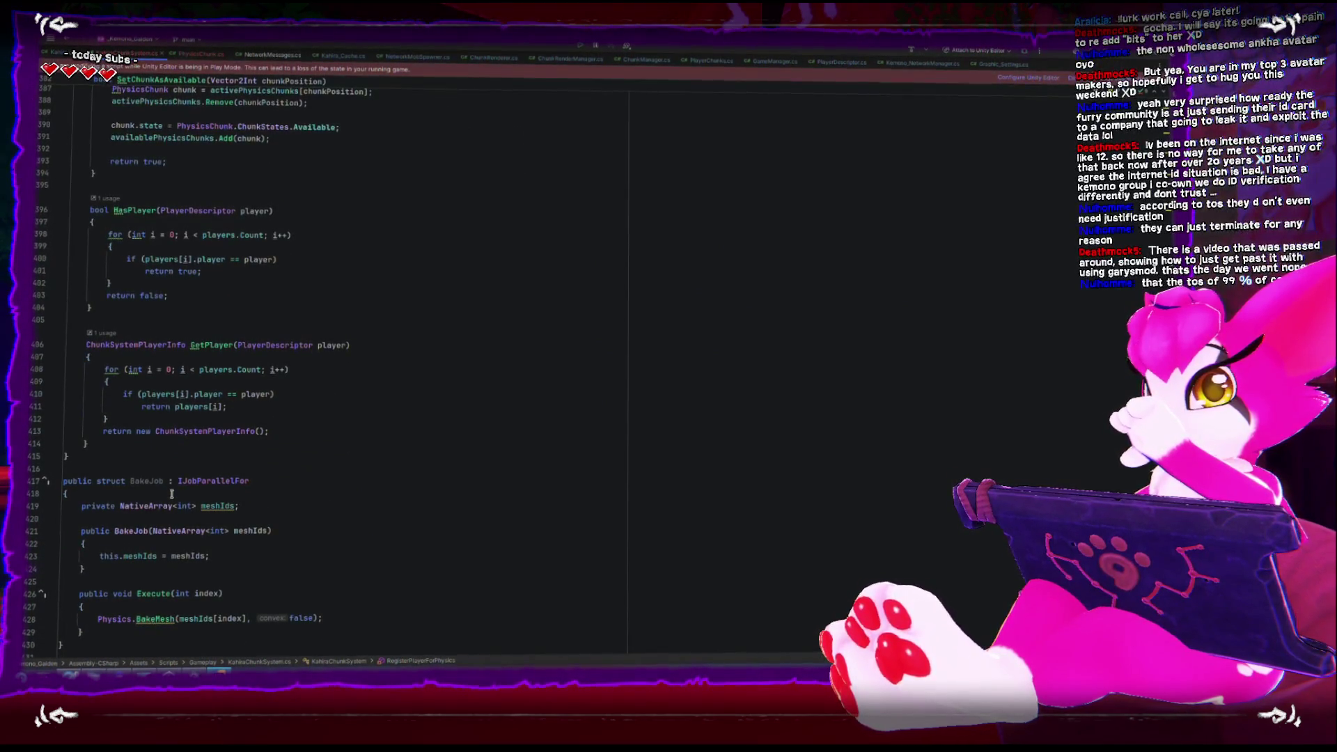
scroll(171, 495, up, 8)
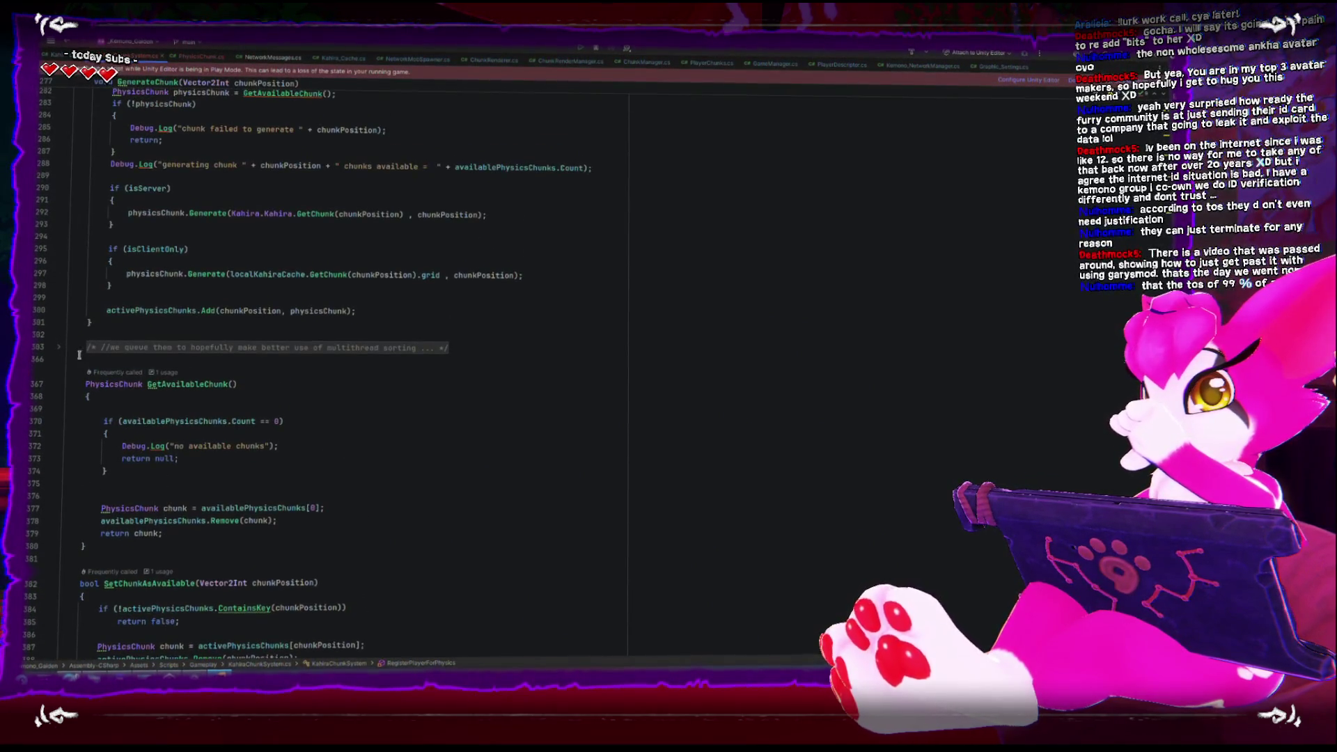
Expand and cut the commented-out GenerateChunks block from below GenerateChunk
click(59, 347)
scroll(63, 352, down, 5)
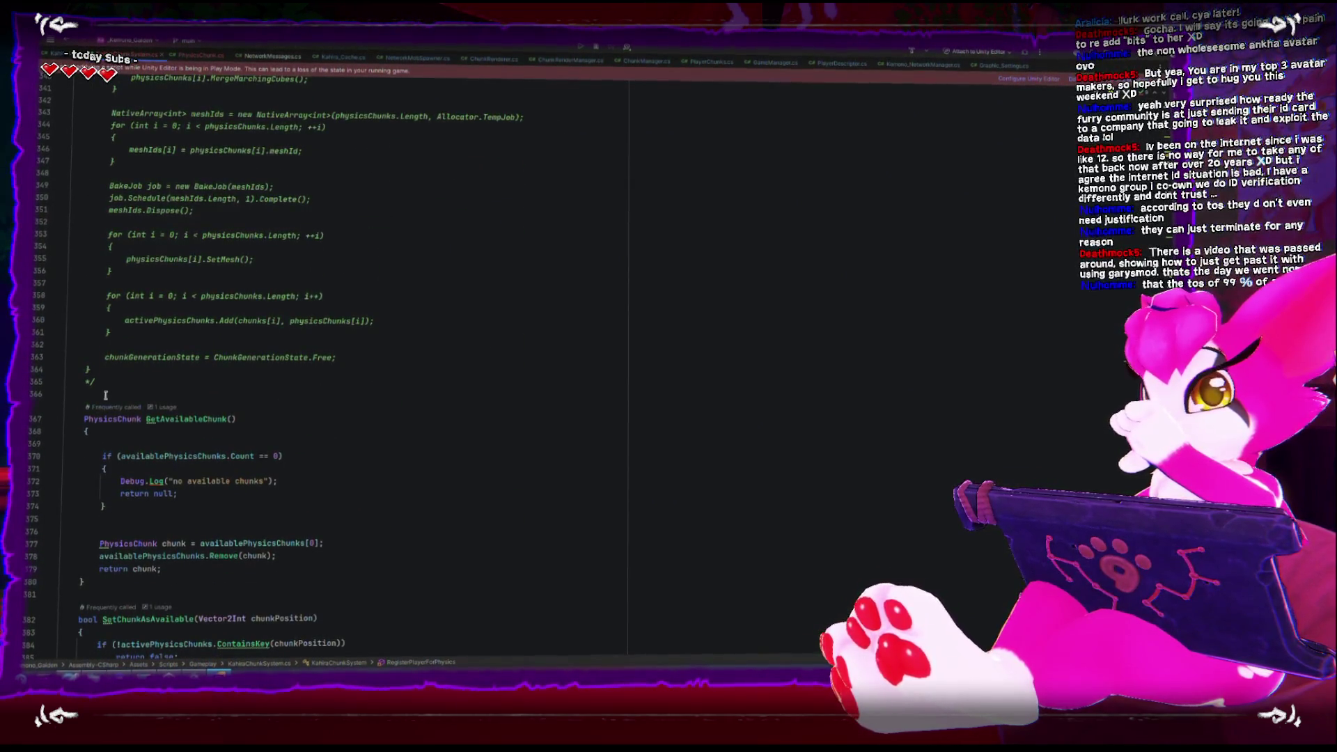
scroll(102, 379, up, 4)
drag(99, 655, 73, 173)
key(Delete)
scroll(230, 328, down, 7)
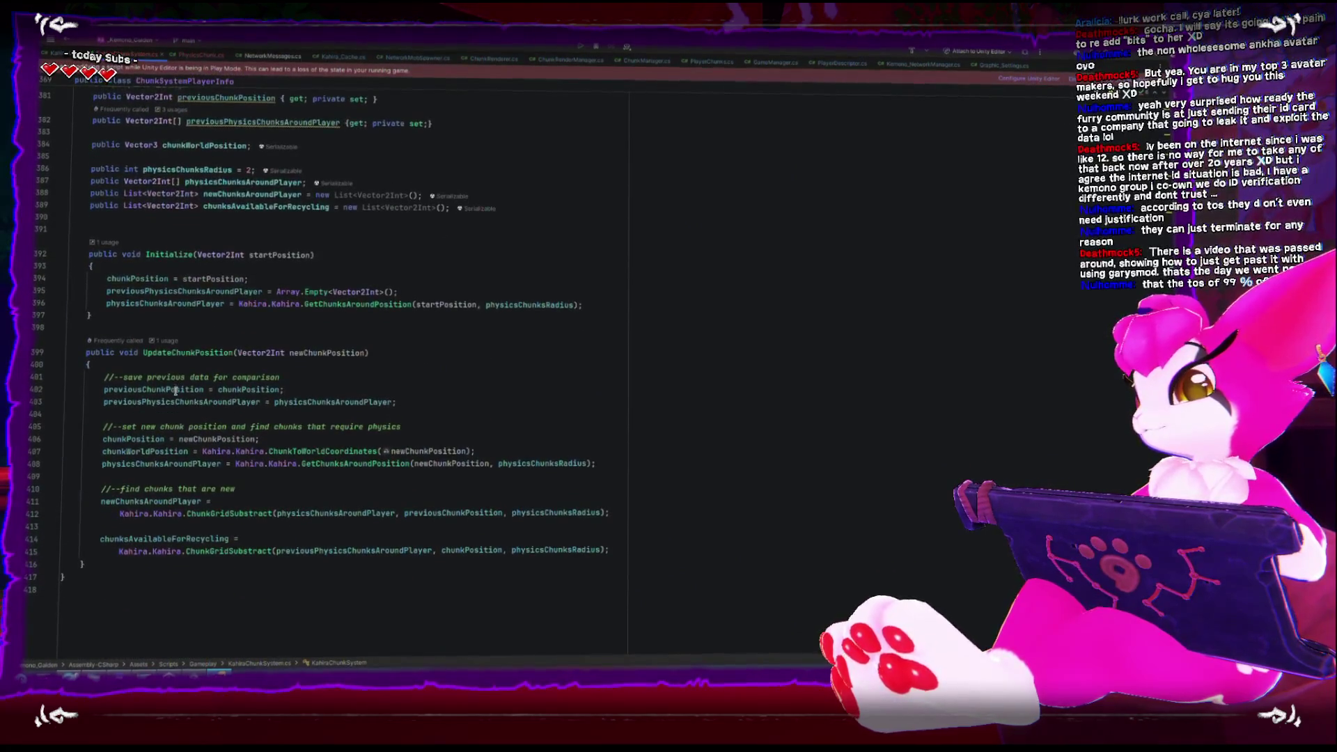
scroll(147, 337, up, 3)
scroll(151, 261, down, 2)
scroll(159, 411, up, 4)
Paste the GenerateChunks comment after GetPlayer at the end of the class and fold it
click(127, 486)
scroll(129, 472, up, 2)
click(118, 422)
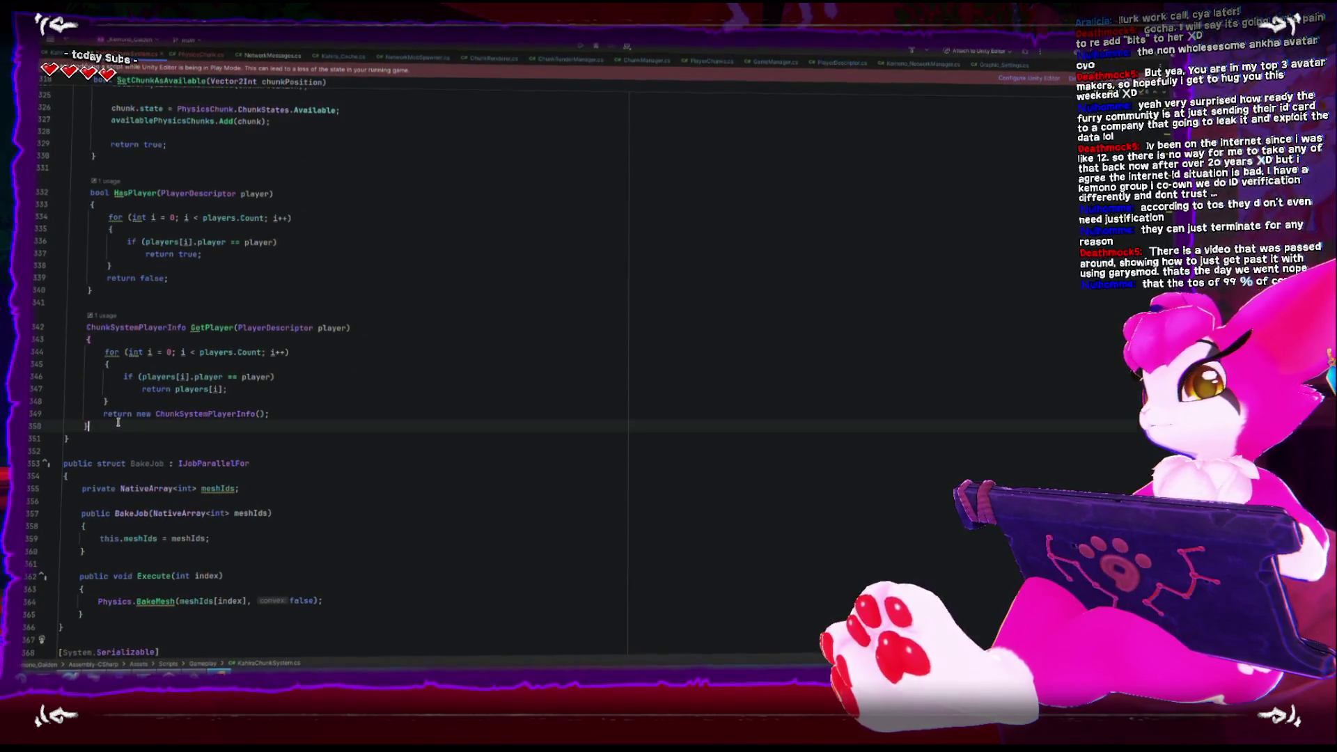
key(Down)
key(Down)
key(Down)
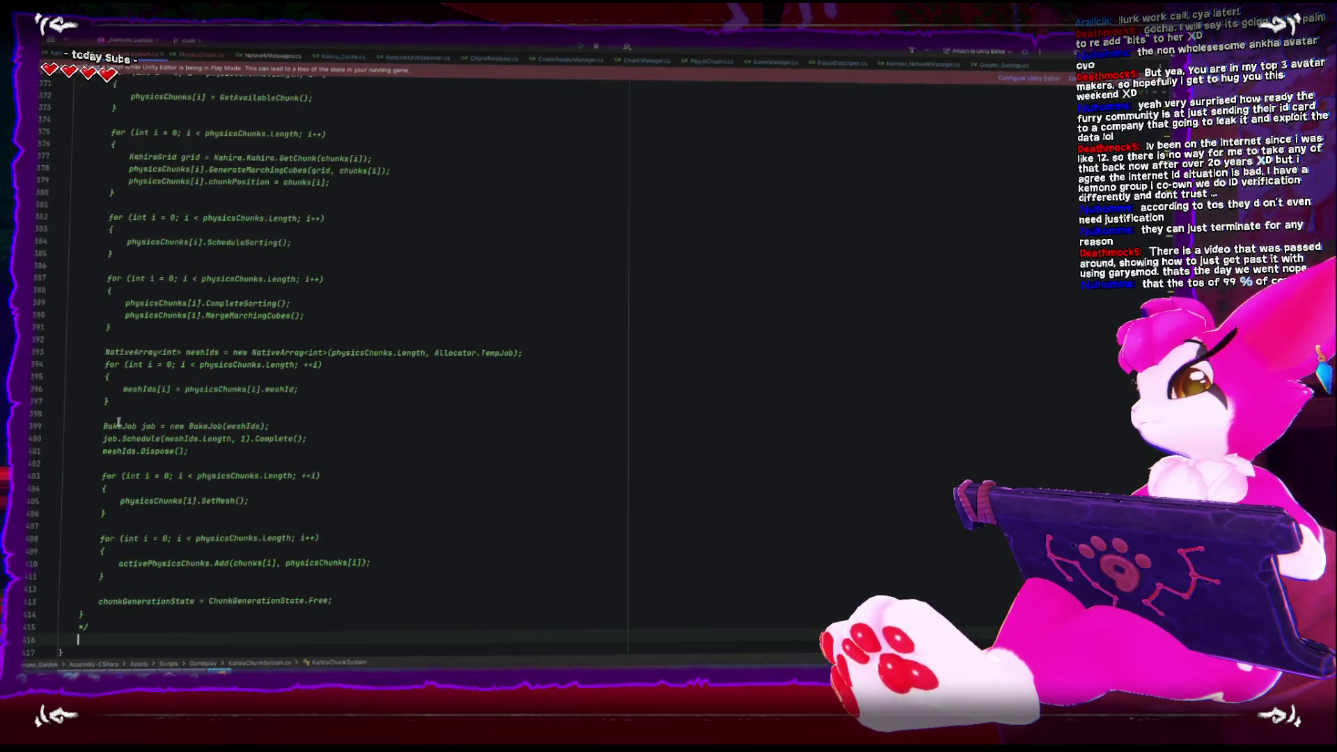
scroll(104, 423, up, 5)
click(59, 251)
scroll(192, 327, up, 3)
scroll(192, 327, up, 2)
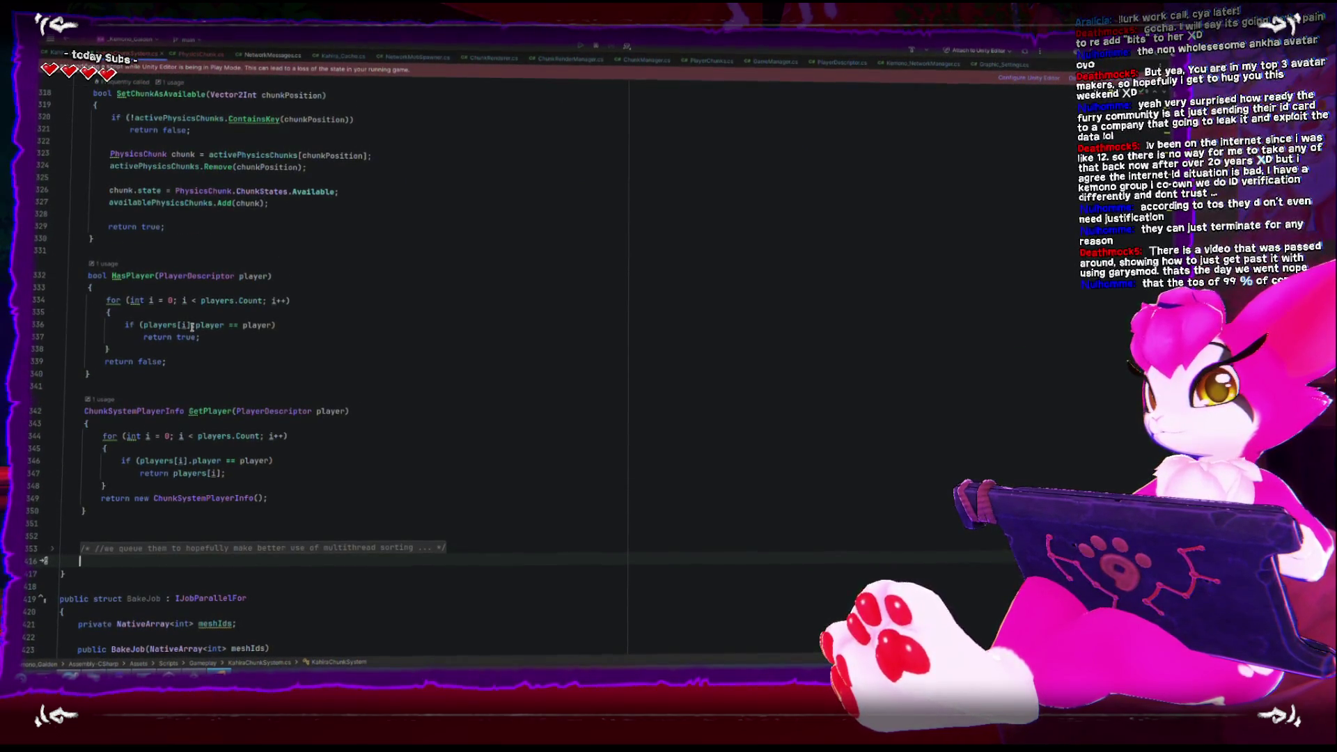
scroll(218, 415, up, 14)
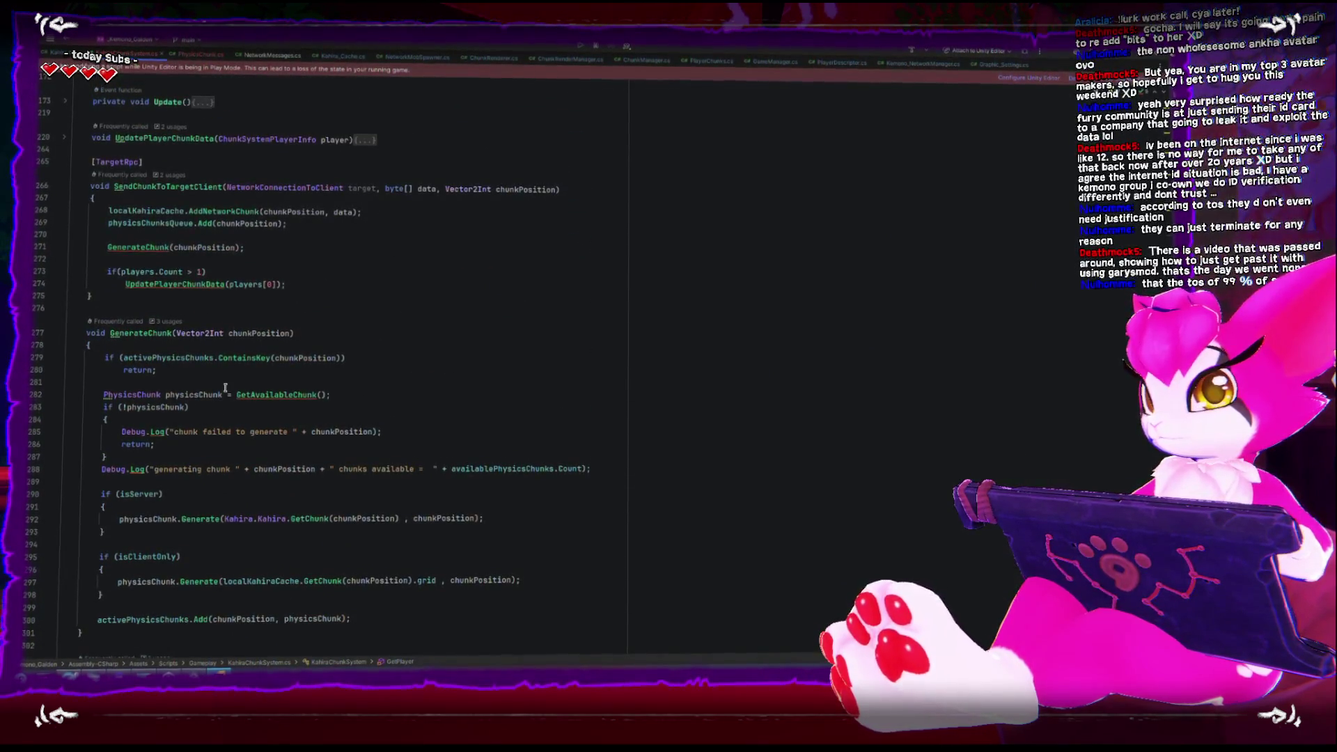
click(225, 284)
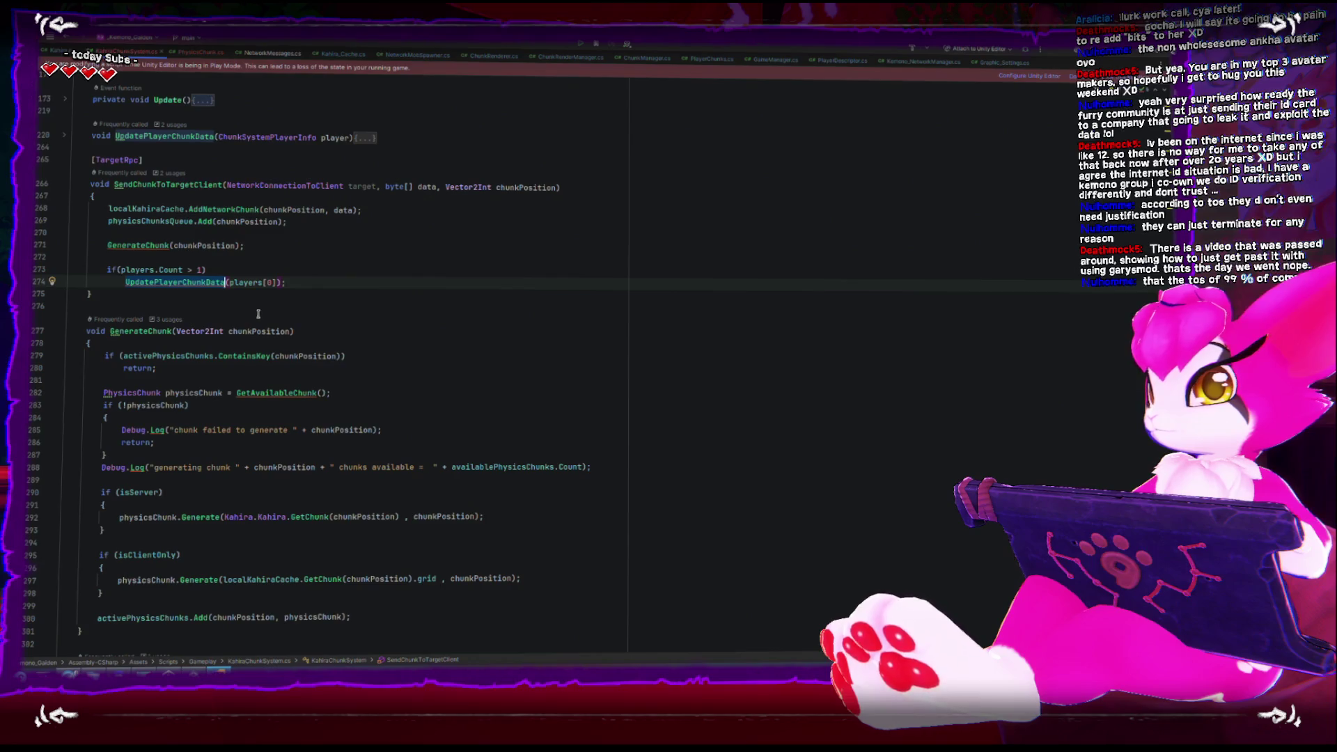
Scroll up through KahiraChunkSystem.cs, then bring up PlayerChunks.cs at SendChunkToClient
scroll(174, 298, up, 10)
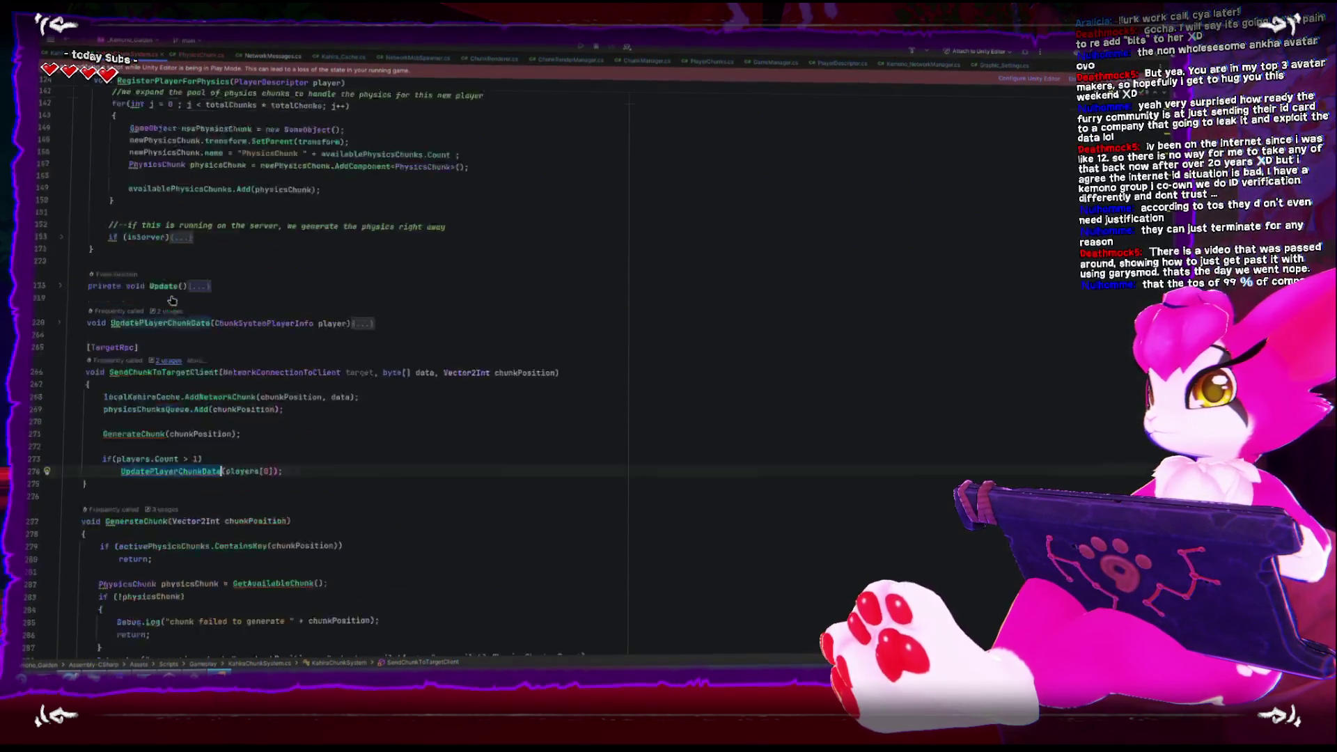
scroll(171, 298, up, 3)
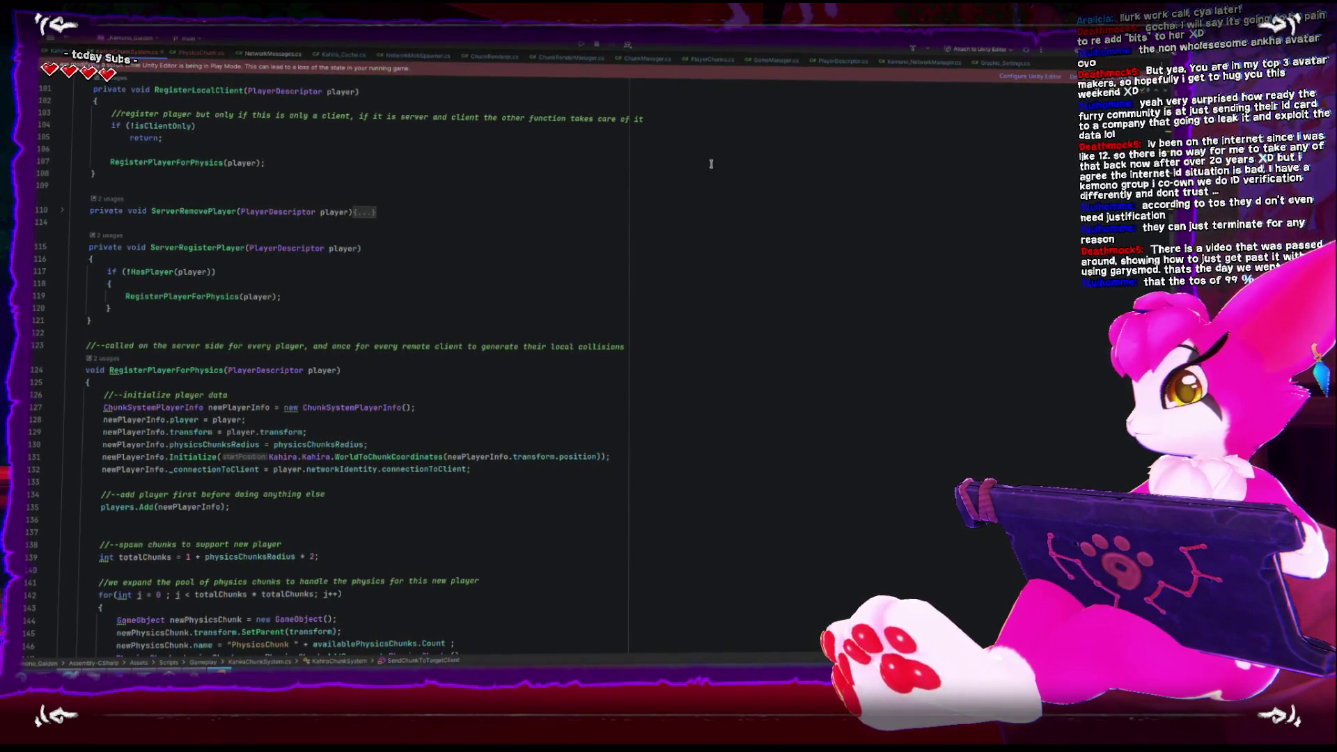
scroll(578, 185, up, 5)
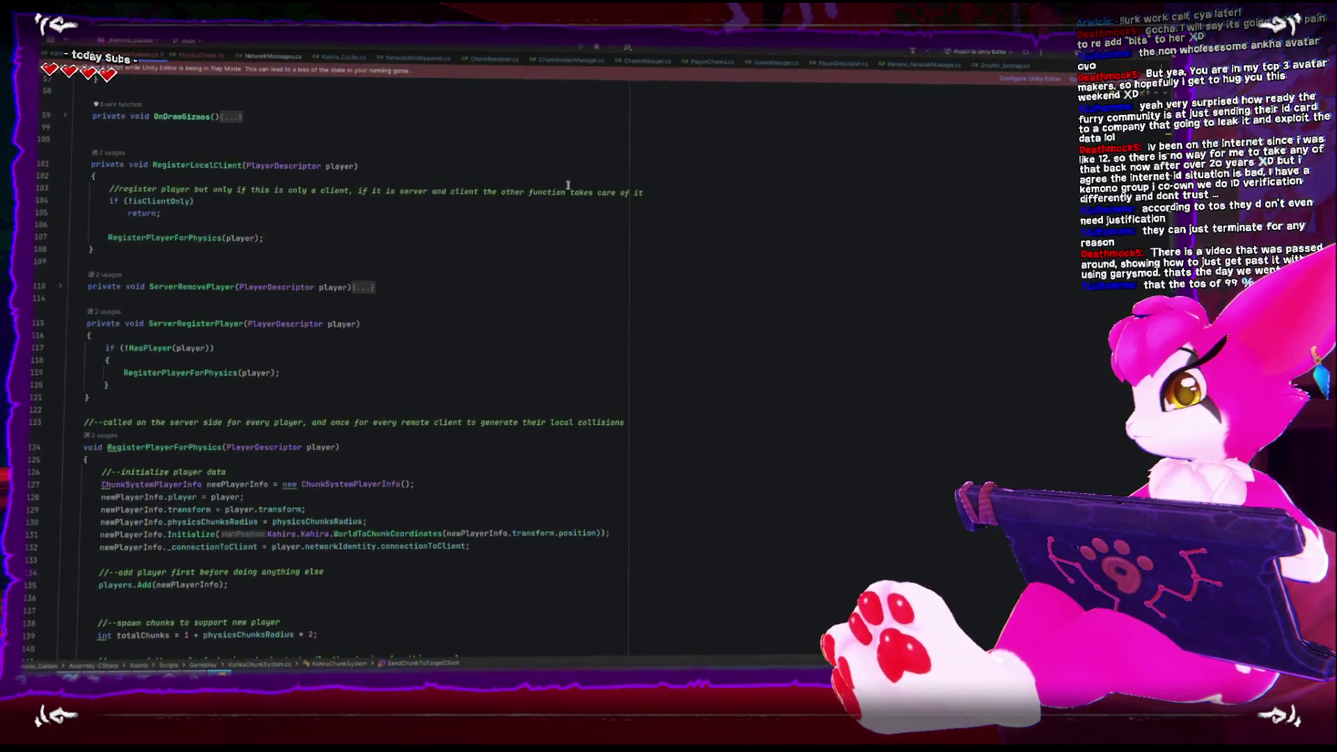
scroll(566, 184, up, 3)
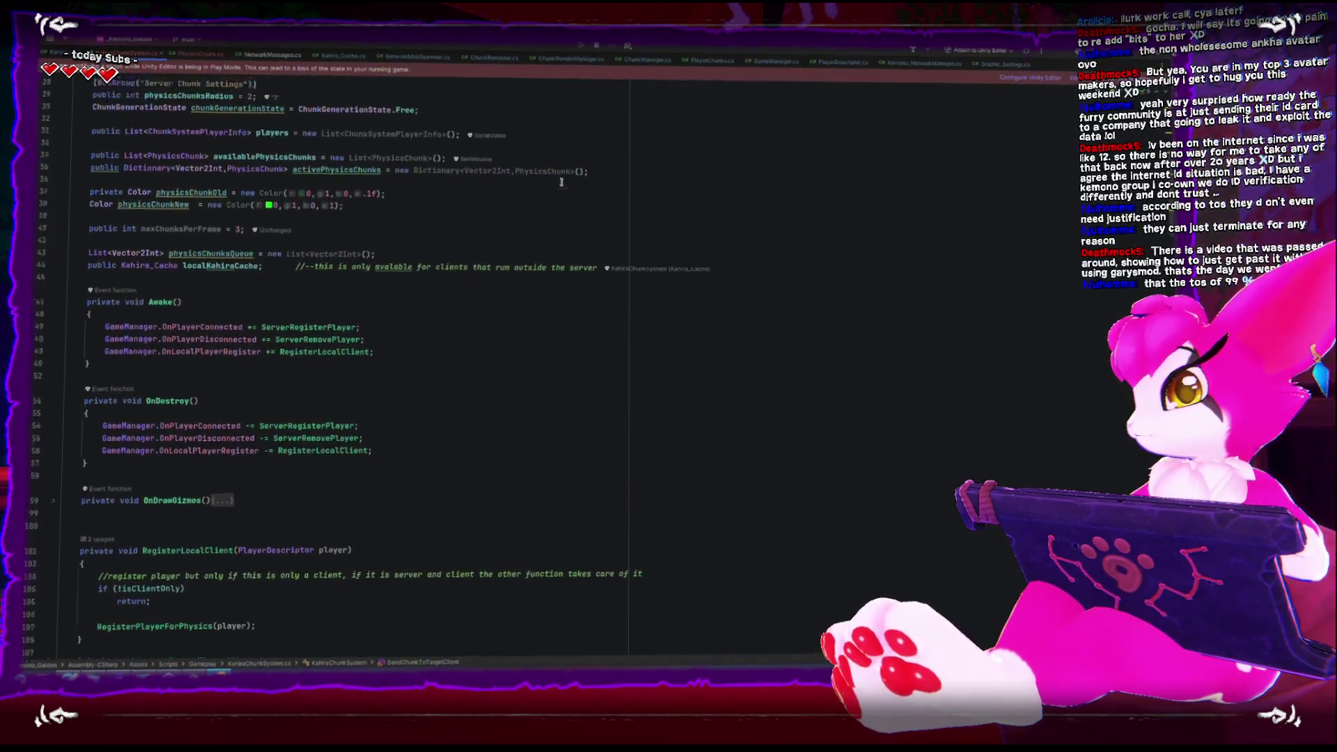
scroll(561, 181, up, 3)
scroll(557, 183, down, 5)
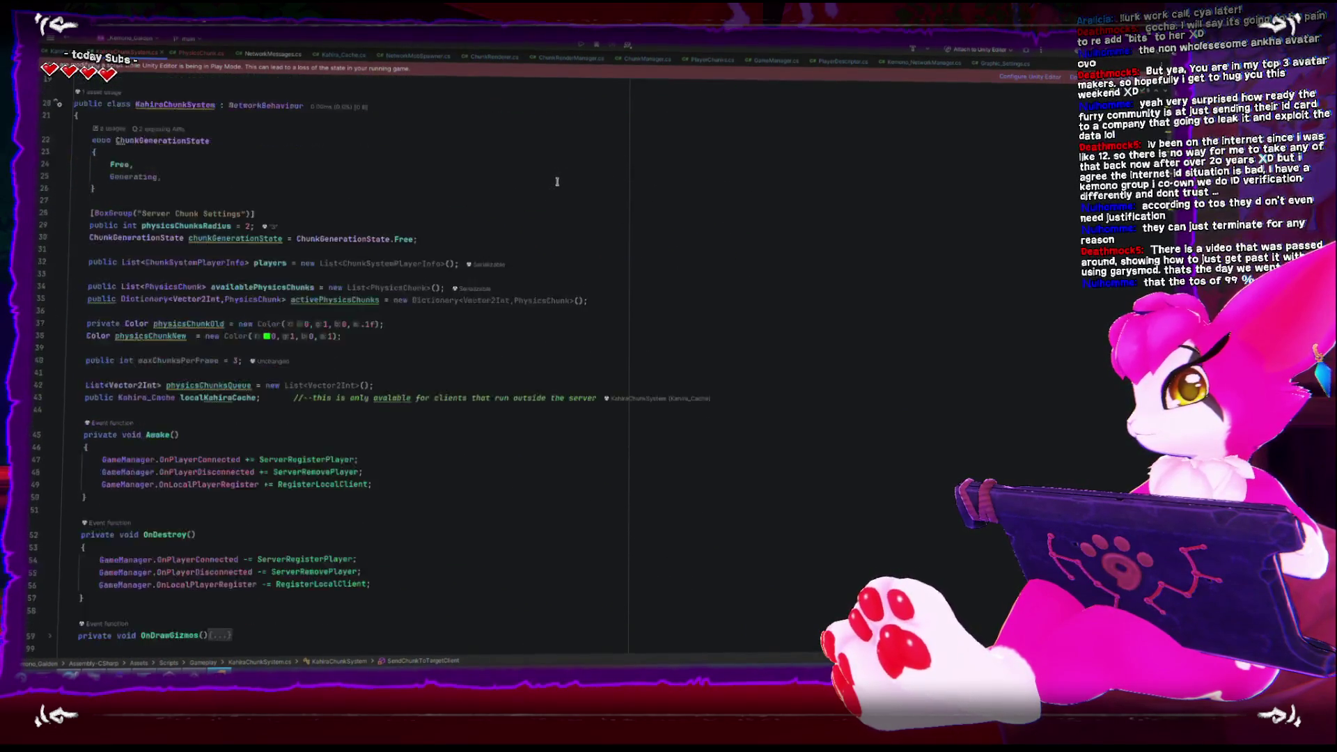
click(712, 64)
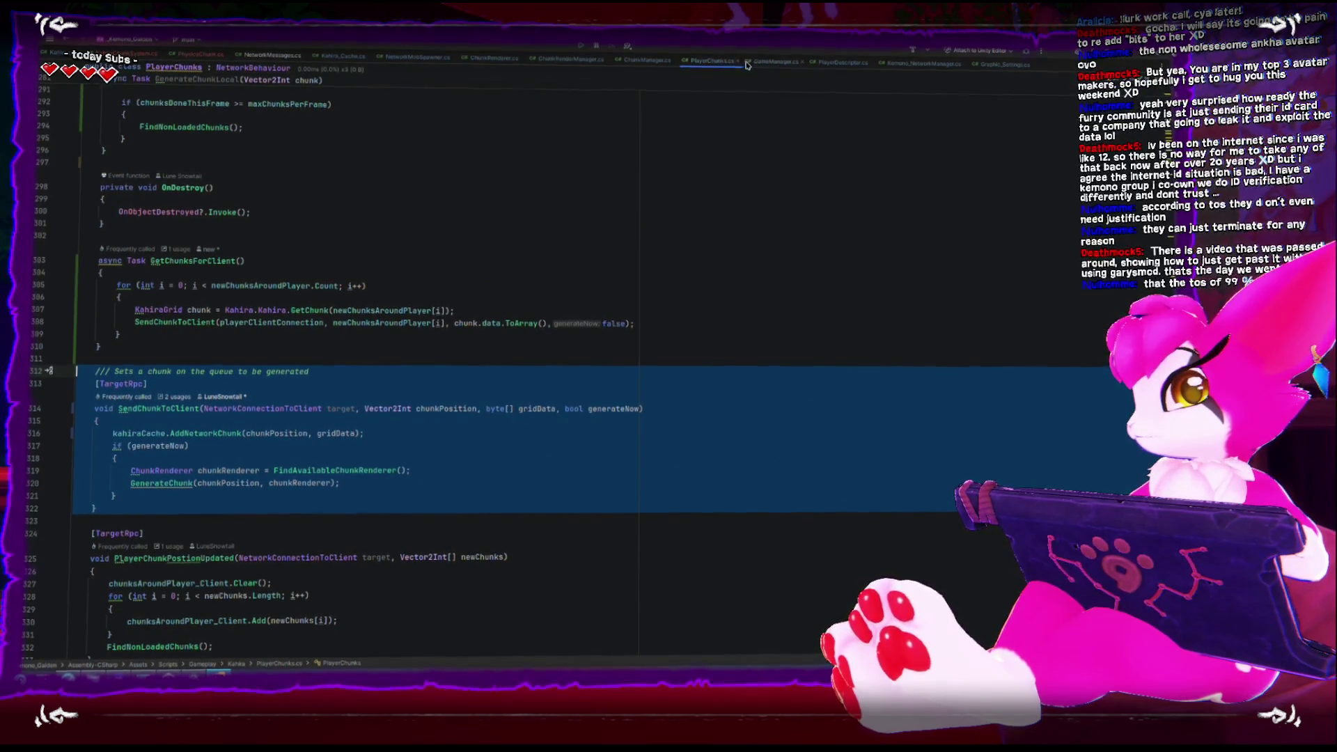
Open PlayerDescriptor.cs and select the networkIdentity.isLocalPlayer condition in Start
click(842, 63)
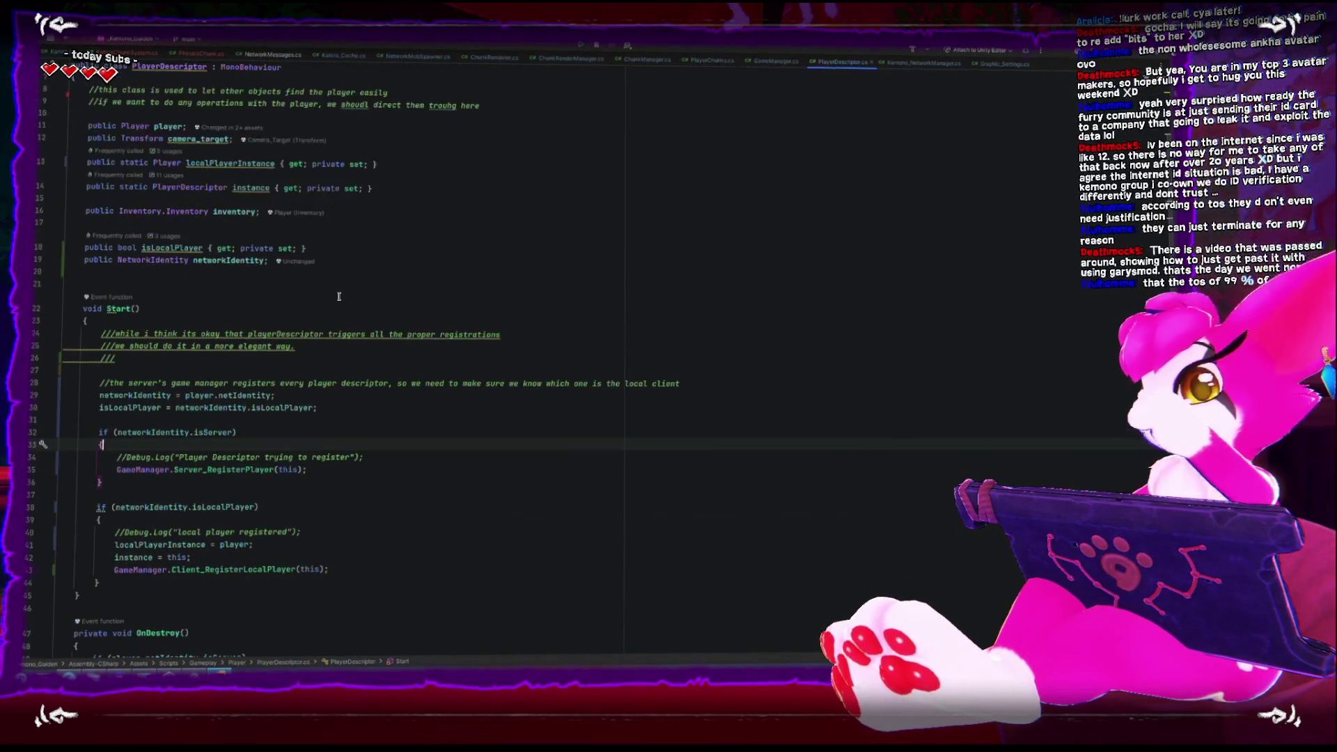
scroll(301, 282, down, 3)
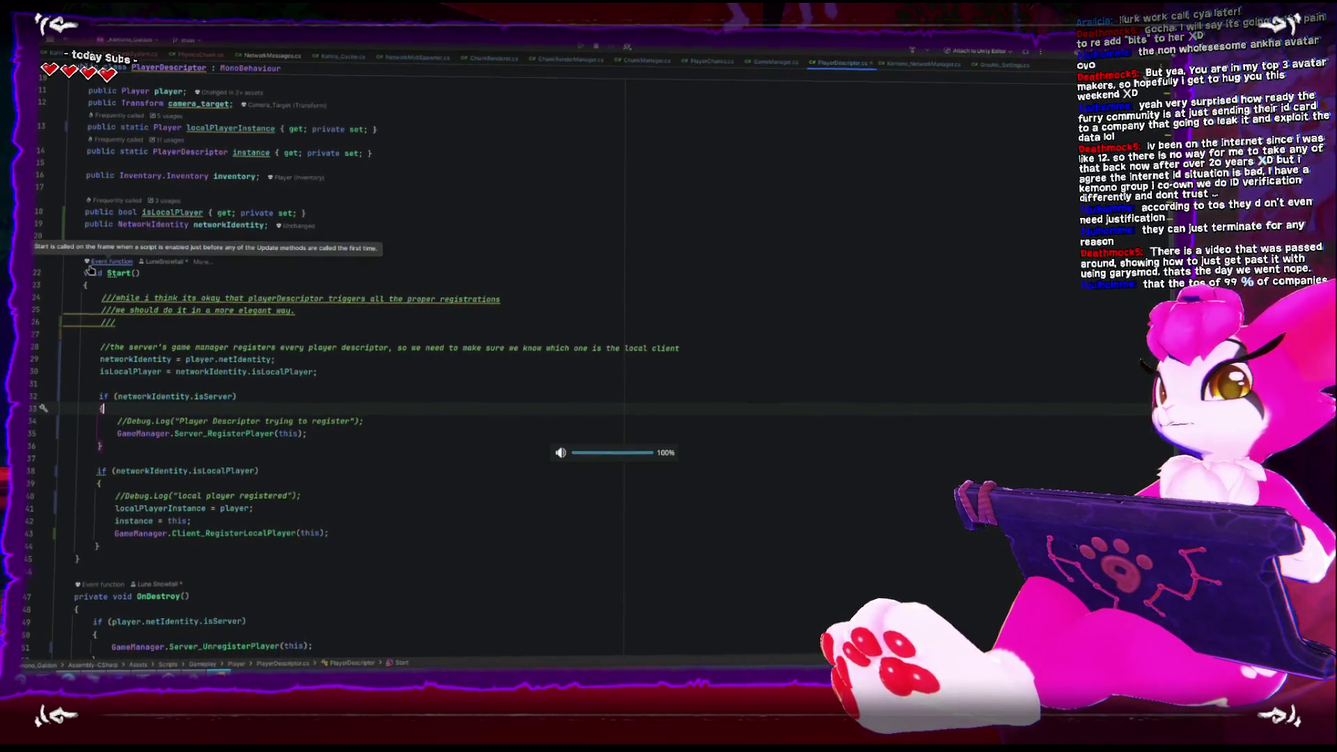
scroll(247, 311, down, 3)
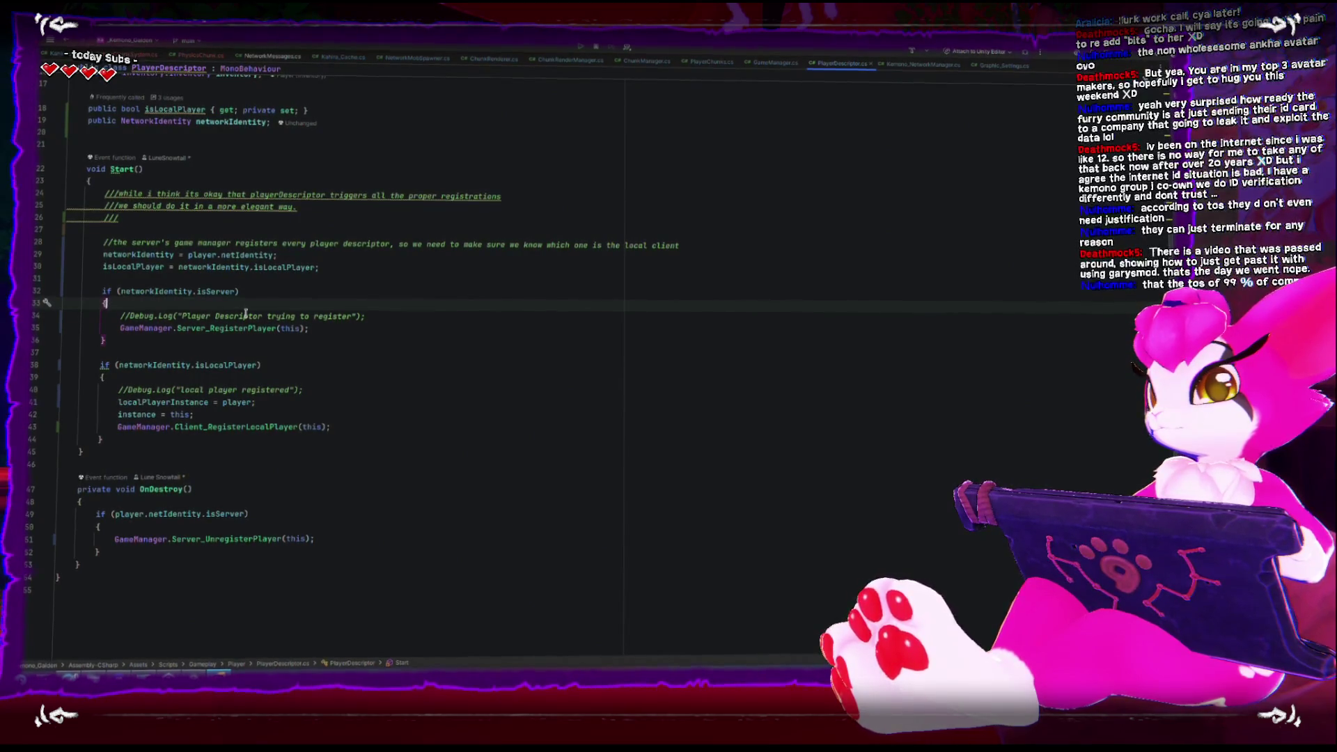
mouse_move(130, 362)
mouse_down()
mouse_move(146, 443)
mouse_move(126, 442)
mouse_move(51, 369)
mouse_up()
click(147, 444)
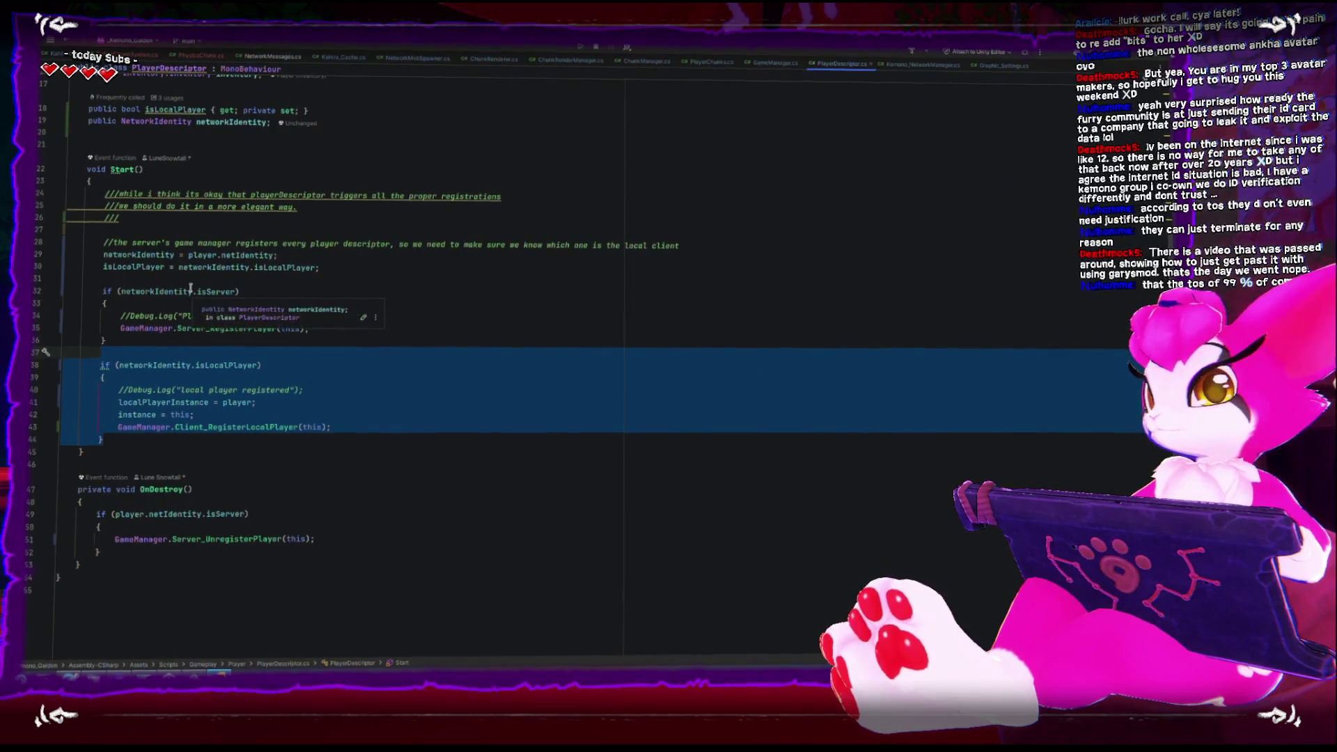
click(244, 367)
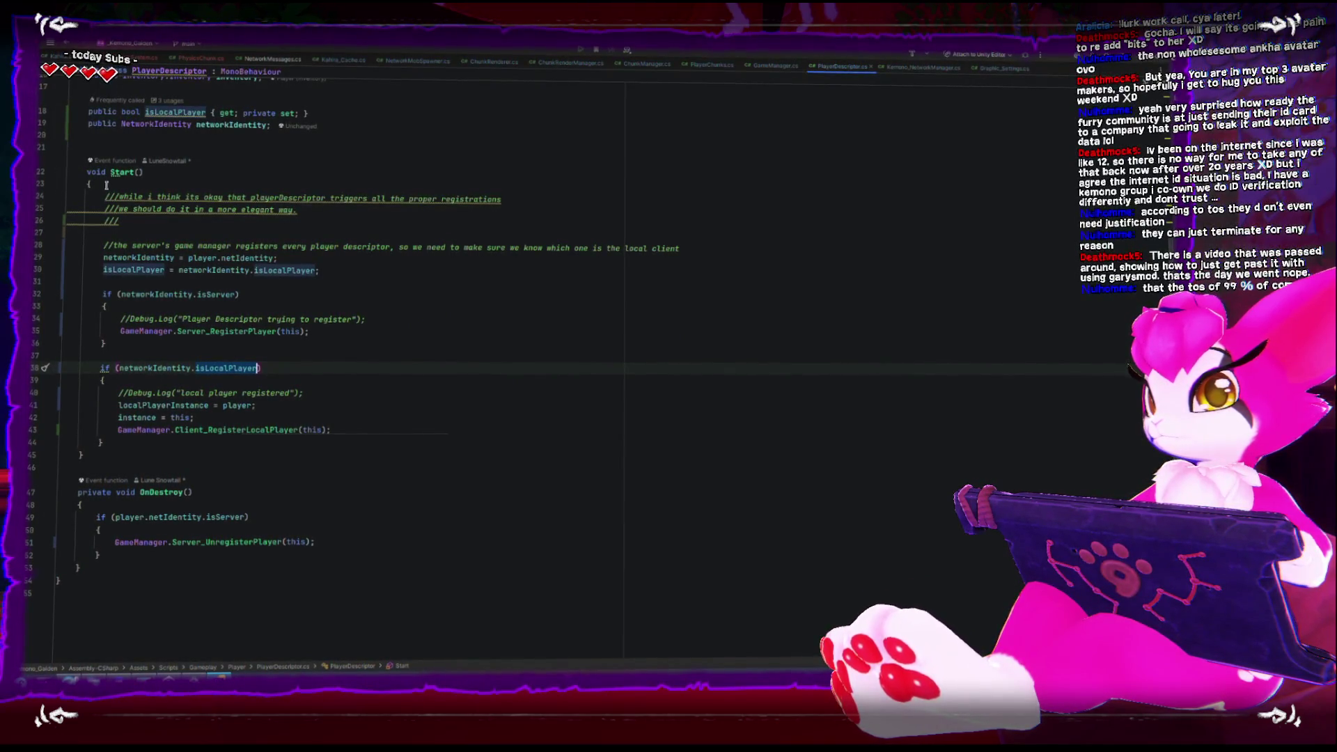
drag(119, 365, 256, 365)
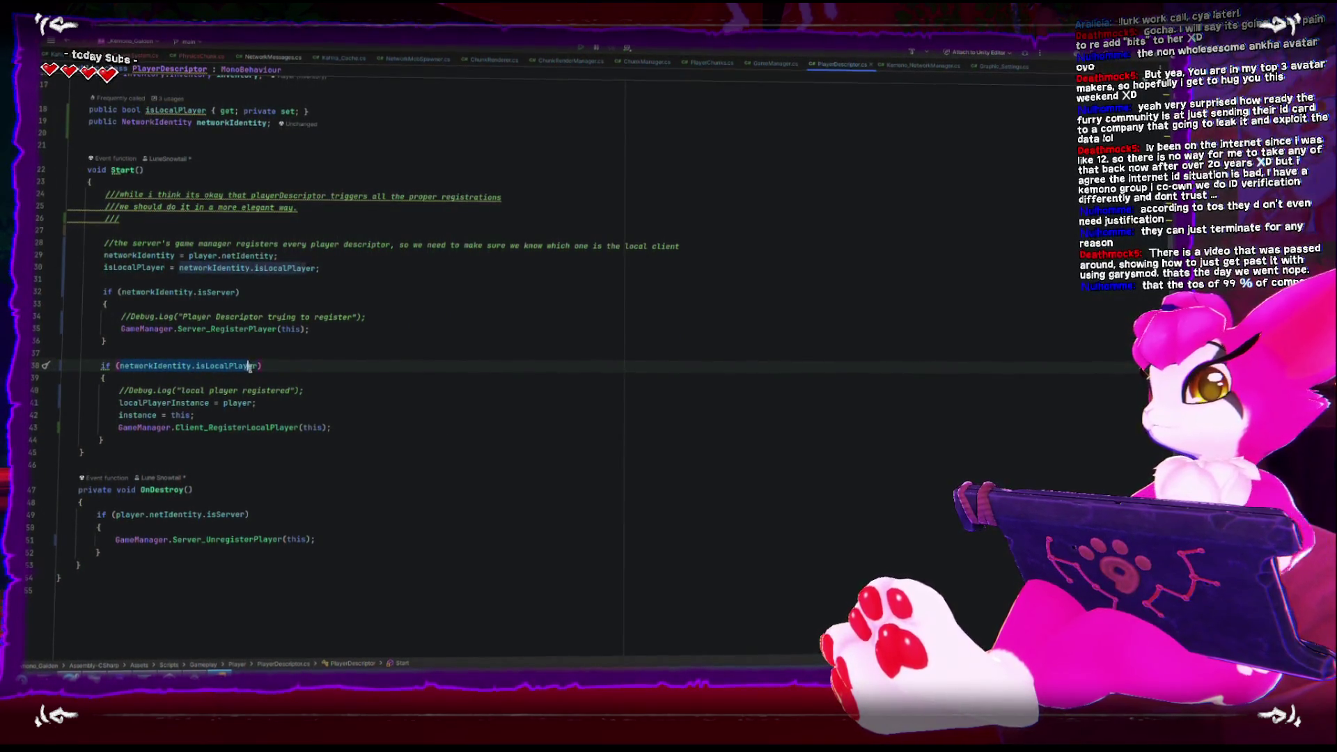
scroll(330, 362, up, 5)
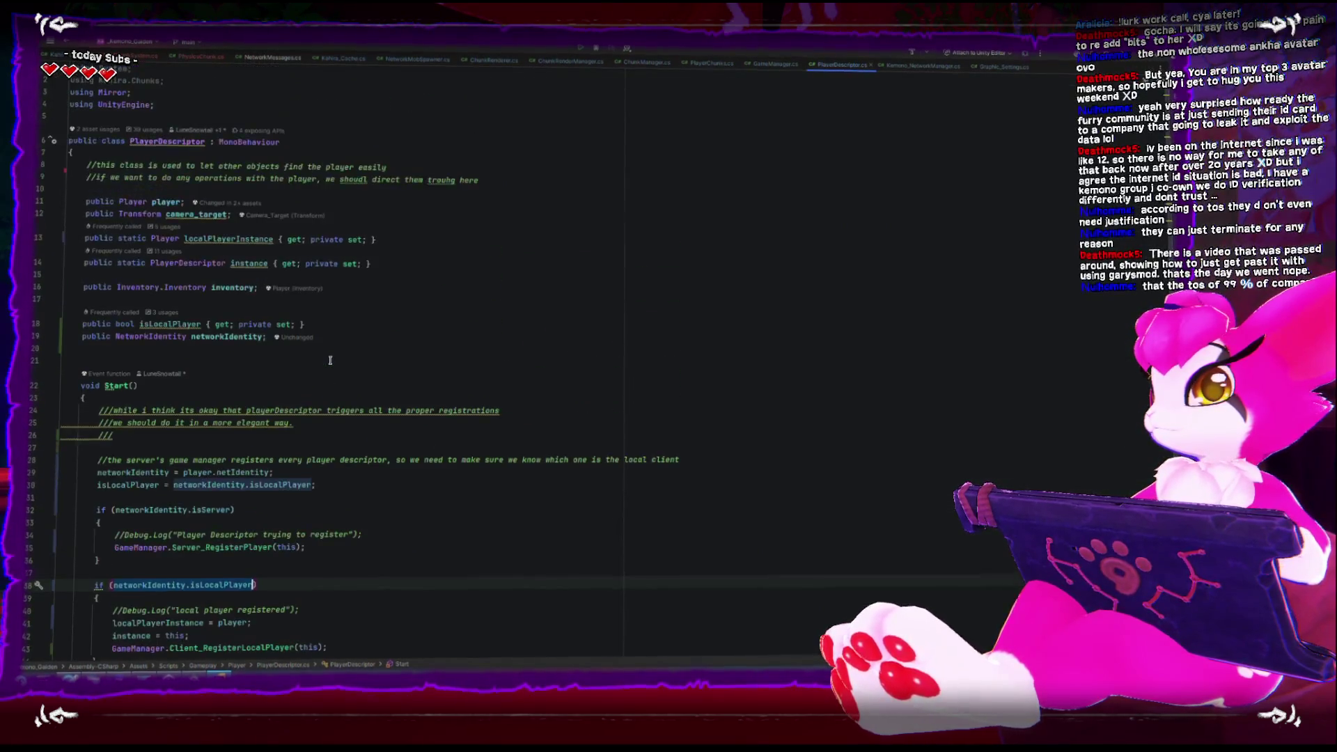
scroll(330, 362, down, 5)
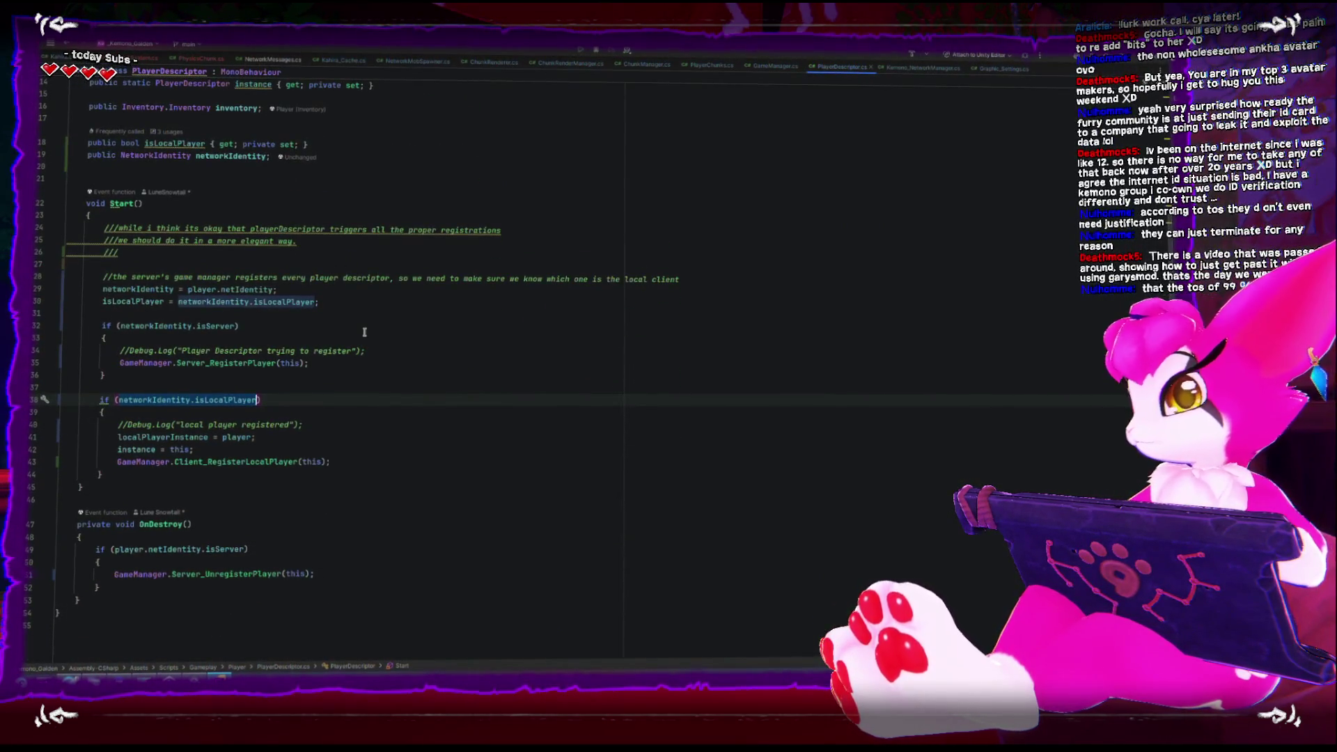
Try replacing the condition with player.isClientOnly and deleting the commented Debug.Log lines
text(player.is)
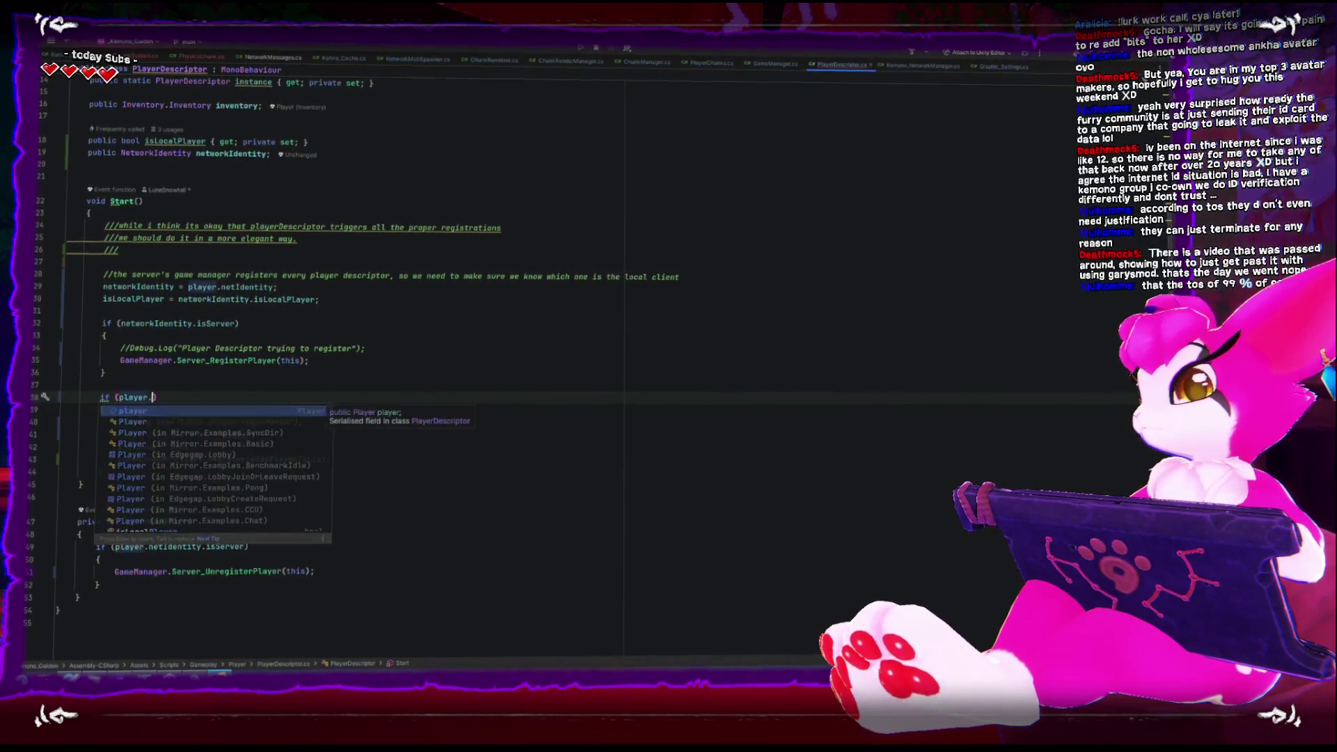
text(Cli)
key(Down)
key(Return)
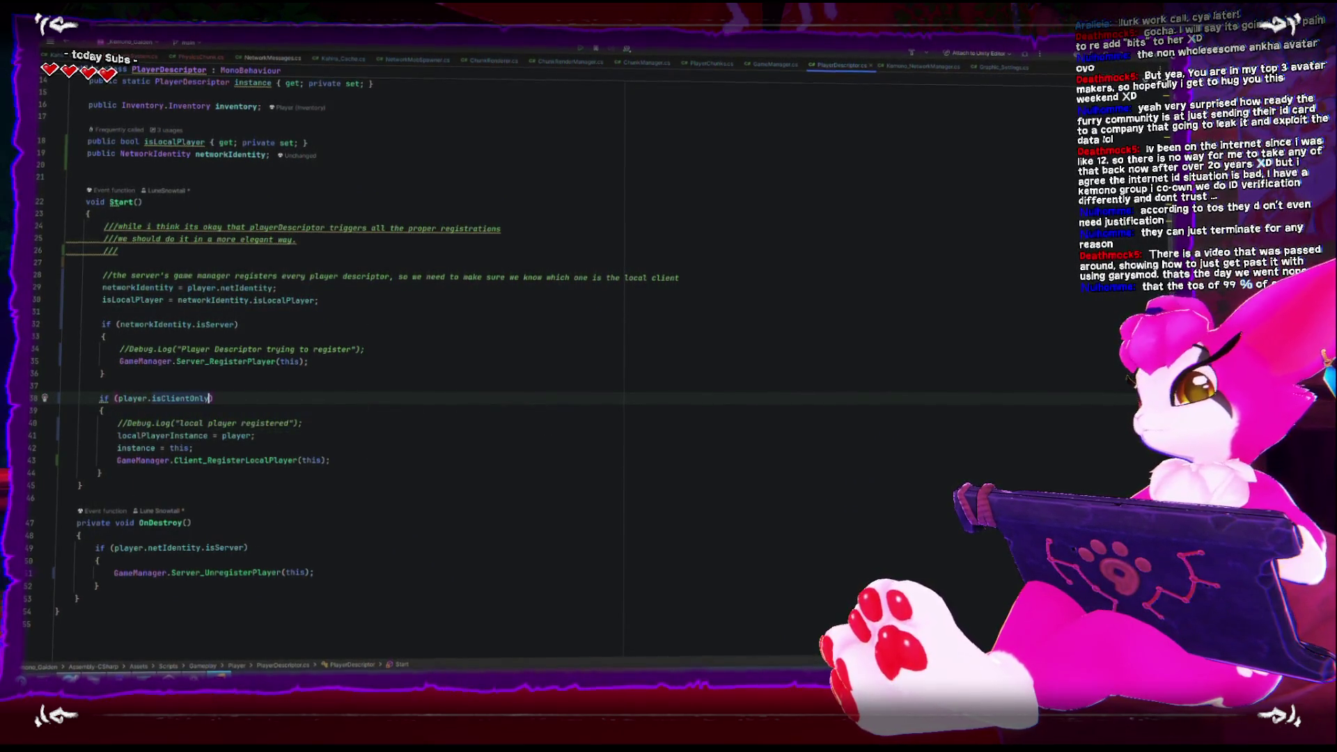
click(368, 418)
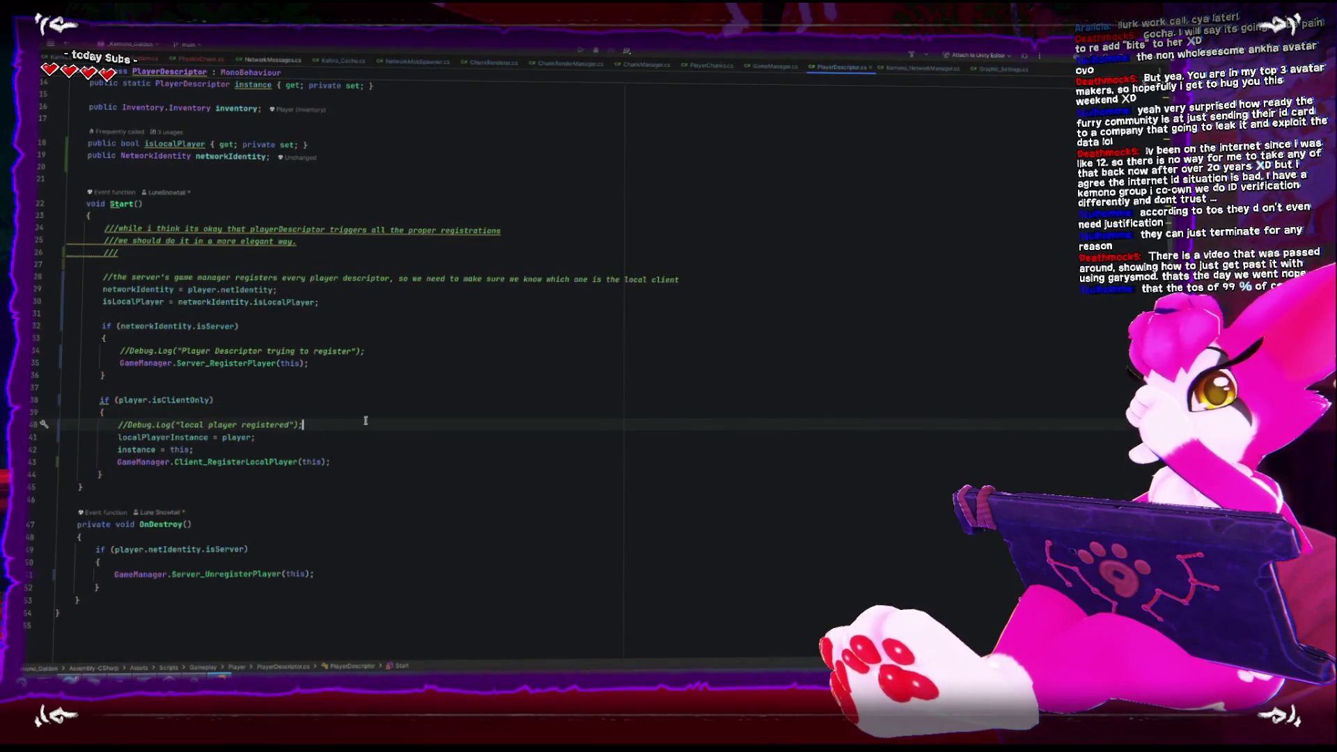
key(ctrl+w)
key(ctrl+x)
key(Up)
key(Up)
key(Up)
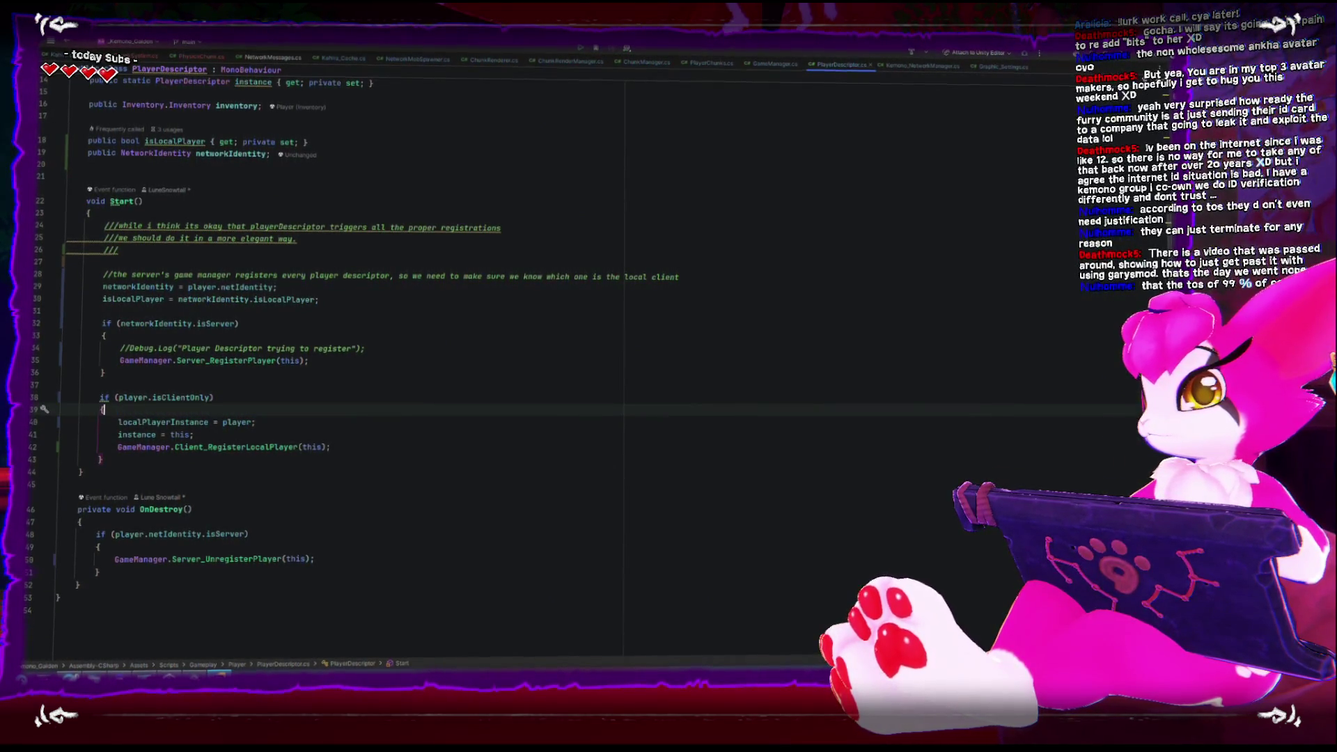
key(Up)
key(Up)
key(ctrl+w)
key(ctrl+x)
key(Up)
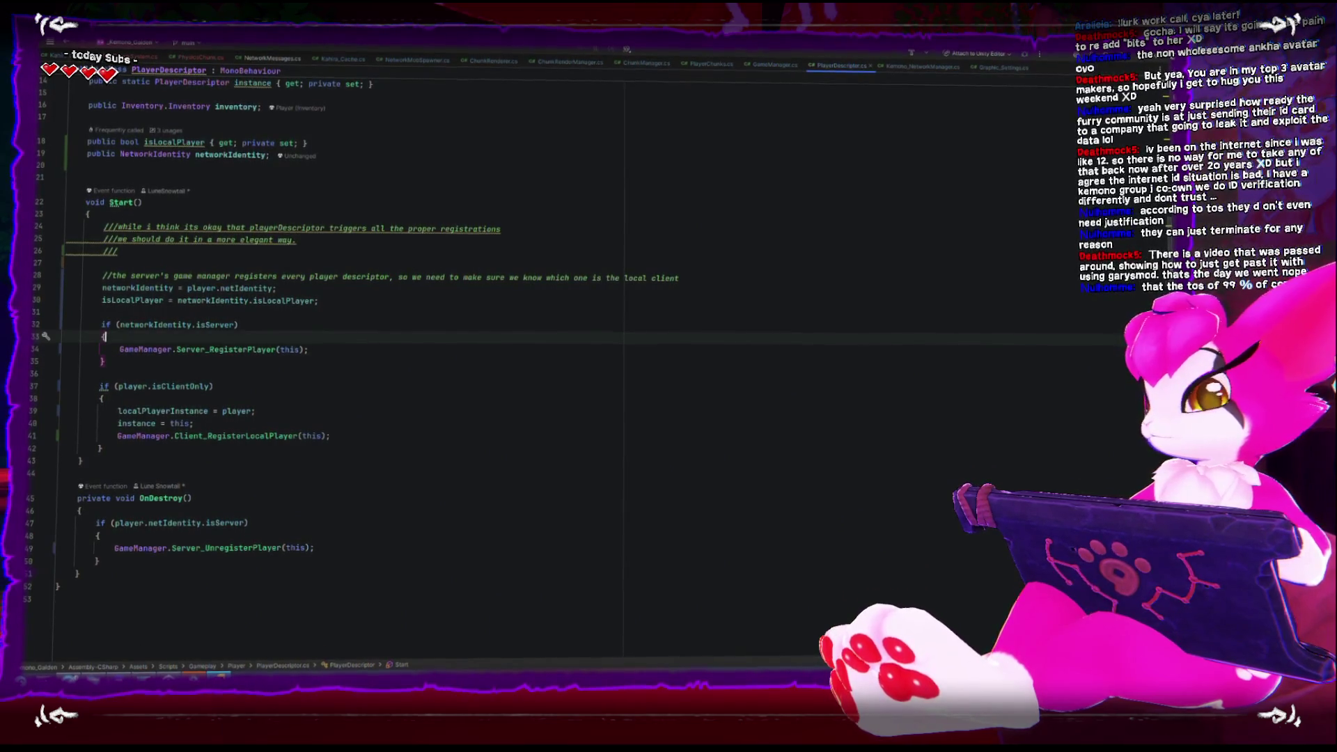
Swap player for networkIdentity, then undo the trial edits to restore the isLocalPlayer check
scroll(235, 266, up, 3)
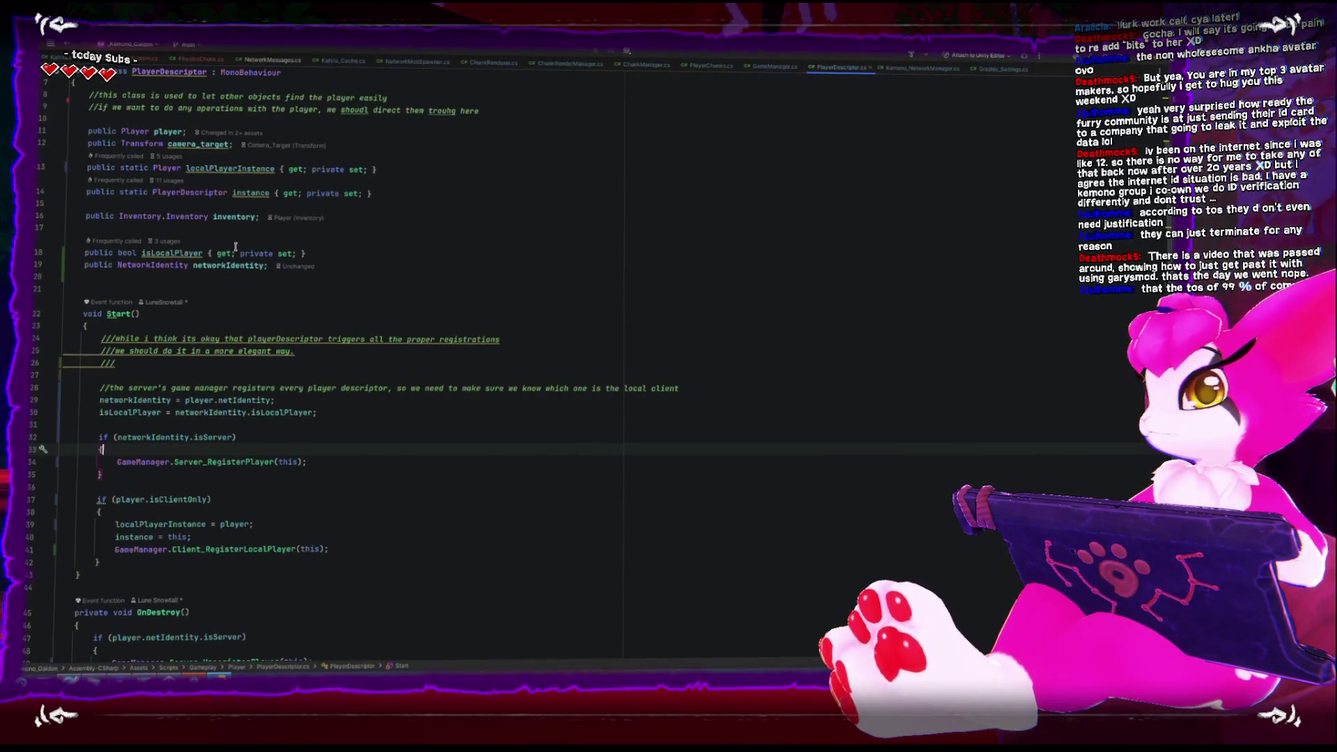
ctrl+click(188, 412)
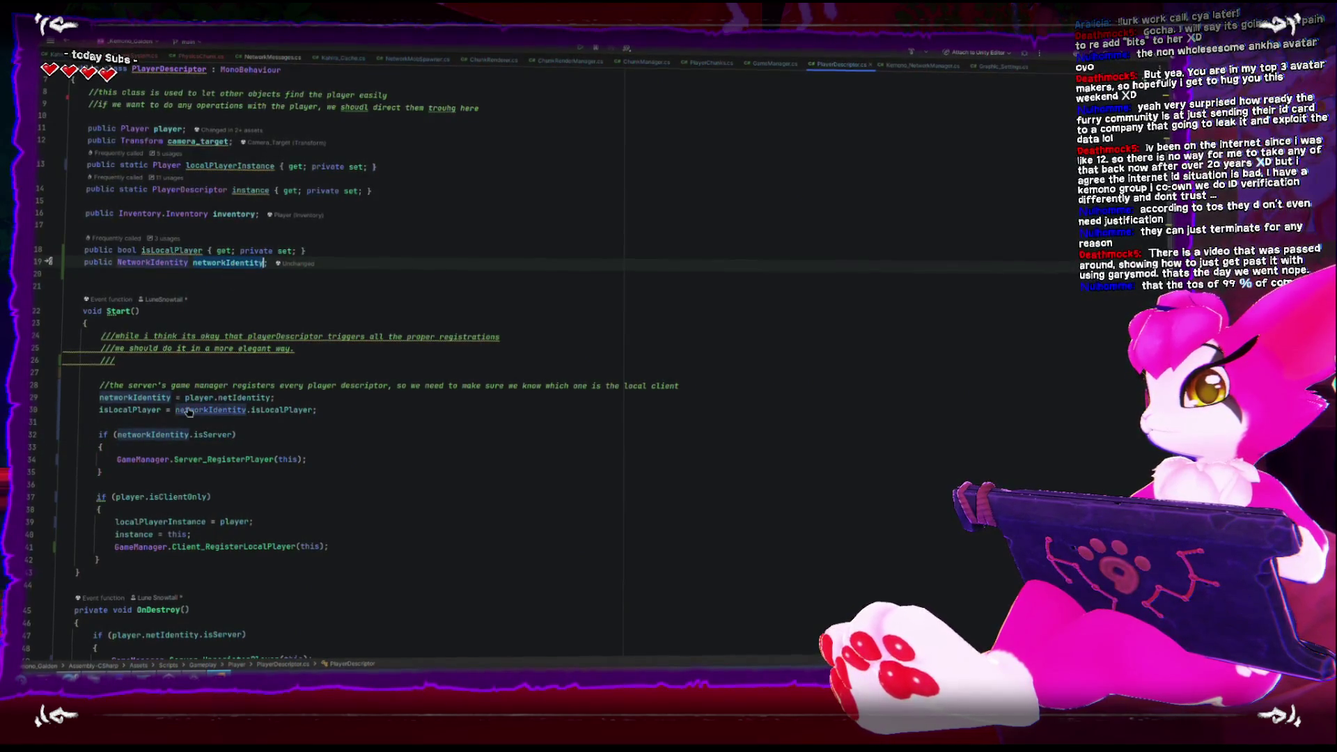
double_click(129, 498)
text(networkIdentity)
key(Down)
scroll(468, 512, down, 1)
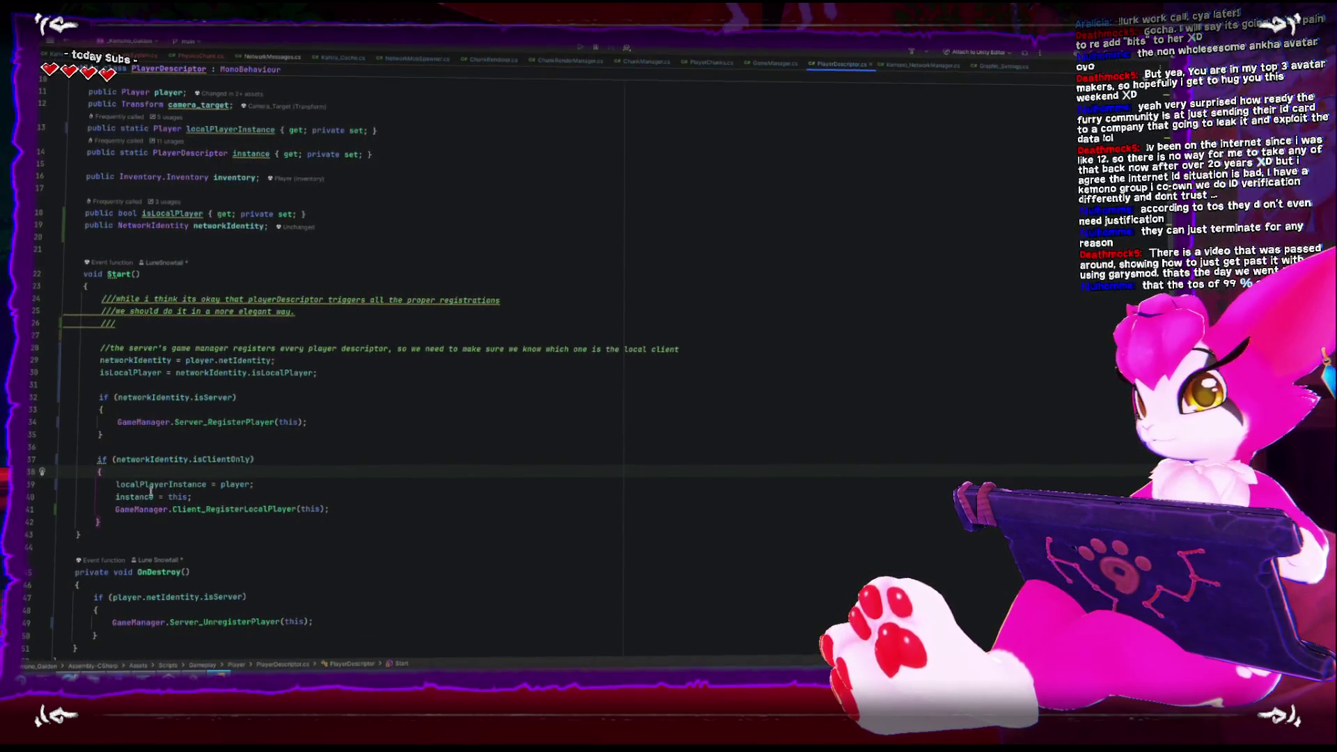
click(117, 484)
key(Down)
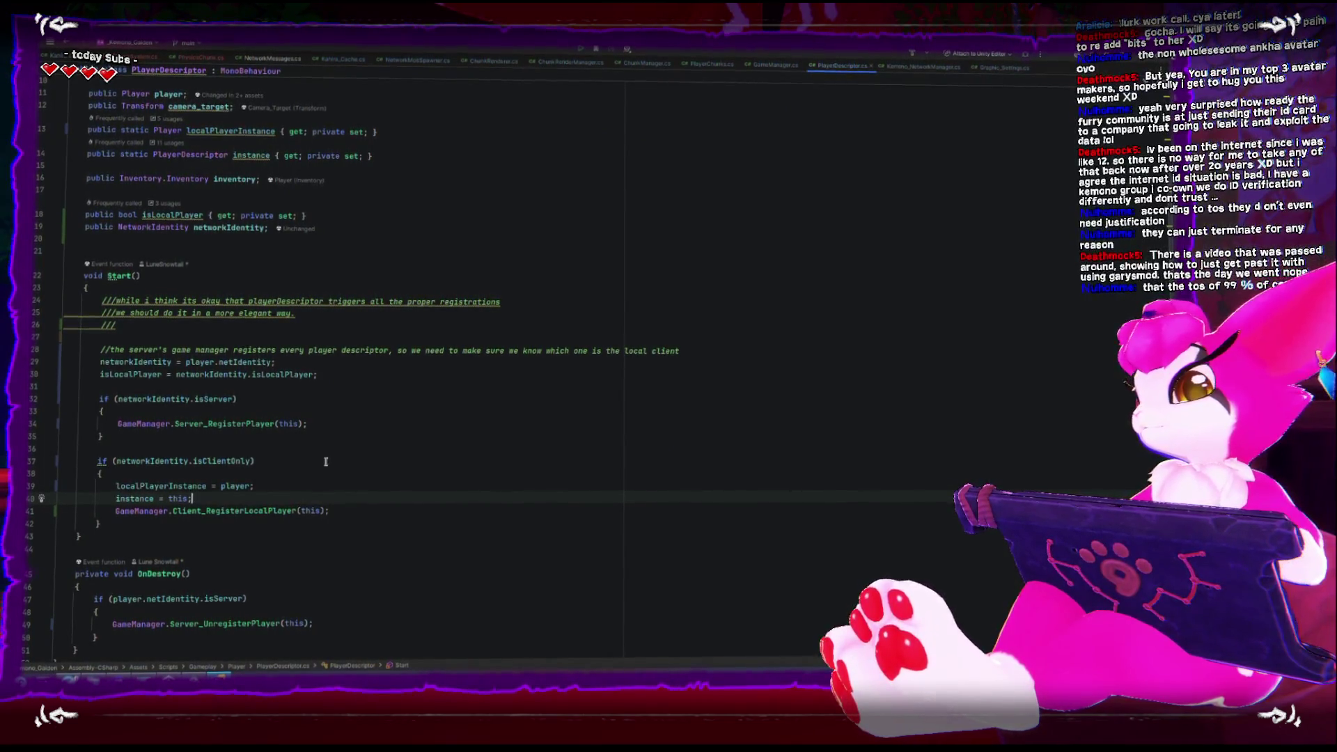
key(ctrl+z)
key(ctrl+z)
key(ctrl+z)
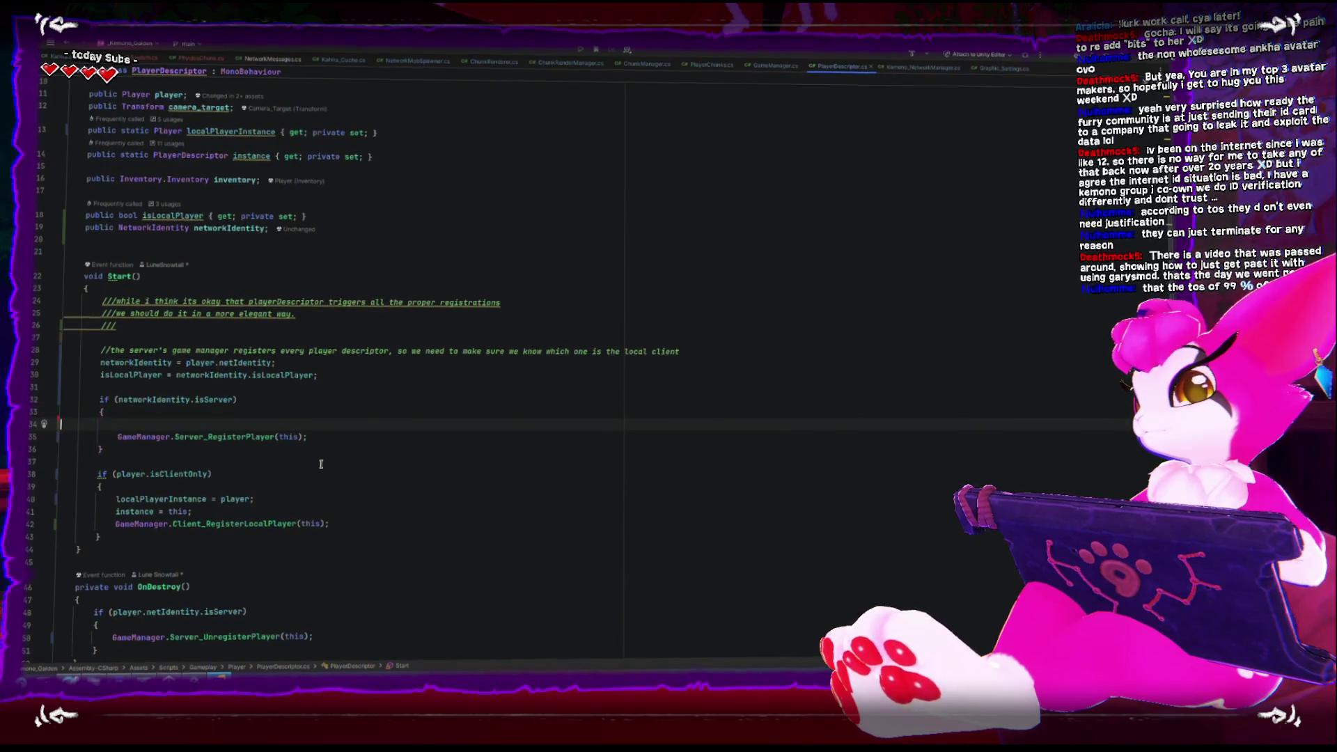
key(ctrl+z)
key(ctrl+z)
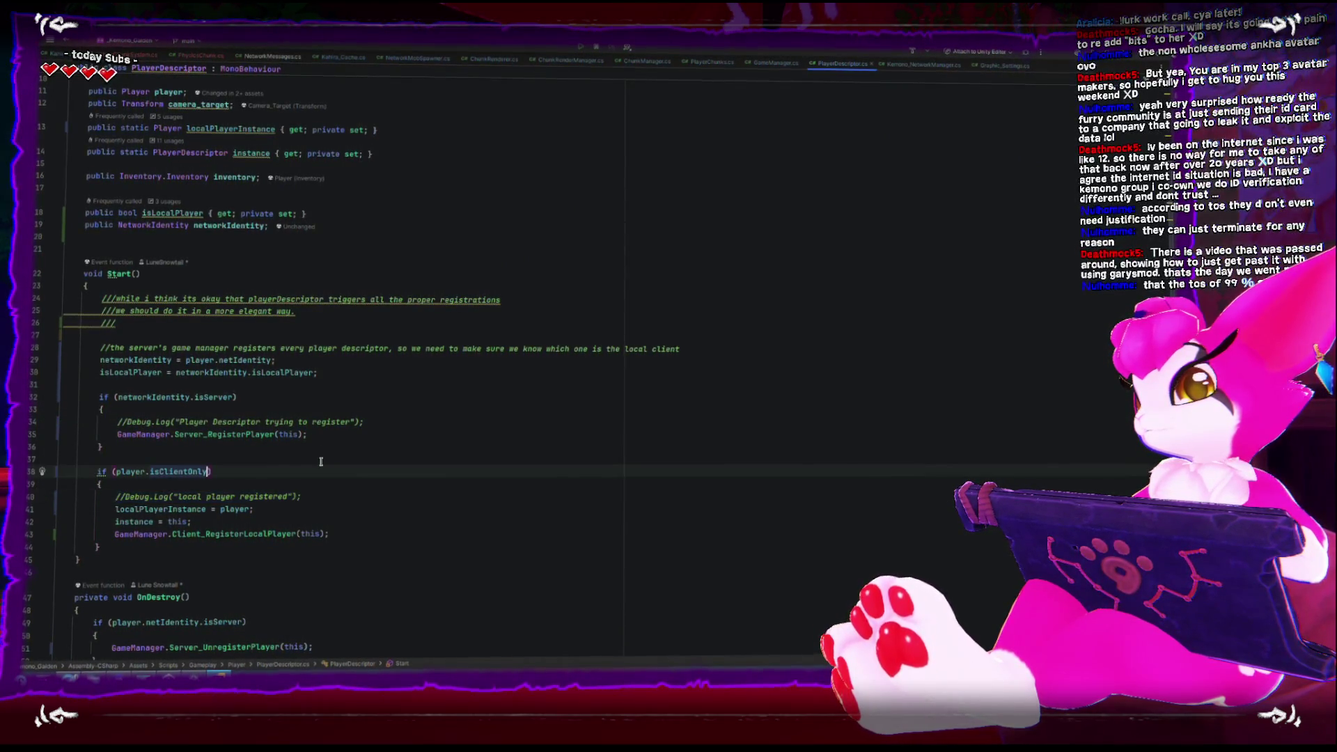
key(ctrl+z)
key(ctrl+z)
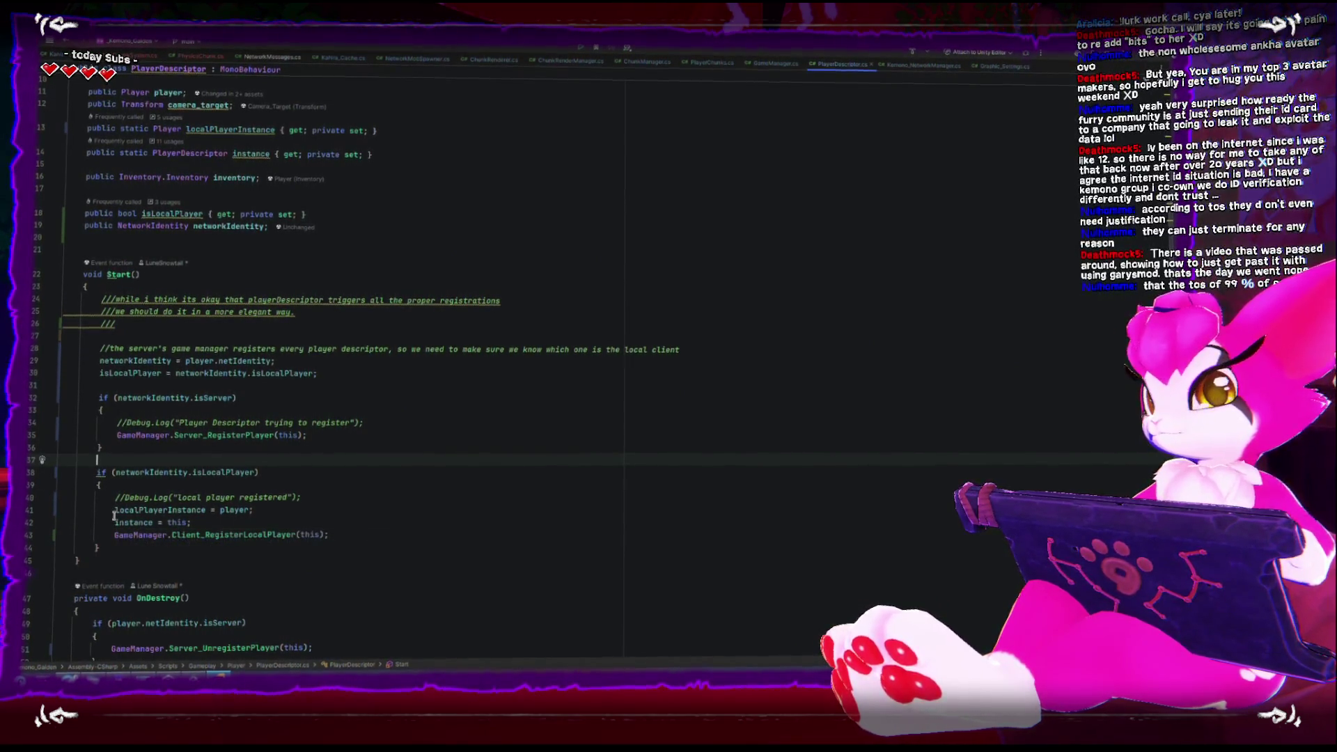
Add a new if (isLocalPlayer) { } block in Start
double_click(131, 508)
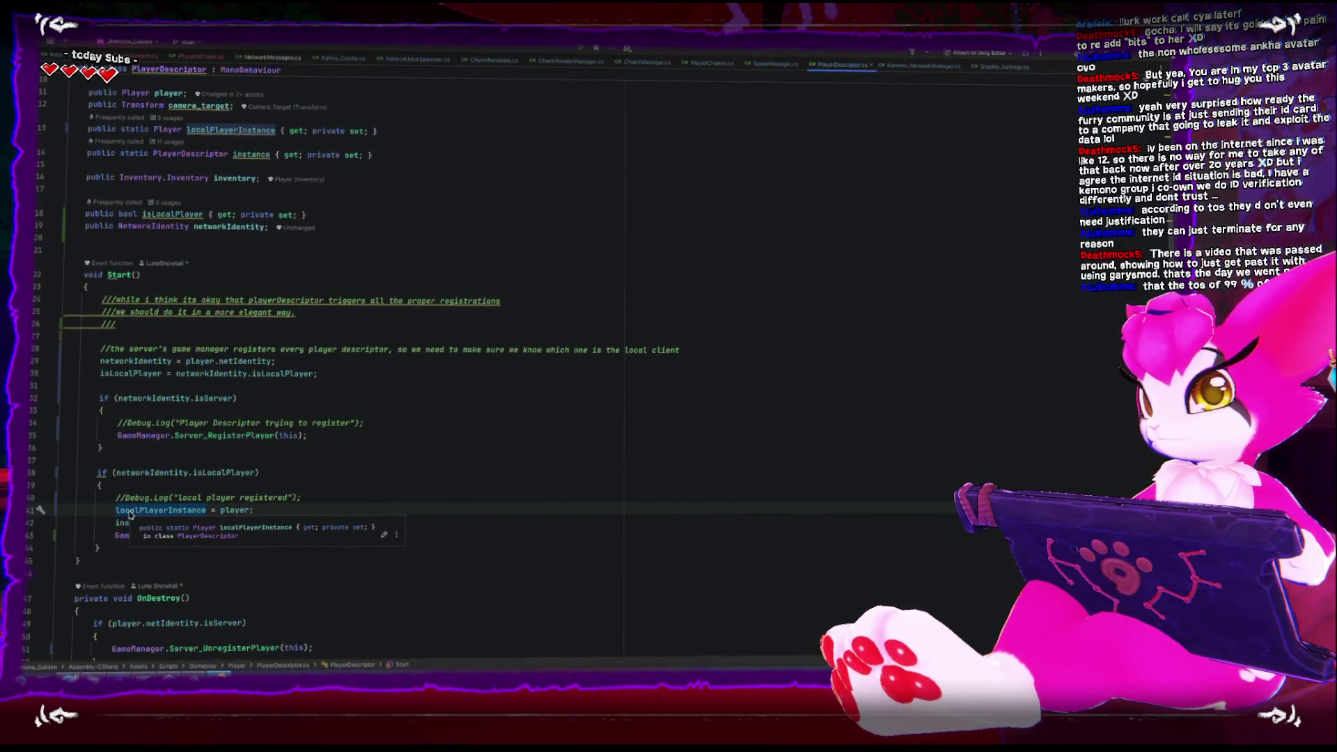
click(359, 374)
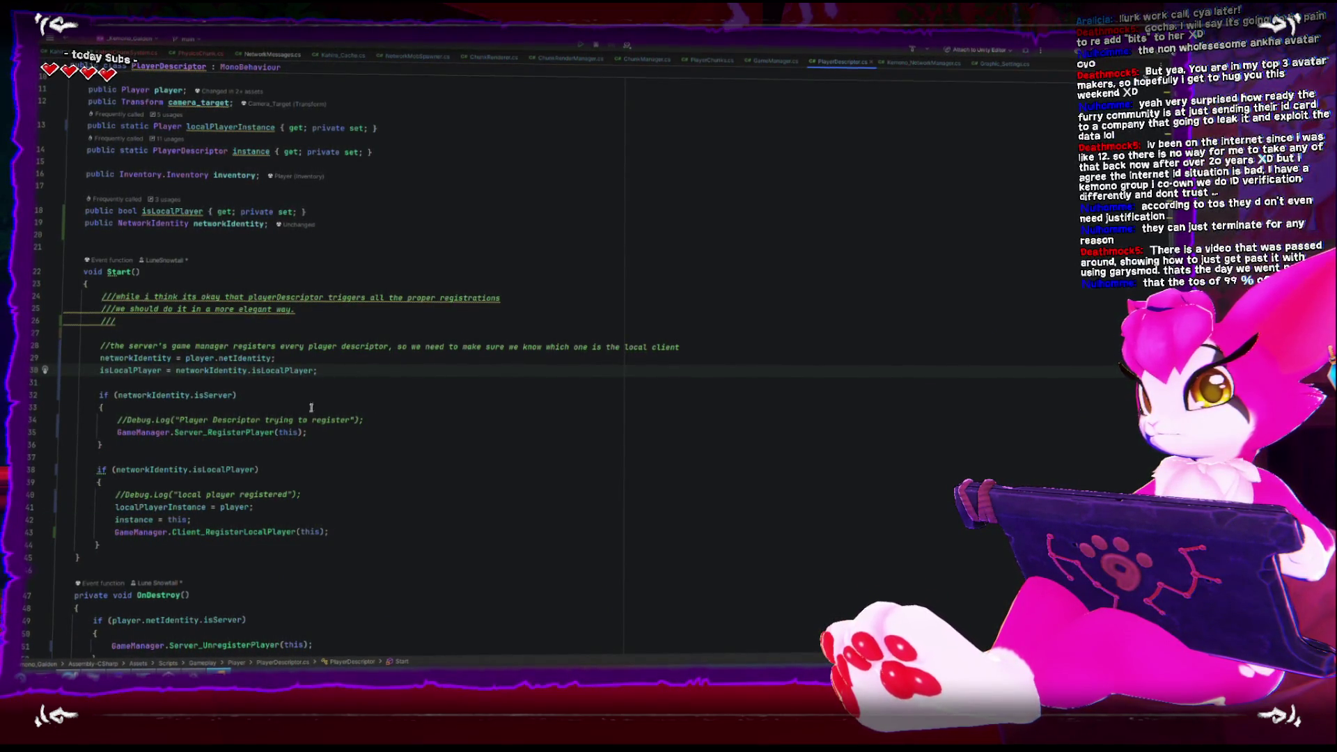
double_click(132, 508)
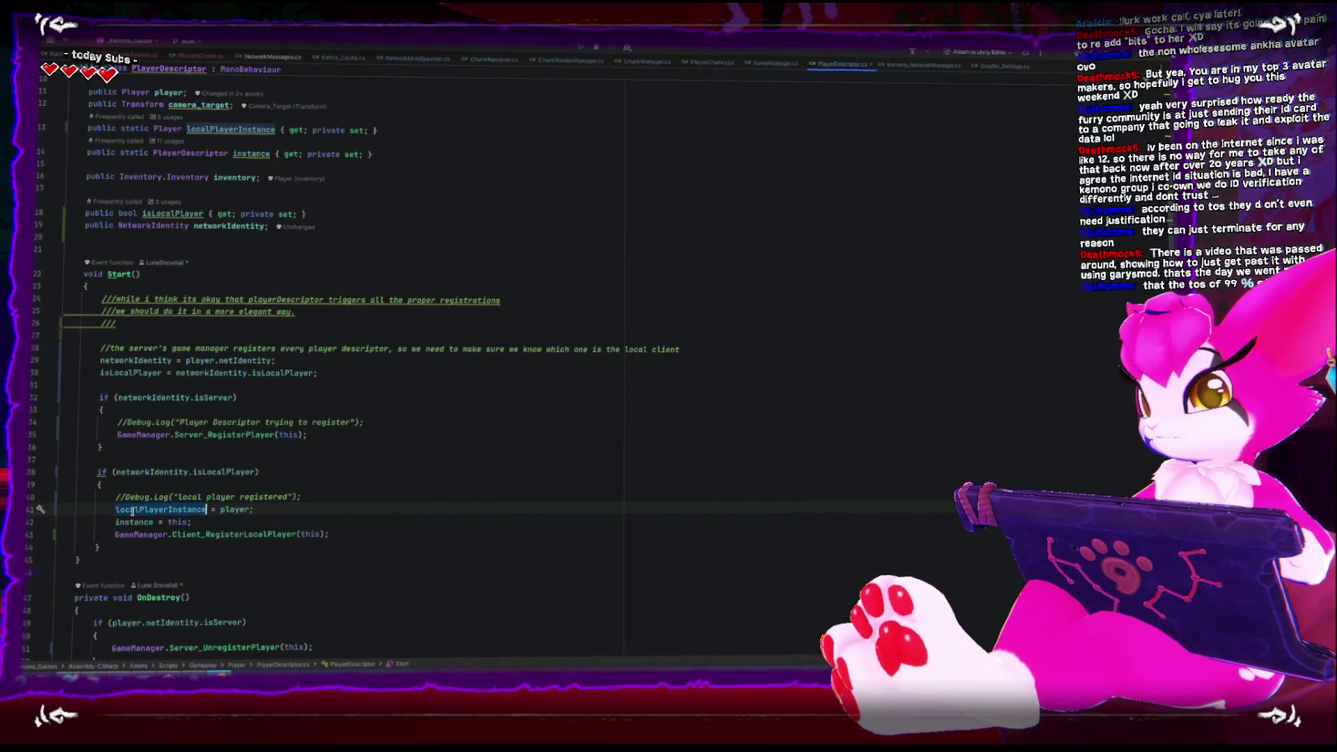
click(384, 380)
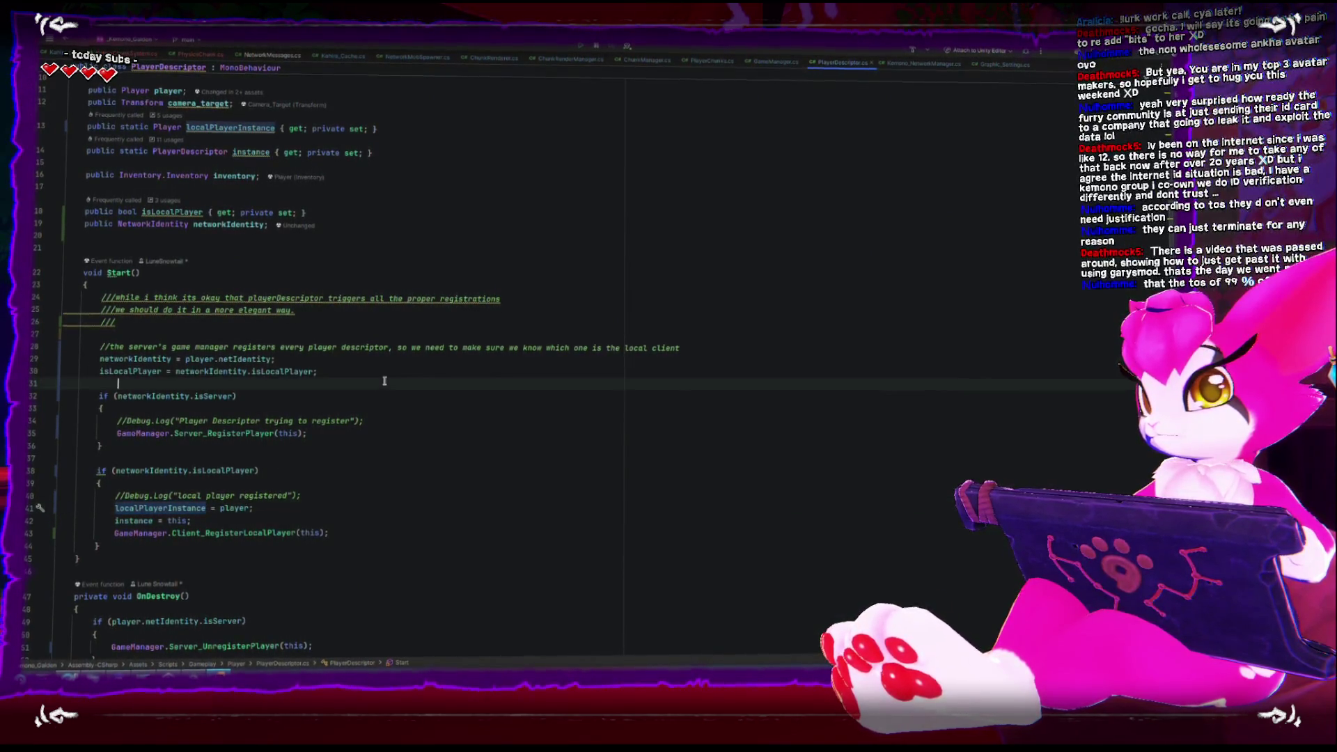
key(Return)
key(Return)
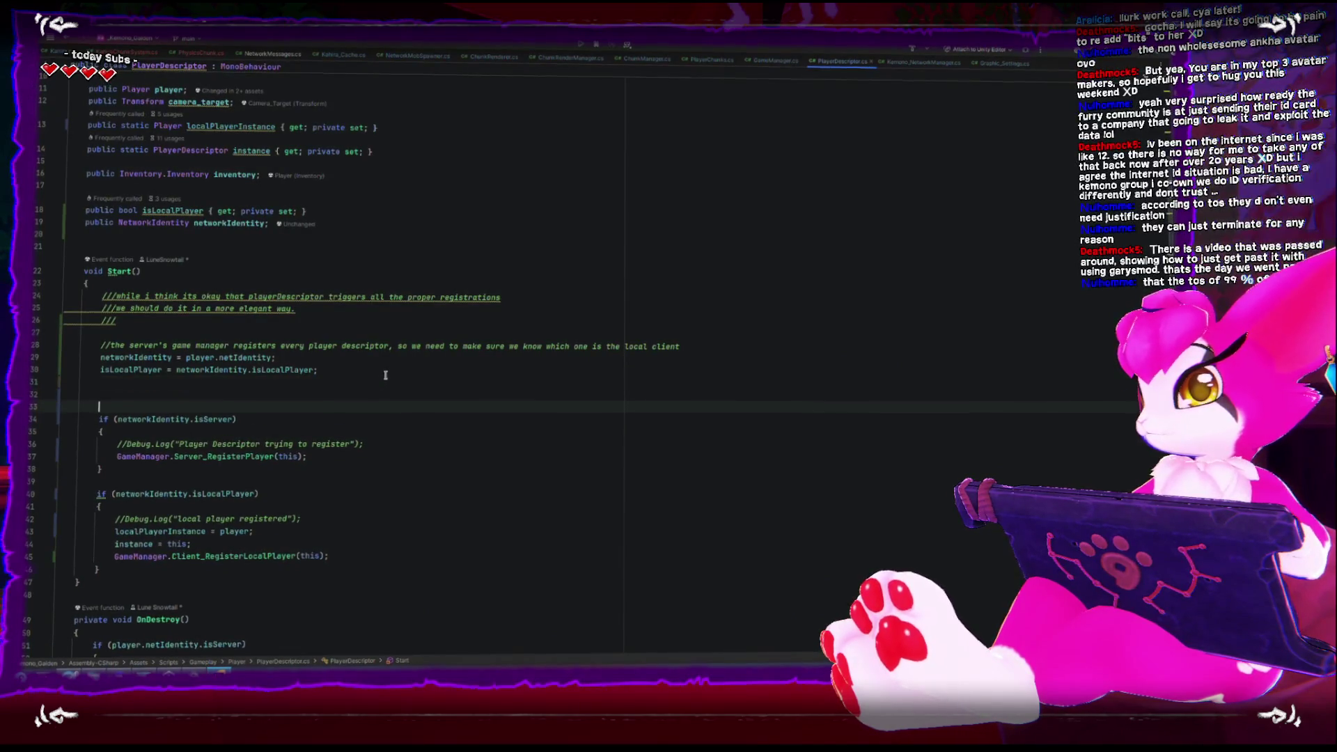
key(Up)
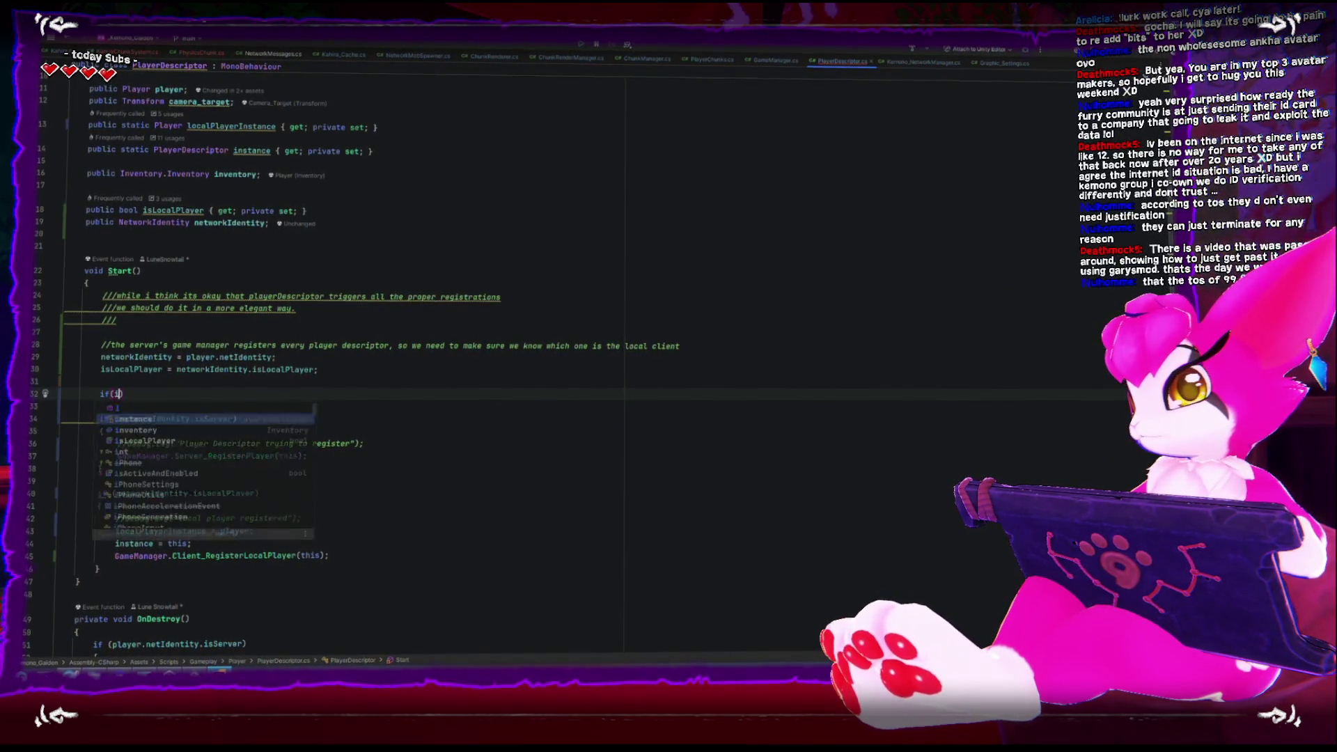
key(Return)
key(Return)
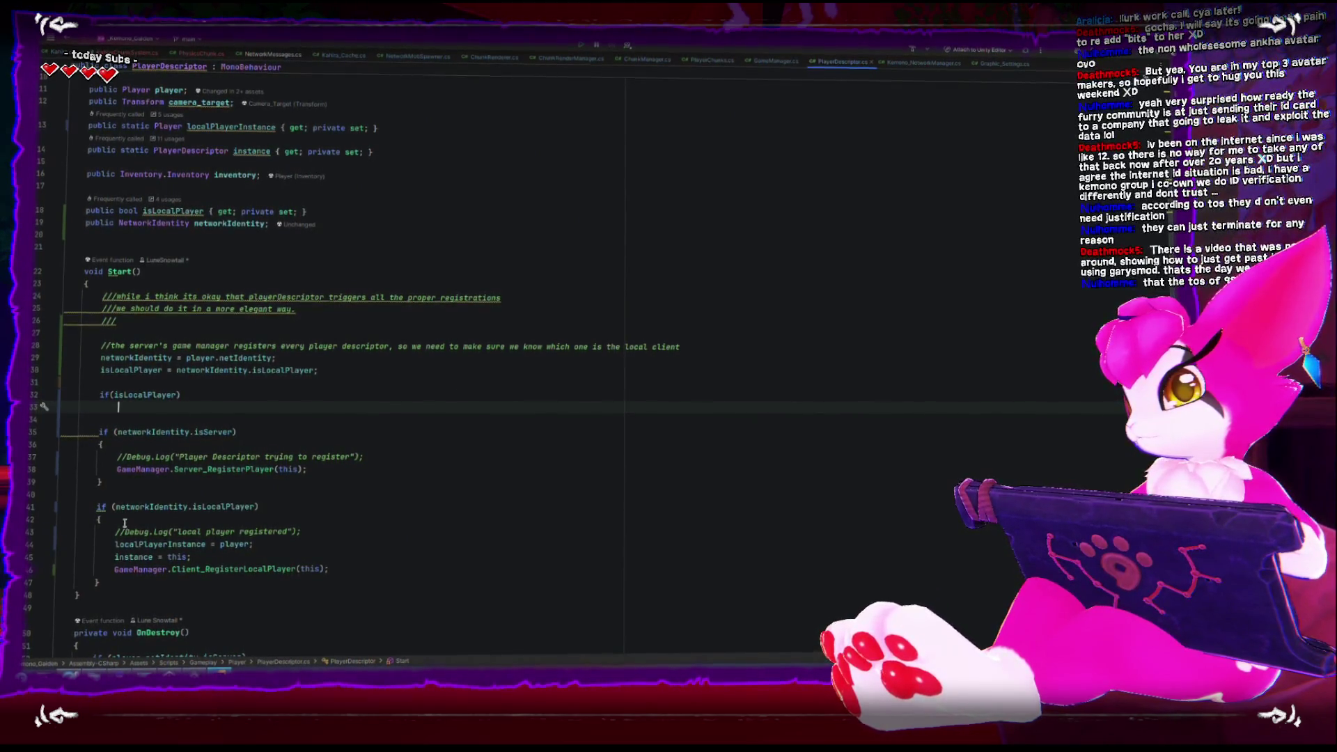
drag(113, 543, 236, 543)
click(215, 387)
text({)
key(Return)
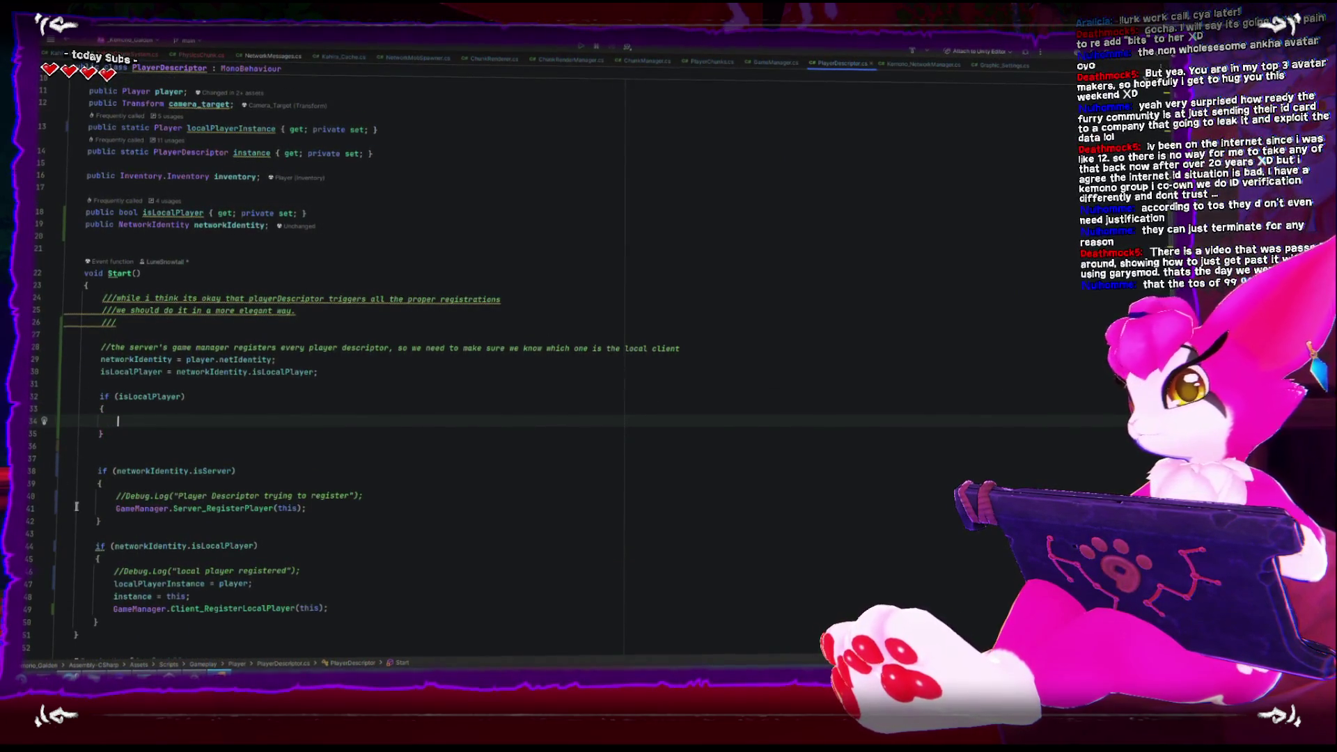
Move the localPlayerInstance and instance assignments into the isLocalPlayer block
click(286, 582)
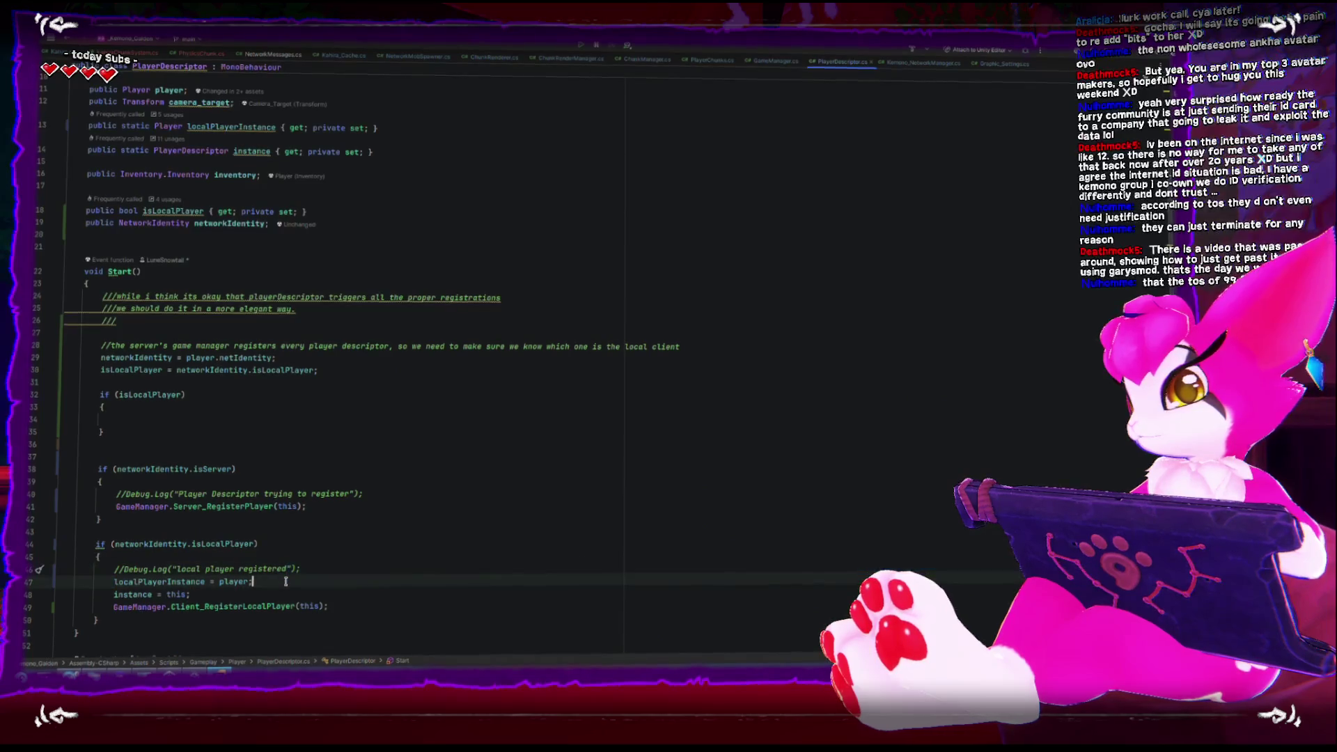
drag(115, 581, 204, 591)
key(ctrl+x)
click(178, 421)
key(ctrl+v)
click(228, 396)
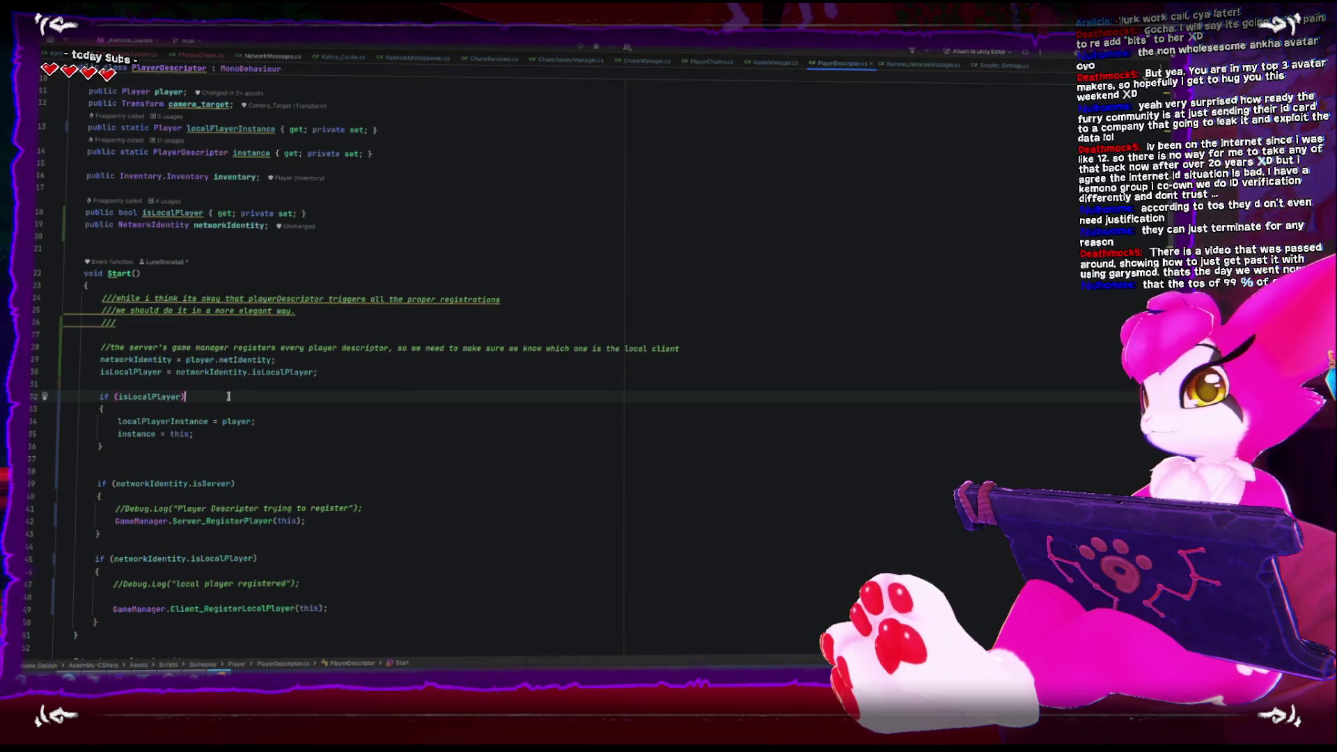
Delete the commented Debug.Log lines from the server and client blocks
drag(116, 506, 321, 506)
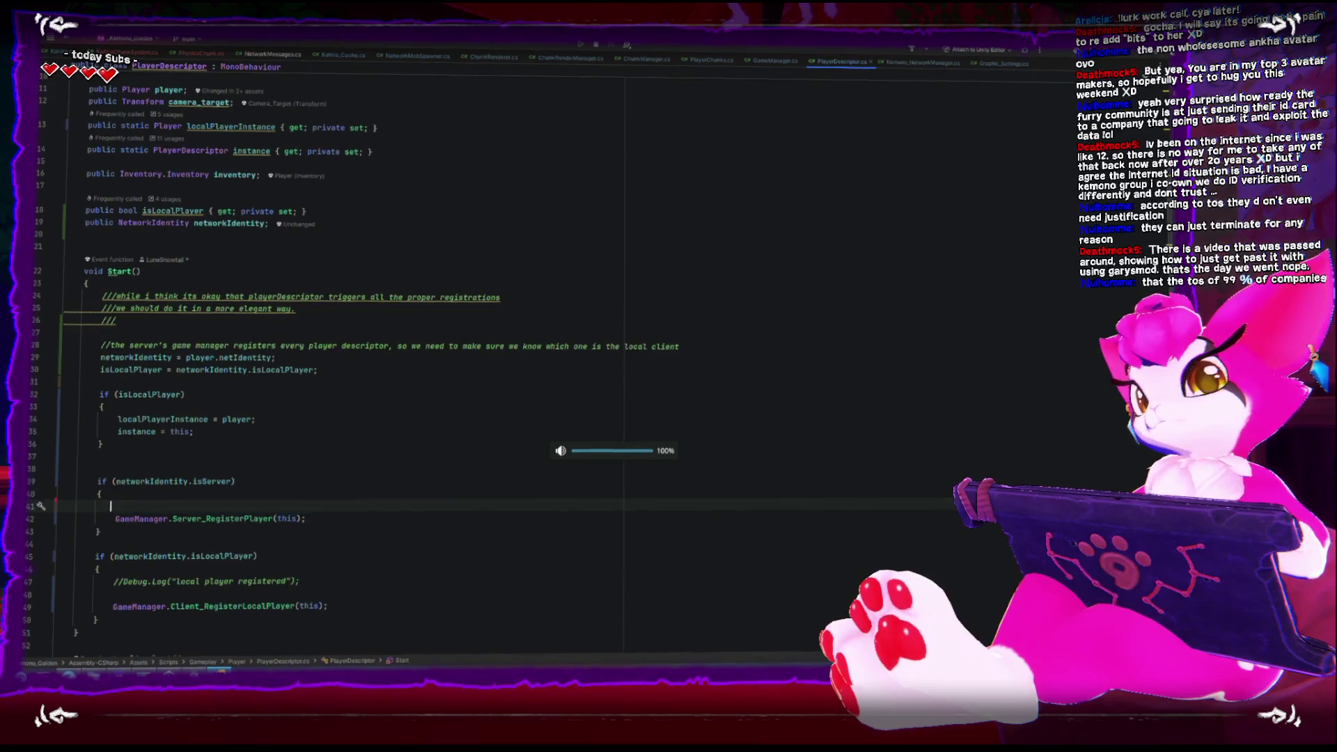
key(BackSpace)
key(Down)
key(Down)
key(Down)
key(Up)
key(shift+End)
key(BackSpace)
key(BackSpace)
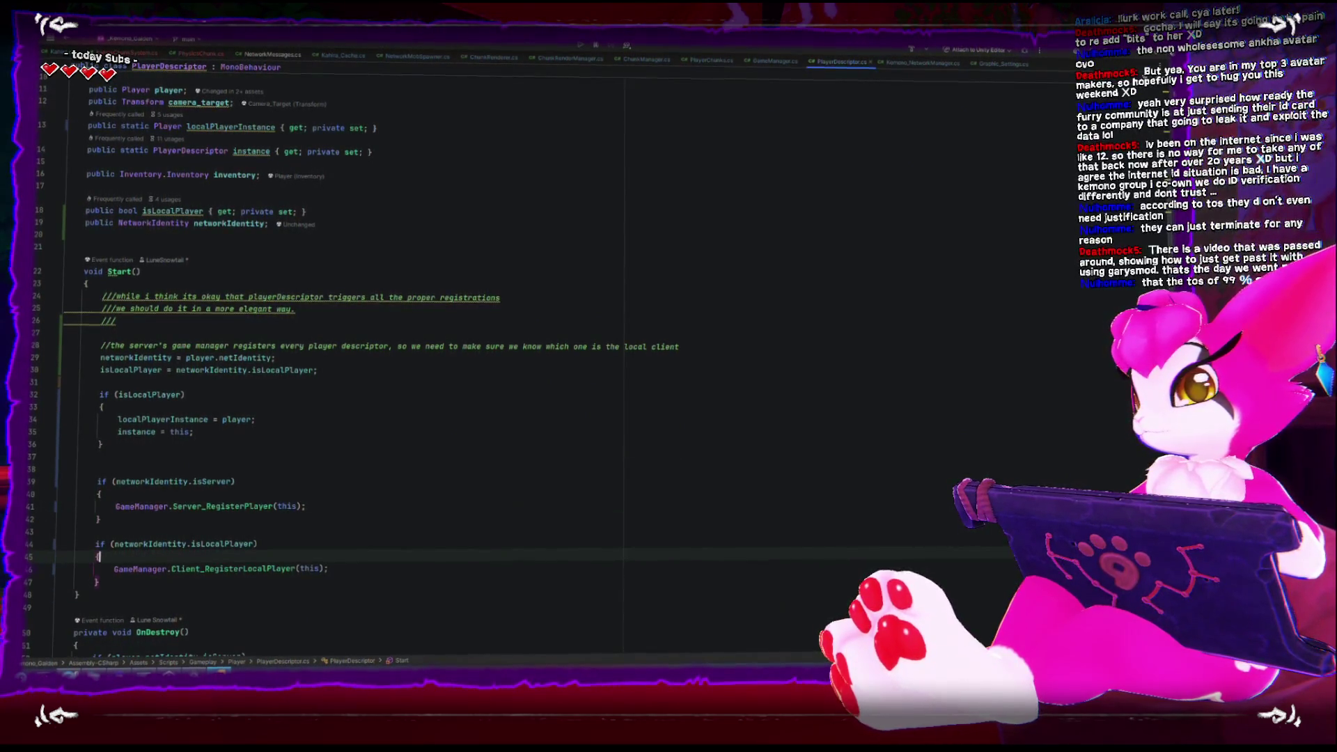
Change the client check from isLocalPlayer to networkIdentity.isClientOnly
click(223, 543)
key(ctrl+BackSpace)
text(isCl)
key(Return)
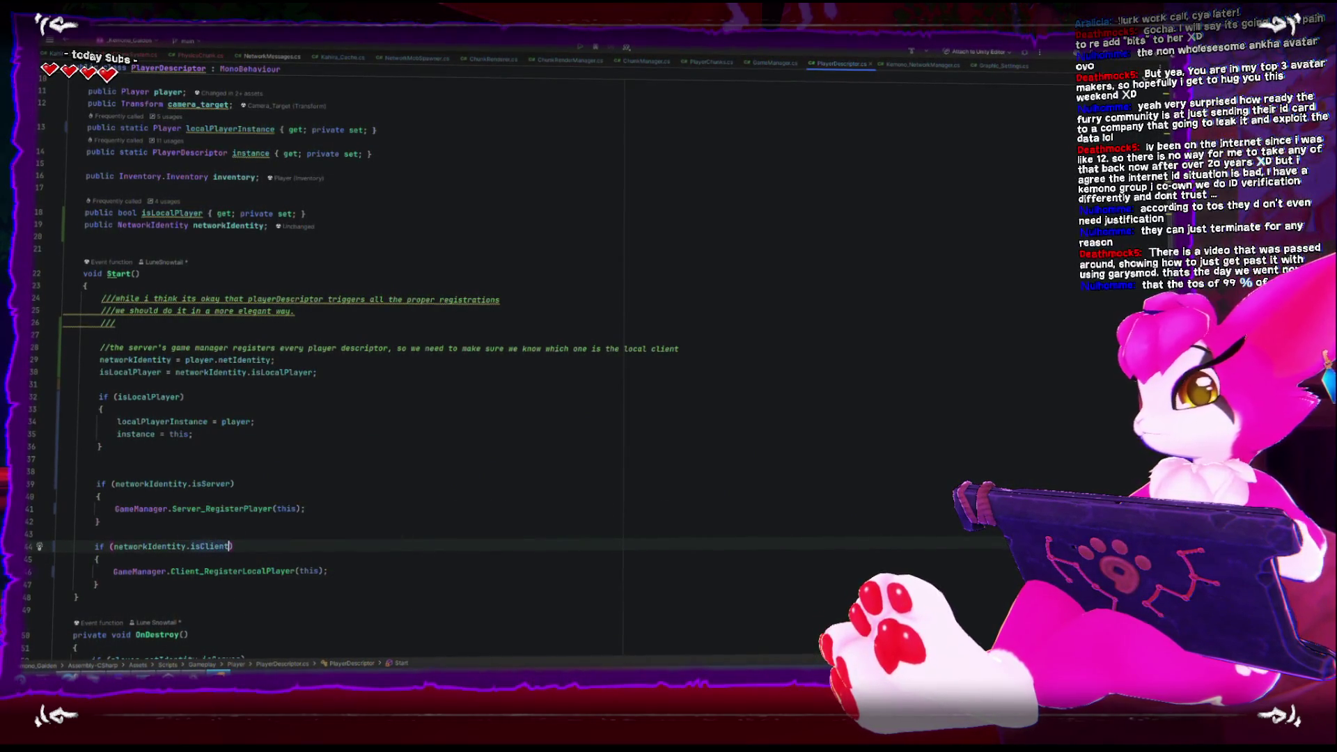
text(Only)
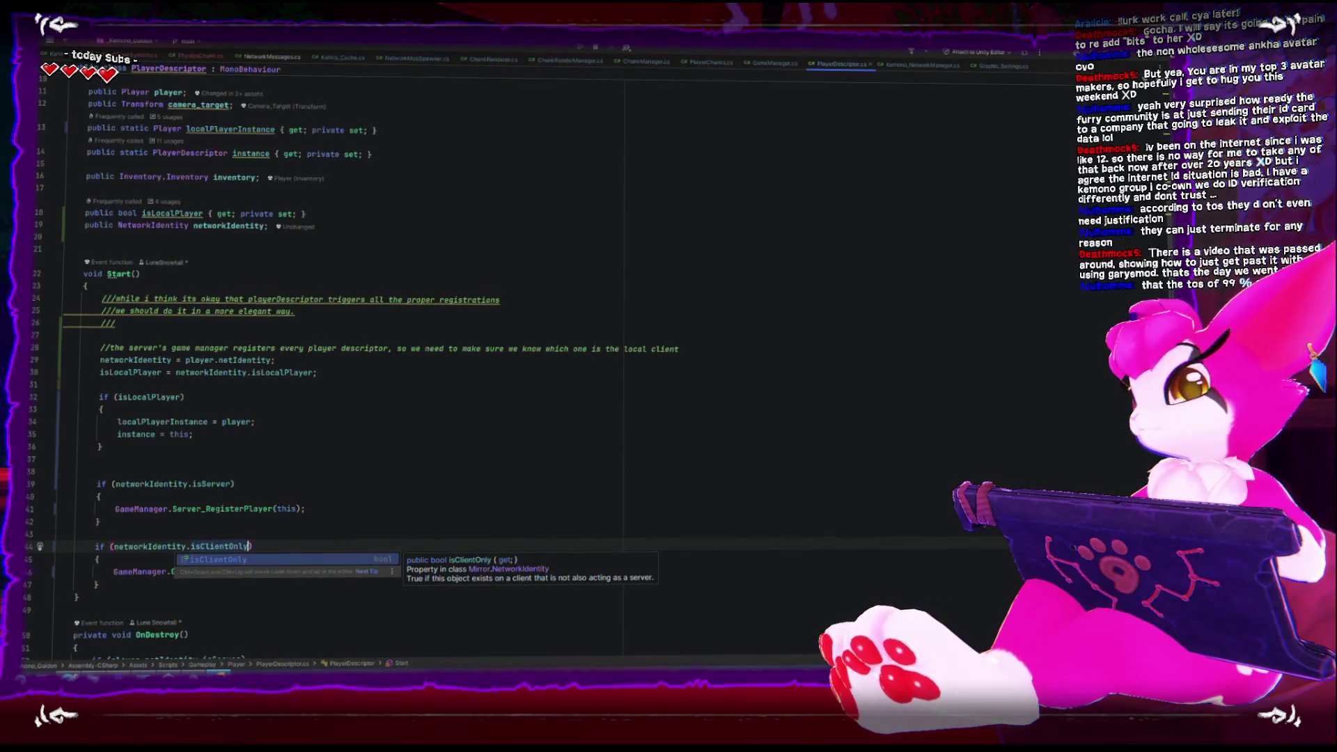
Rename PlayerDescriptor's Start method to Awake and return to the Unity Editor
click(303, 471)
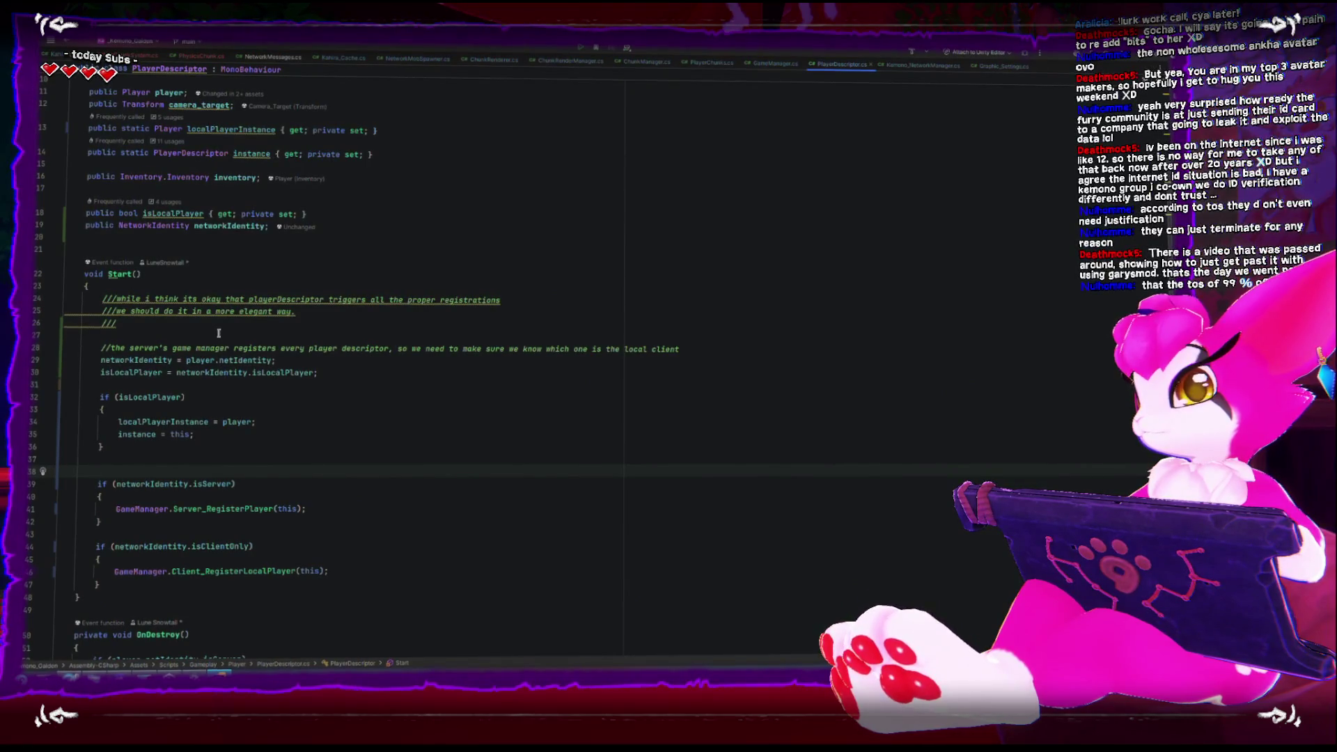
scroll(237, 357, down, 4)
scroll(237, 358, up, 2)
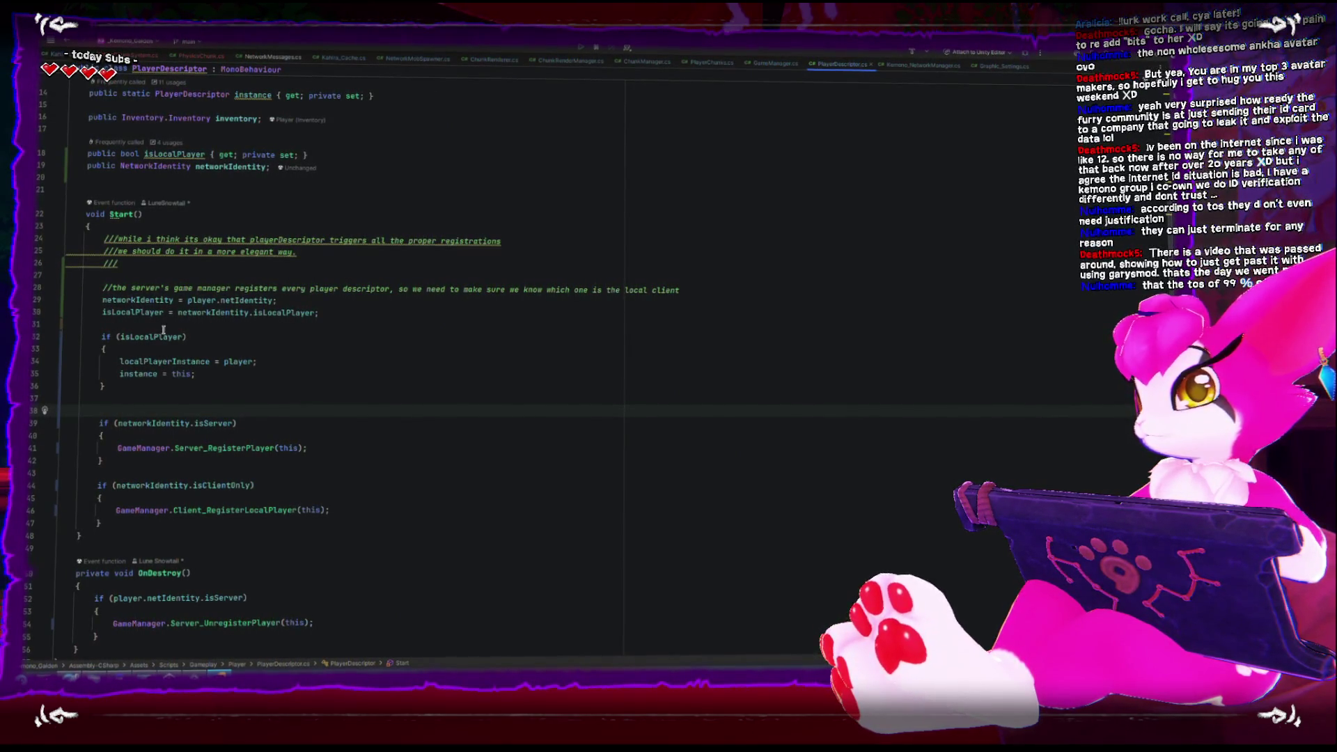
click(132, 211)
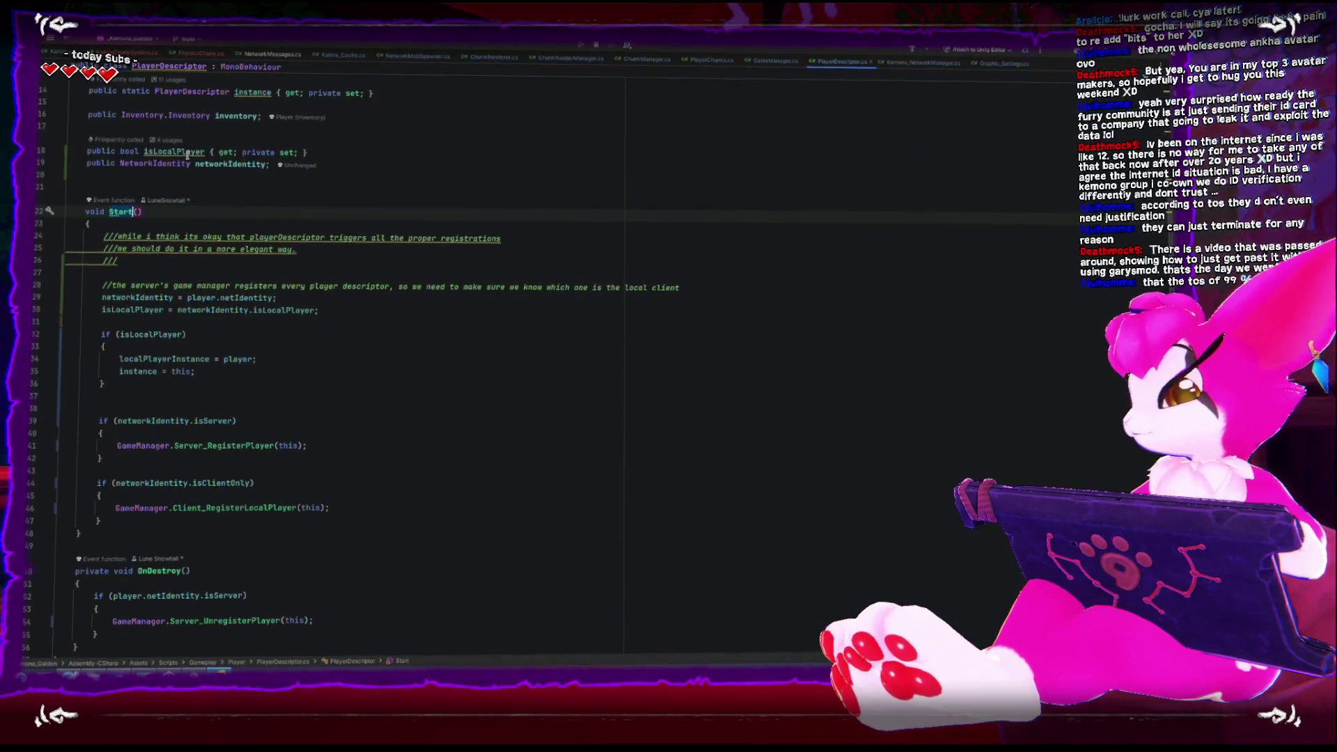
mouse_move(186, 154)
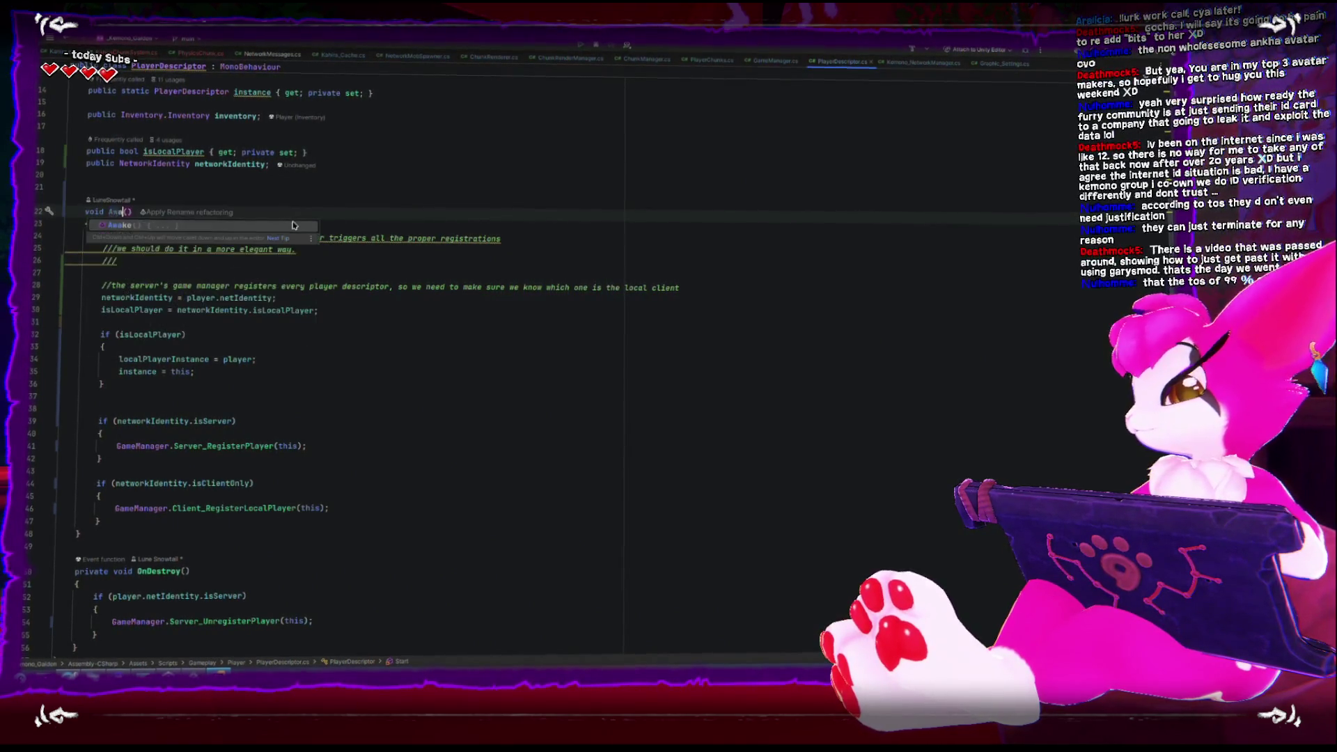
click(396, 392)
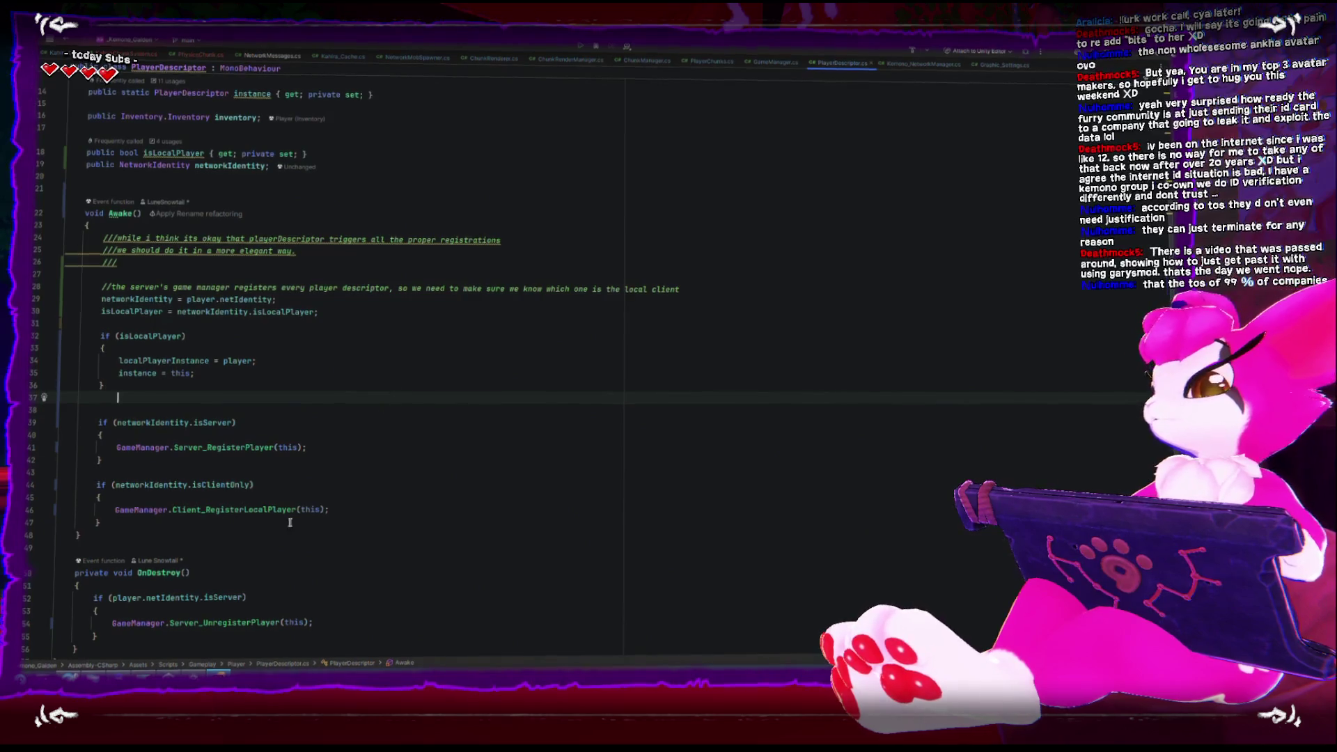
key(alt+Tab)
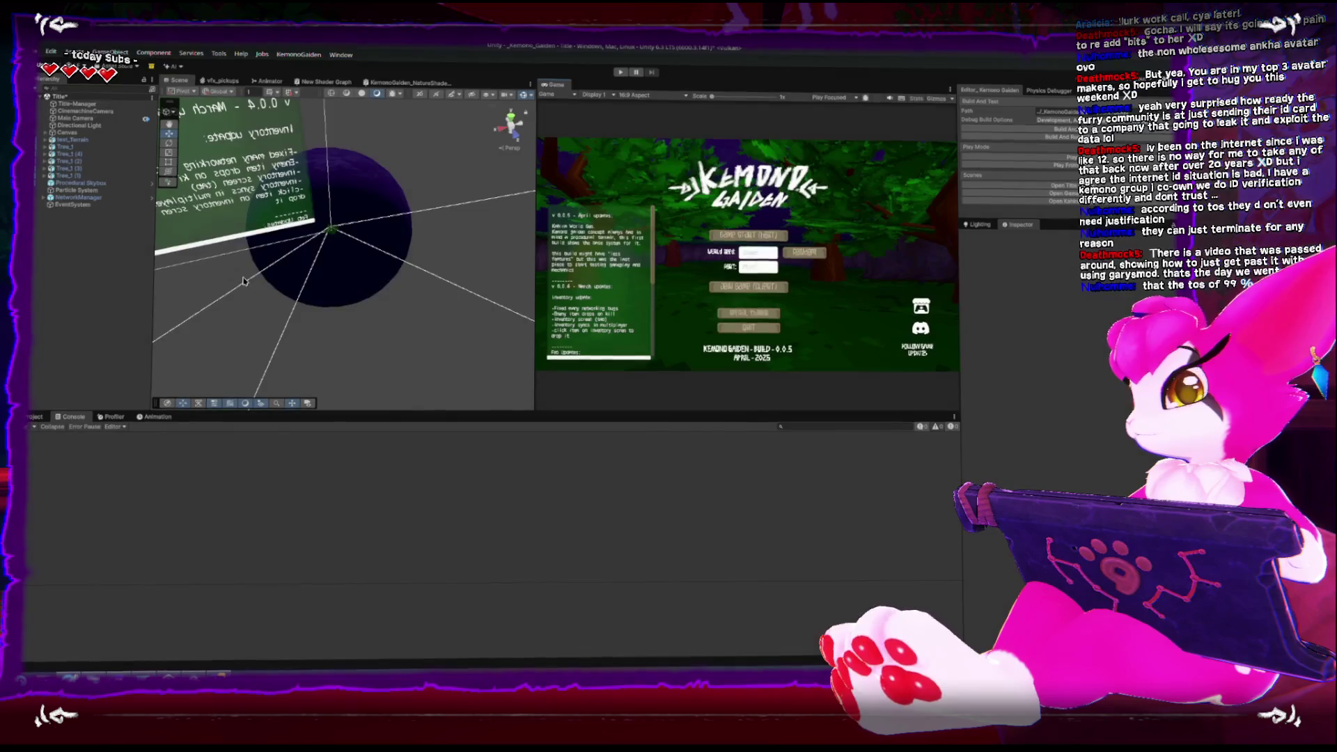
In PlayerDescriptor's Awake, move the isClientOnly local-player registration above the isServer block, then return to Unity
key(alt+Tab)
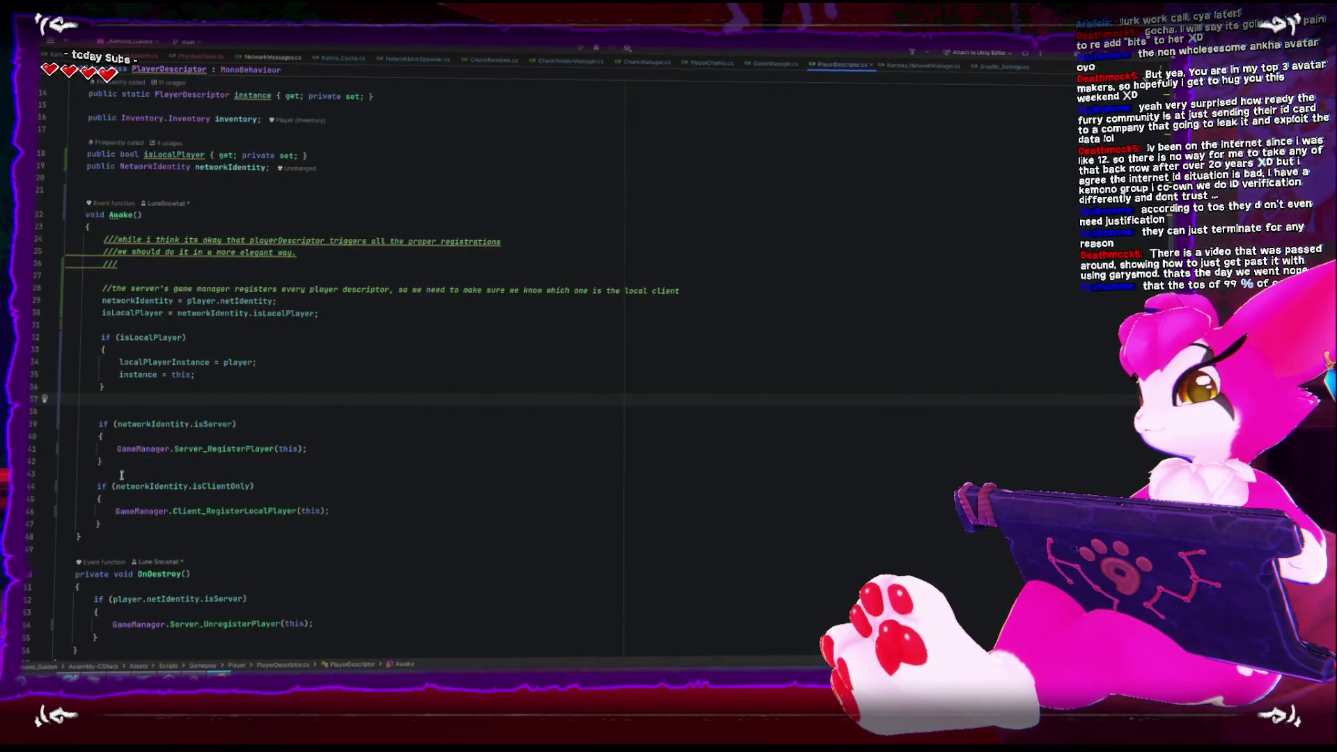
drag(96, 486, 145, 522)
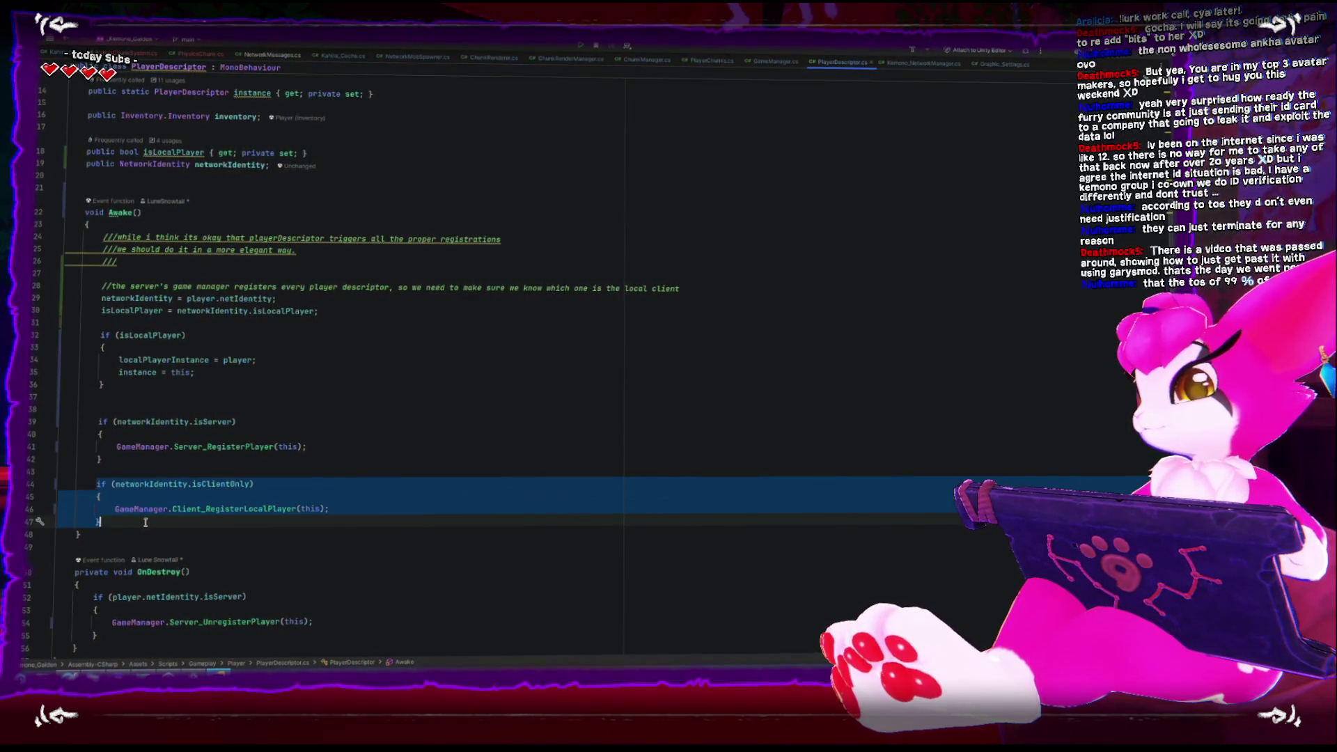
key(ctrl+x)
click(130, 401)
key(ctrl+v)
key(Up)
key(Up)
key(Up)
key(Return)
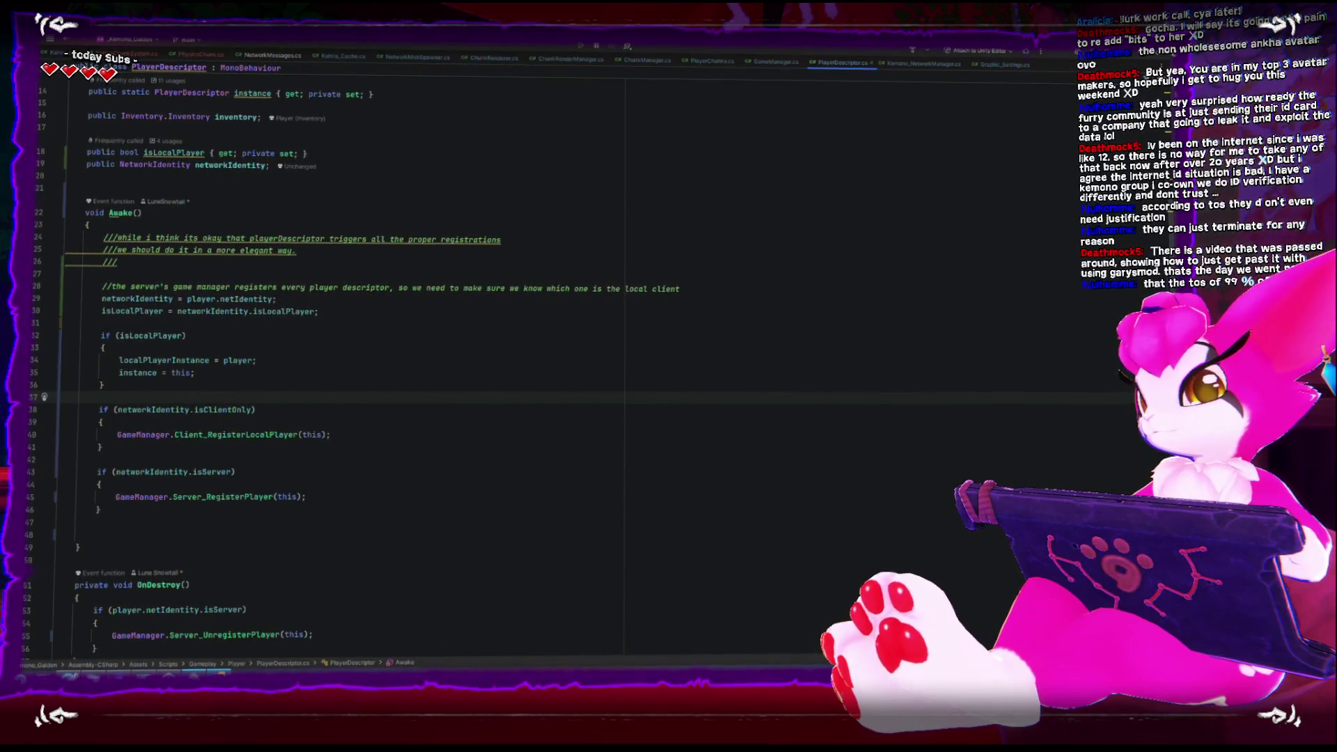
key(alt+Tab)
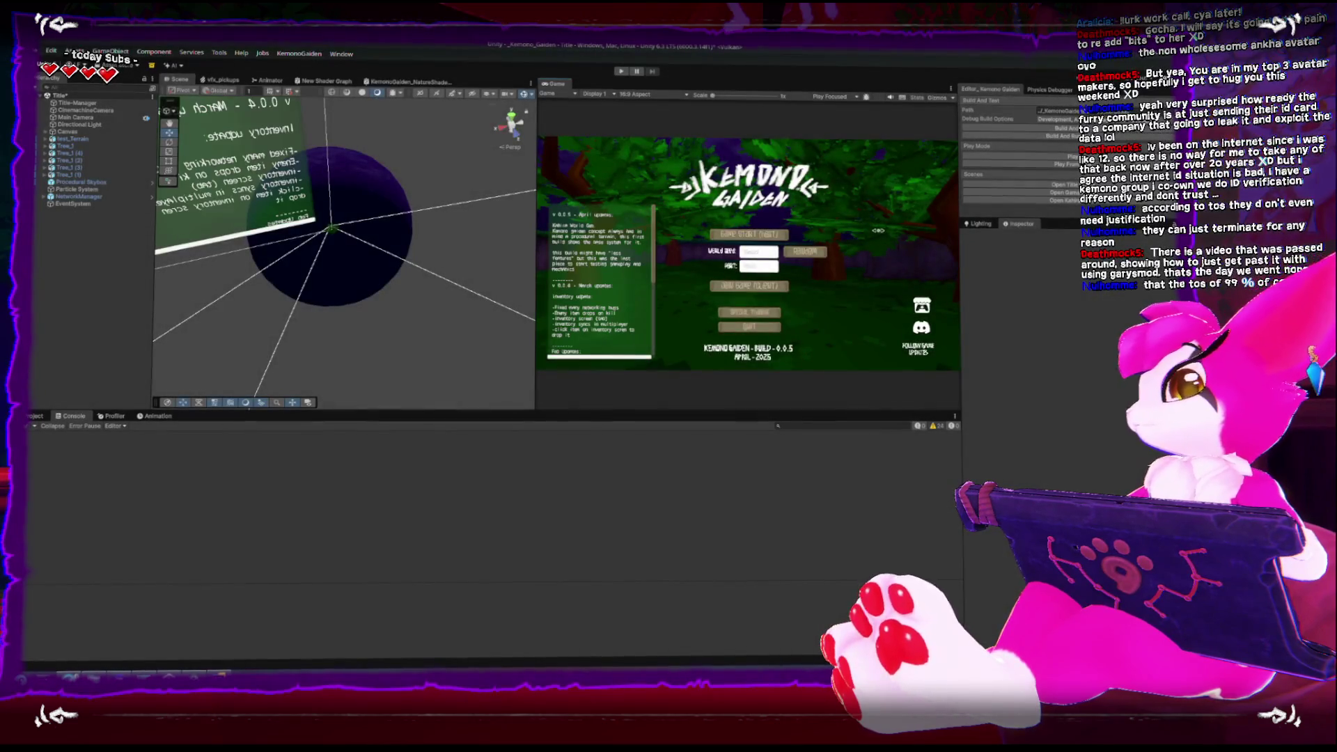
Briefly run and stop Play Mode, then Build and Run from the Kemono Garden panel, answering the modified-scenes prompt
click(1011, 159)
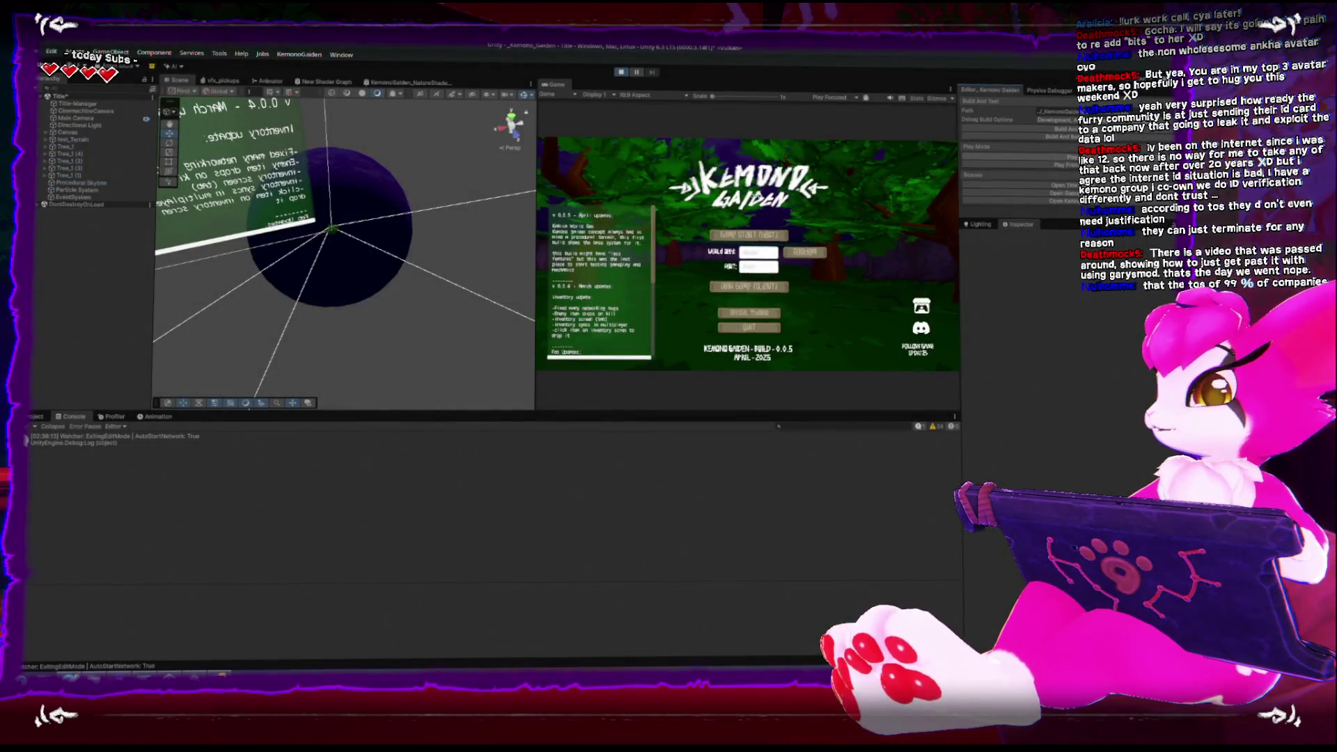
click(619, 75)
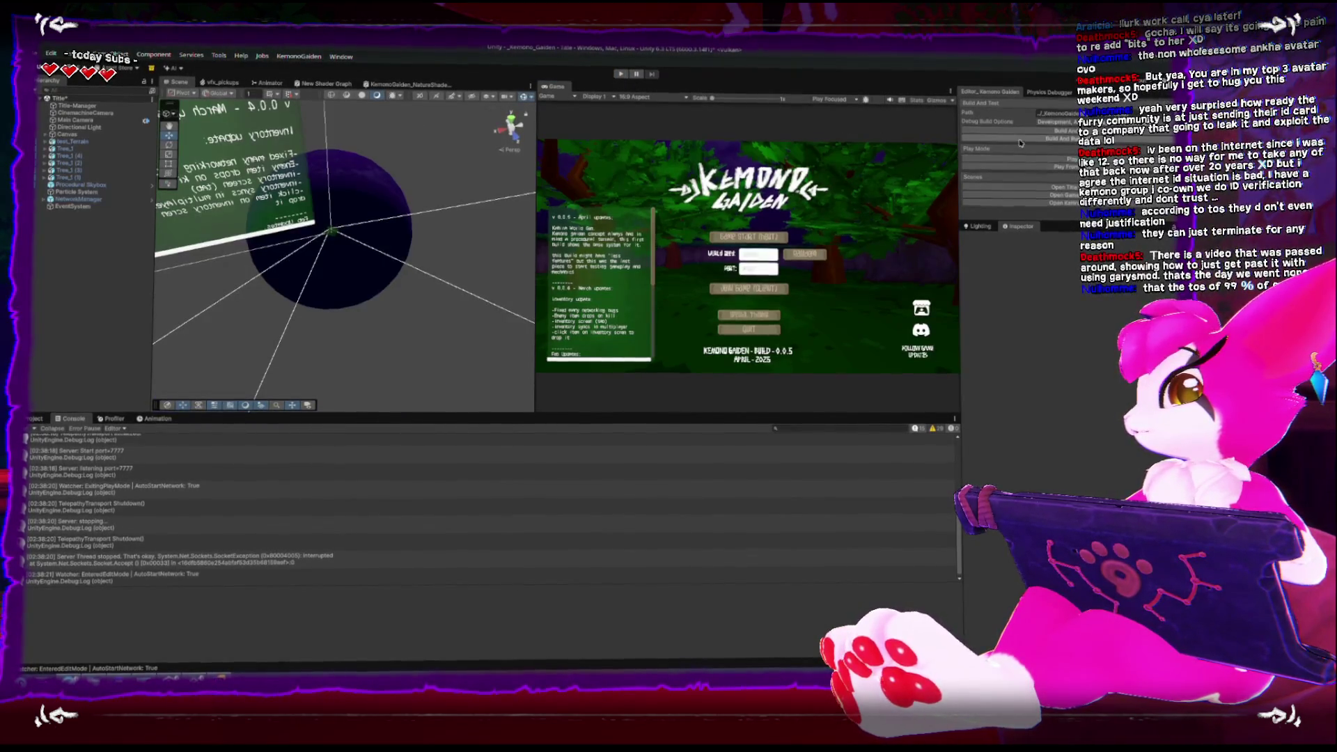
click(1000, 144)
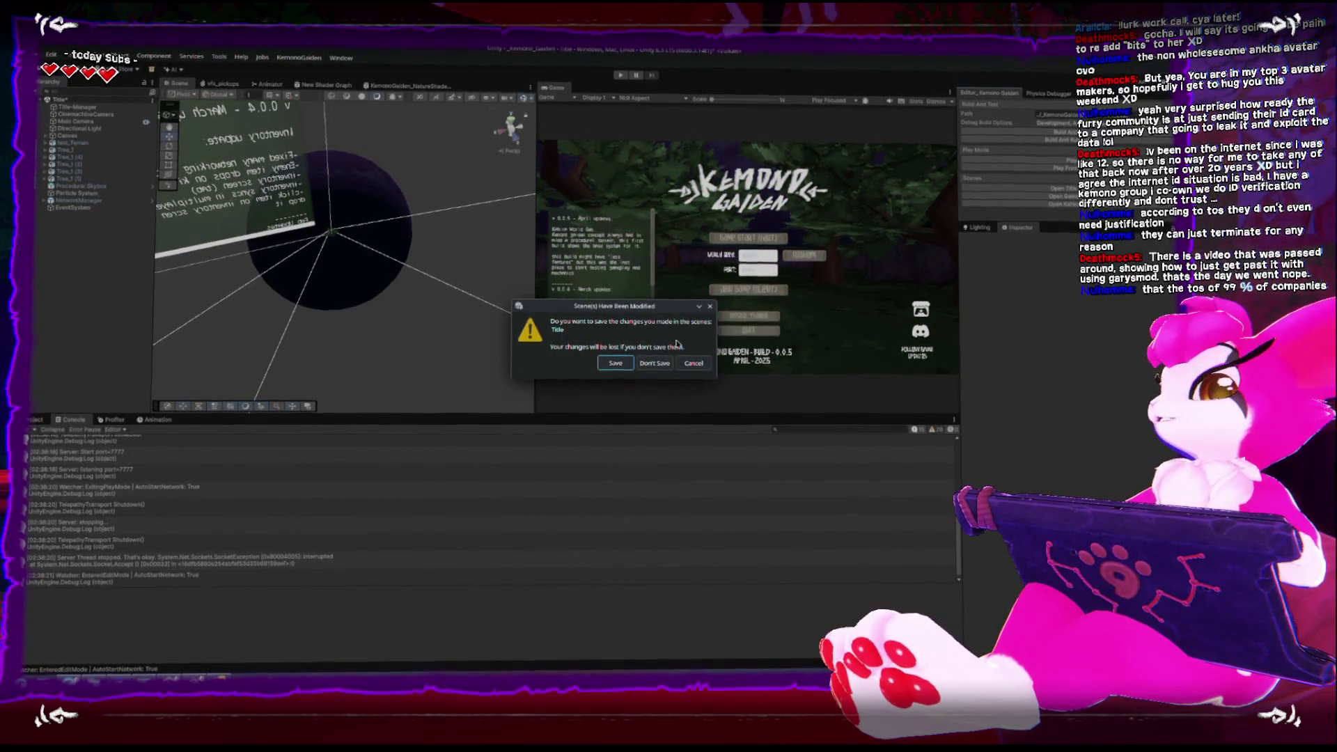
click(621, 364)
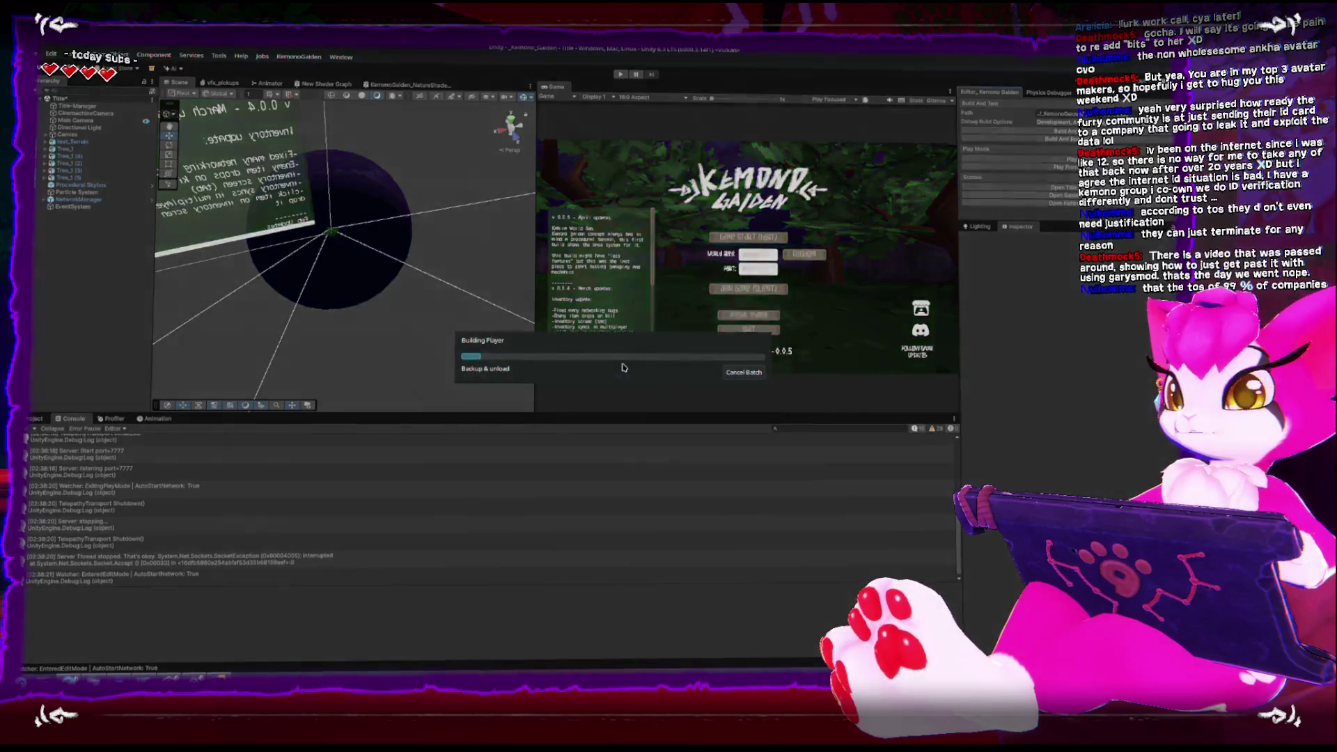
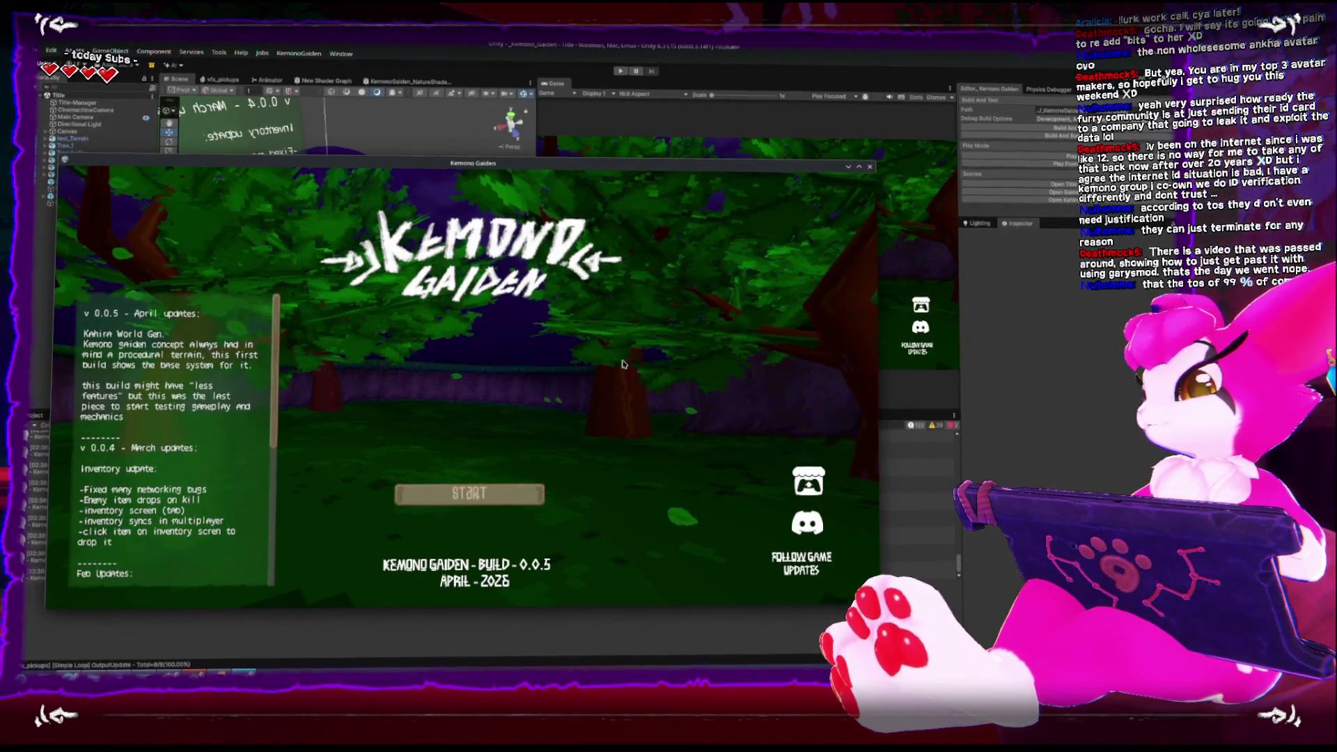
Tile the Kemono Gaiden build to the left half and start the editor's Play mode
click(1038, 349)
key(alt+Tab)
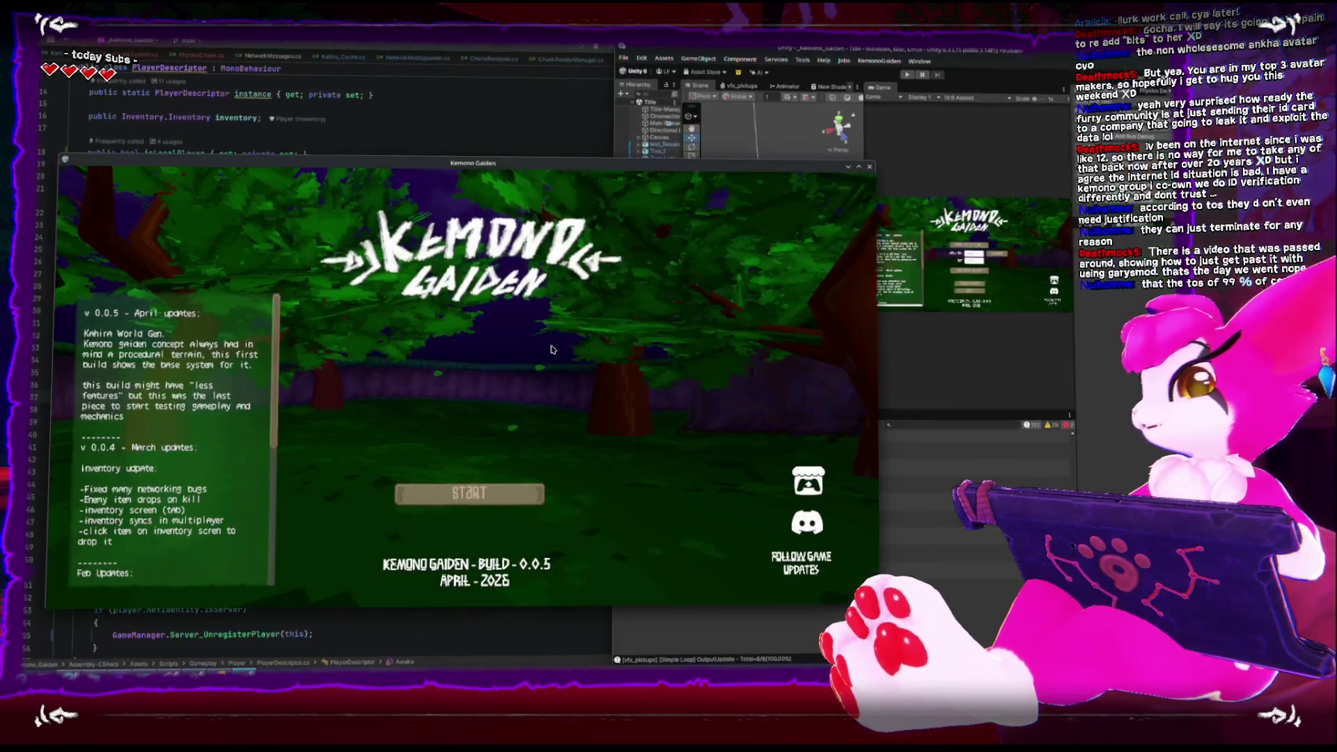
key(super+Left)
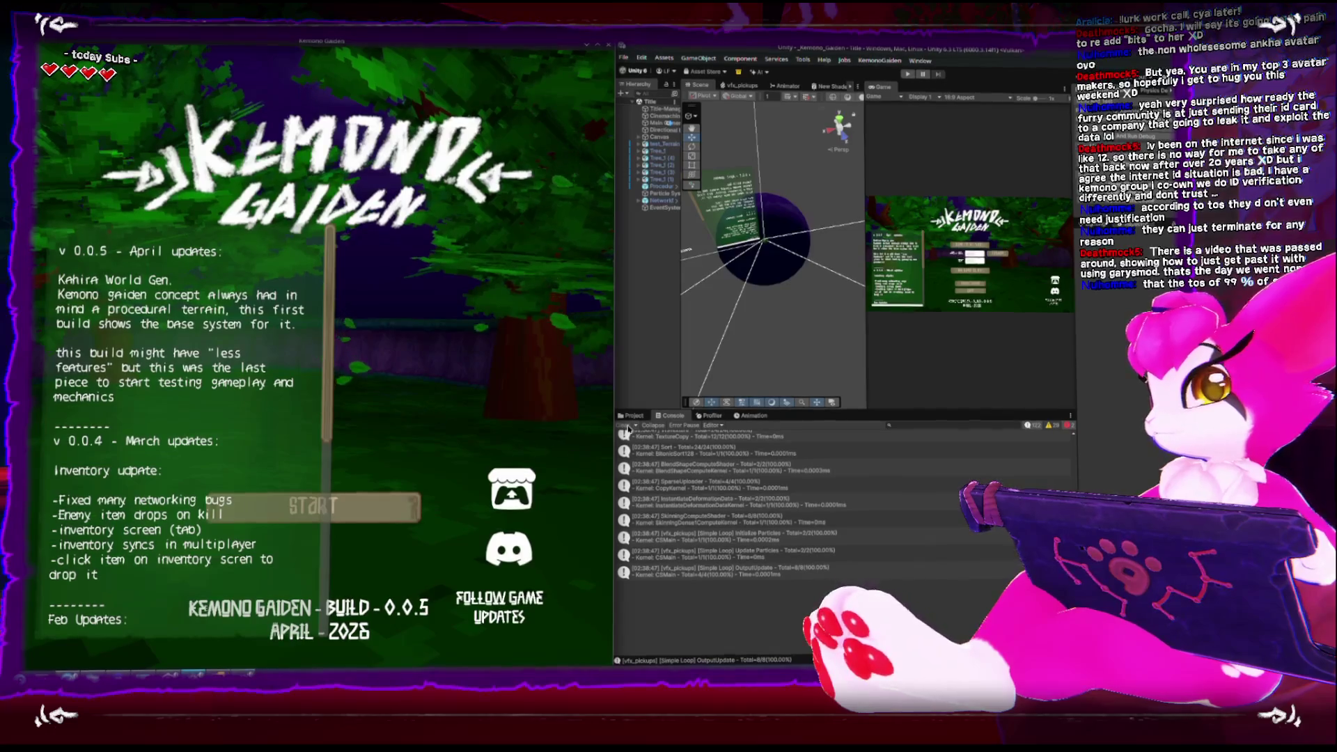
click(905, 80)
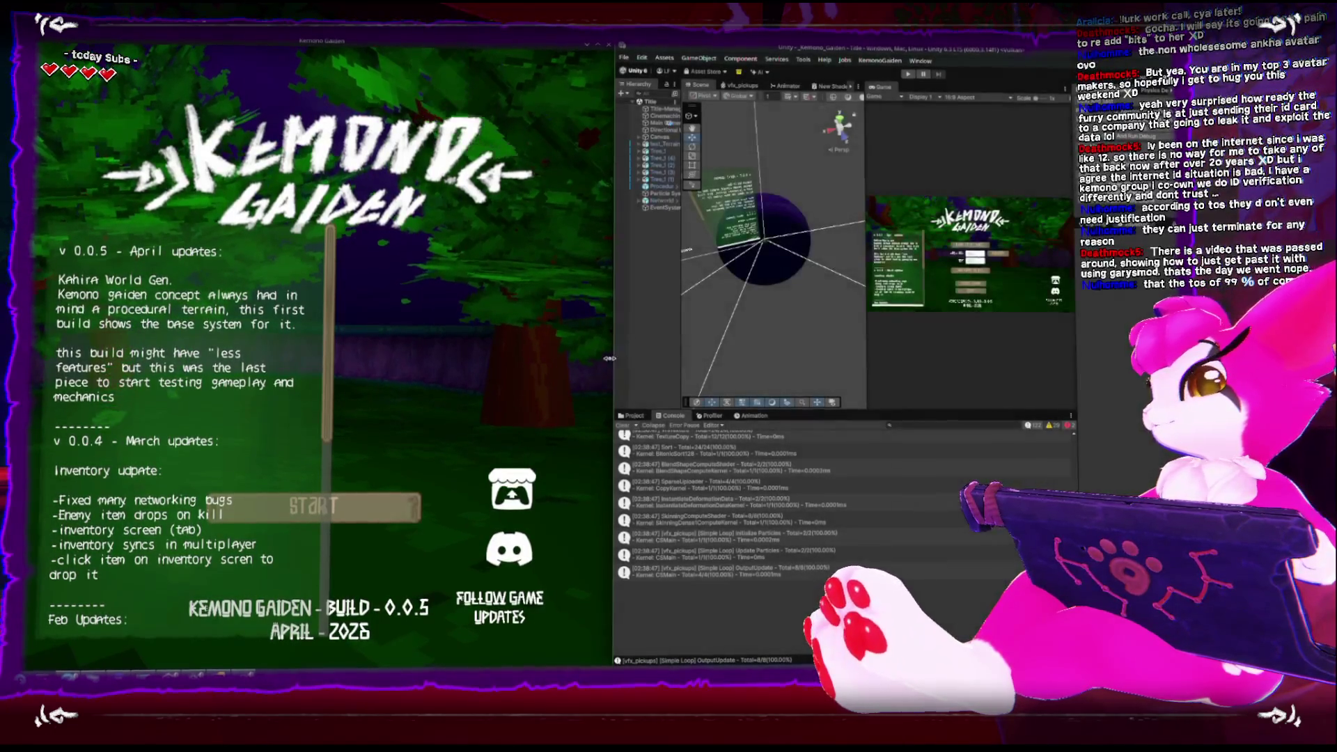
click(622, 427)
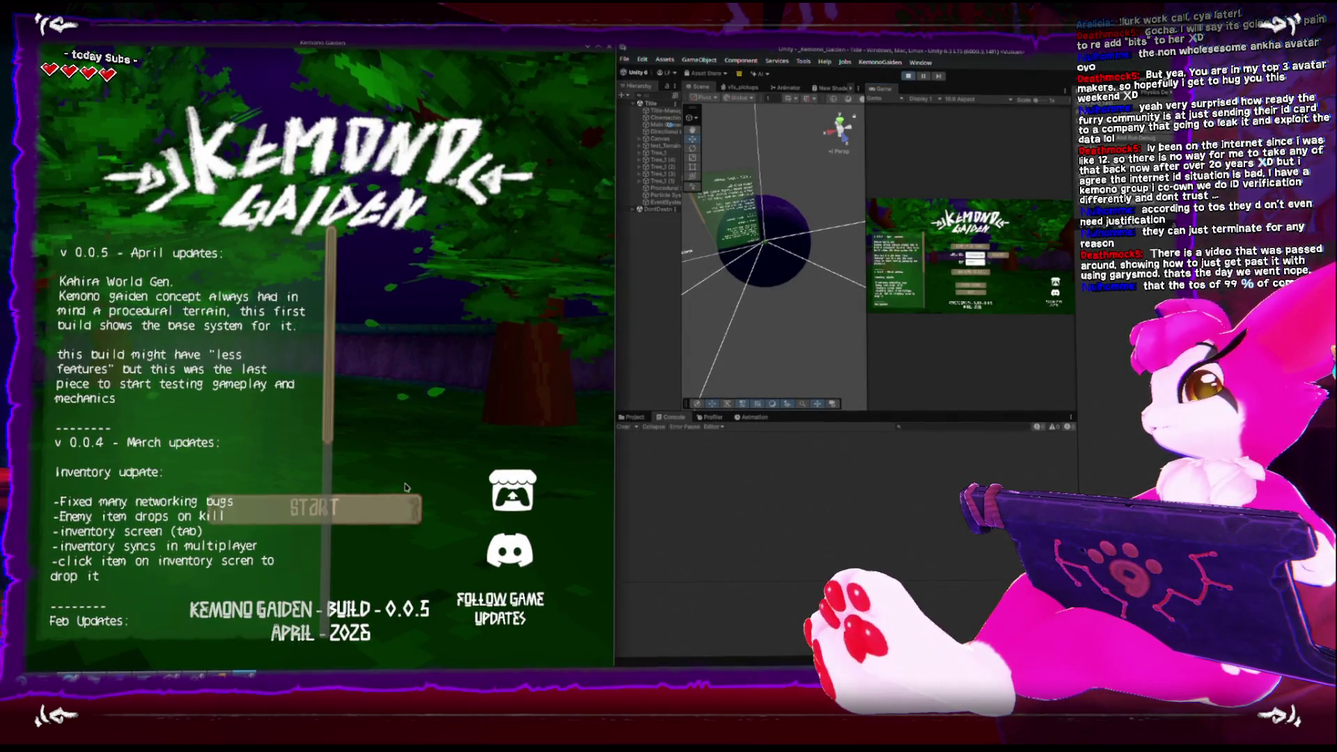
Host a game with a randomized seed in the build, then close the build
click(362, 512)
click(468, 348)
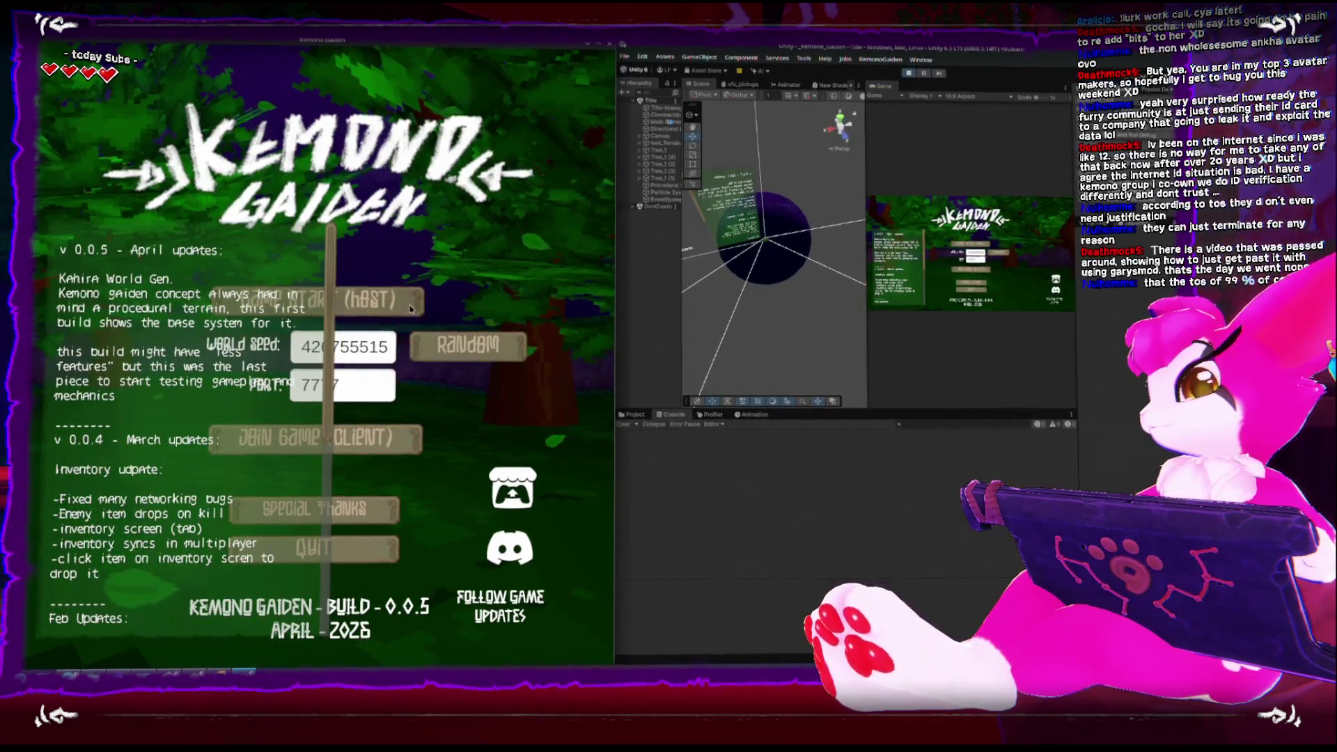
click(390, 302)
key(Escape)
key(Escape)
key(Escape)
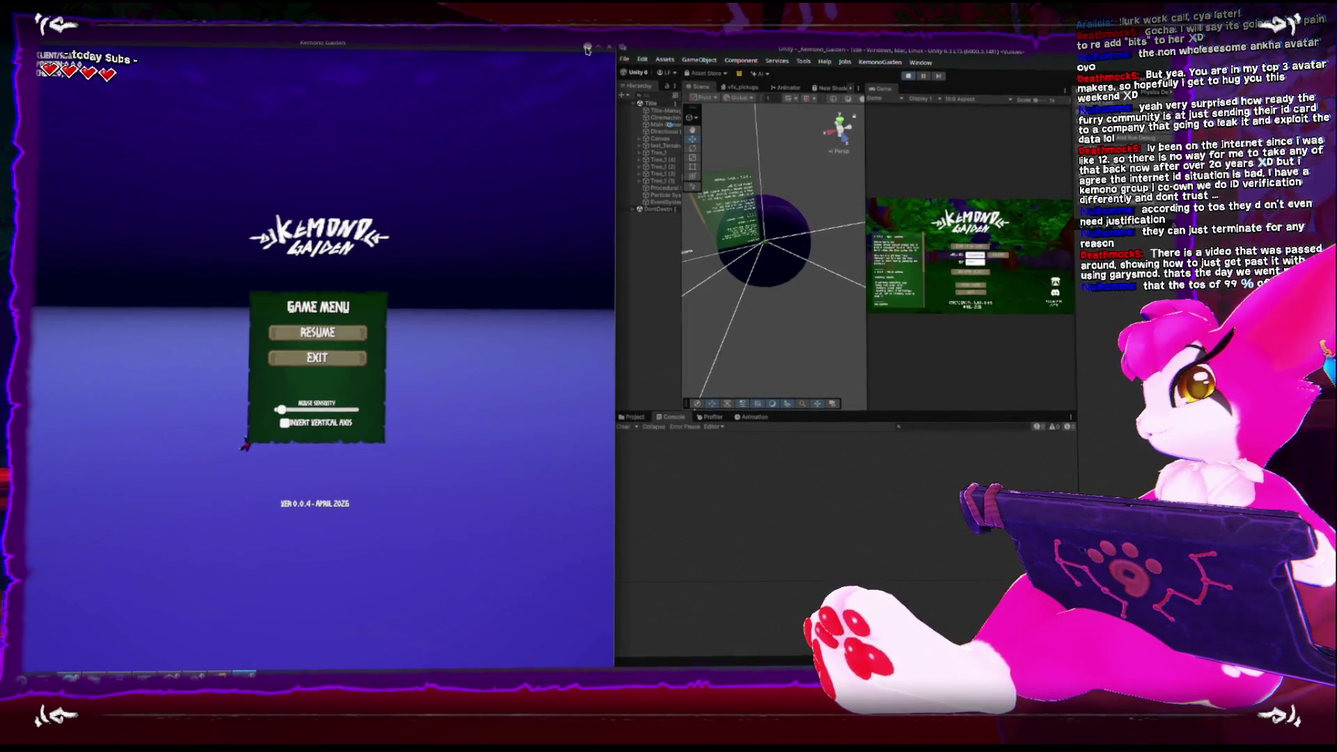
click(587, 50)
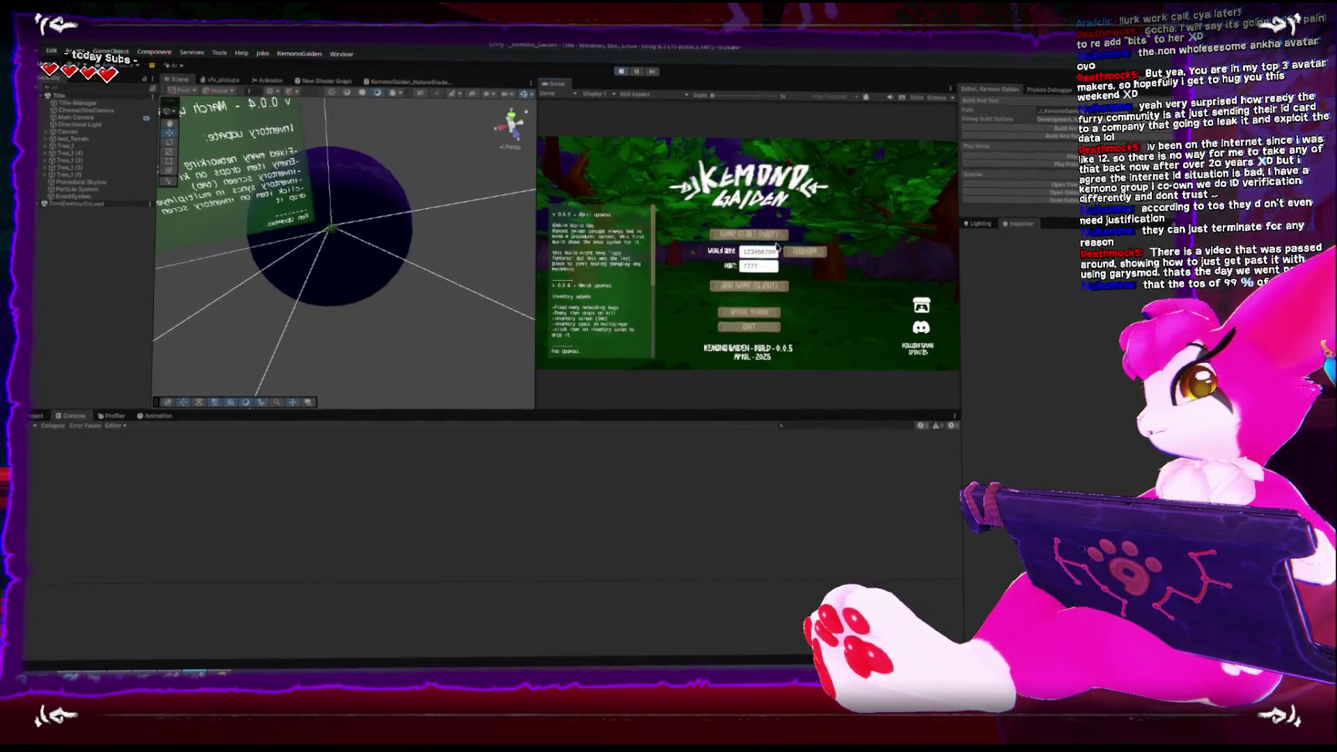
Host in the Game view, read the game manager log's stack trace, and expand the Kahira hierarchy
click(769, 238)
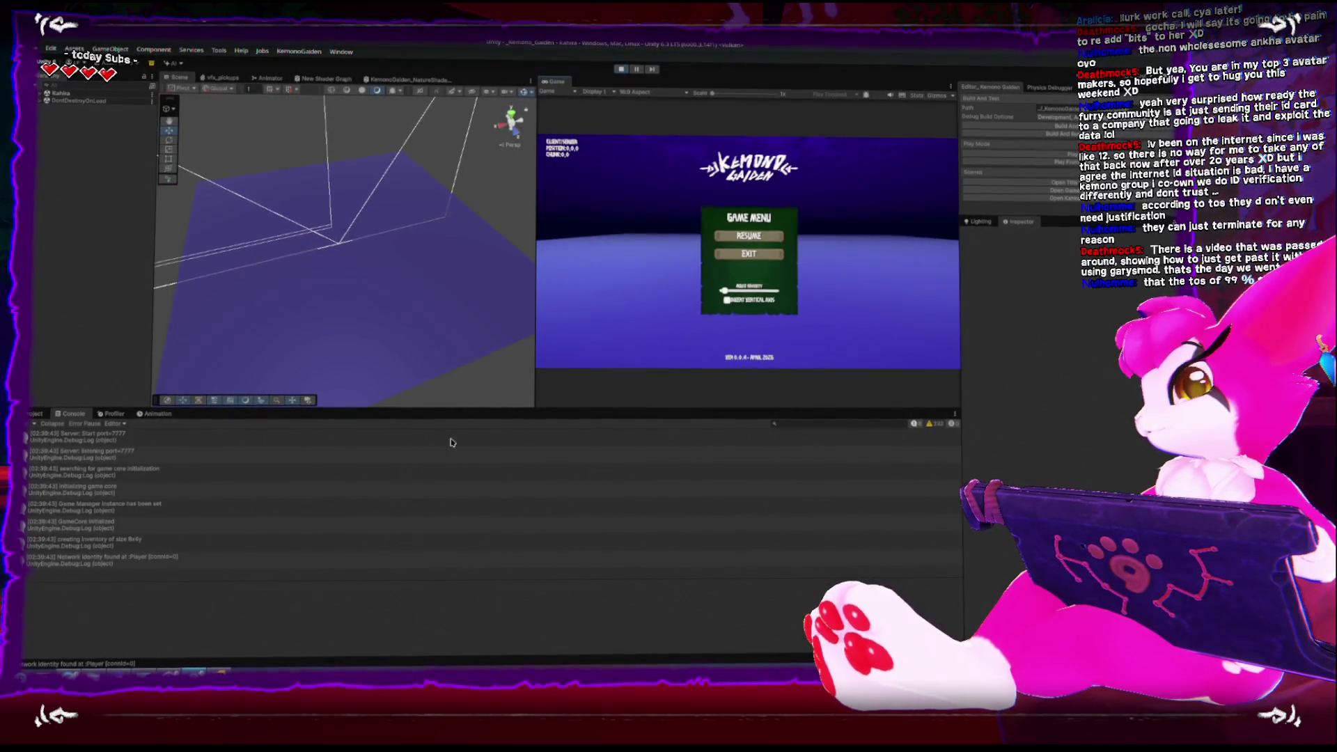
click(299, 509)
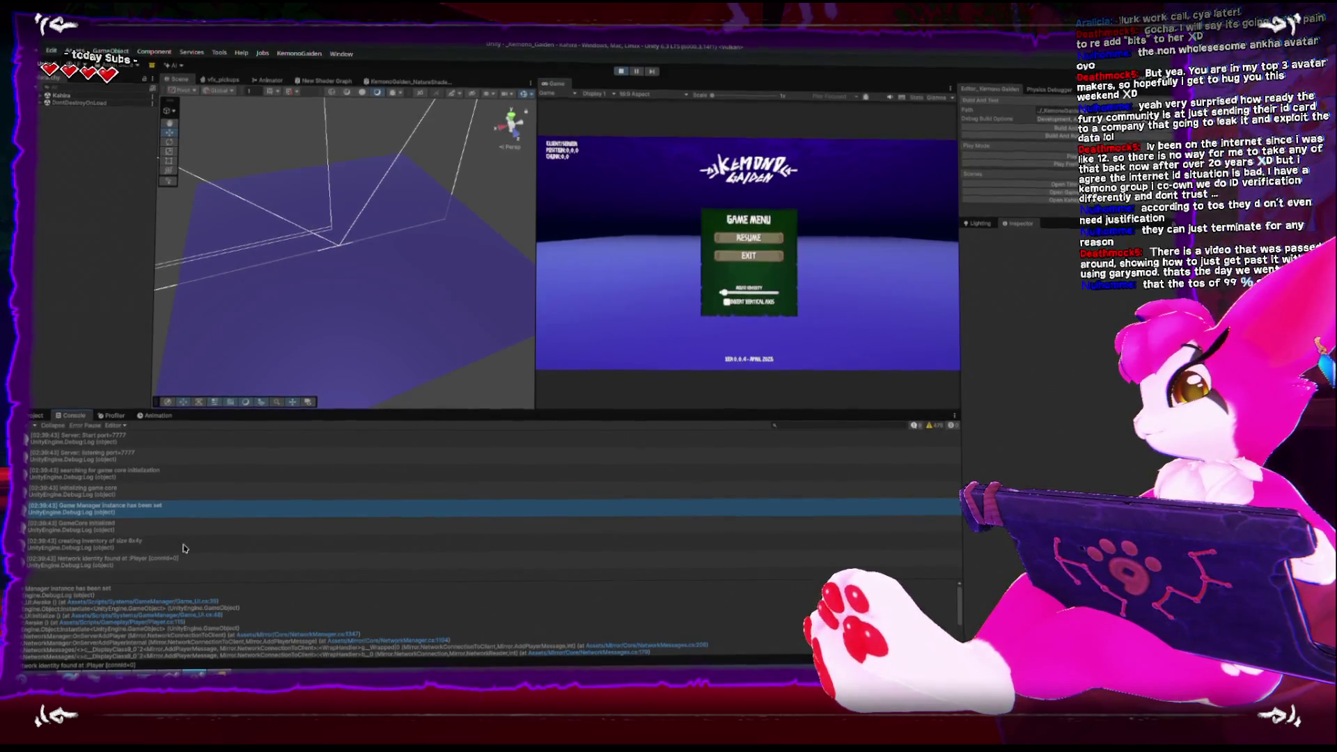
click(42, 96)
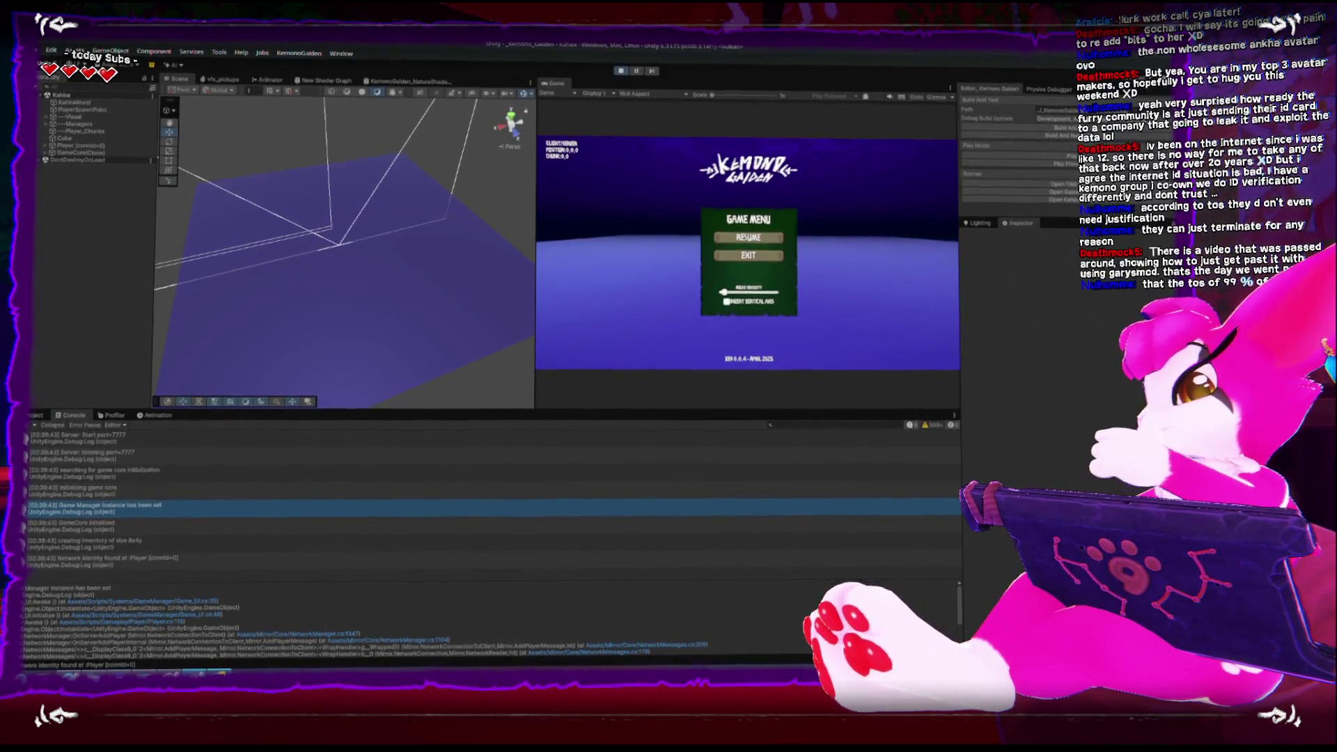
key(alt+Tab)
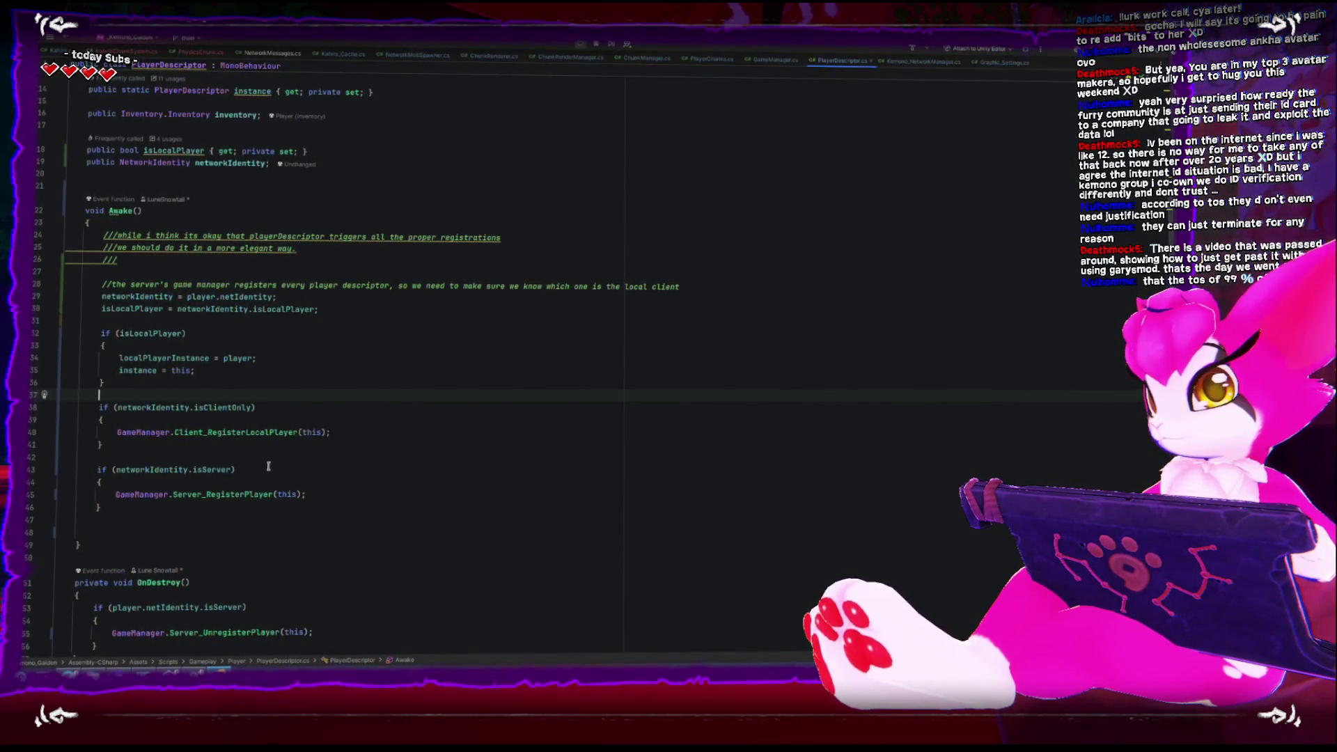
Add an else block after the isServer if-block in PlayerDescriptor's Awake
click(94, 459)
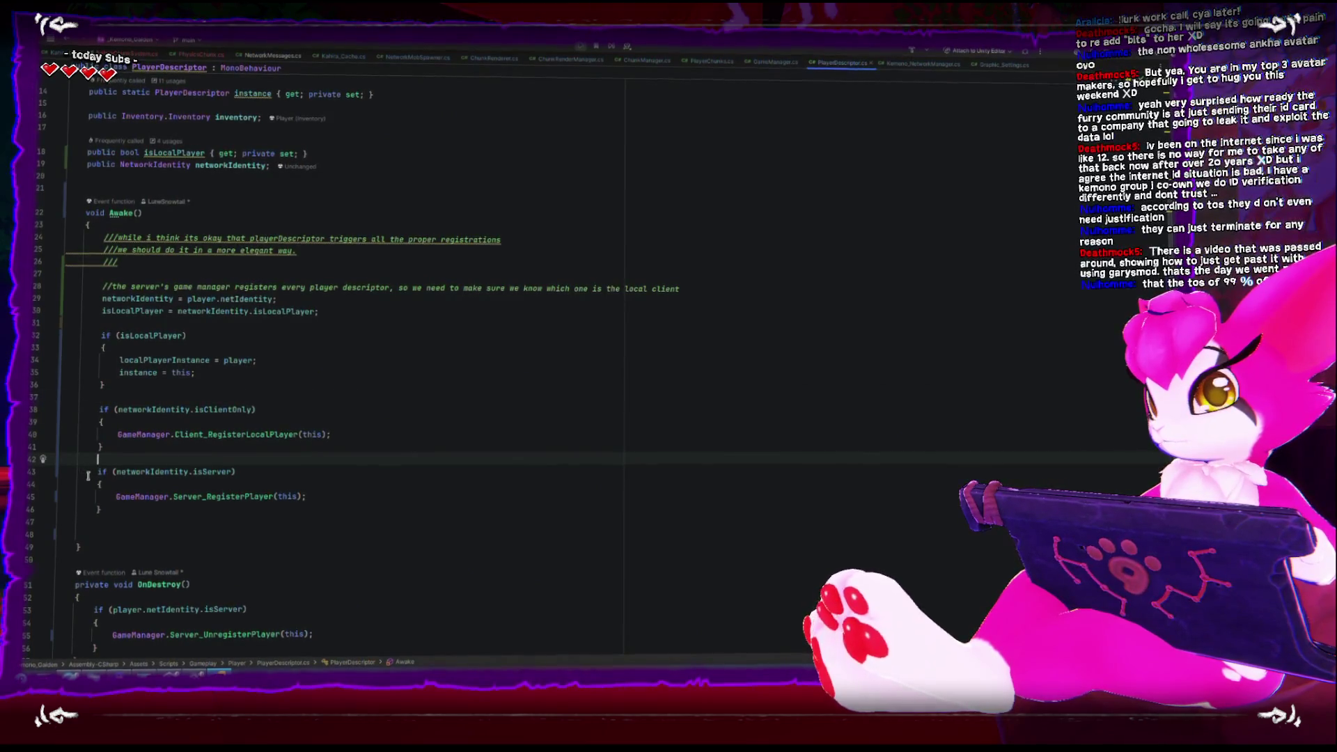
drag(97, 471, 136, 512)
click(137, 512)
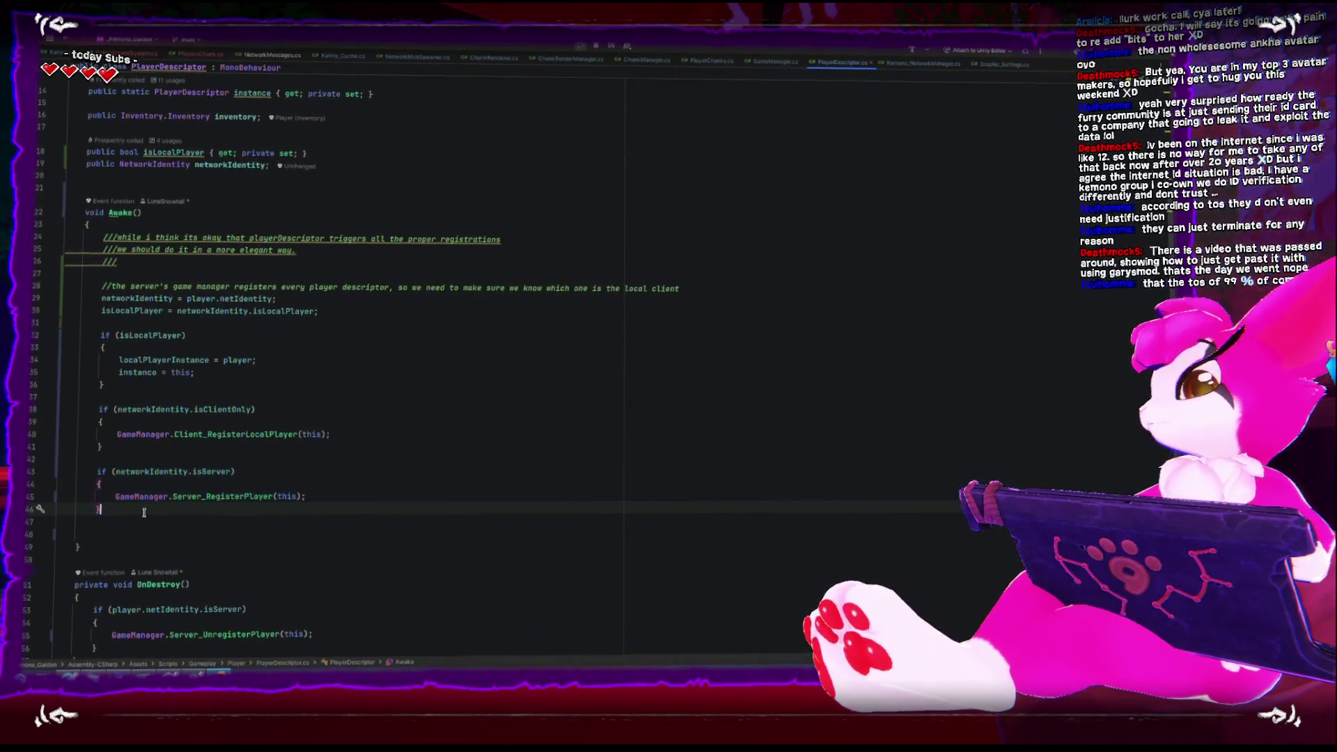
key(Return)
text(else)
key(Return)
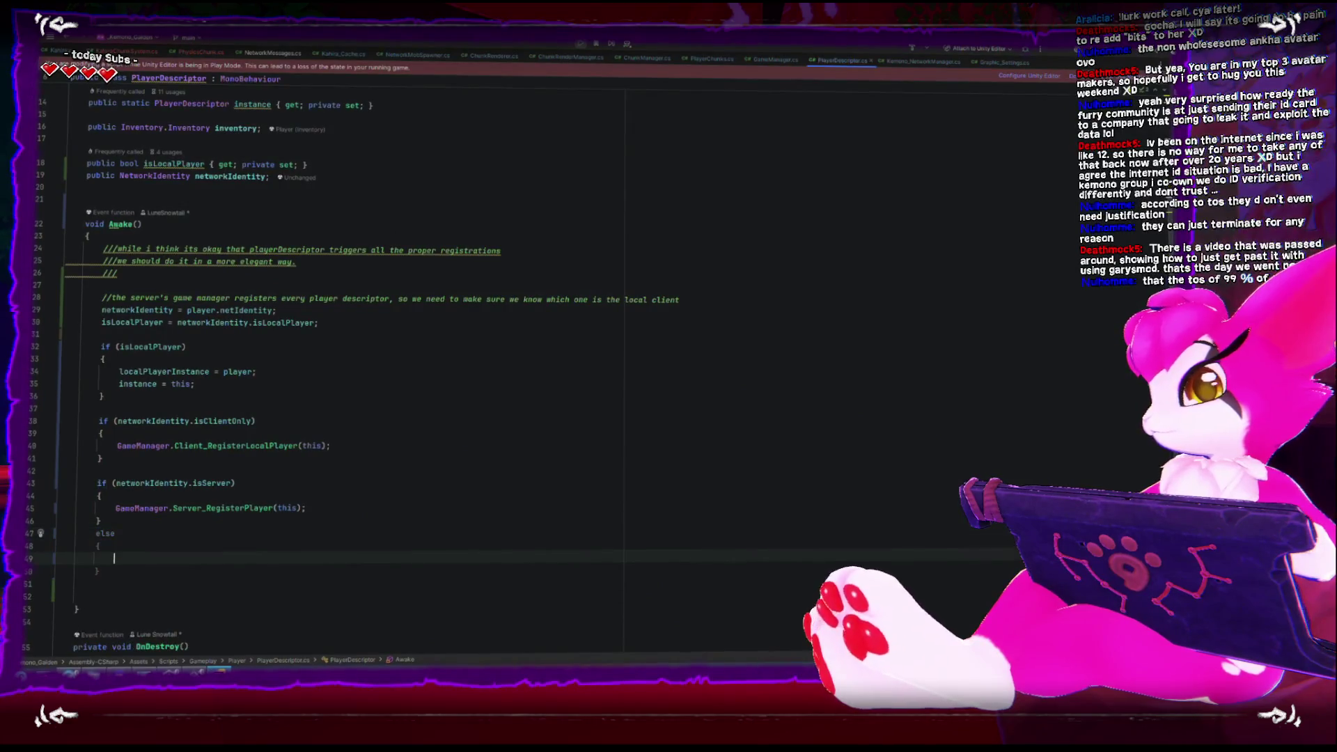
Move the isClientOnly if-block into the else branch and delete the leftover blank lines
drag(99, 422, 136, 460)
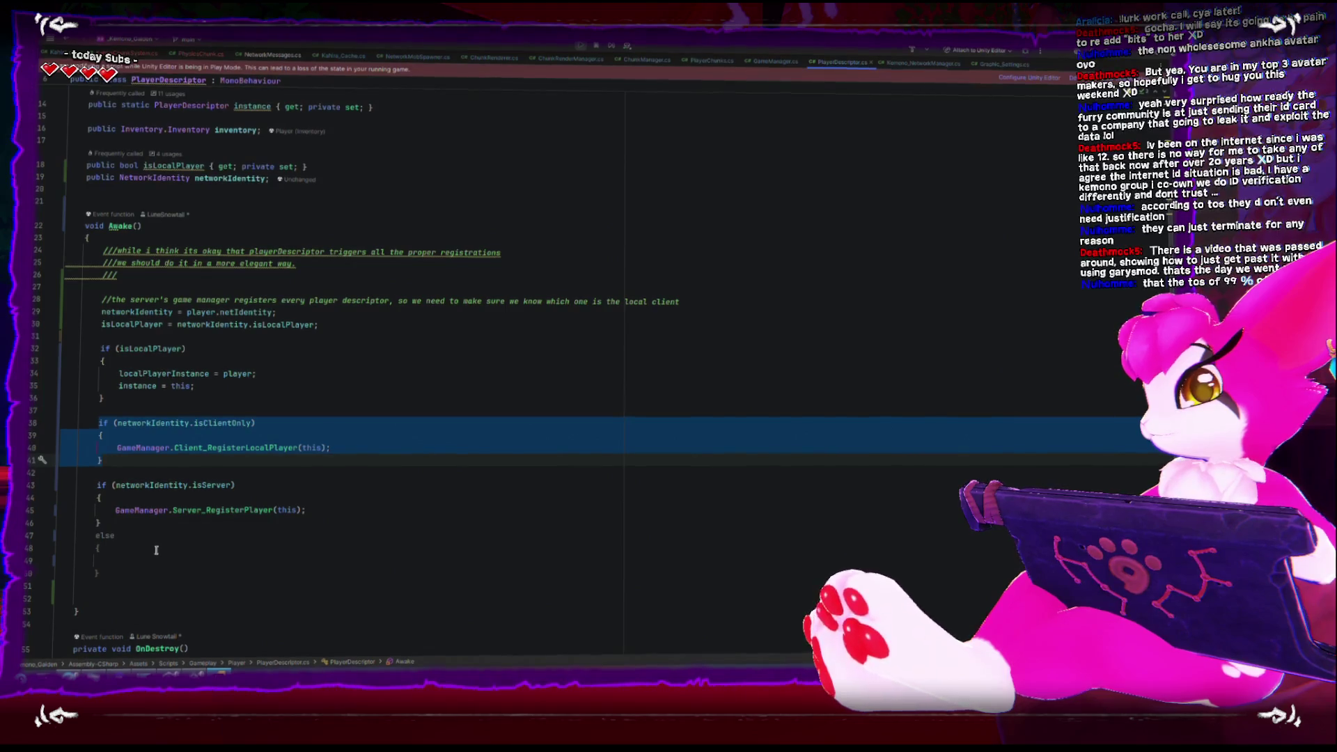
key(ctrl+x)
click(156, 519)
key(ctrl+v)
click(168, 431)
key(BackSpace)
key(BackSpace)
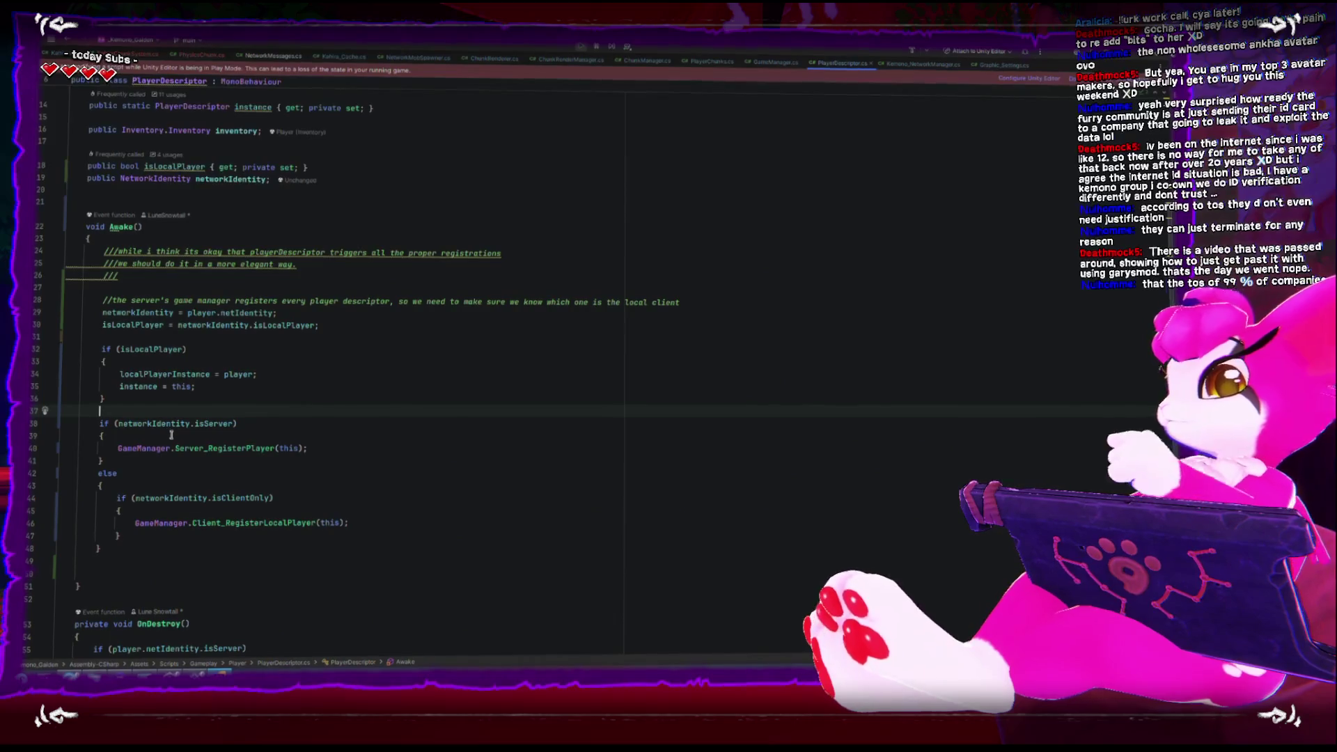
click(159, 352)
click(131, 387)
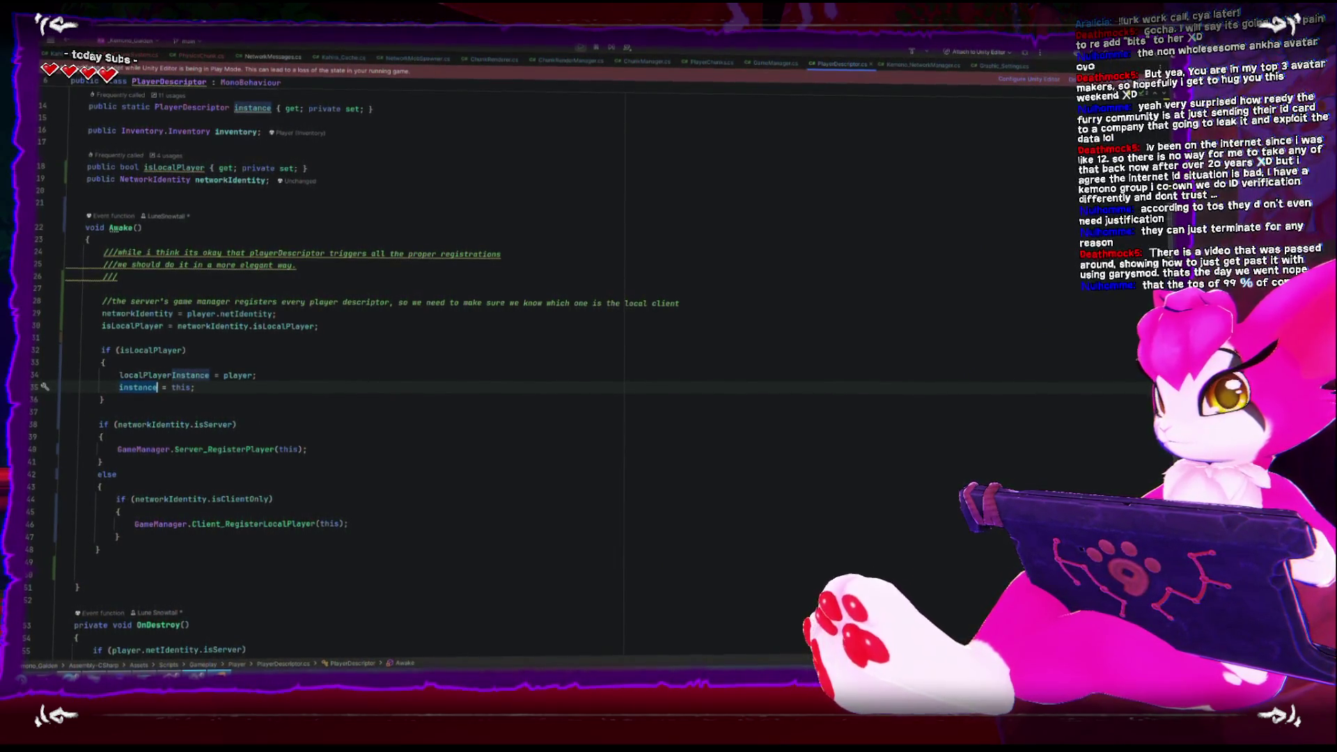
key(alt+Tab)
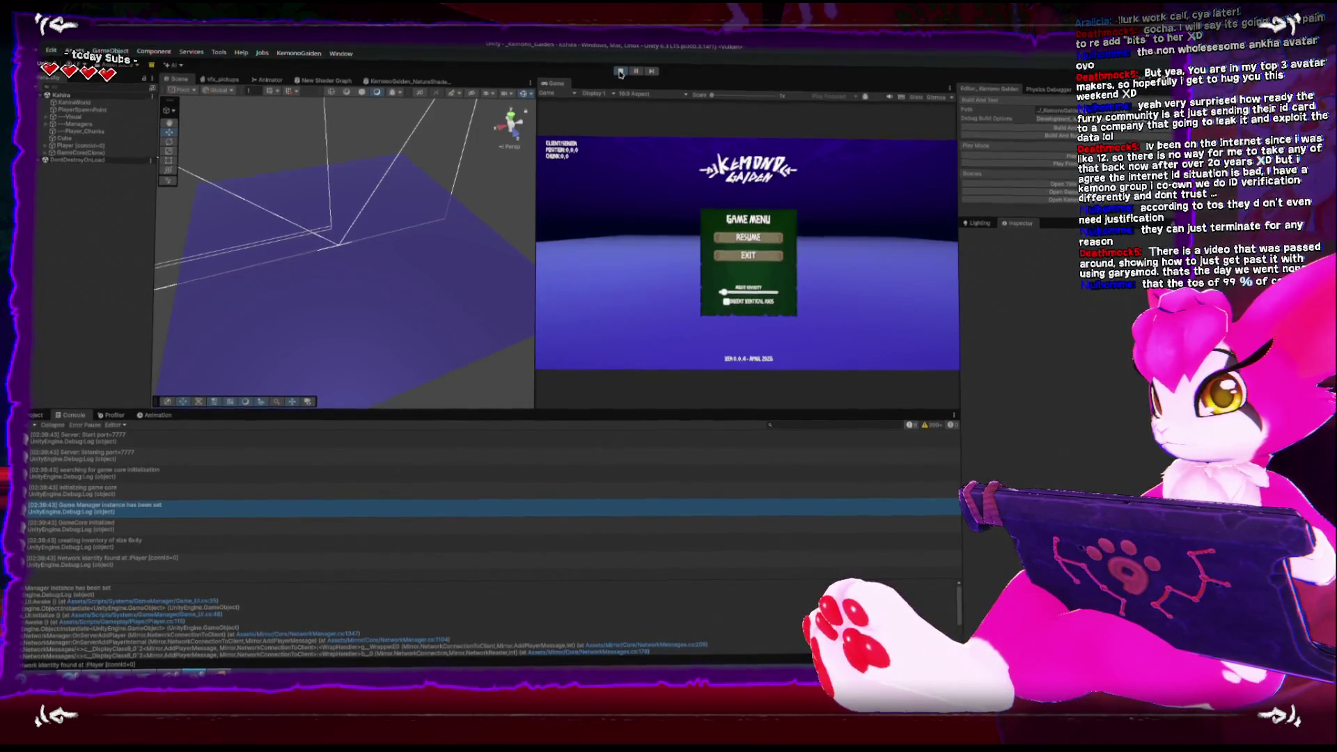
Stop Play mode and open the Kahira scene, discarding the title scene's changes
key(ctrl+p)
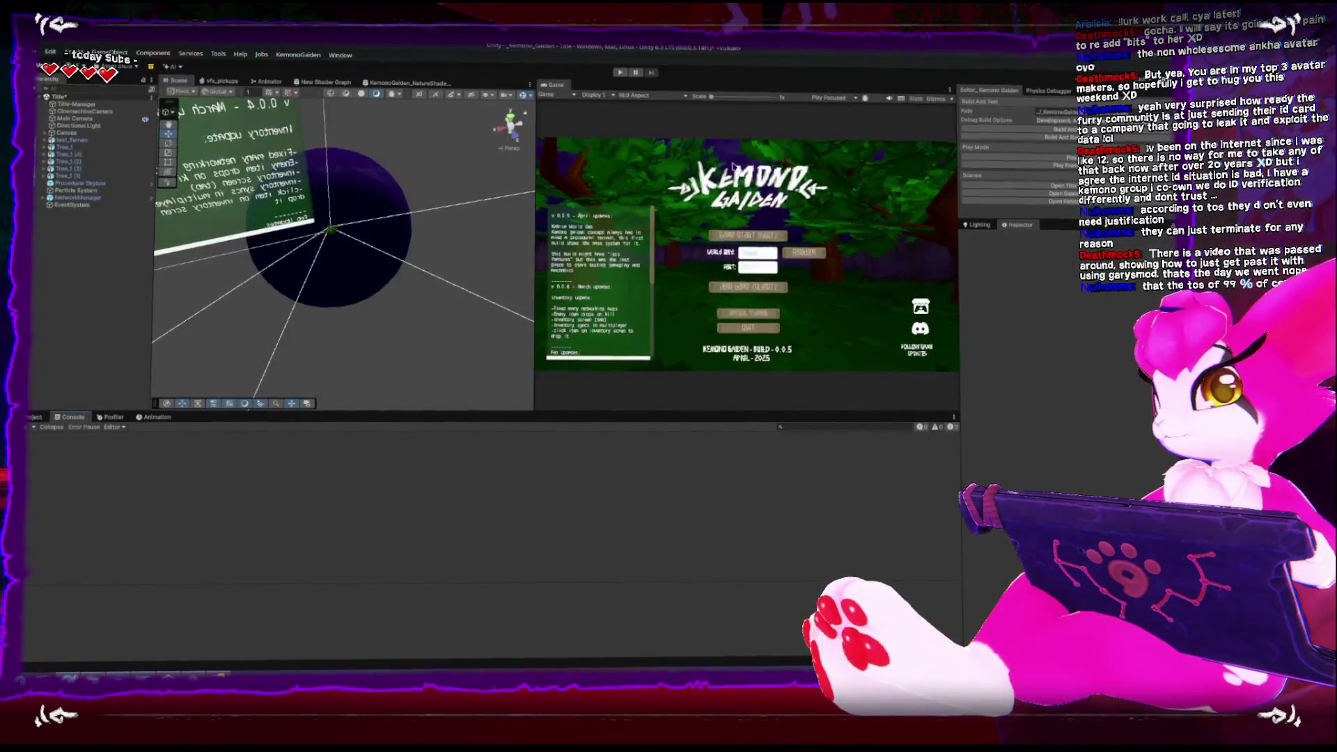
click(1012, 199)
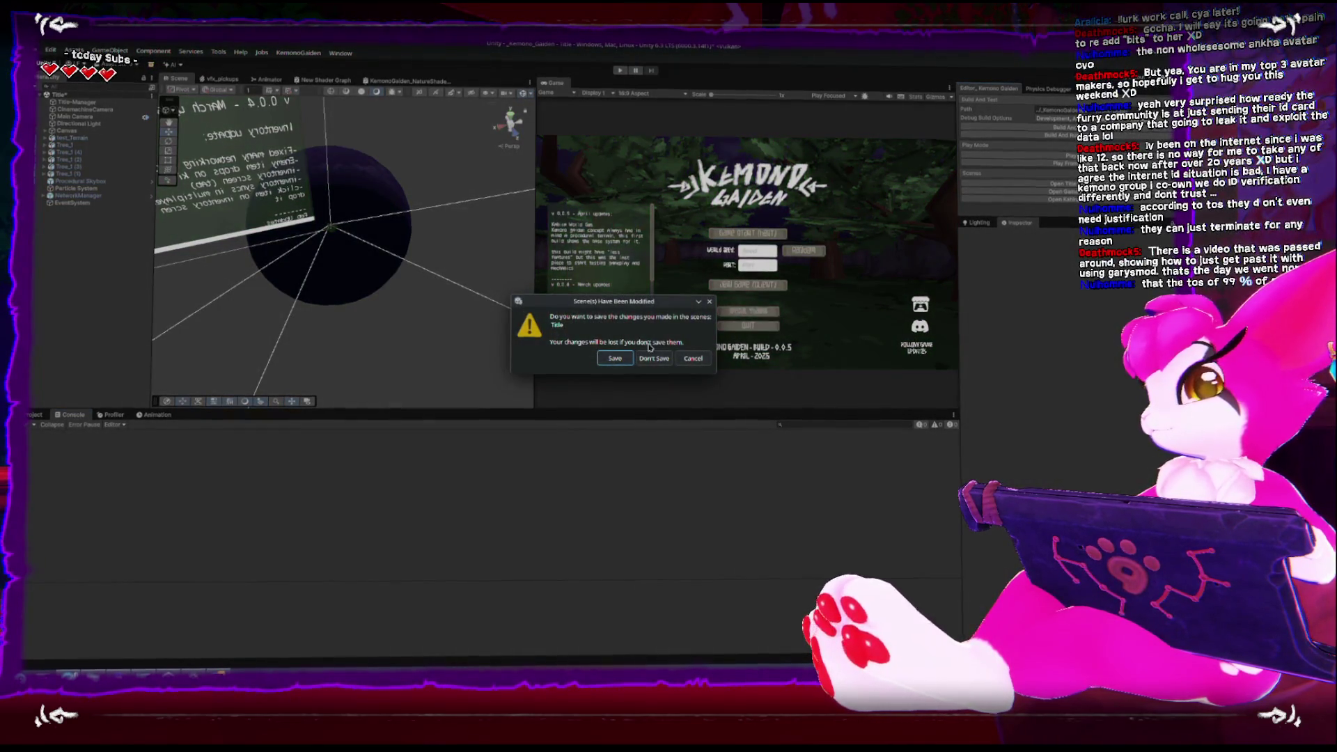
click(661, 357)
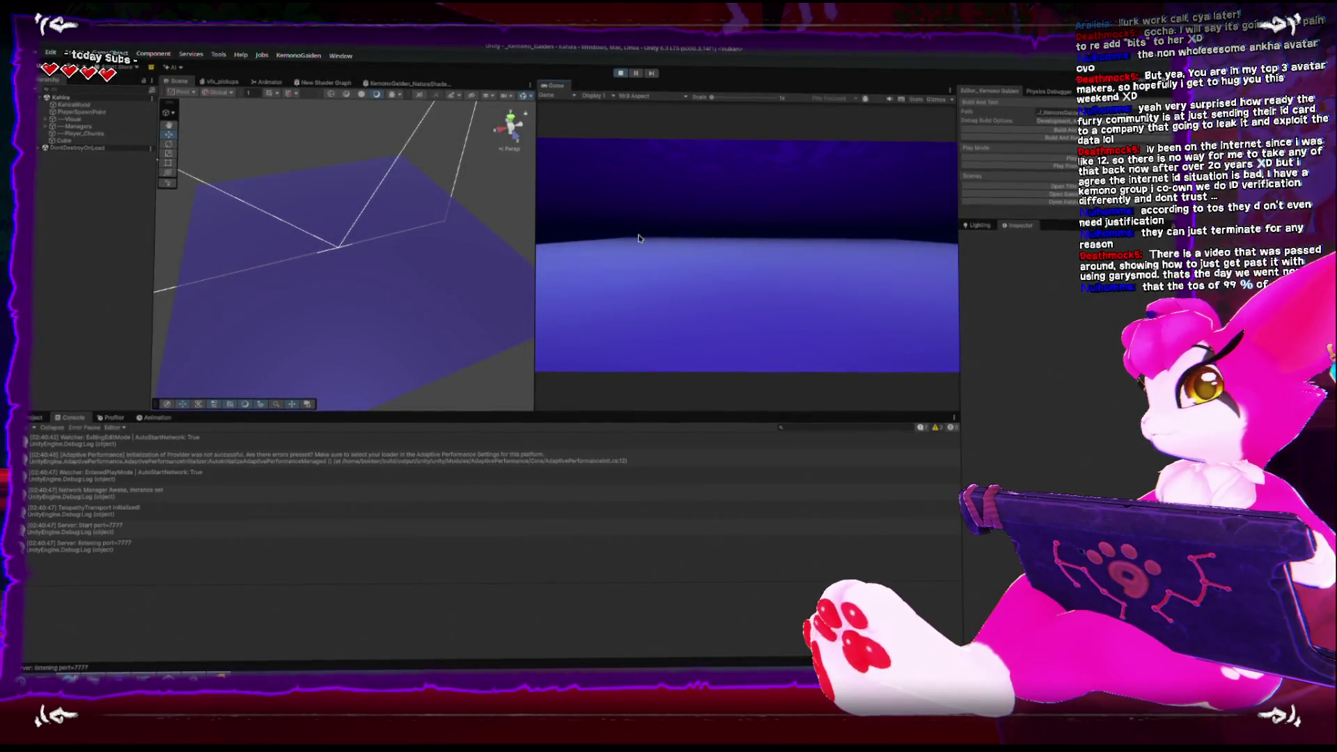
Inspect KahiraChunkSystem's chunk settings under Managers in the Hierarchy, then stop Play mode
key(Escape)
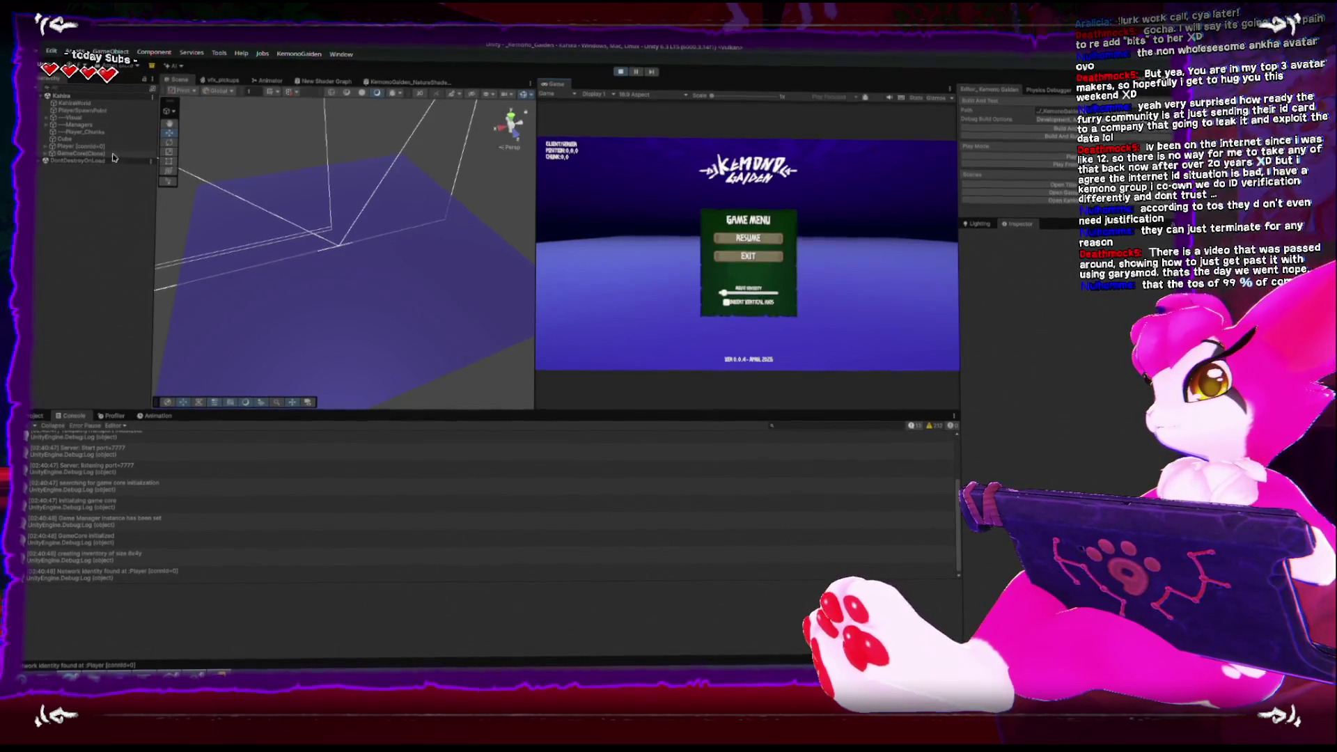
click(73, 124)
click(46, 124)
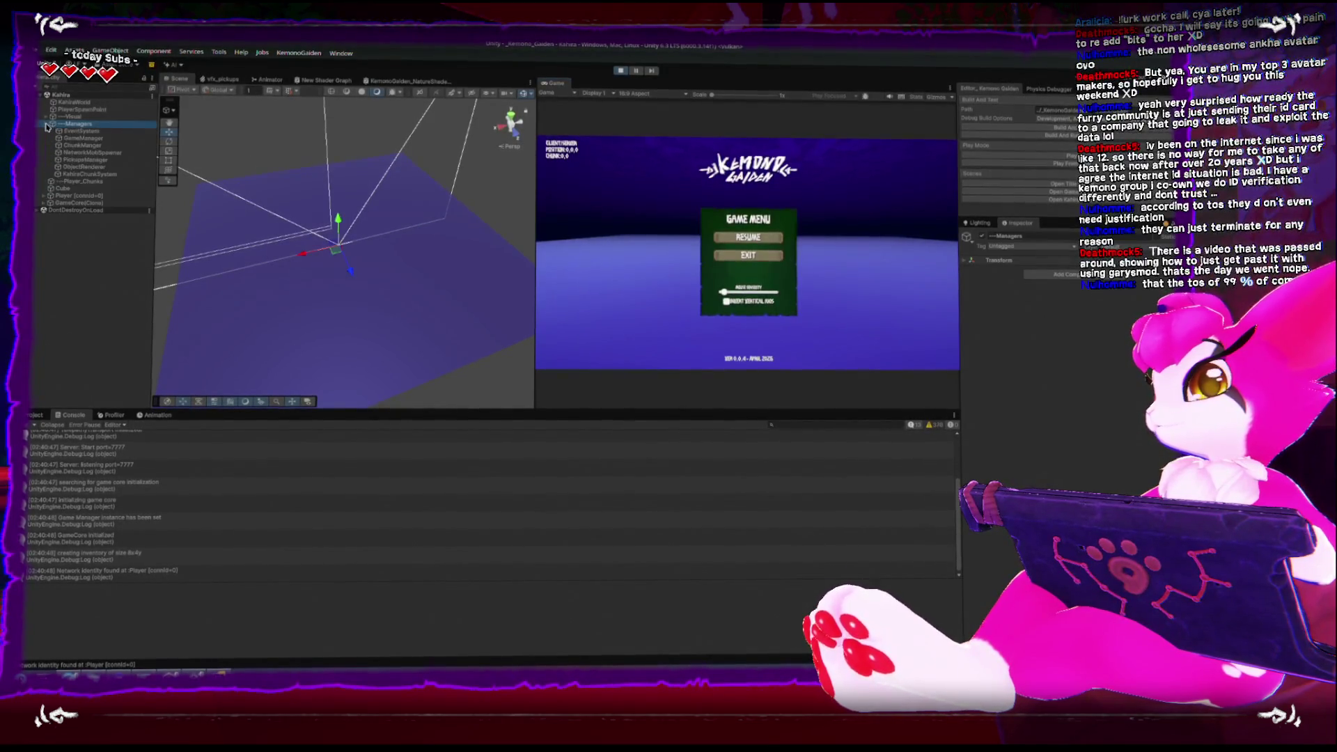
click(92, 175)
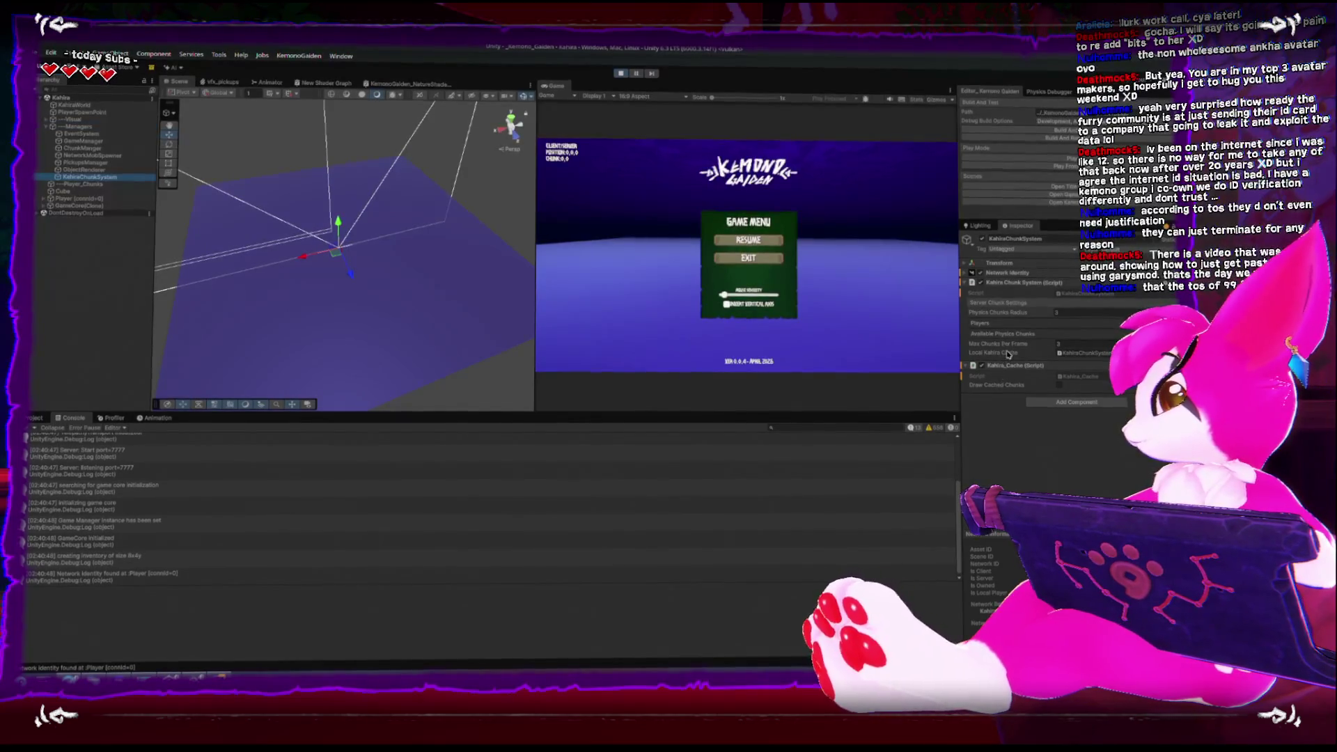
key(ctrl+p)
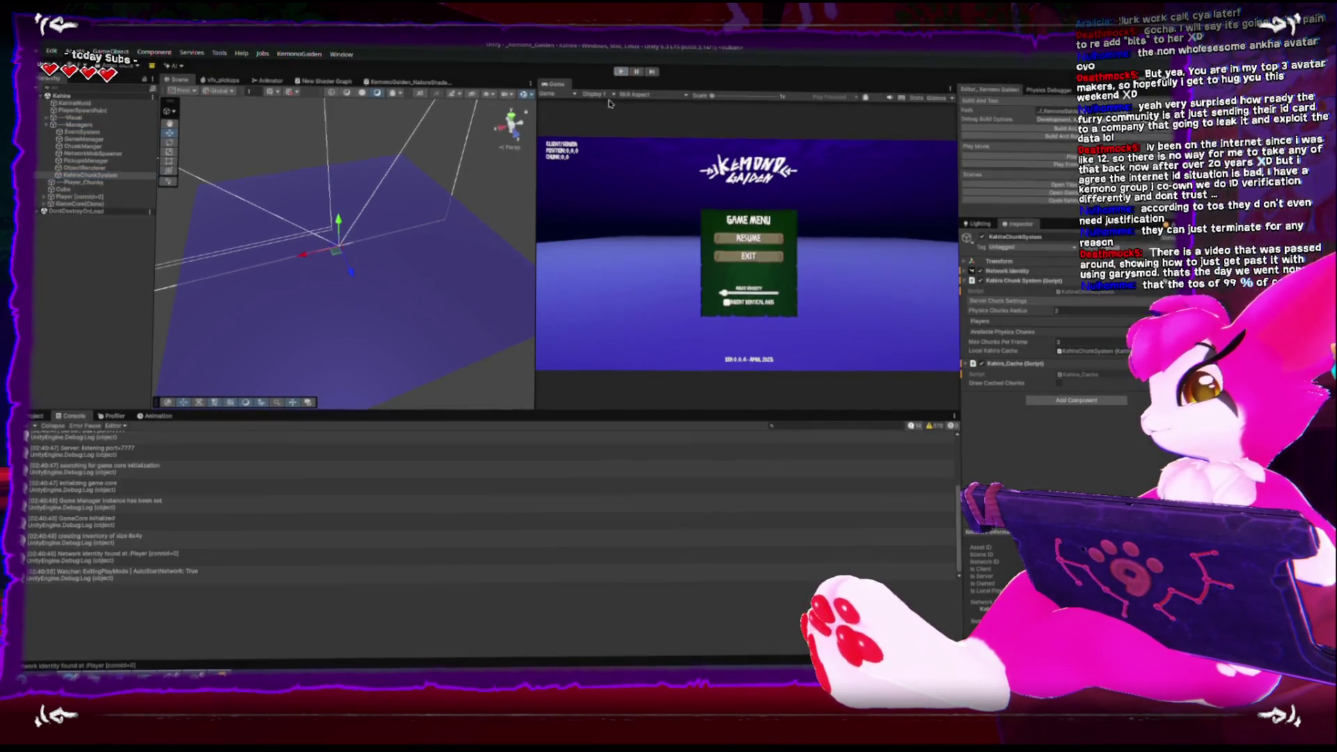
key(alt+Tab)
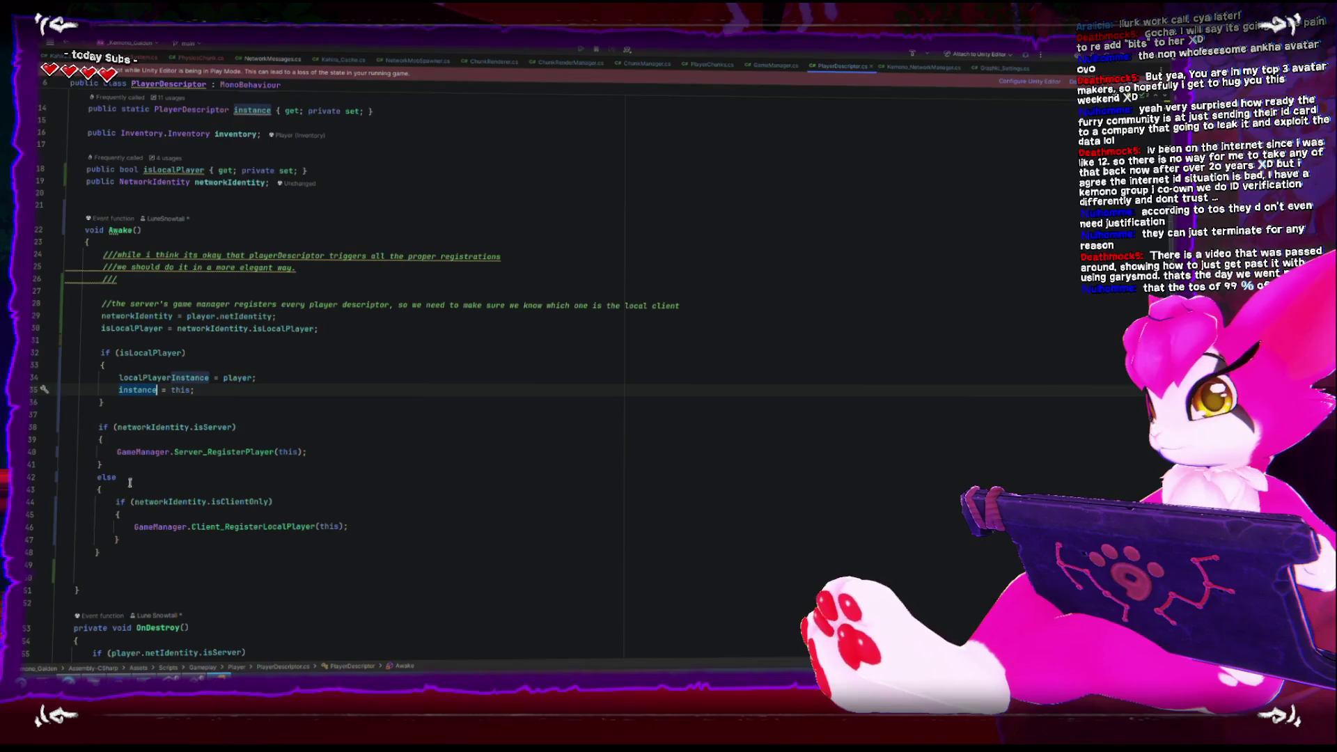
Remove the else wrapper, place the client block after the server block, and rename Awake to Start
click(439, 476)
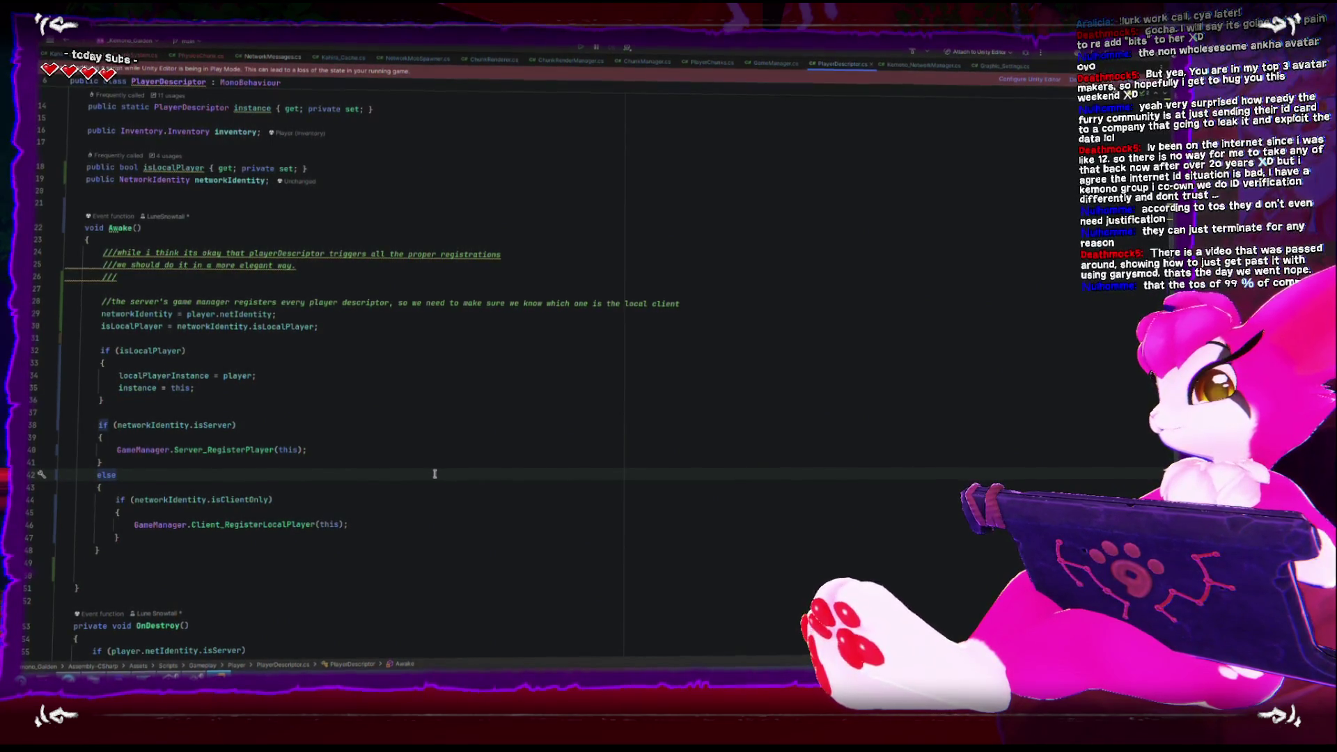
key(Up)
key(Up)
key(Up)
key(Return)
key(ctrl+v)
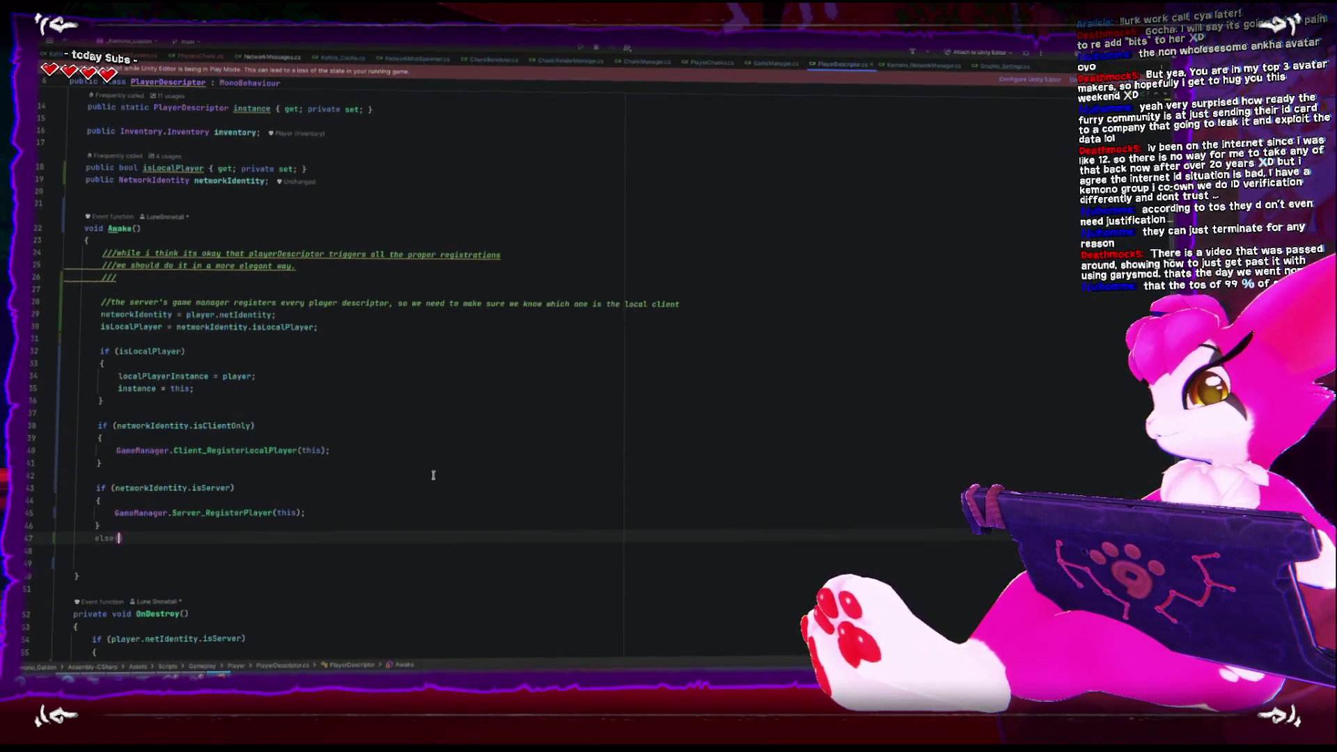
key(ctrl+shift+alt+Down)
text(LocalPlayer)
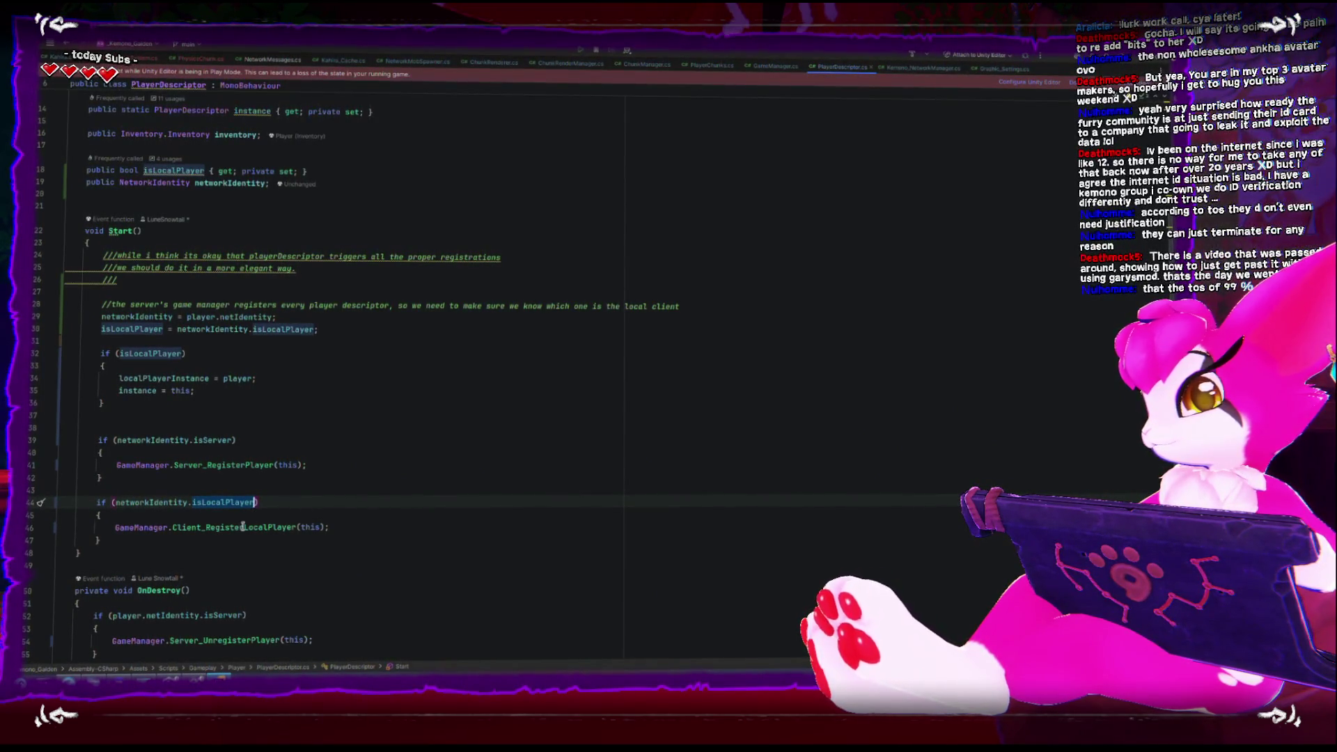
click(337, 549)
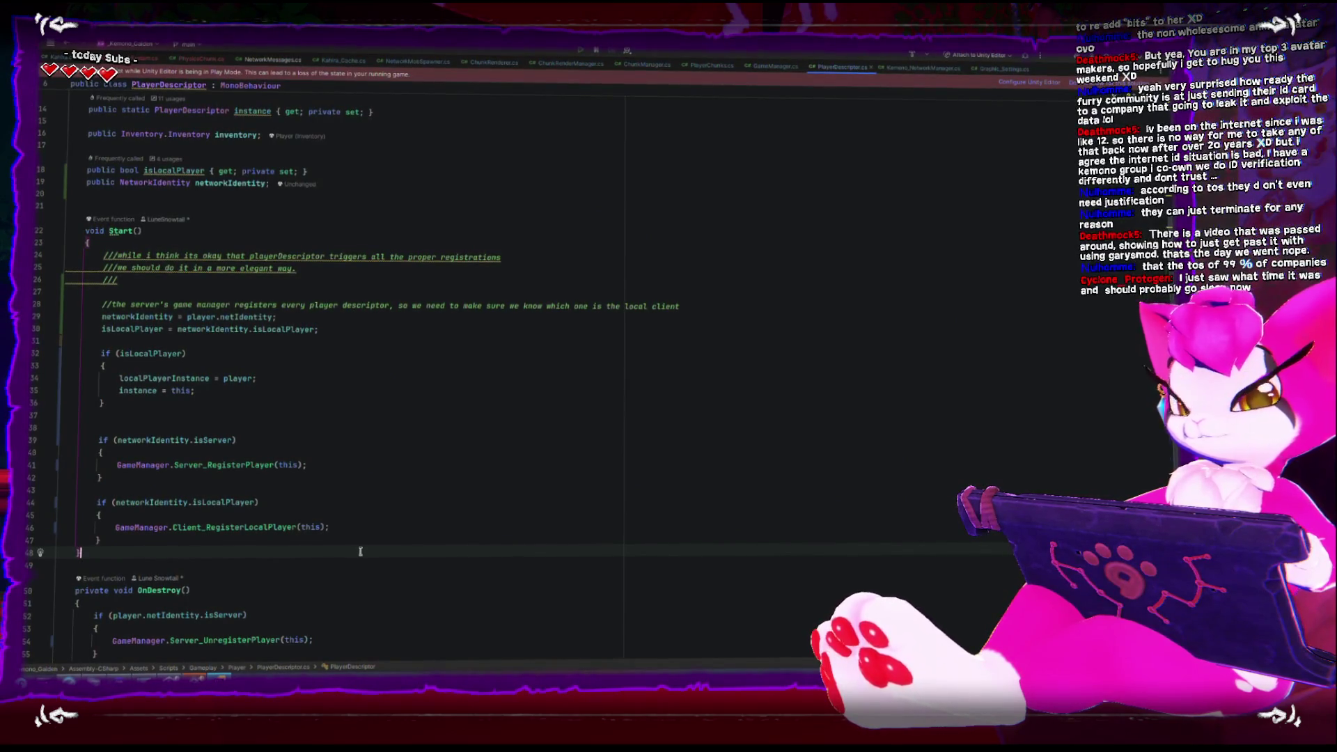
key(alt+Tab)
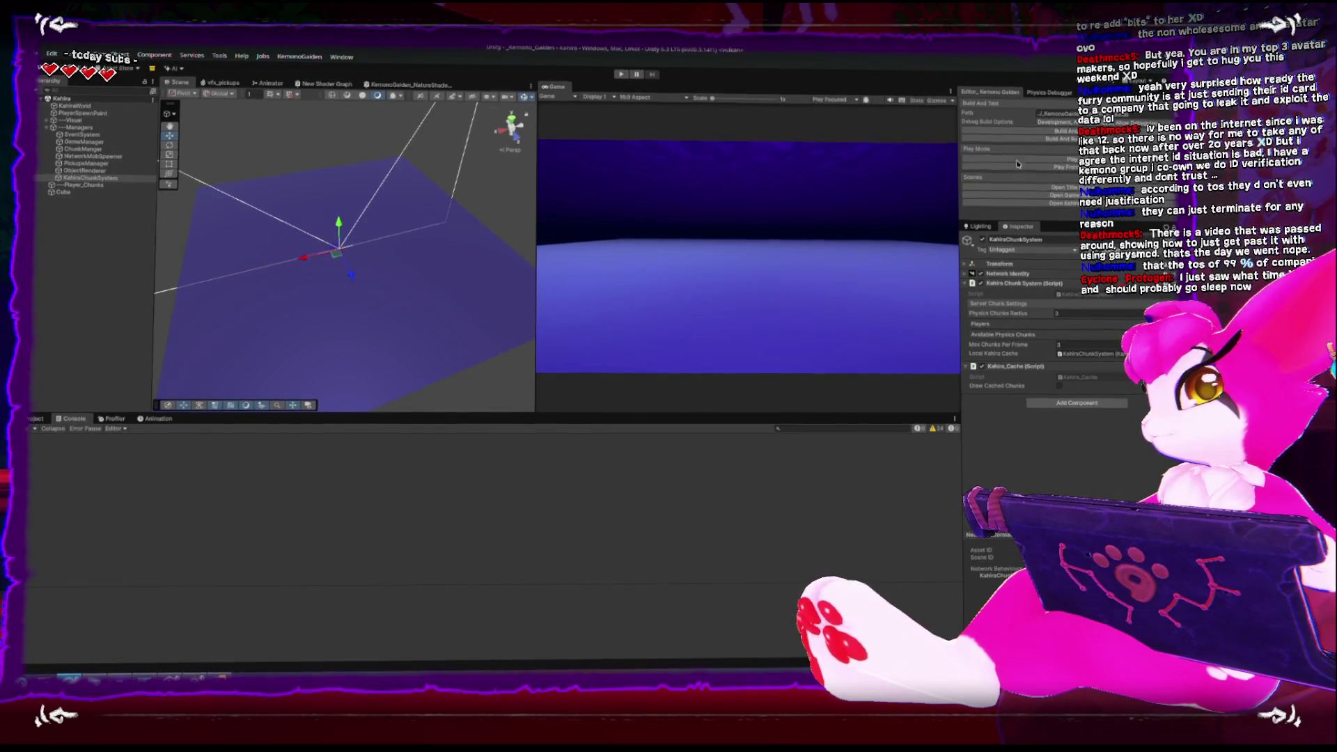
Play-test a hosted session to confirm the player registers and chunks generate, then exit Play mode
click(982, 162)
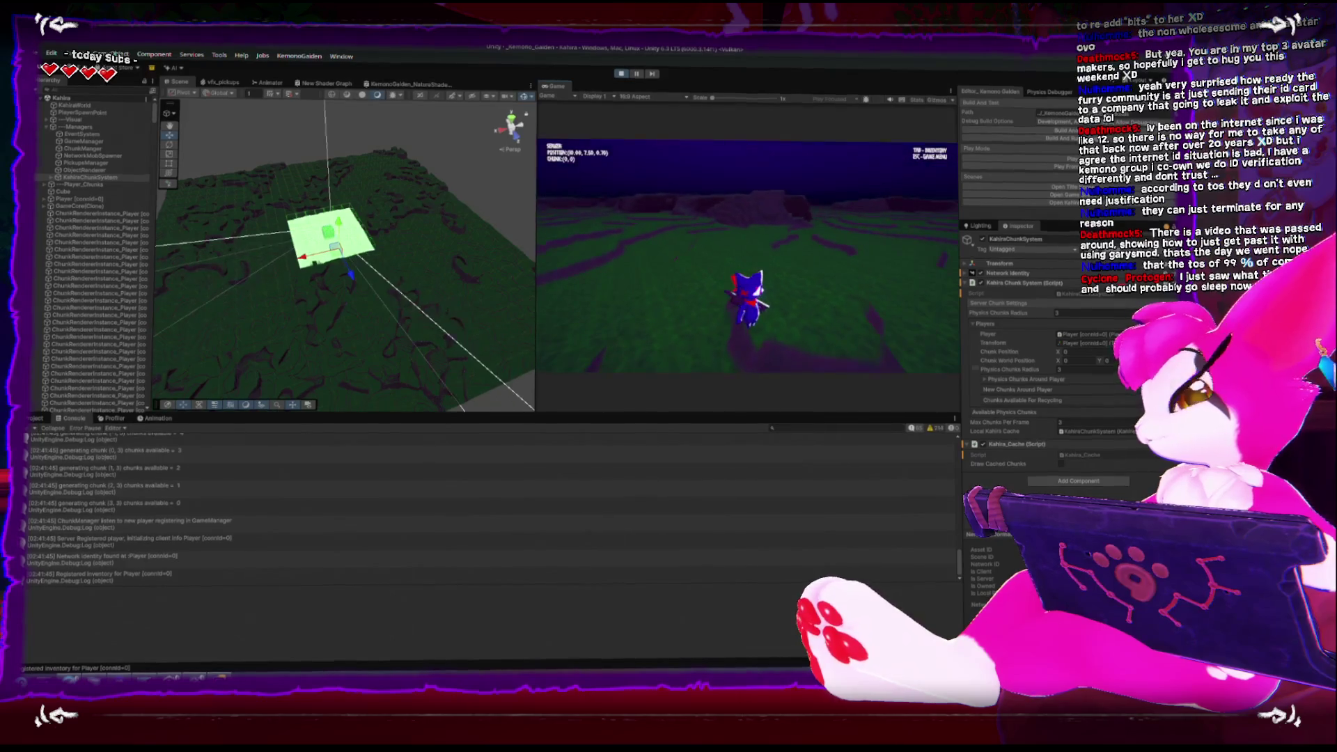
key(Escape)
key(Escape)
click(620, 72)
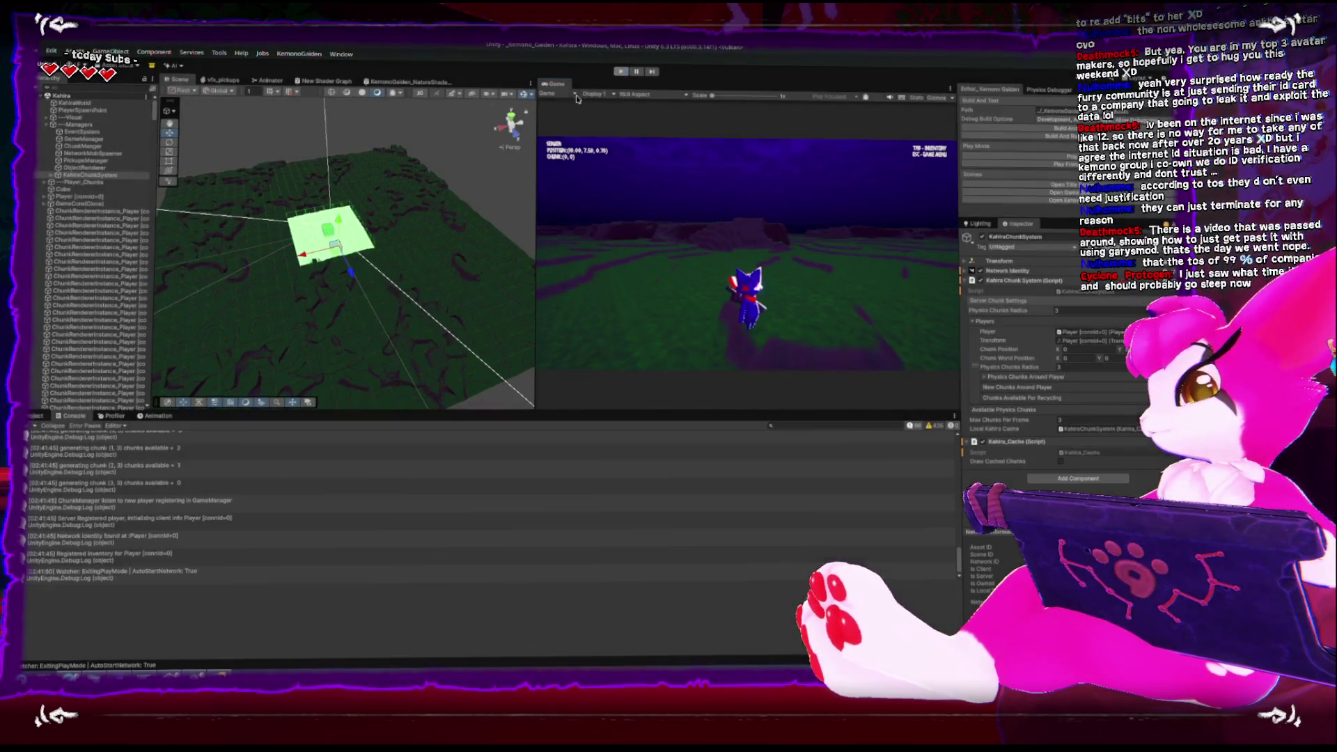
key(alt+Tab)
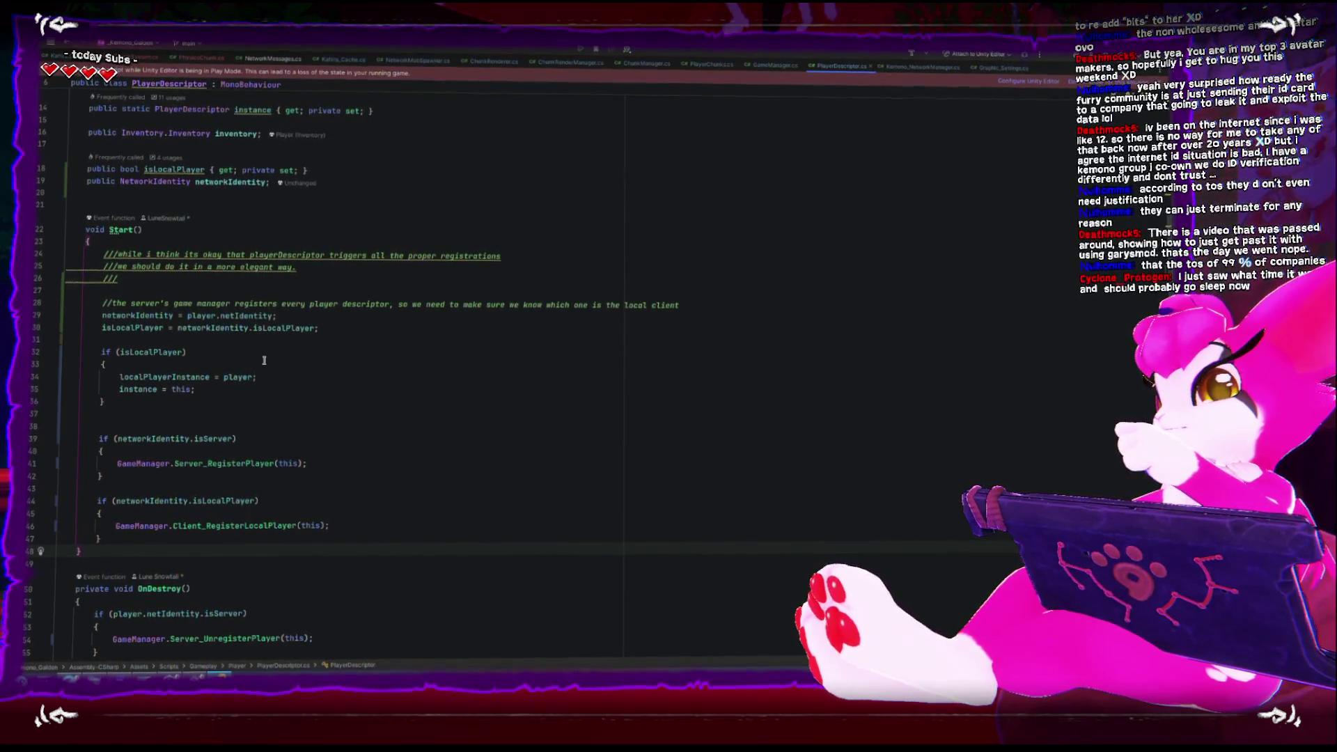
Inspect the server and local-player registration calls, then go to Client_RegisterLocalPlayer in GameManager.cs
click(205, 464)
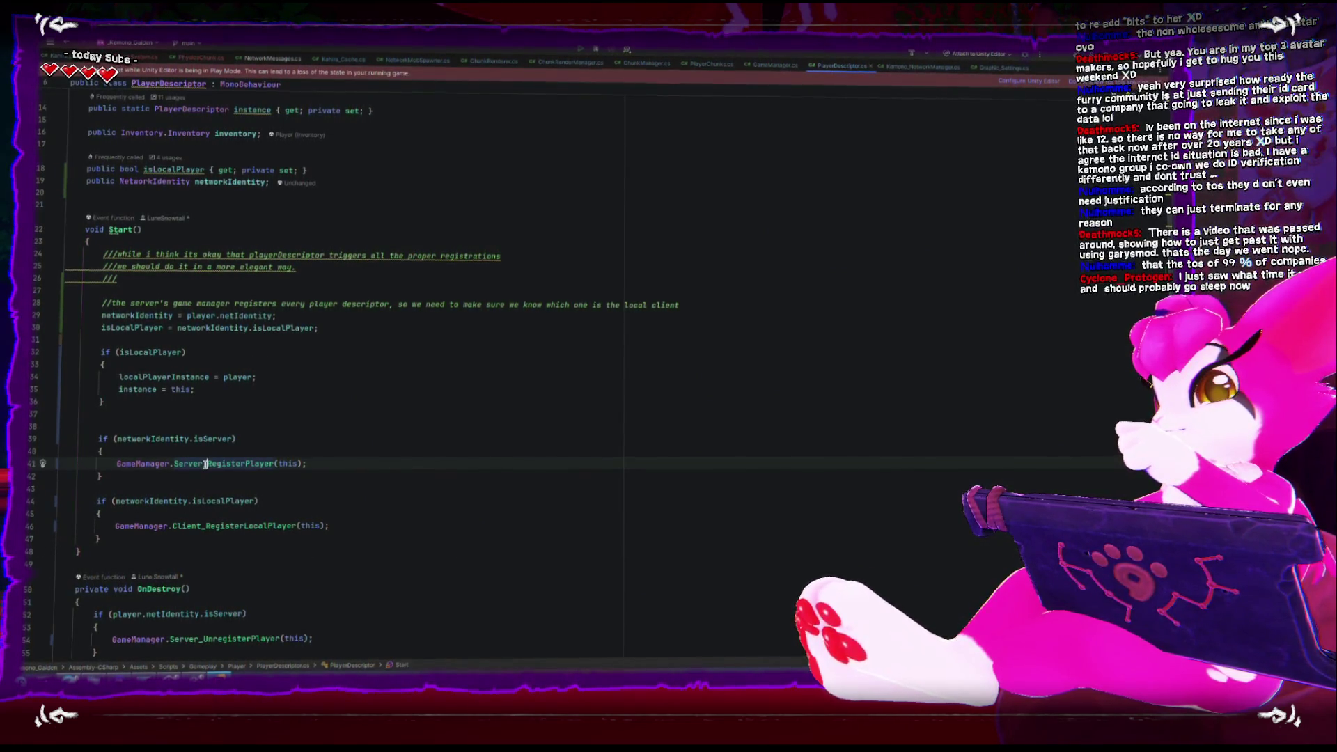
mouse_move(205, 457)
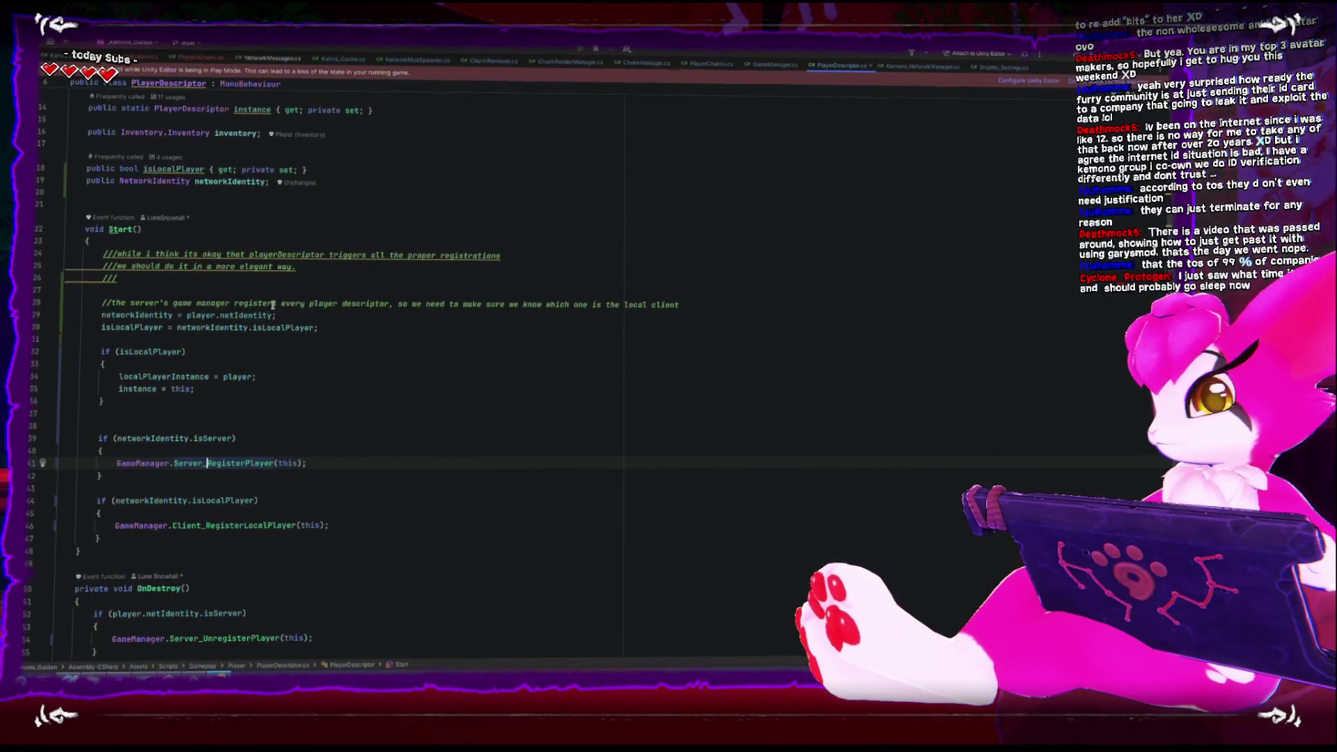
click(234, 523)
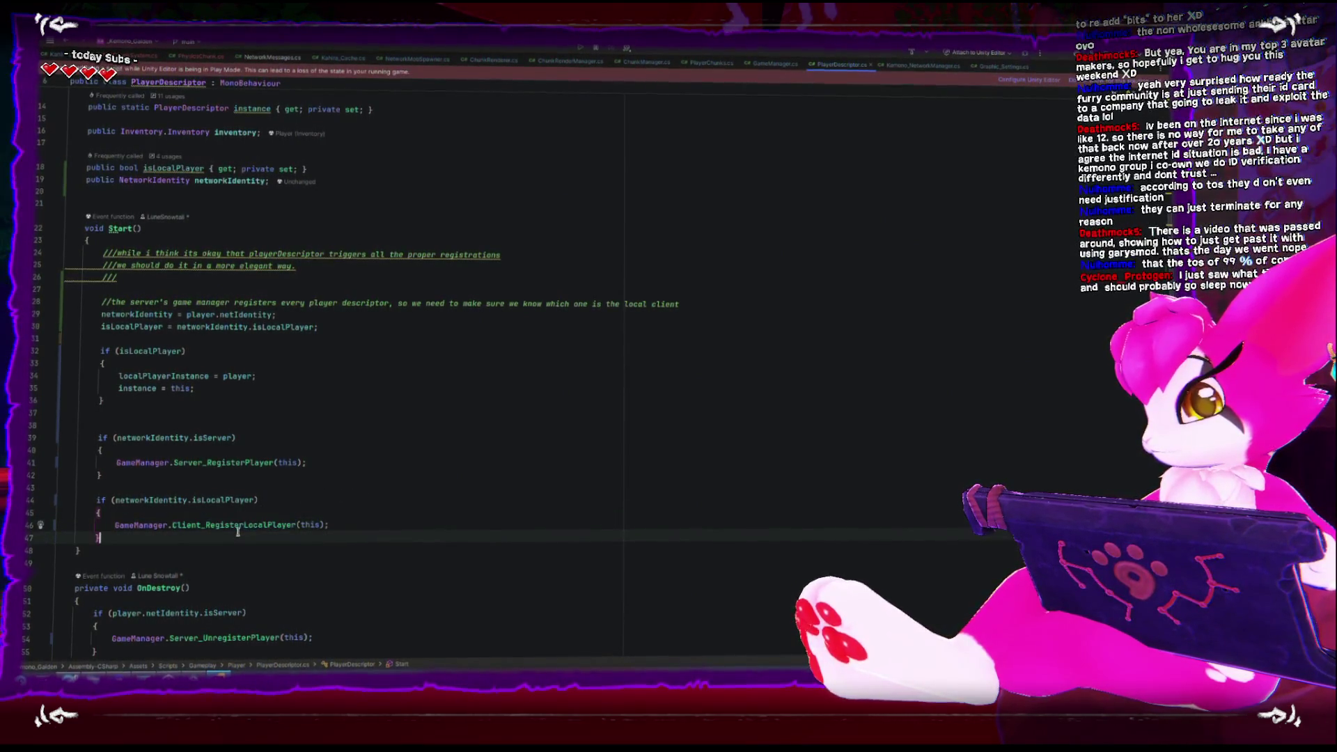
ctrl+click(239, 526)
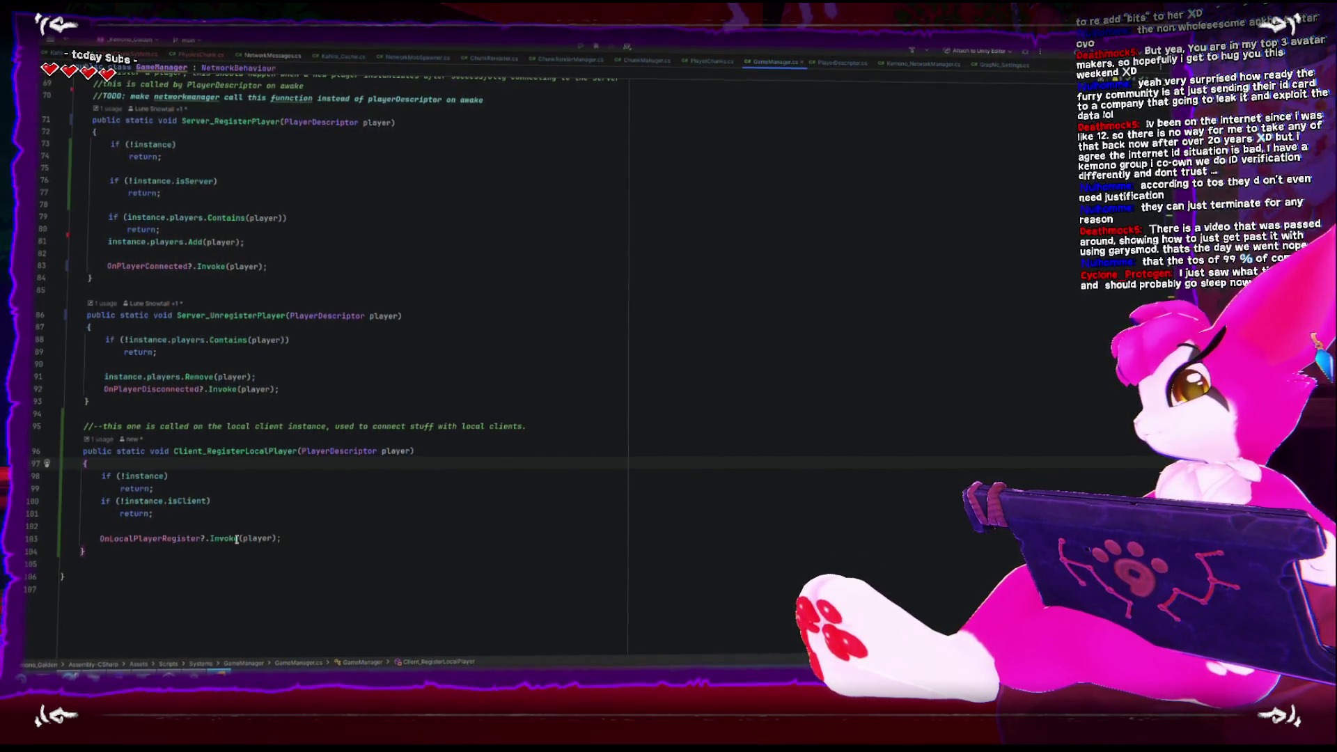
In KahiraChunkSystem.cs, trace the RegisterLocalClient subscription to its RegisterPlayerForPhysics call
double_click(154, 539)
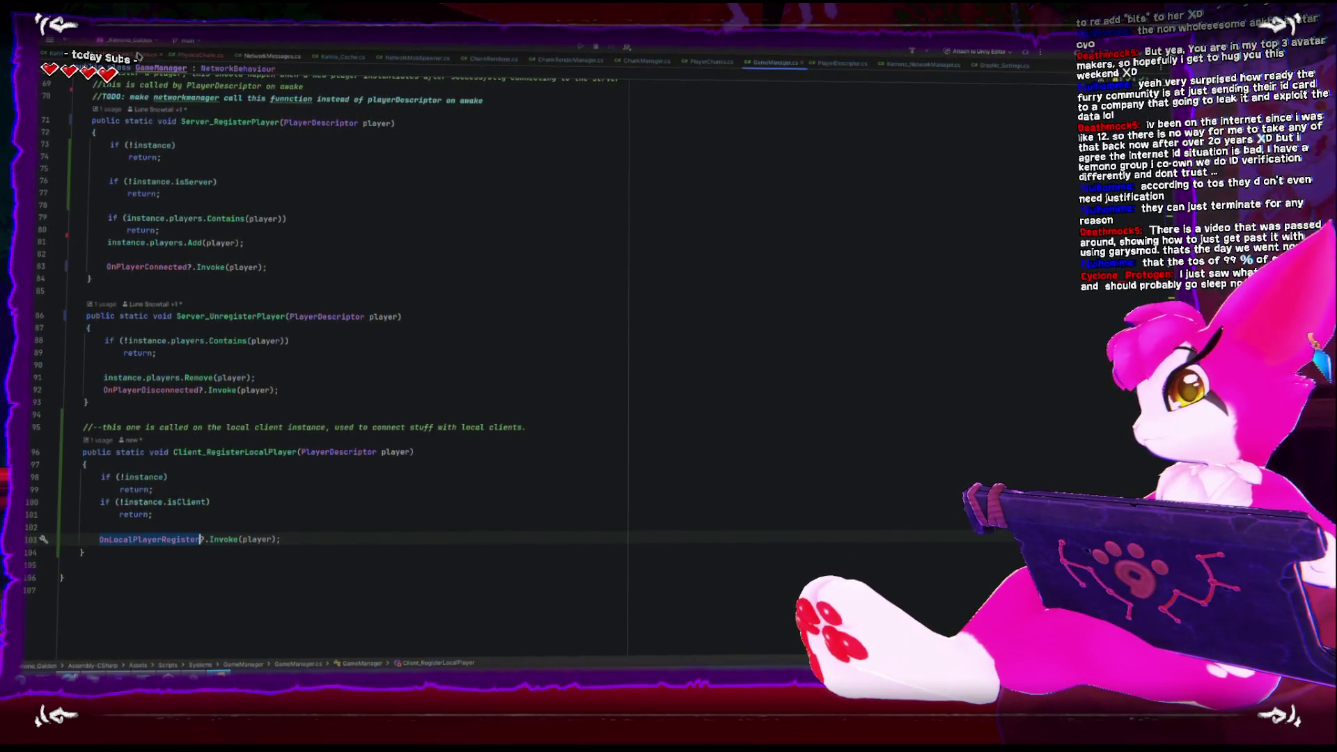
click(139, 56)
scroll(117, 480, down, 5)
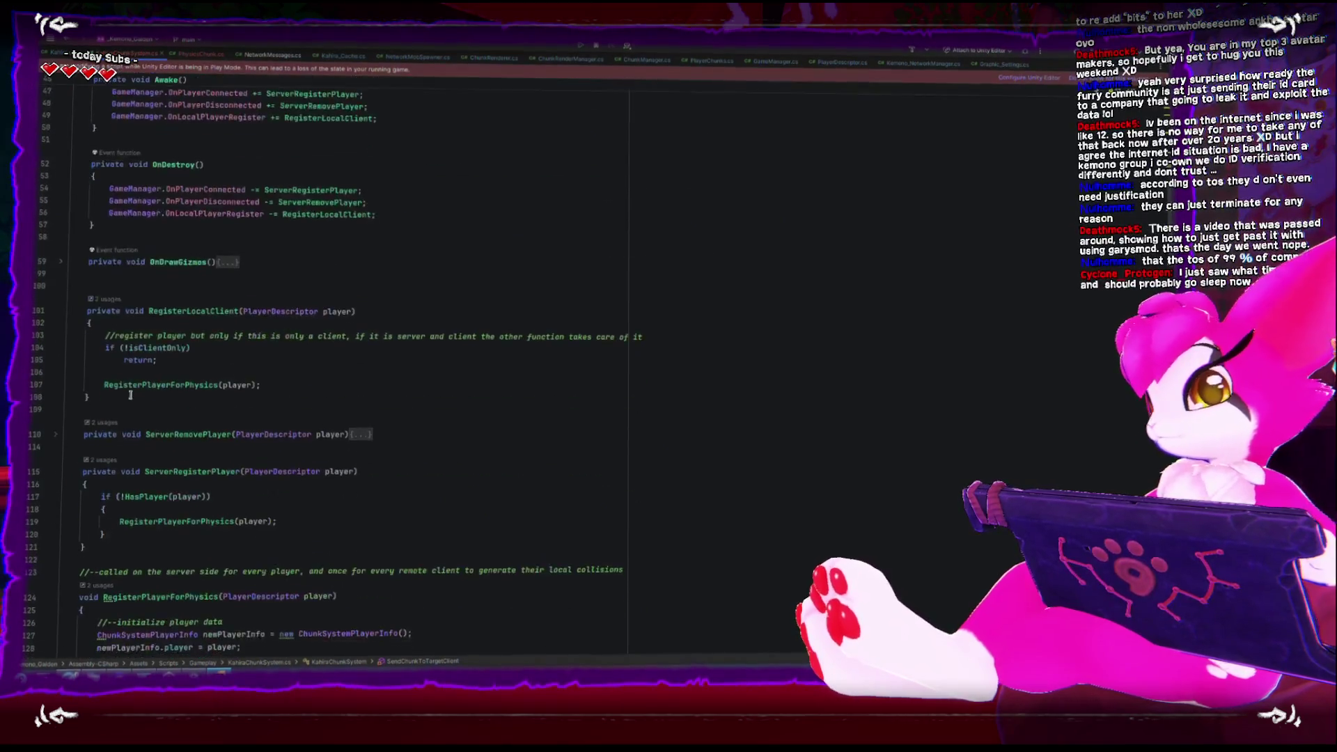
scroll(120, 447, up, 3)
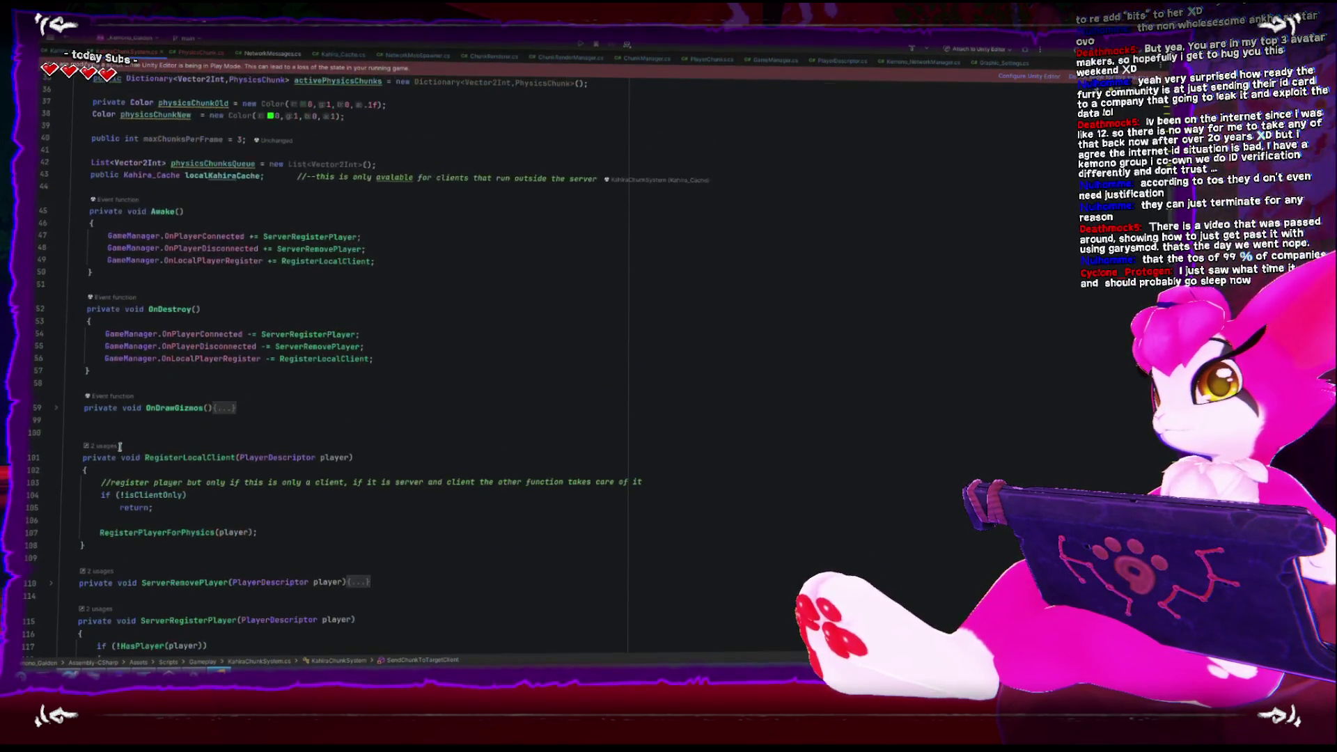
click(372, 261)
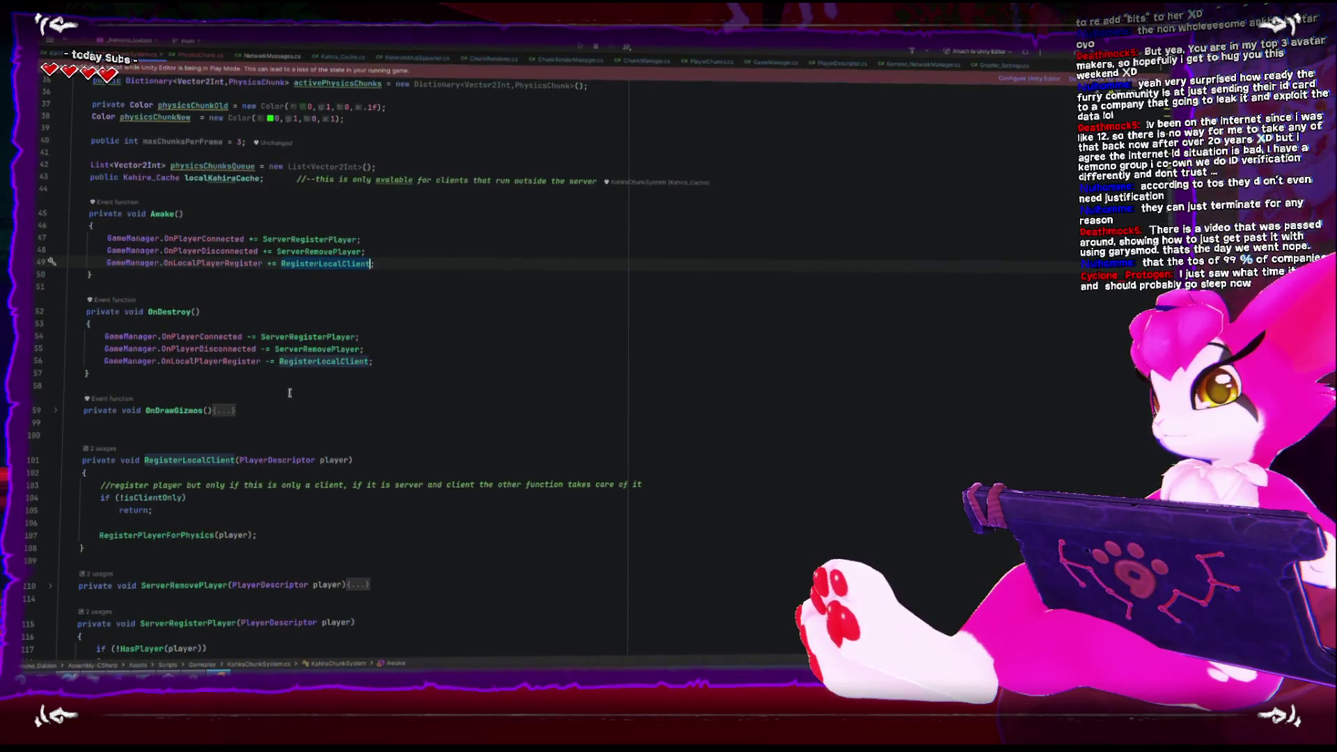
scroll(282, 416, down, 2)
click(136, 348)
click(141, 392)
double_click(143, 382)
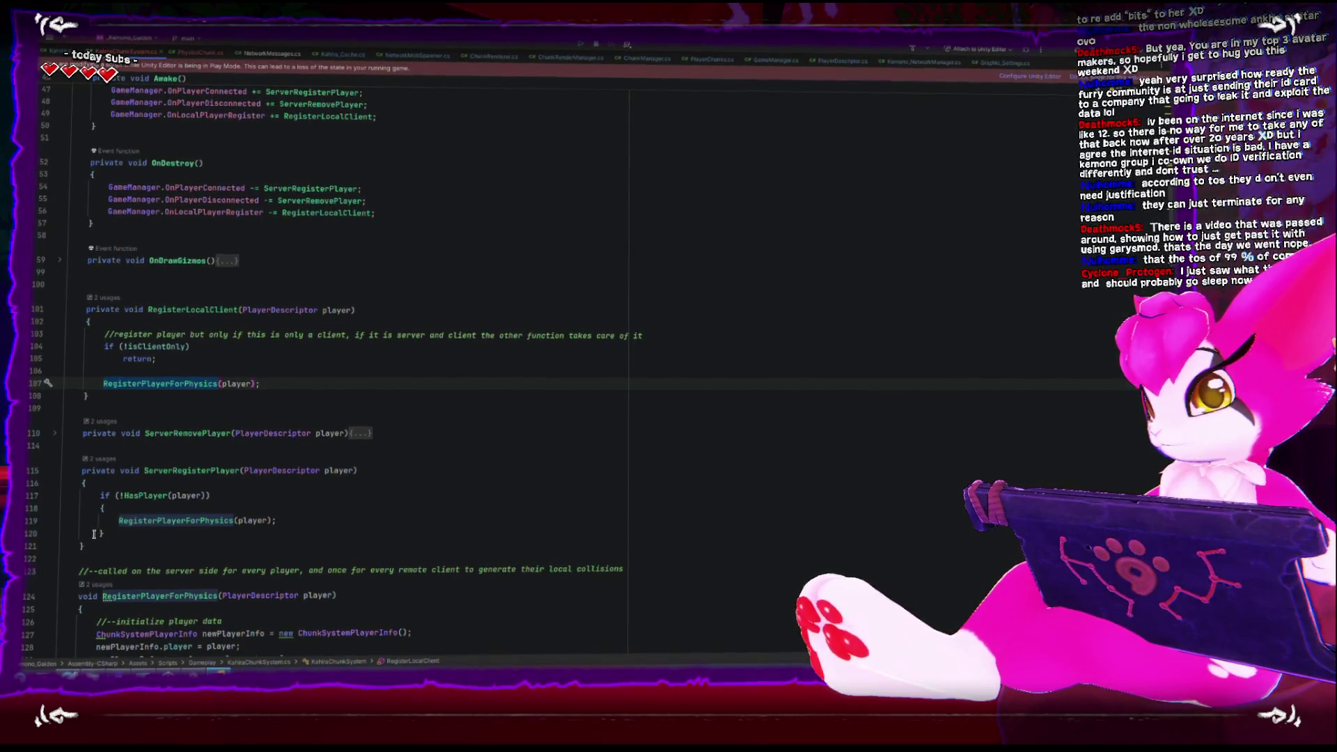
Inspect ServerRegisterPlayer's RegisterPlayerForPhysics call, expanding the folded isServer block
click(121, 521)
scroll(127, 523, down, 5)
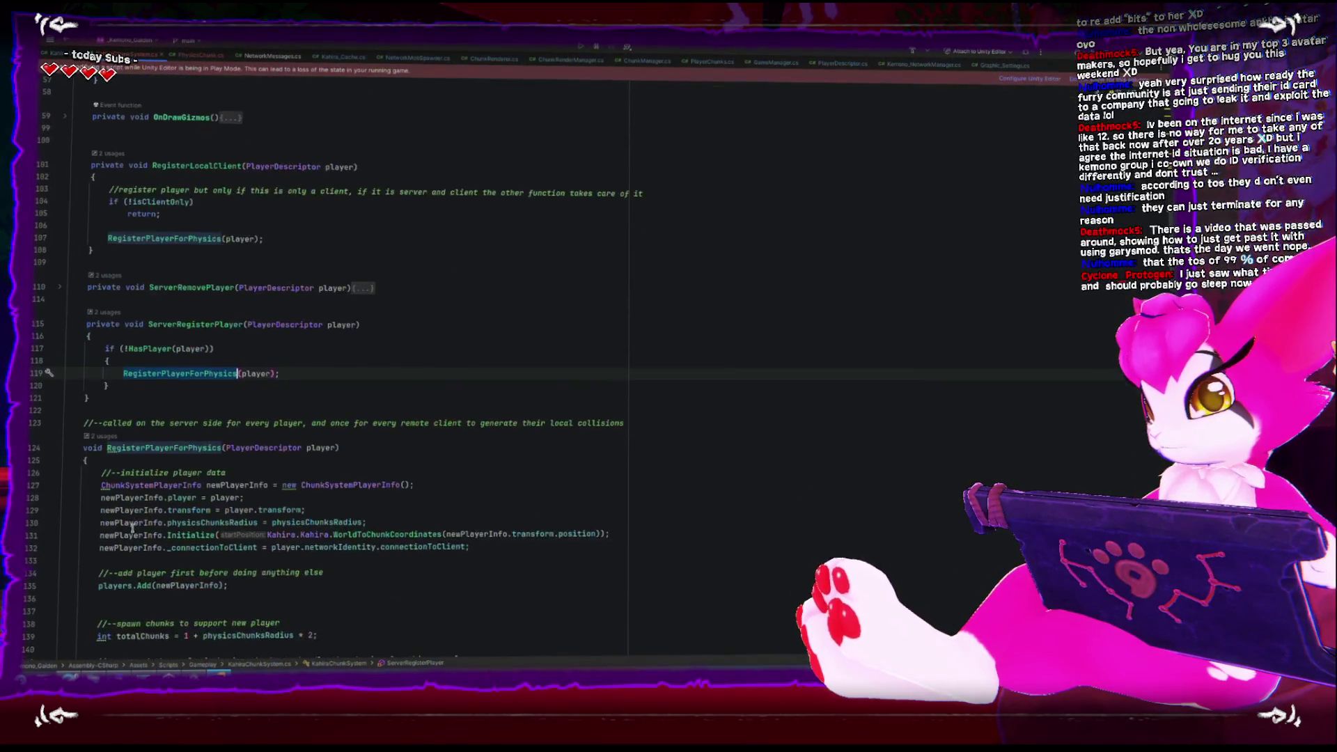
scroll(130, 526, down, 4)
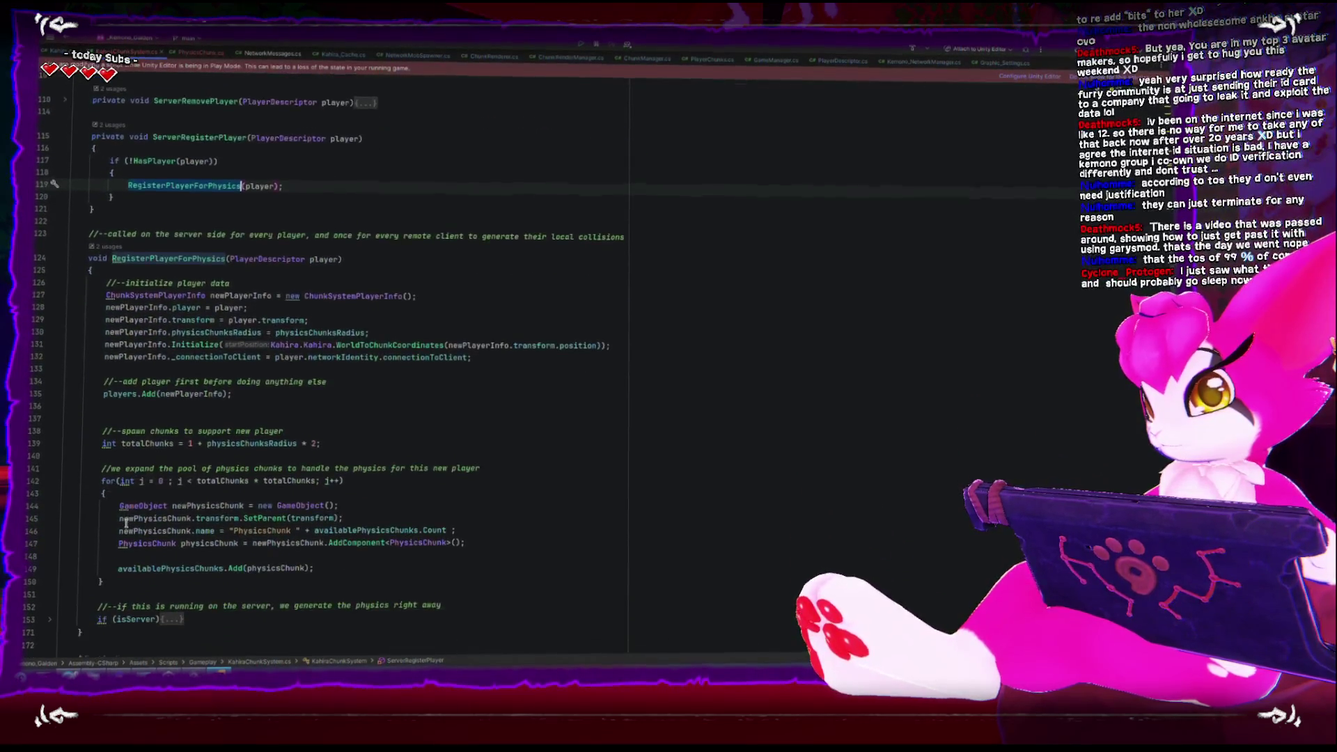
scroll(86, 426, down, 2)
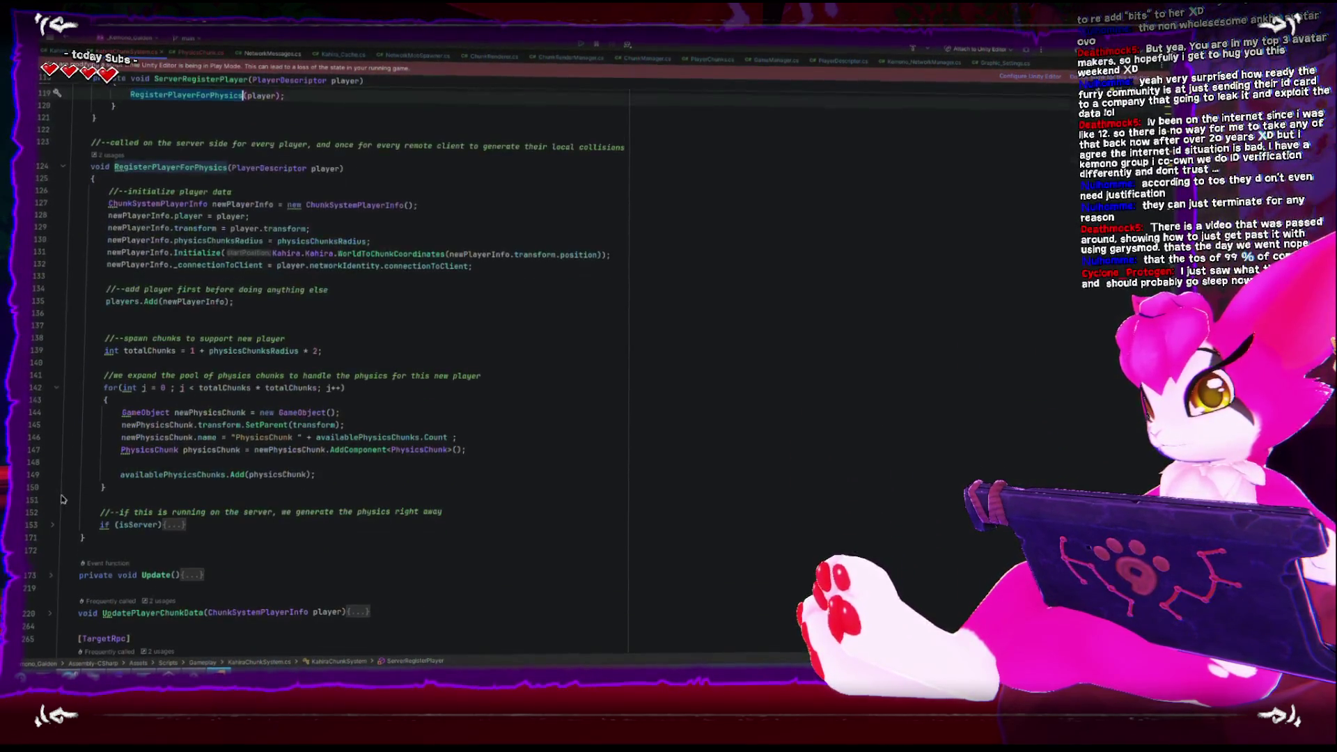
click(53, 527)
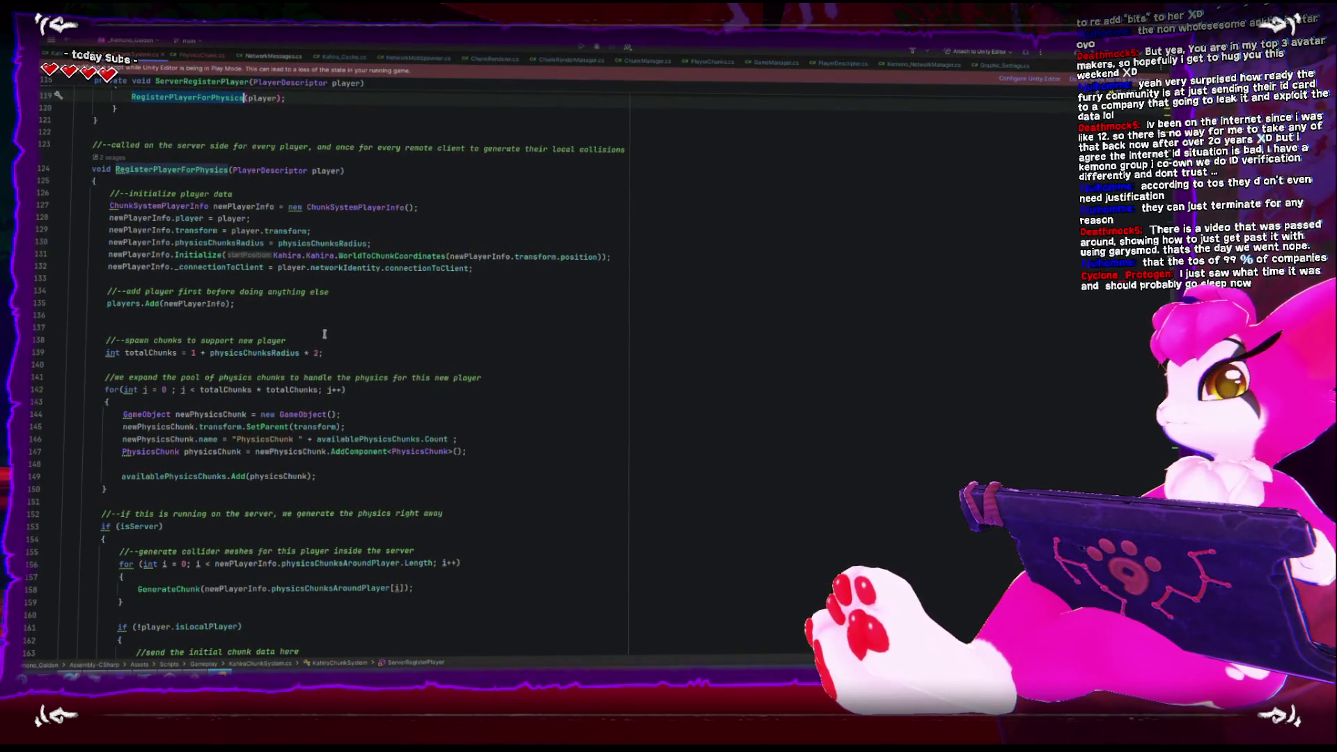
scroll(321, 336, down, 6)
scroll(265, 505, up, 2)
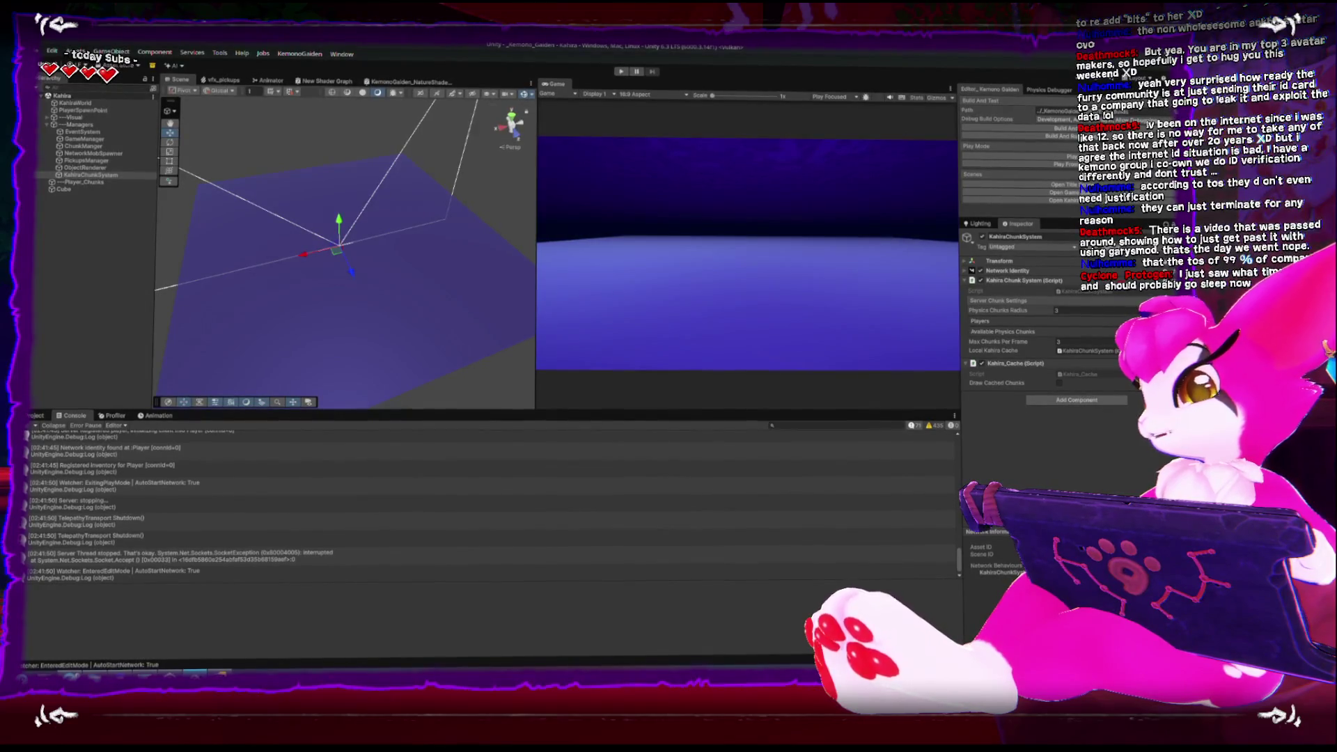
Clear Unity's console, then review KahiraChunkSystem.cs's player registration code again
key(ctrl+p)
key(alt+Tab)
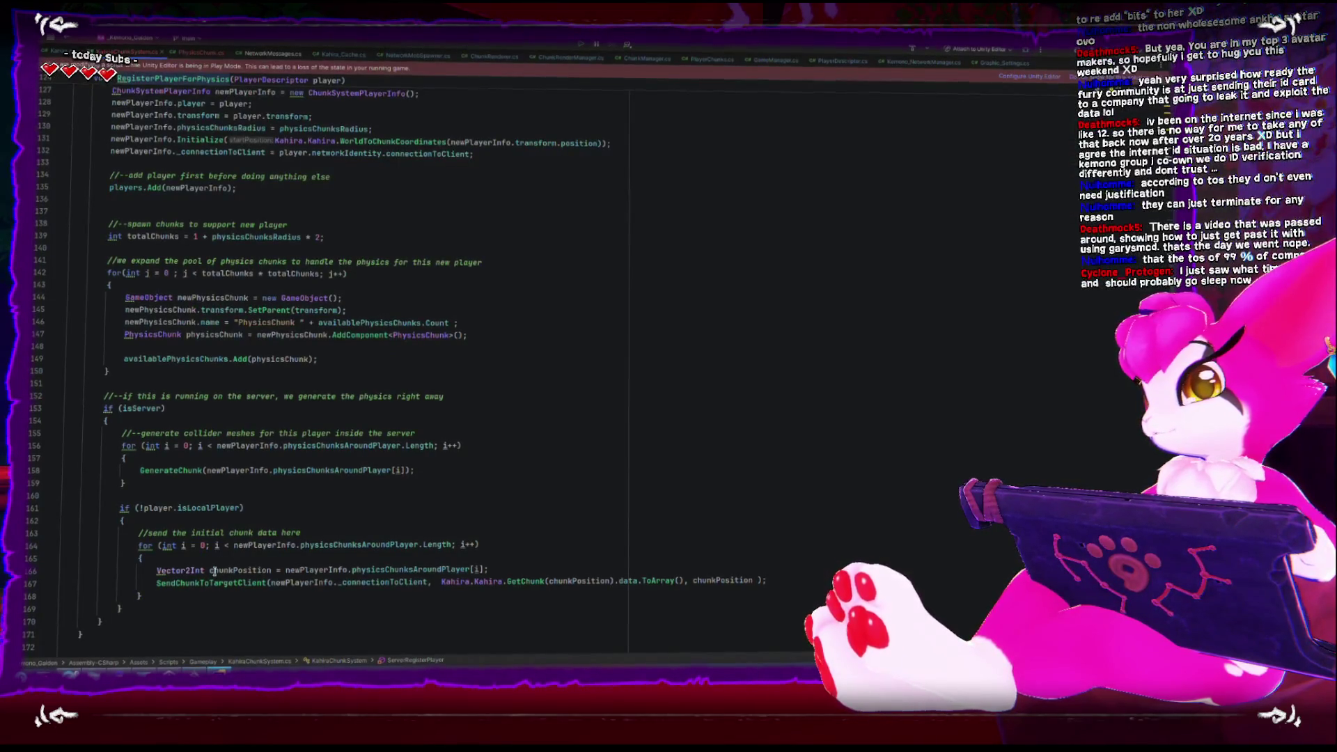
mouse_move(199, 447)
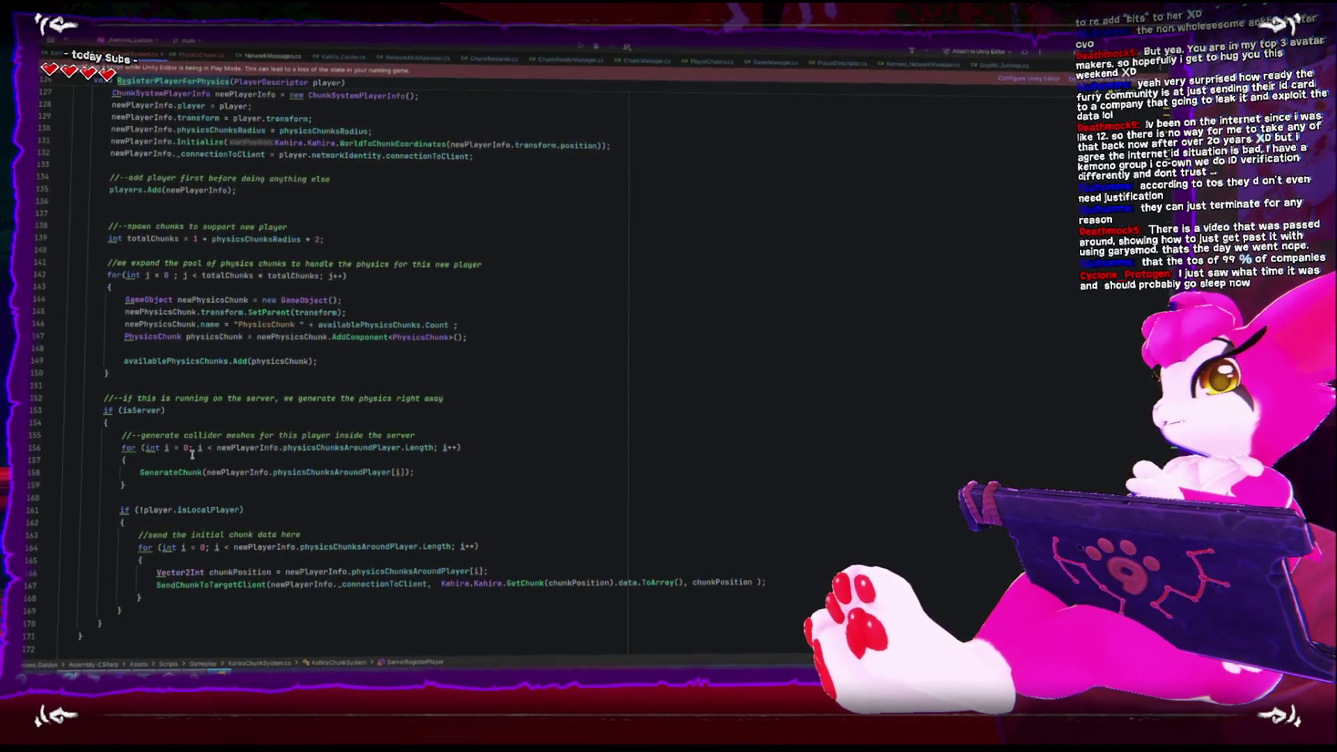
scroll(193, 456, up, 5)
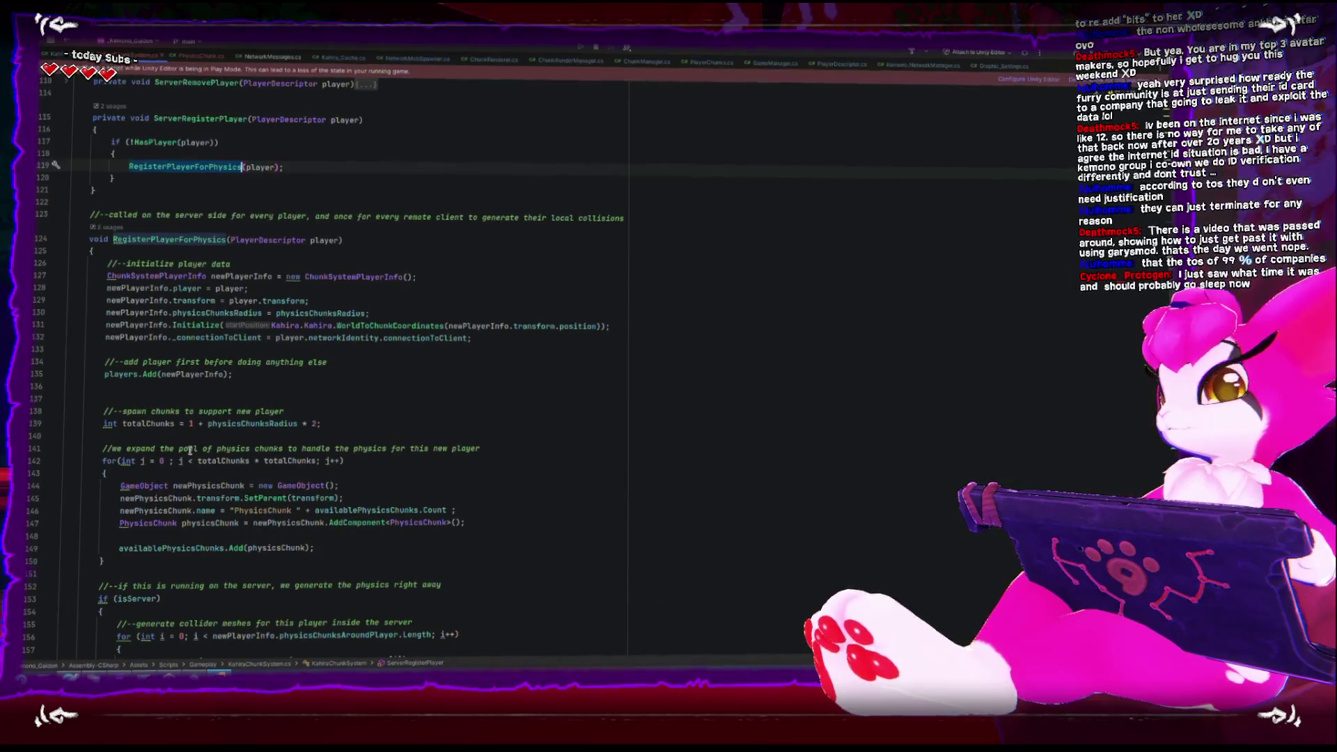
scroll(185, 514, down, 10)
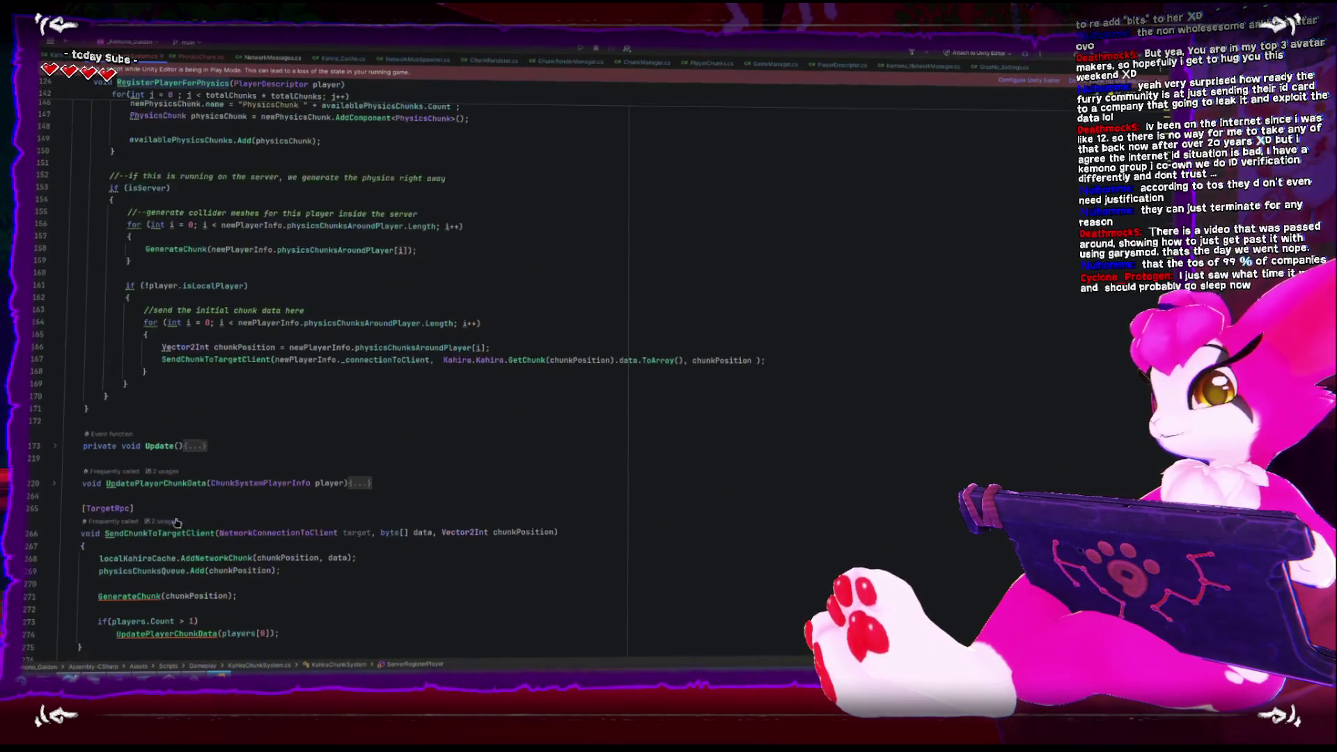
scroll(163, 478, up, 7)
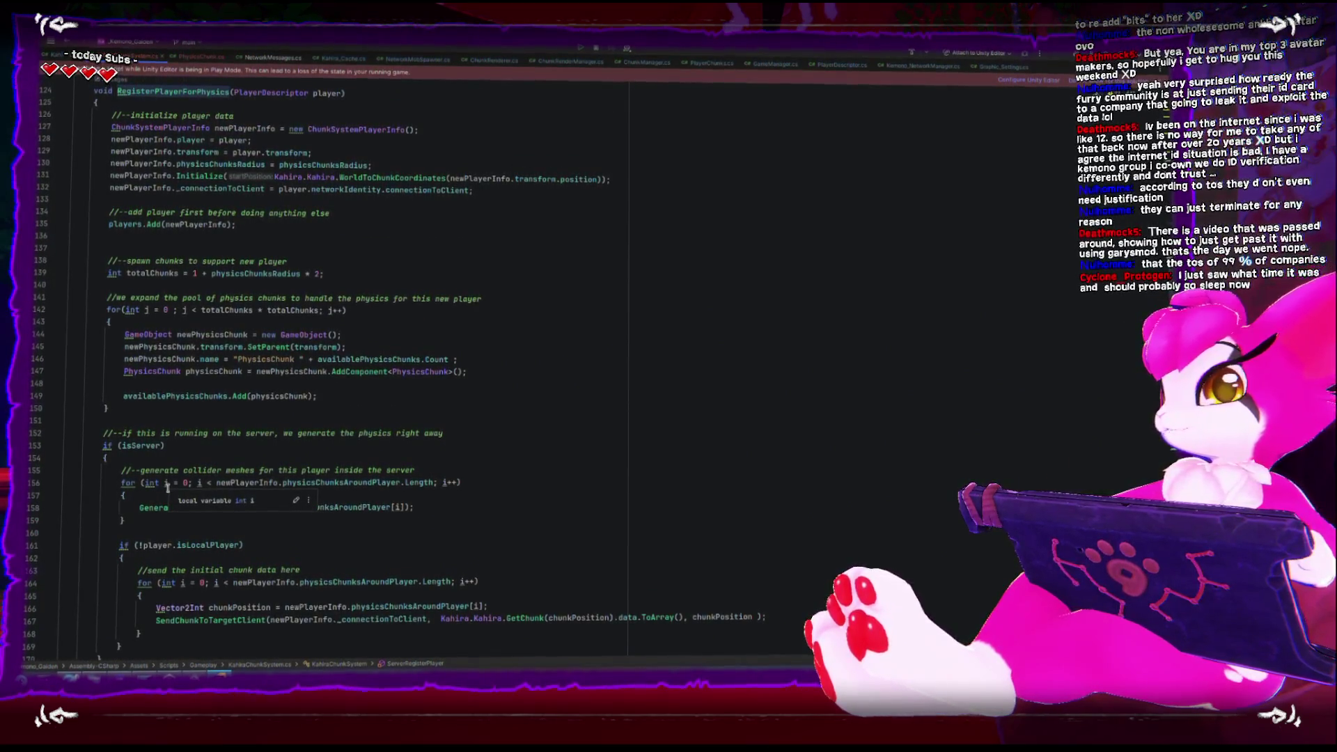
scroll(259, 574, up, 4)
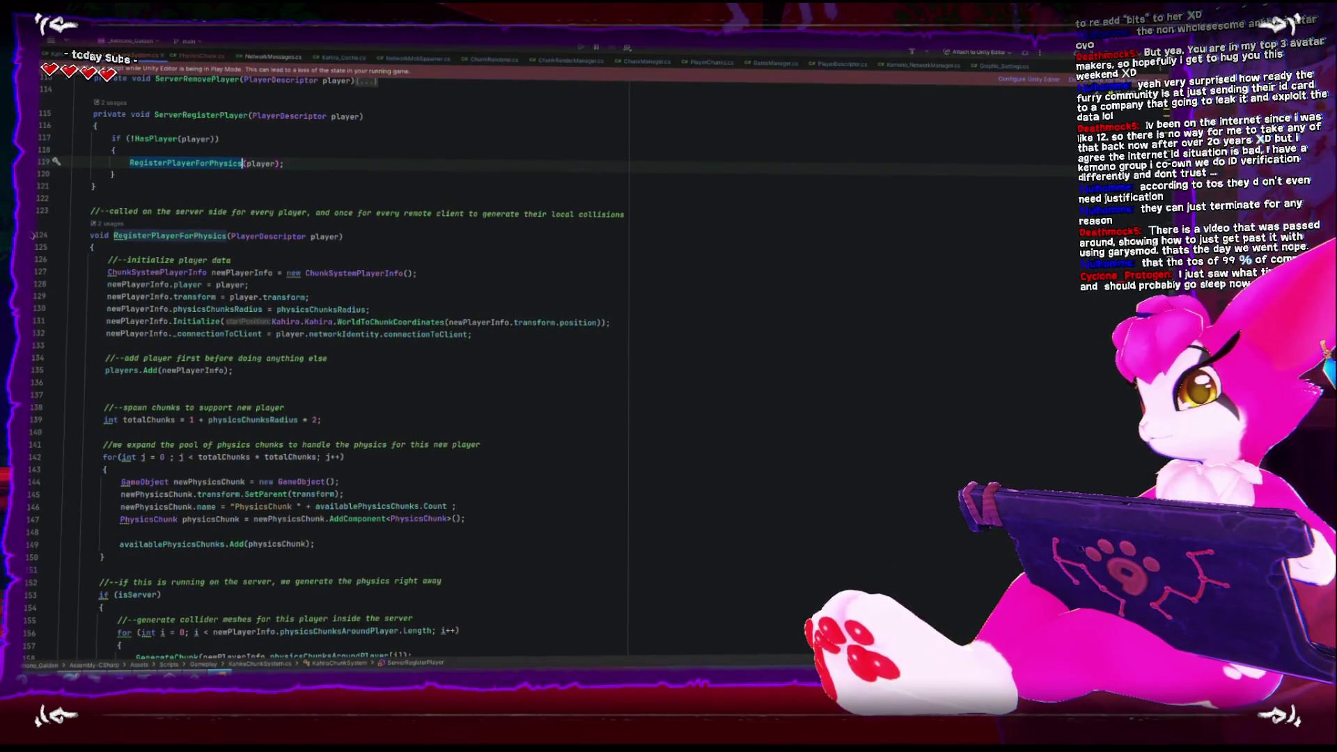
scroll(205, 354, up, 6)
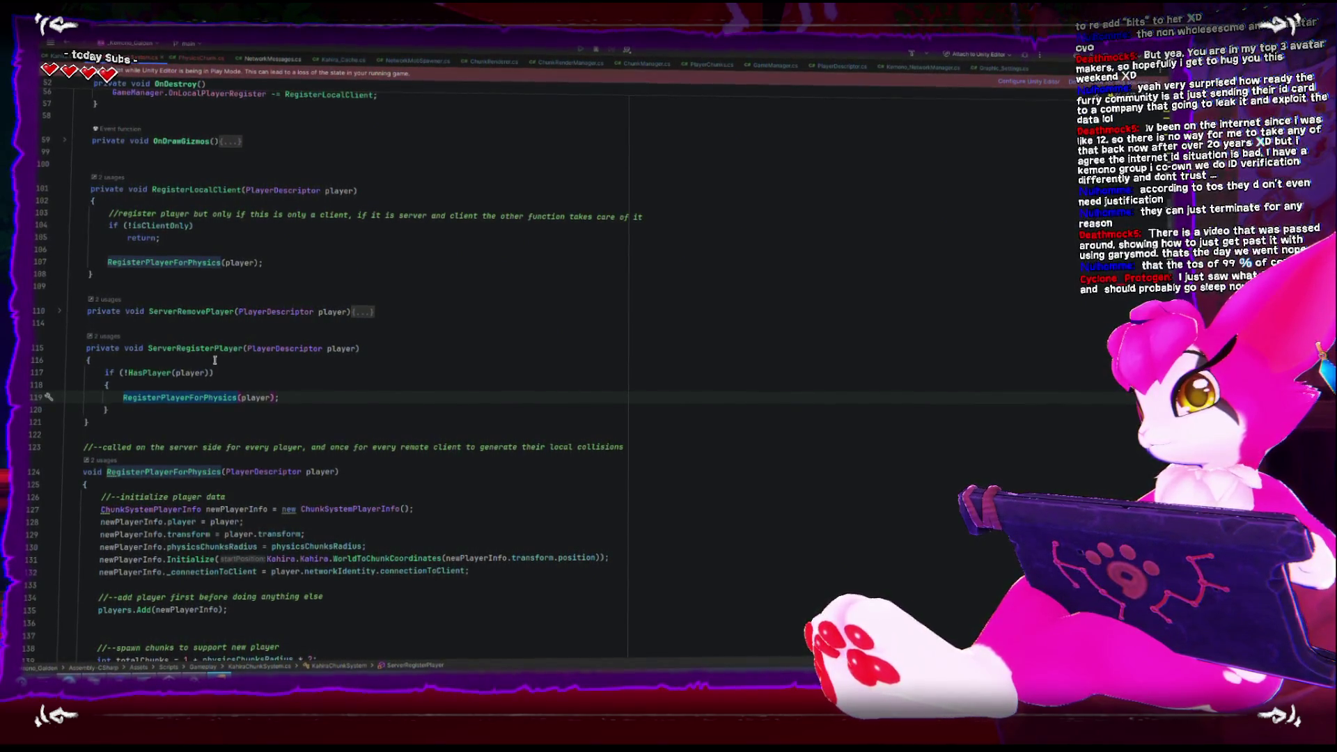
Expand ServerRemovePlayer, select the RegisterLocalClient method, and switch to GameManager.cs
key(XF86AudioRaiseVolume)
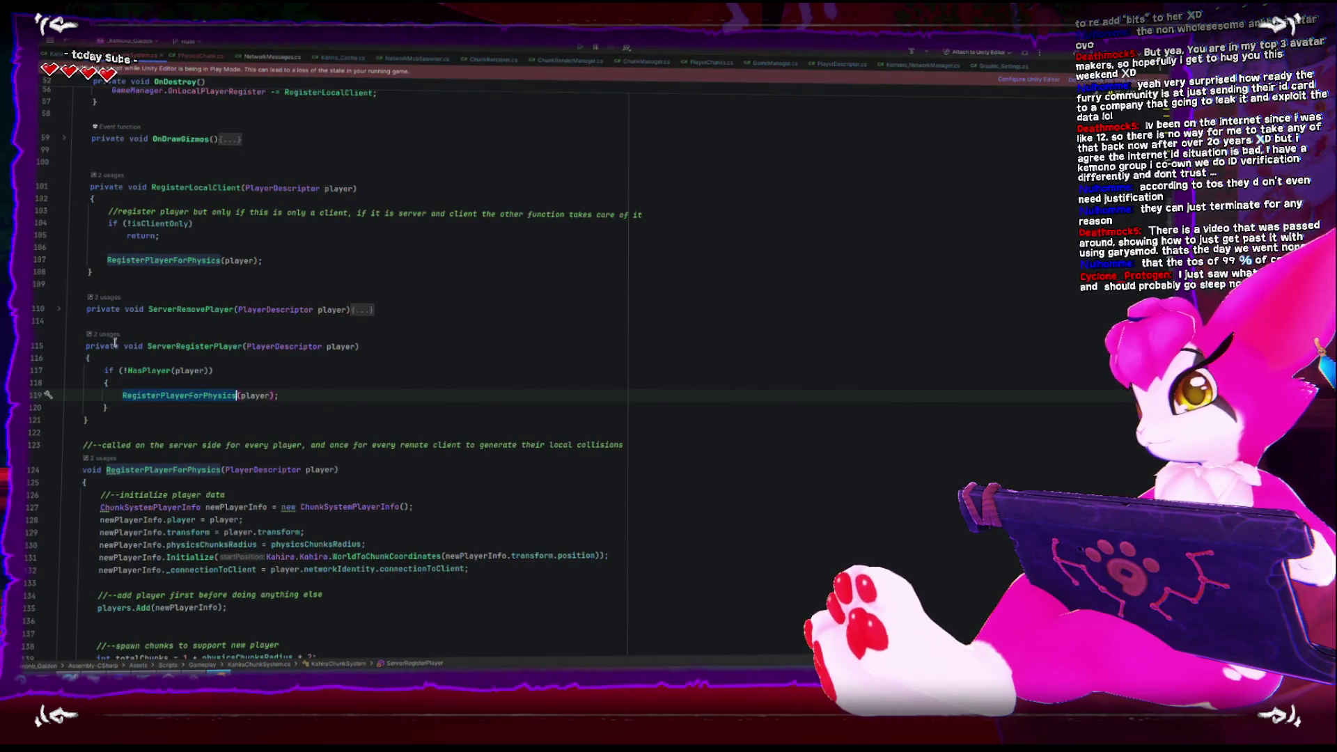
click(57, 312)
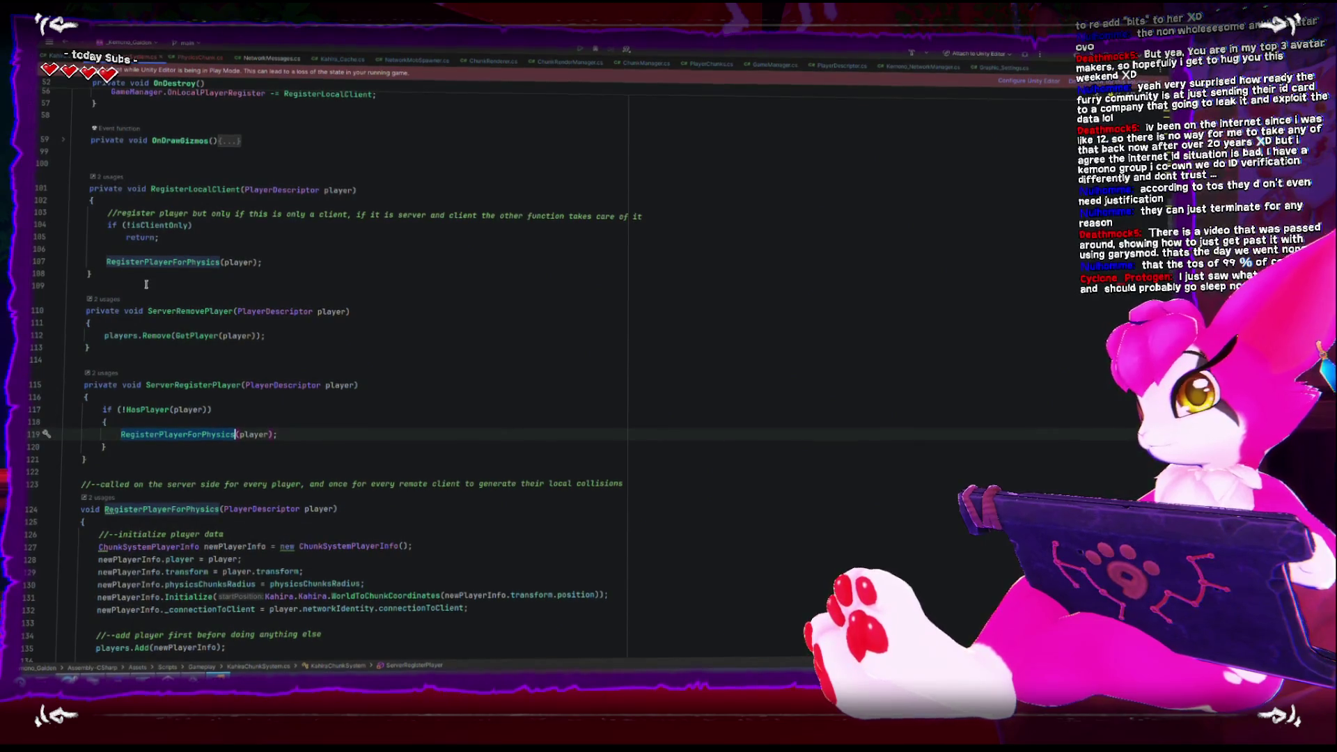
mouse_move(146, 285)
mouse_down()
mouse_move(53, 165)
mouse_move(42, 175)
mouse_up()
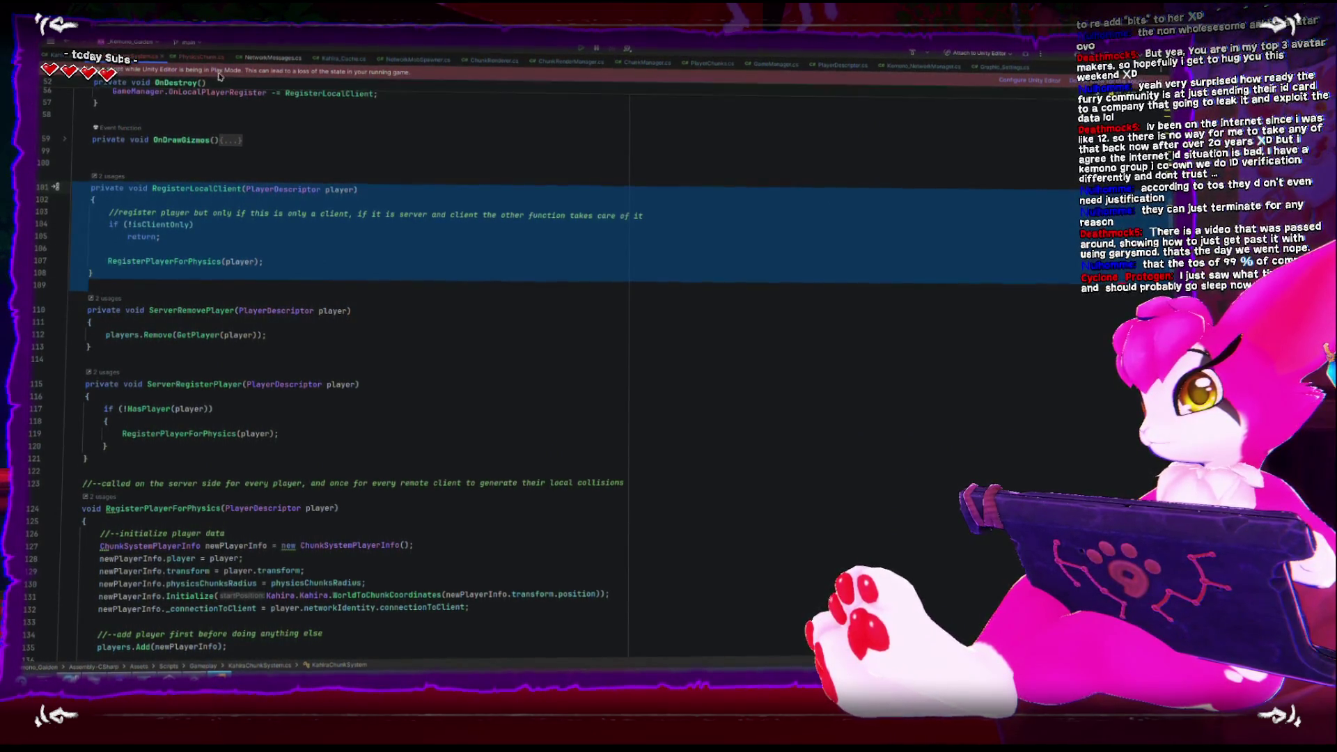
scroll(429, 218, up, 4)
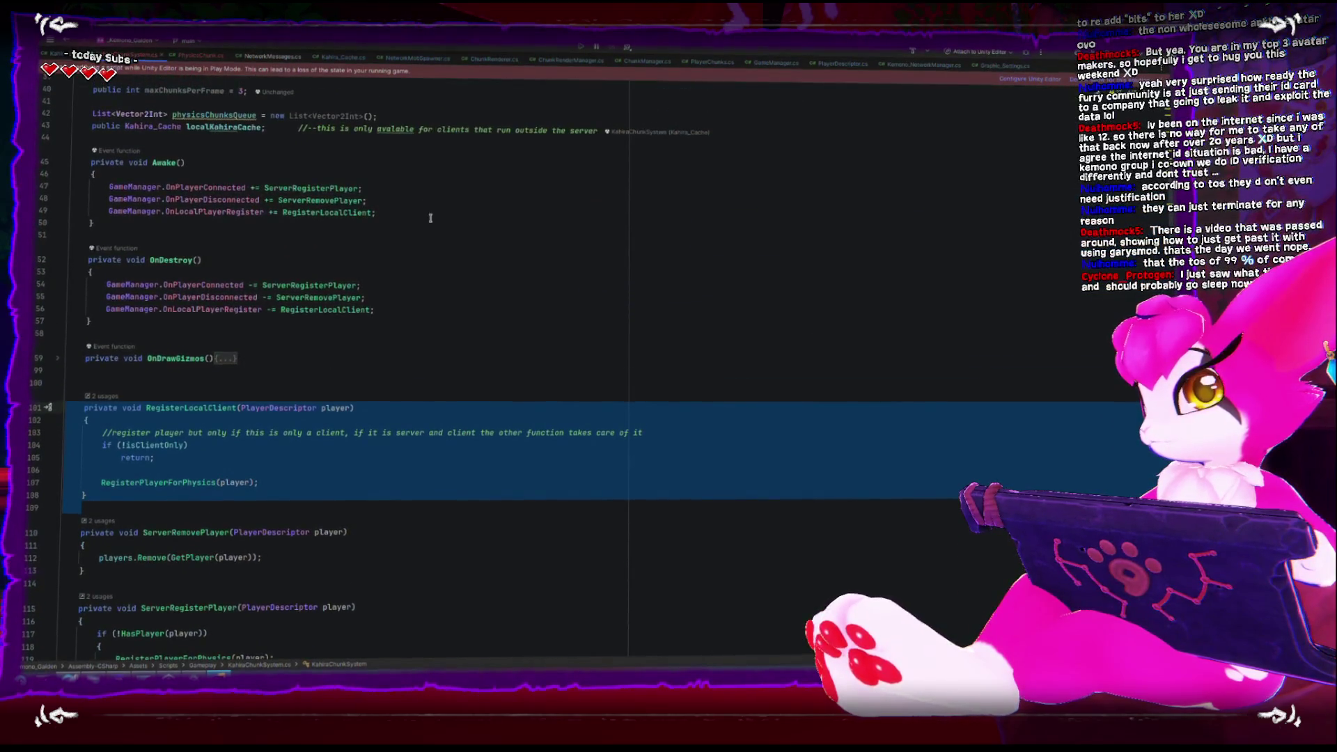
click(775, 65)
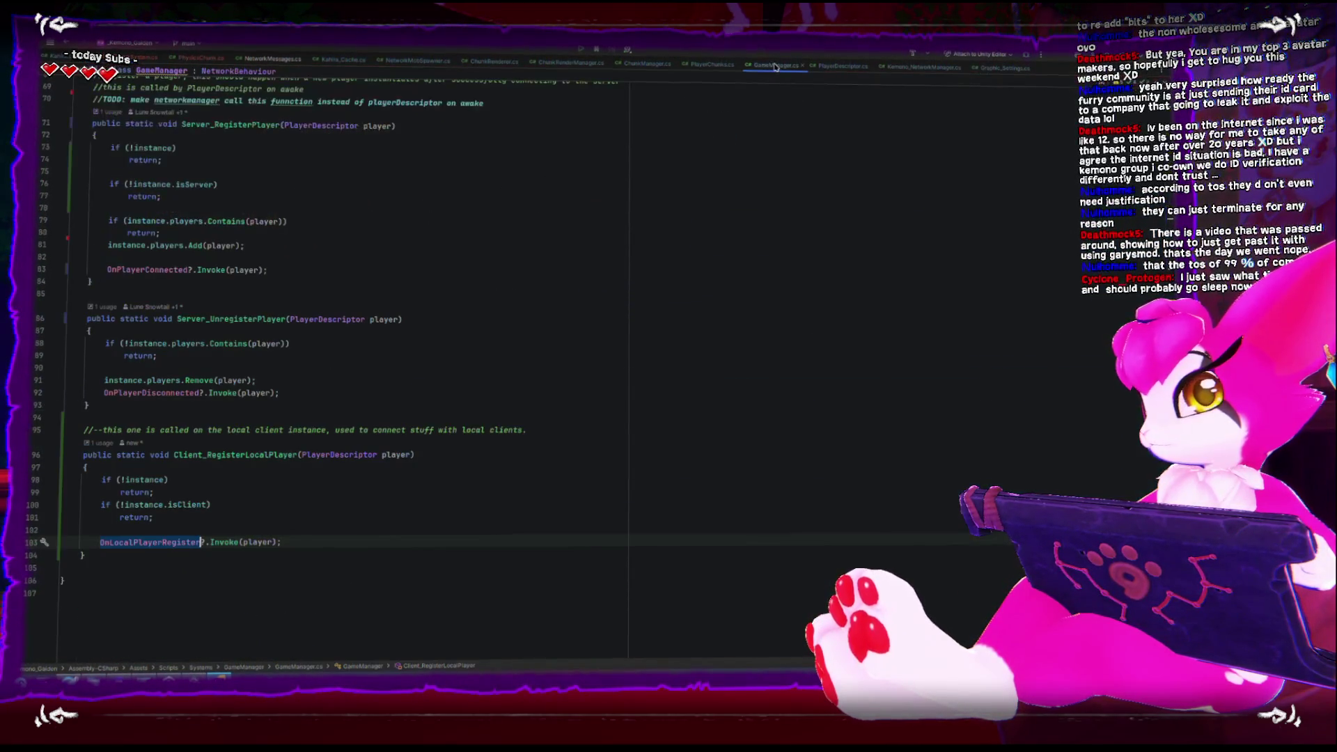
Review GameManager's Server_RegisterPlayer and where it uses instance, after glancing at PlayerChunks.cs
click(710, 65)
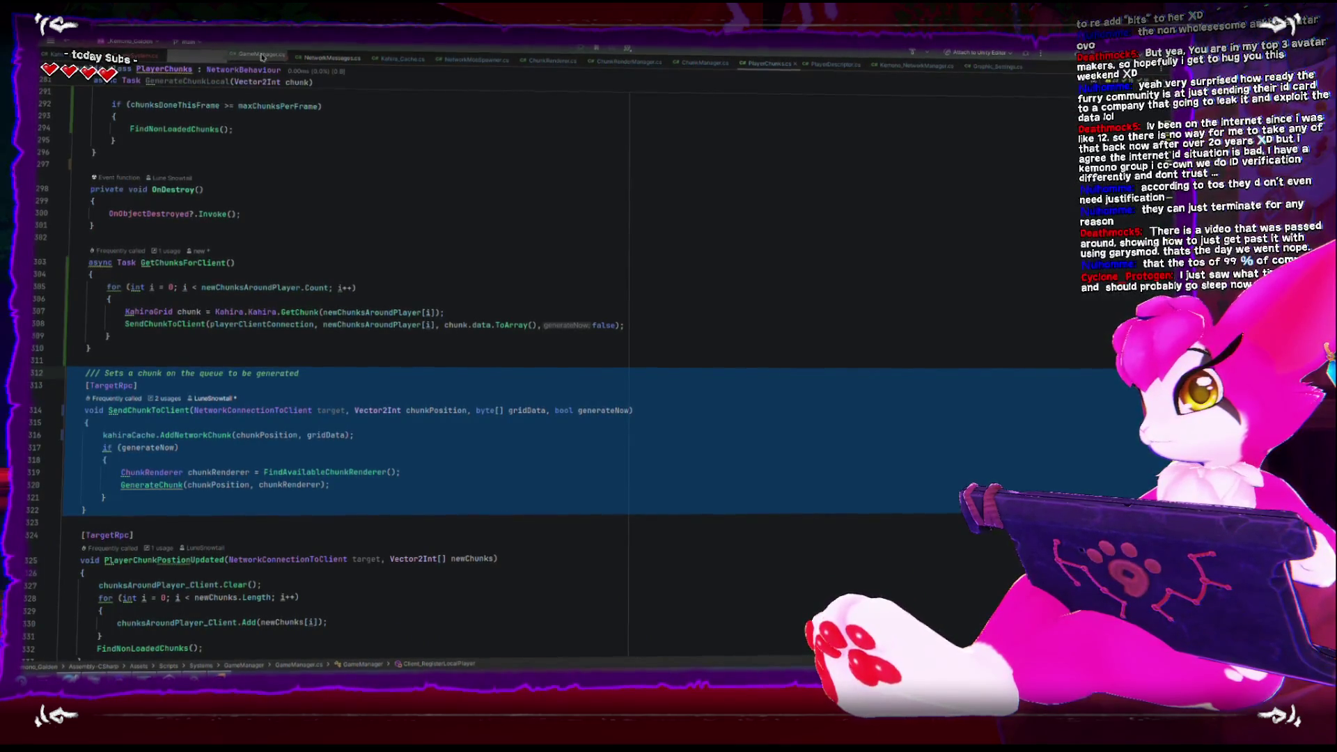
click(255, 56)
scroll(243, 278, up, 12)
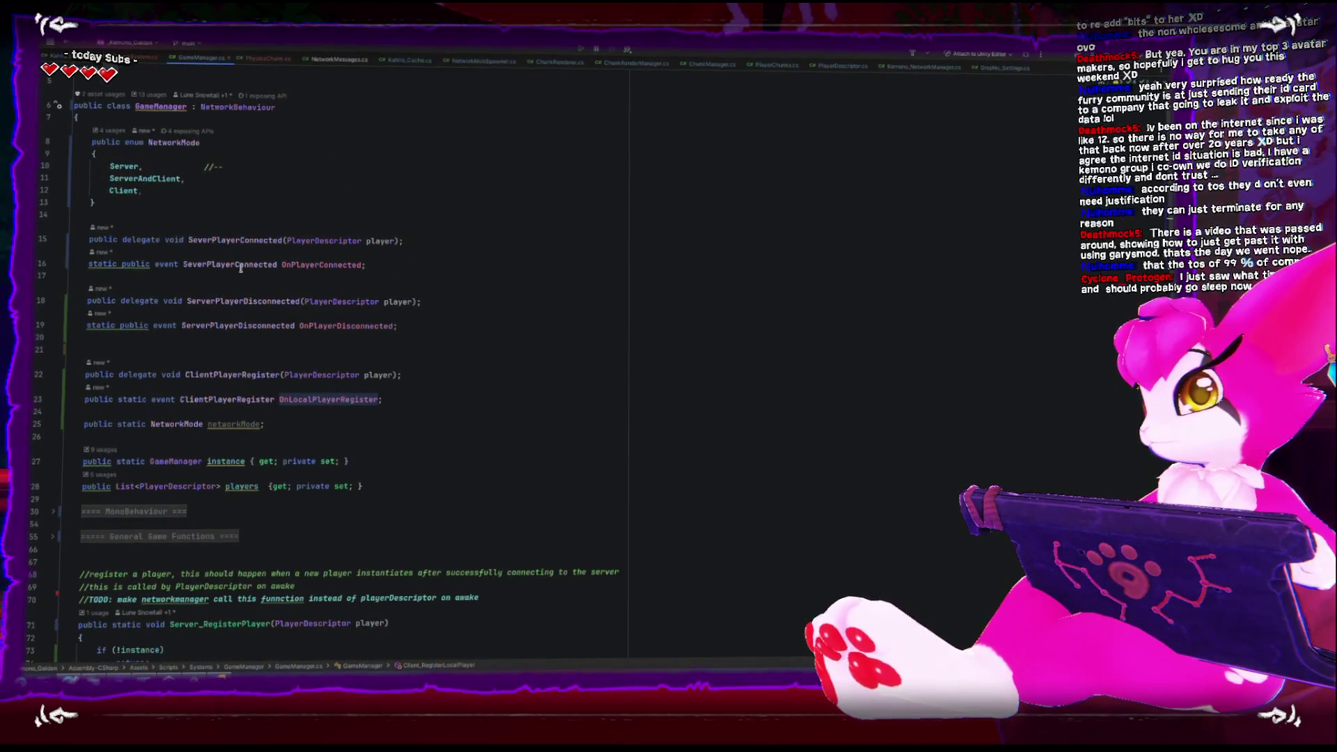
scroll(242, 271, down, 5)
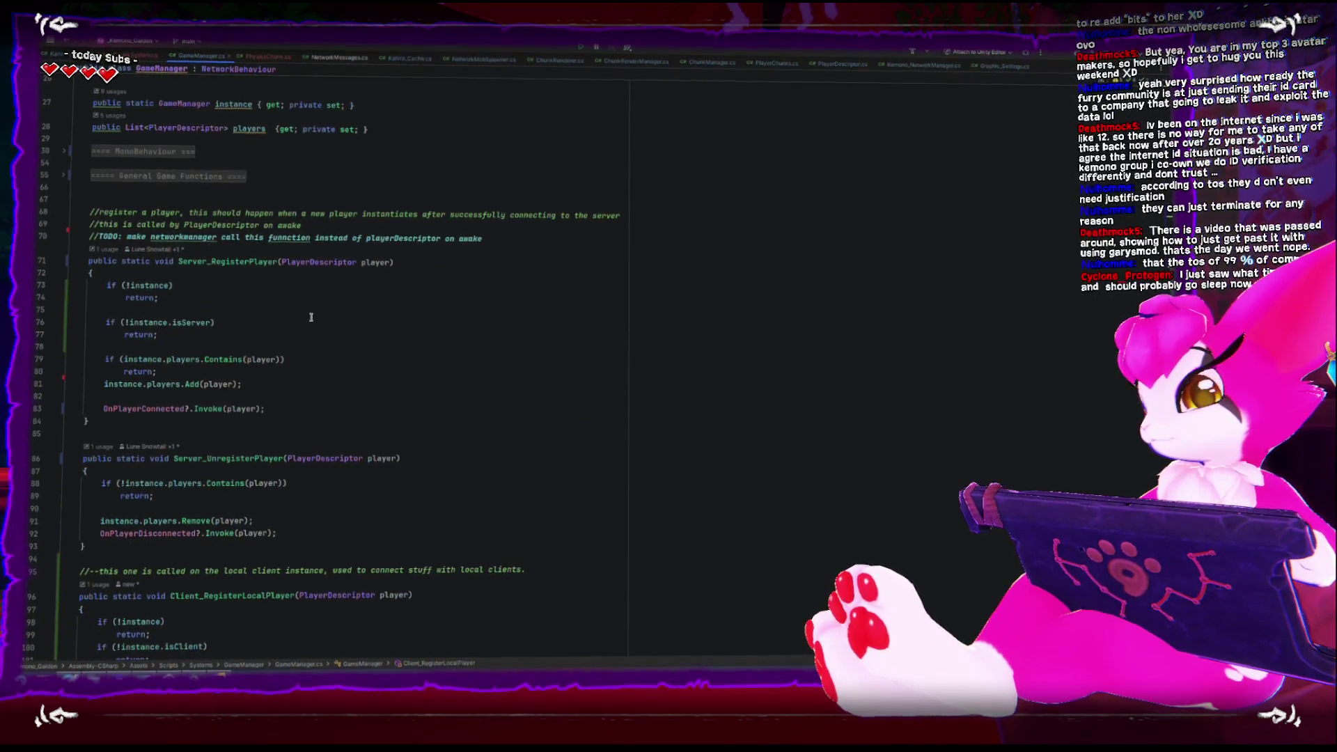
click(271, 262)
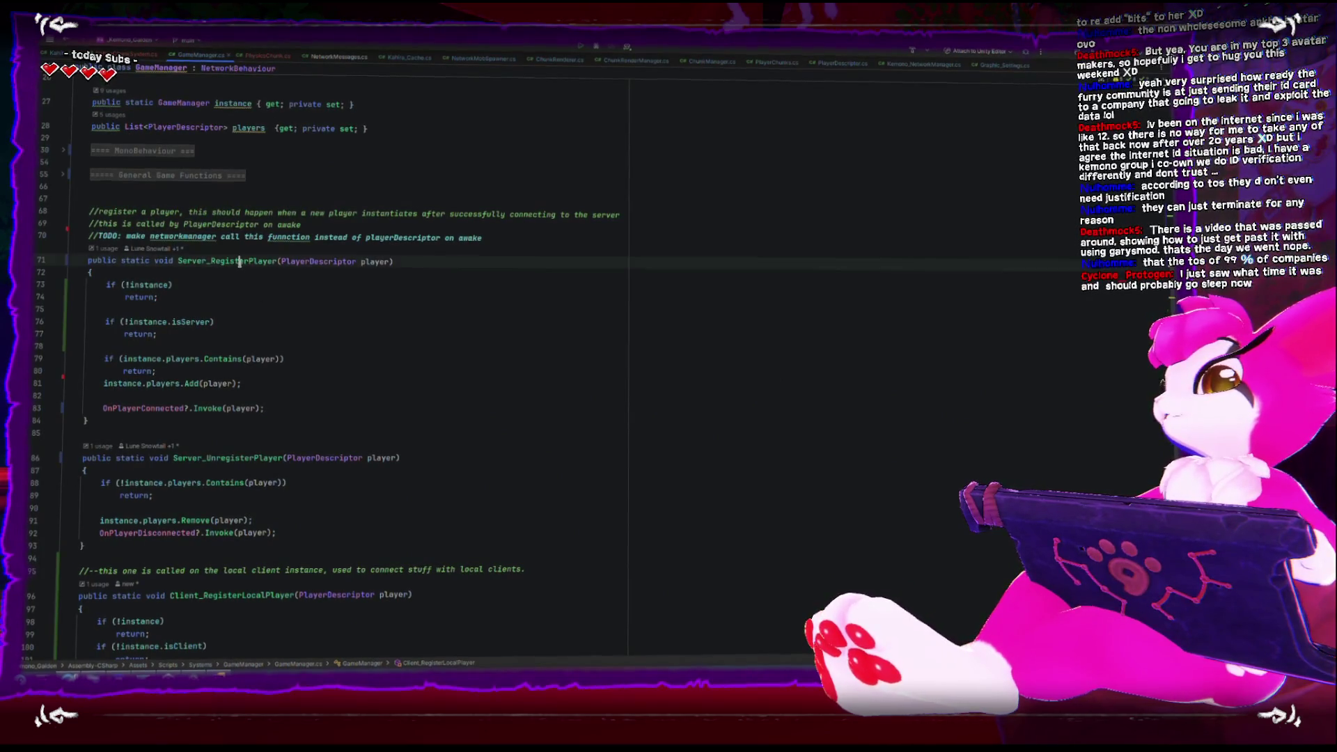
click(154, 288)
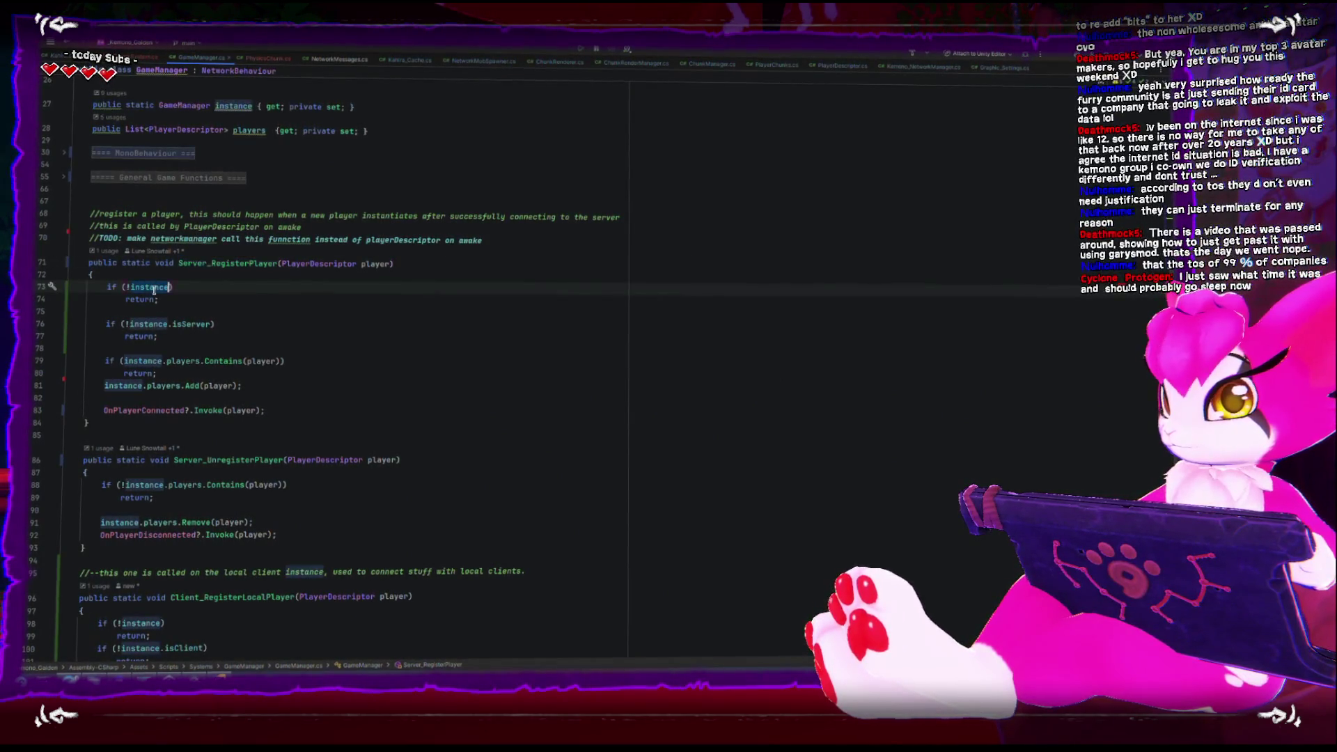
scroll(155, 289, down, 4)
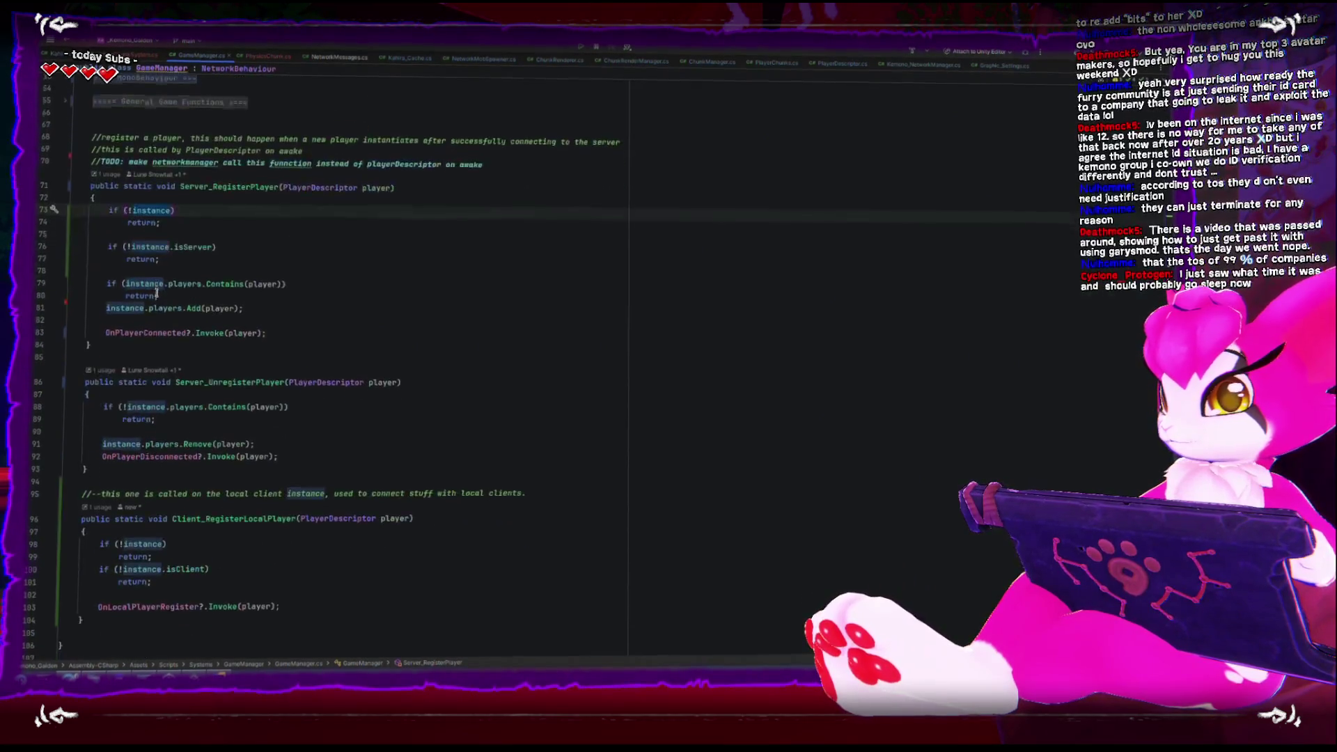
scroll(156, 292, up, 12)
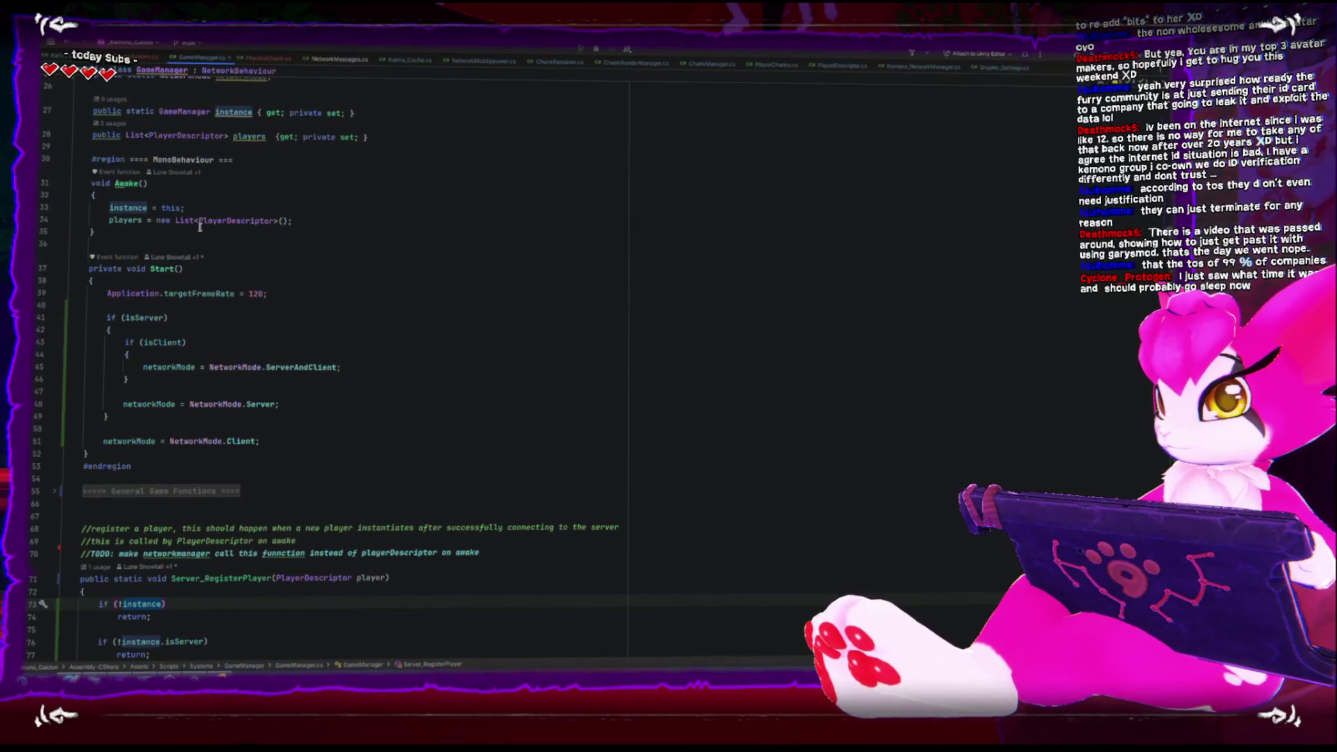
scroll(201, 226, down, 2)
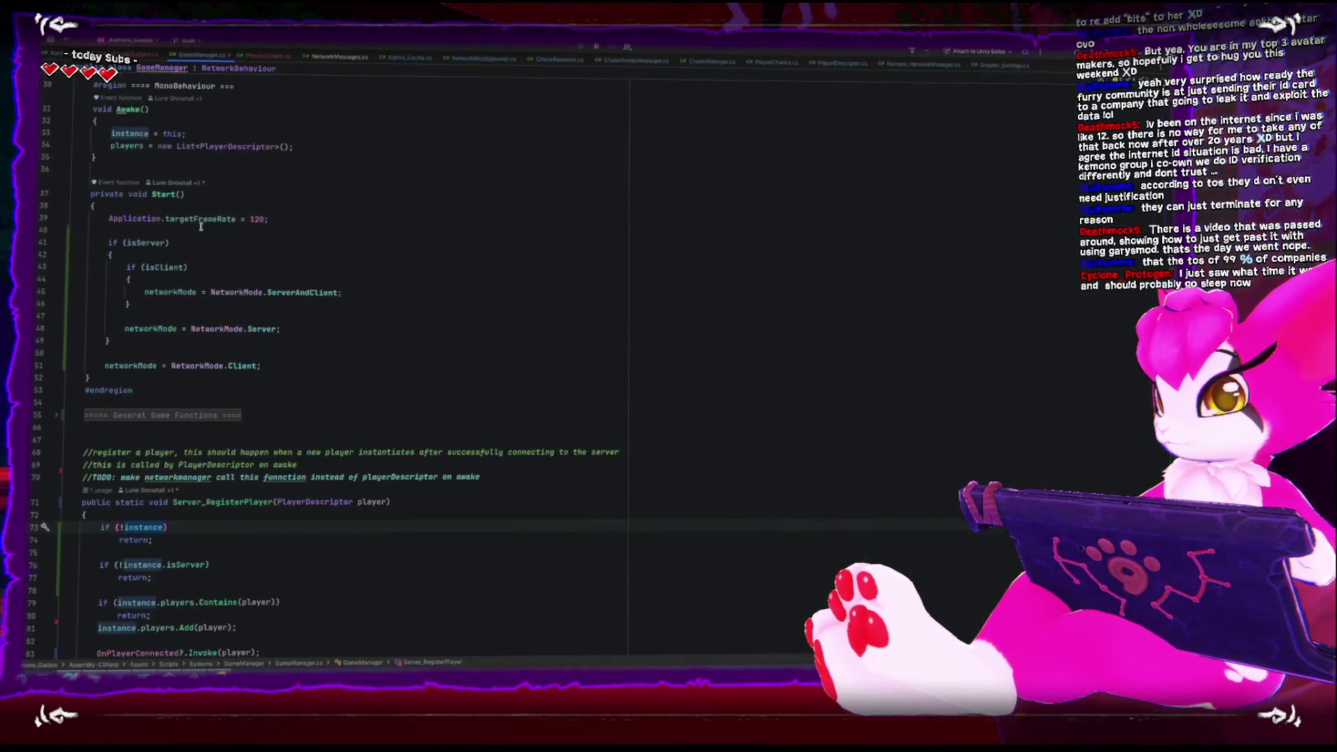
scroll(201, 226, down, 2)
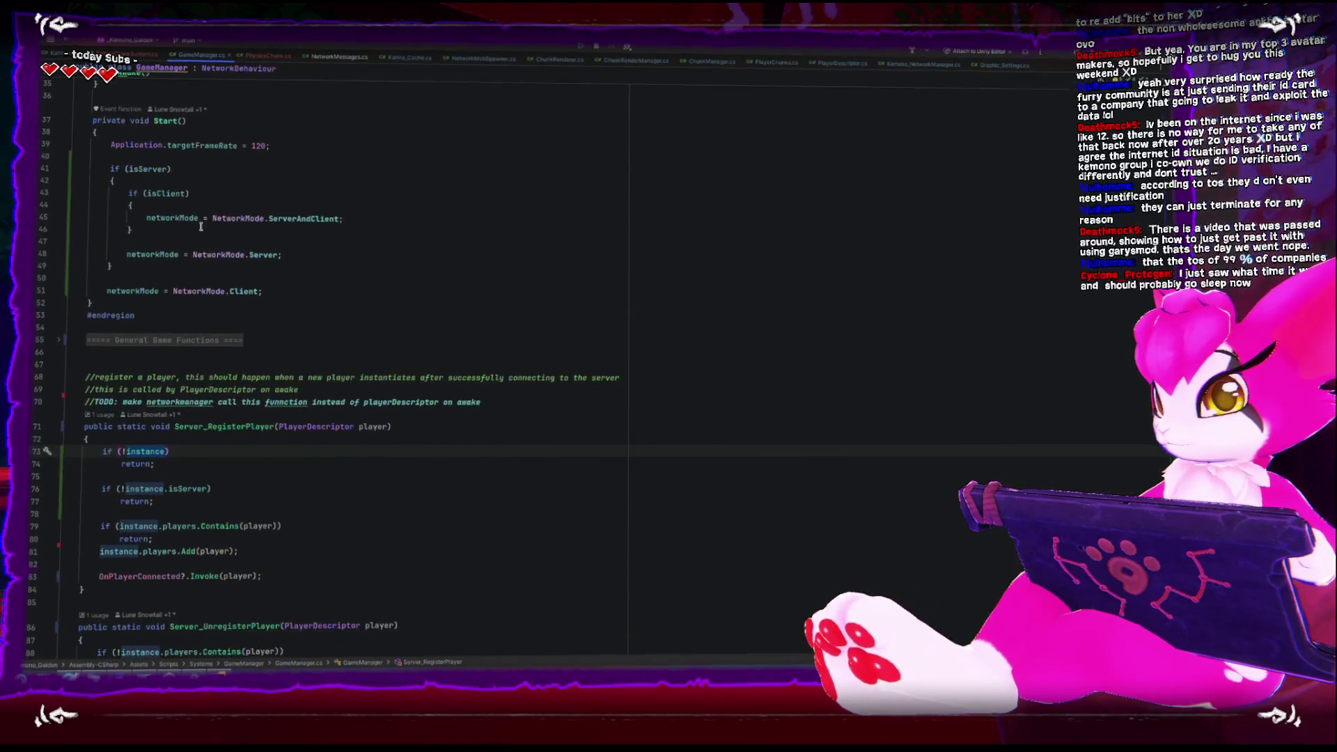
scroll(193, 224, down, 1)
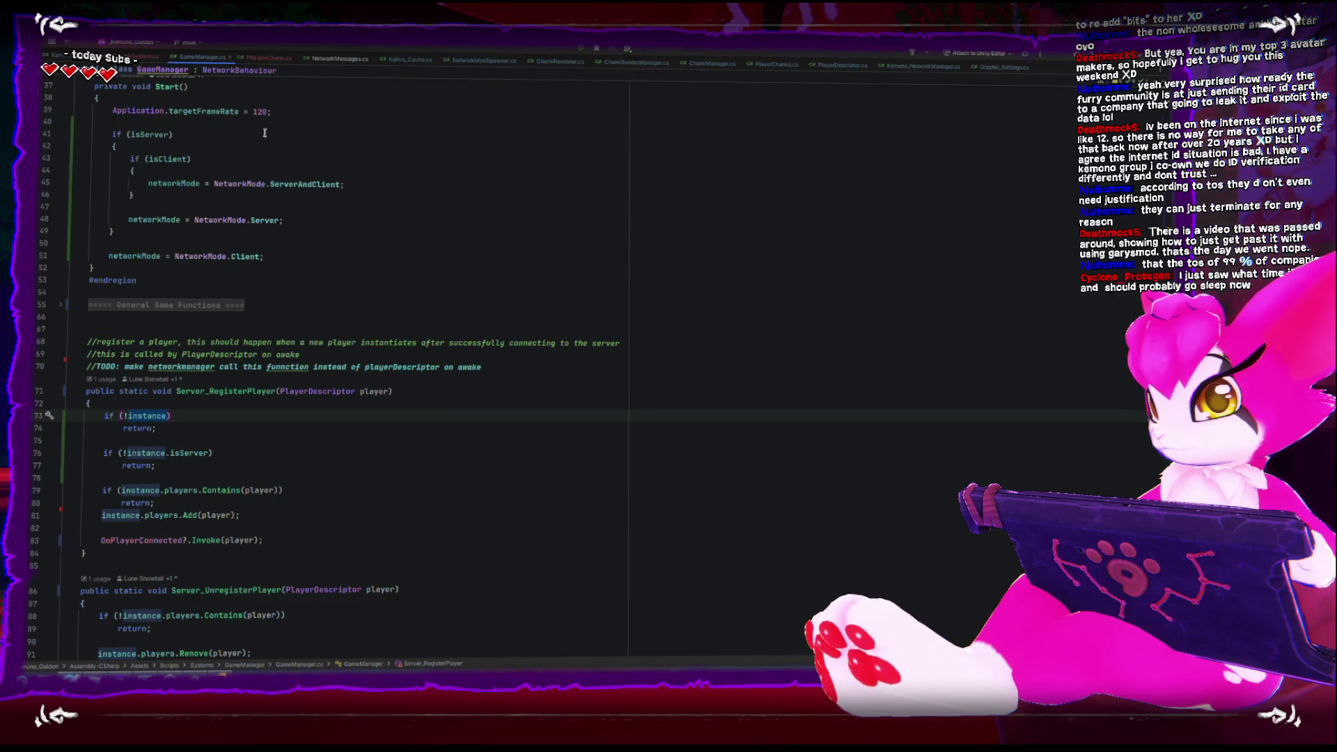
Insert blank lines after the Contains check before players.Add, then return to KahiraChunkSystem.cs
click(164, 501)
key(Return)
key(Return)
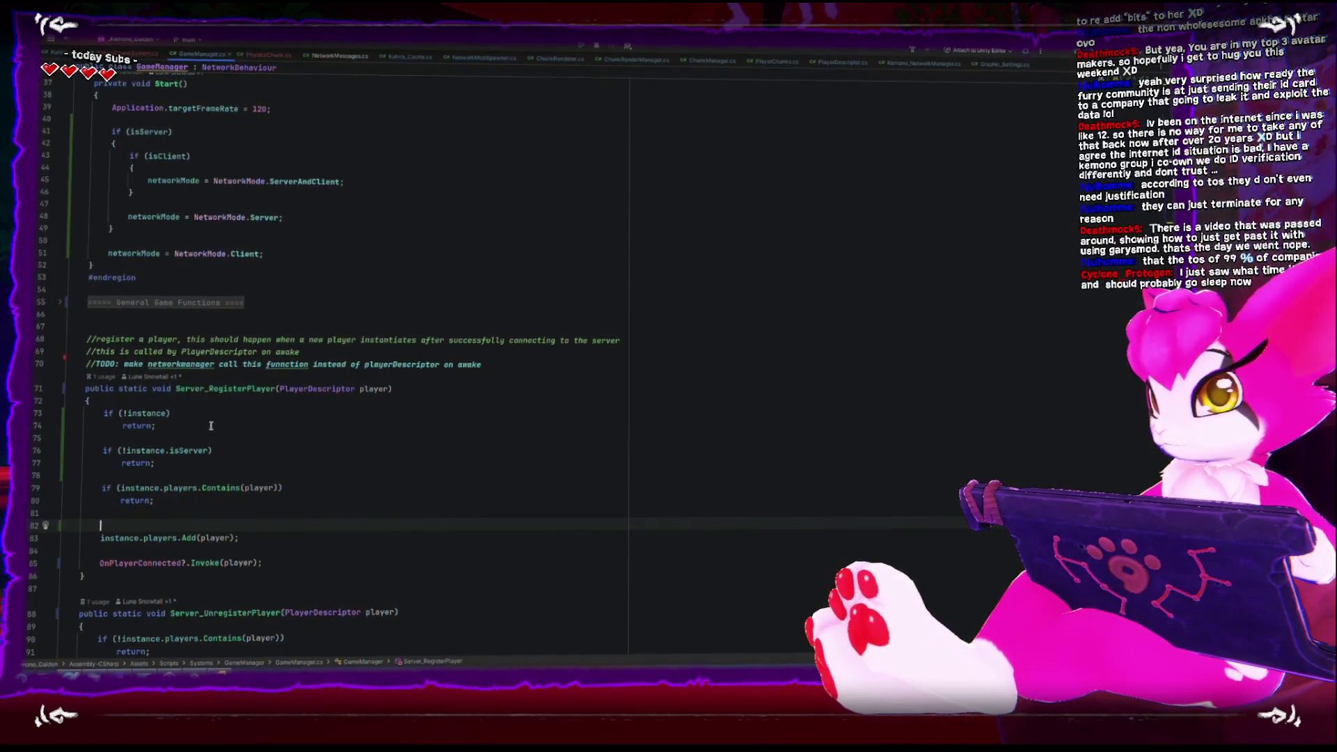
scroll(267, 421, down, 4)
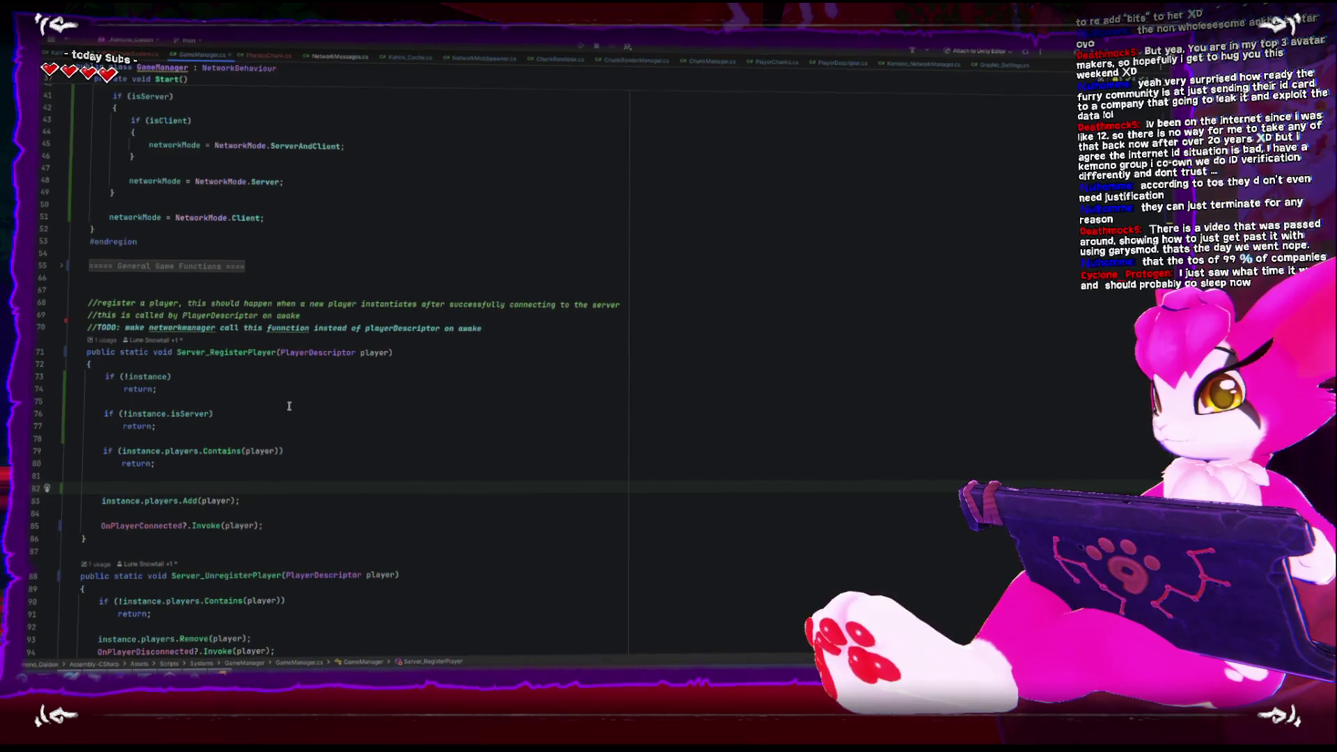
scroll(287, 402, up, 7)
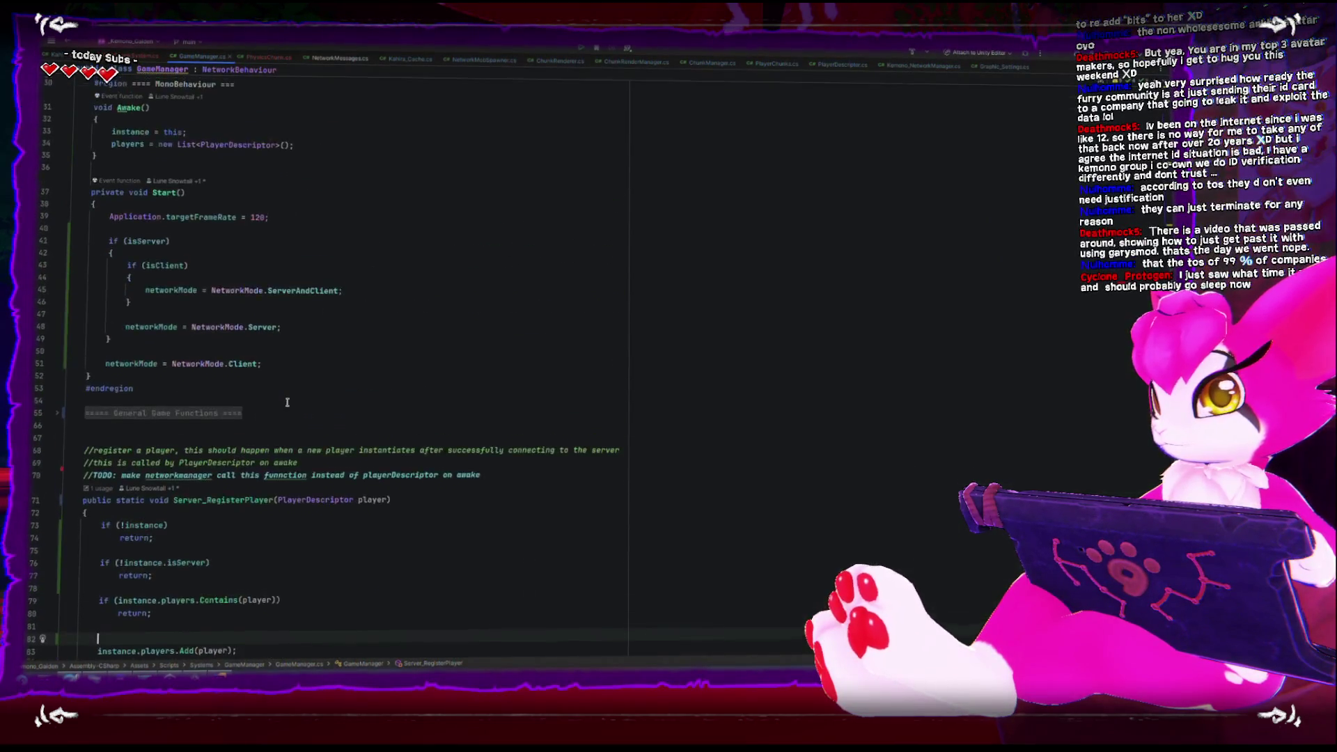
scroll(287, 402, up, 5)
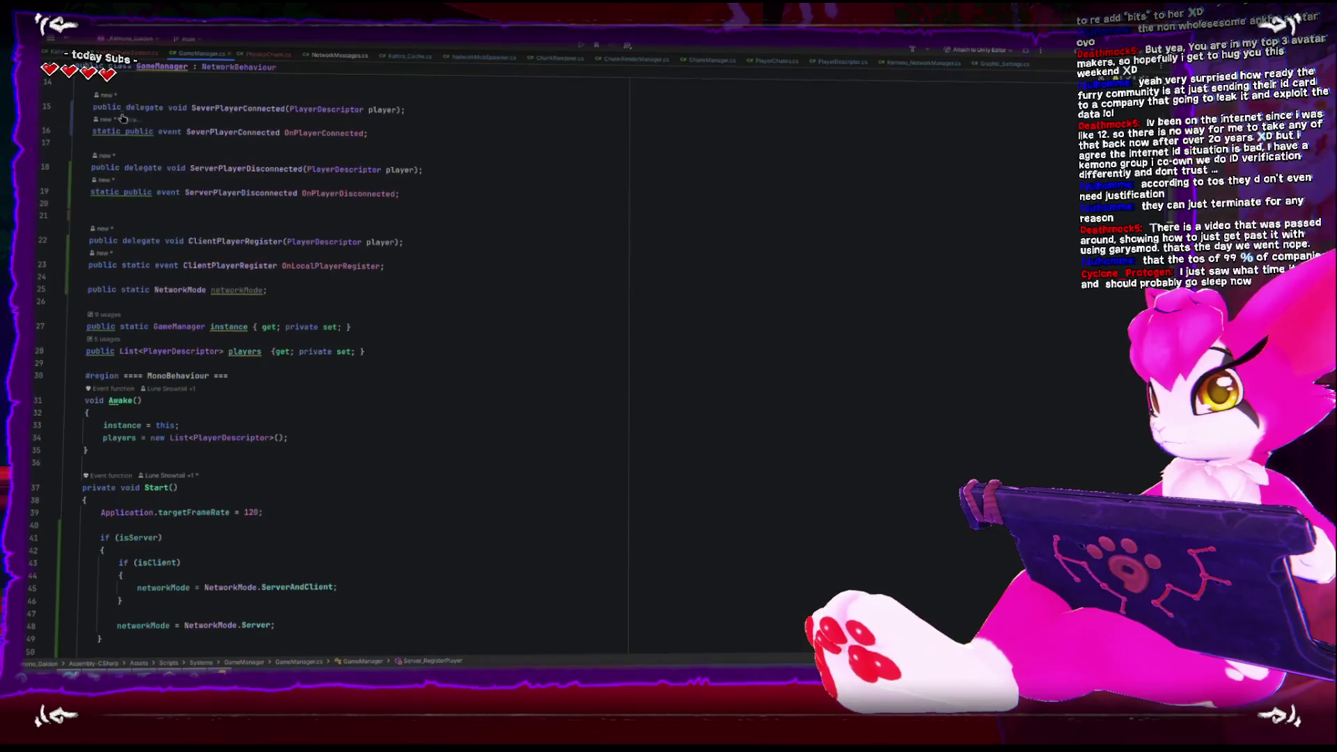
scroll(185, 242, down, 12)
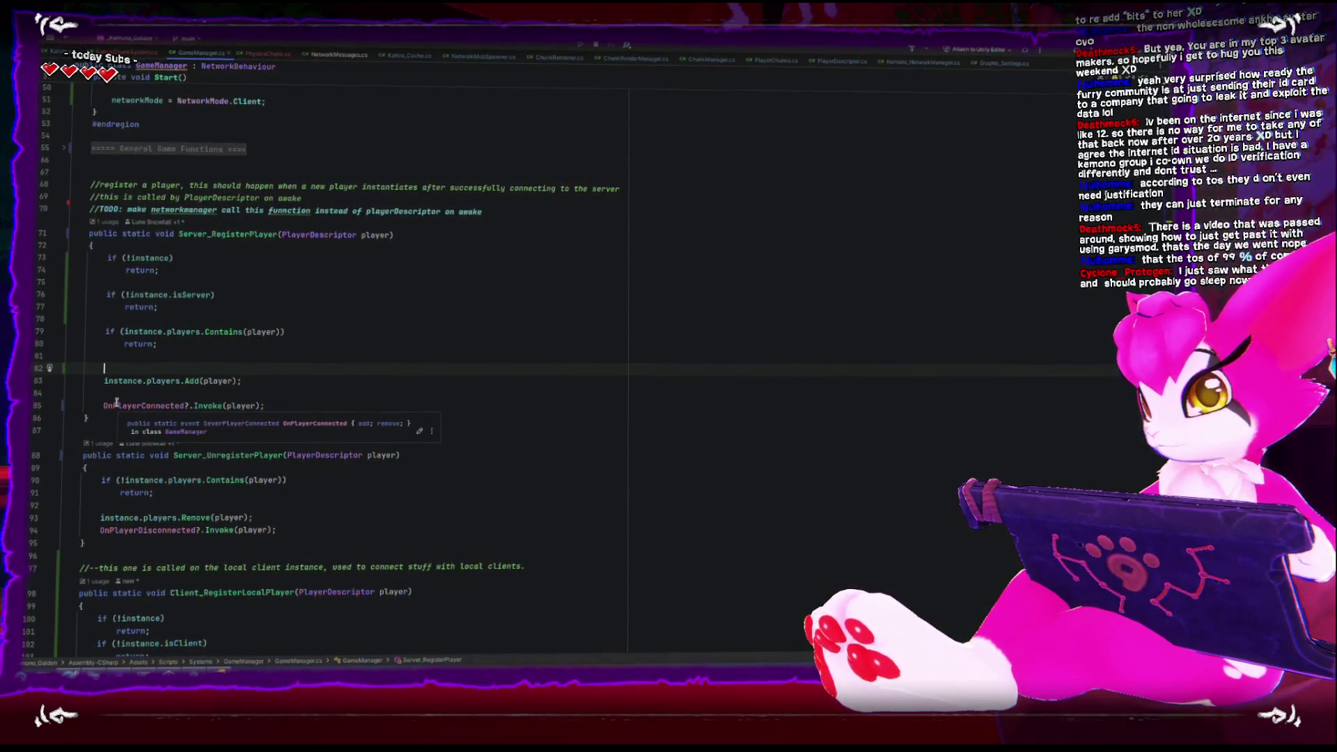
scroll(116, 402, down, 3)
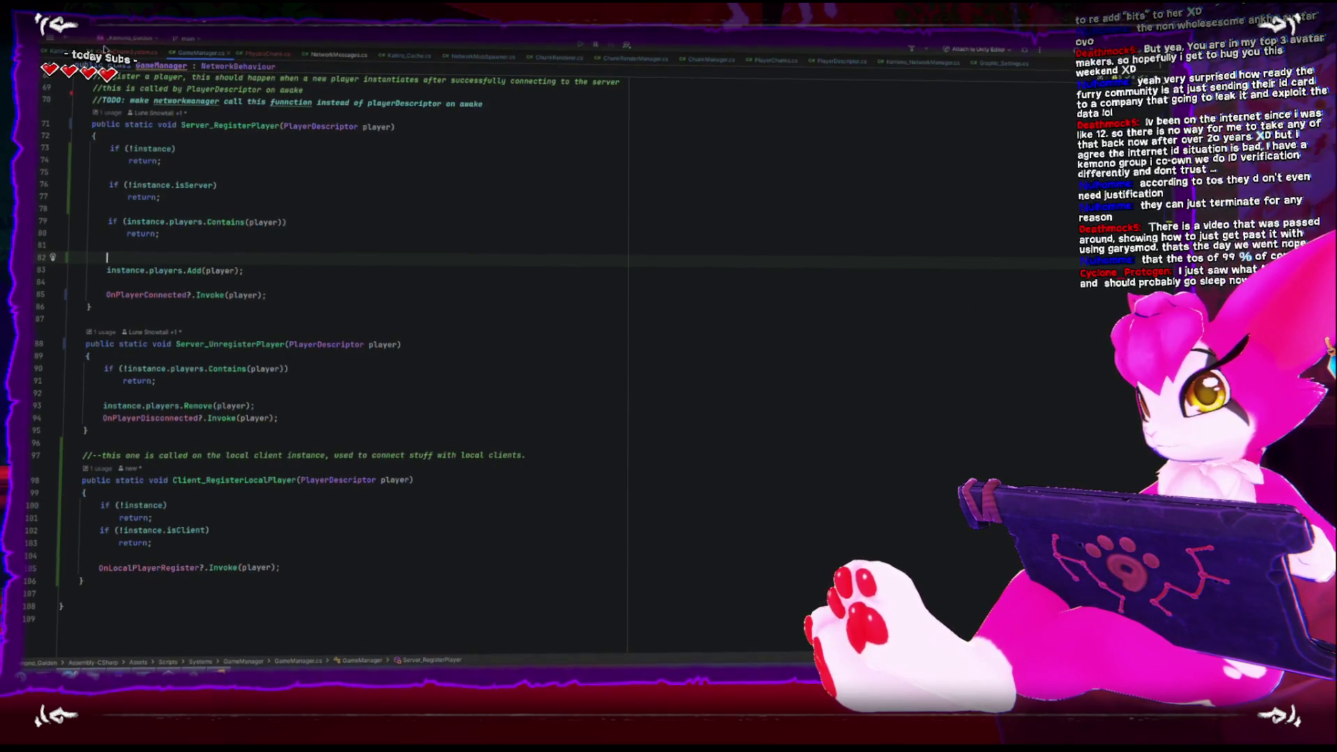
key(ctrl+Tab)
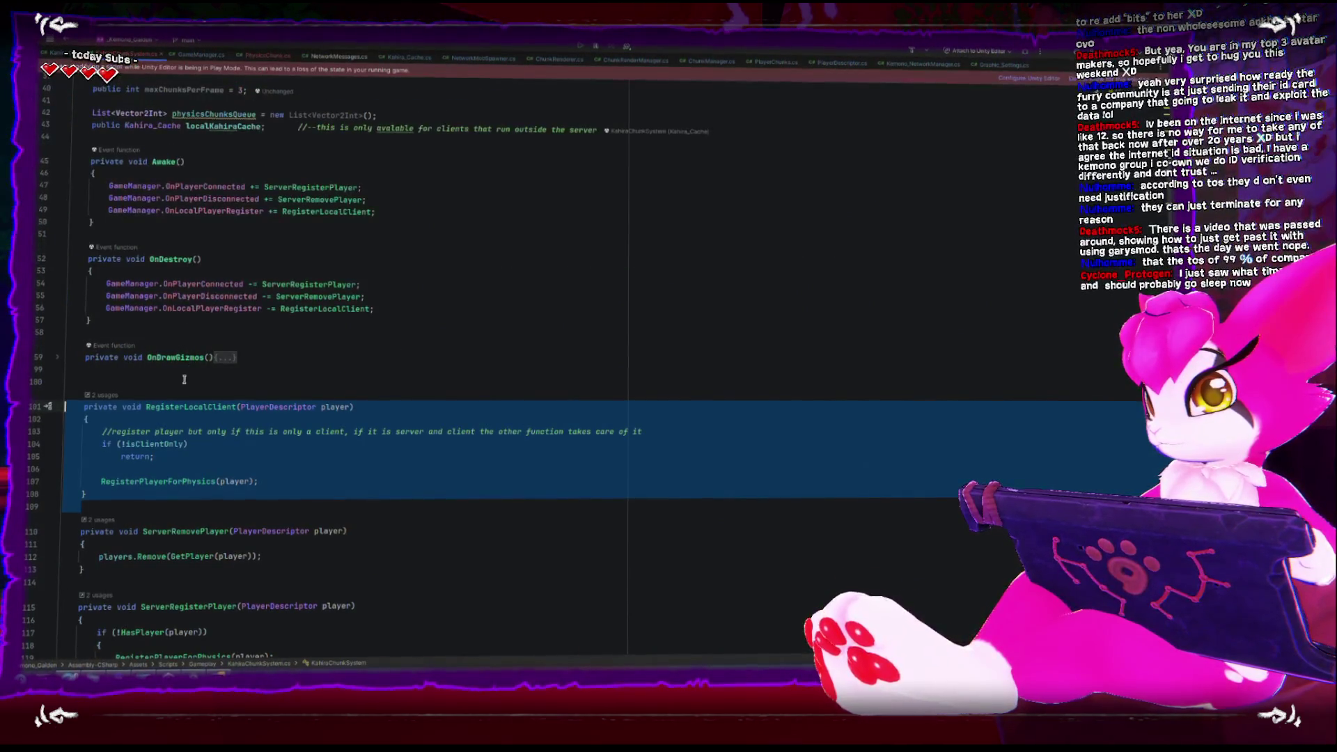
scroll(211, 418, down, 2)
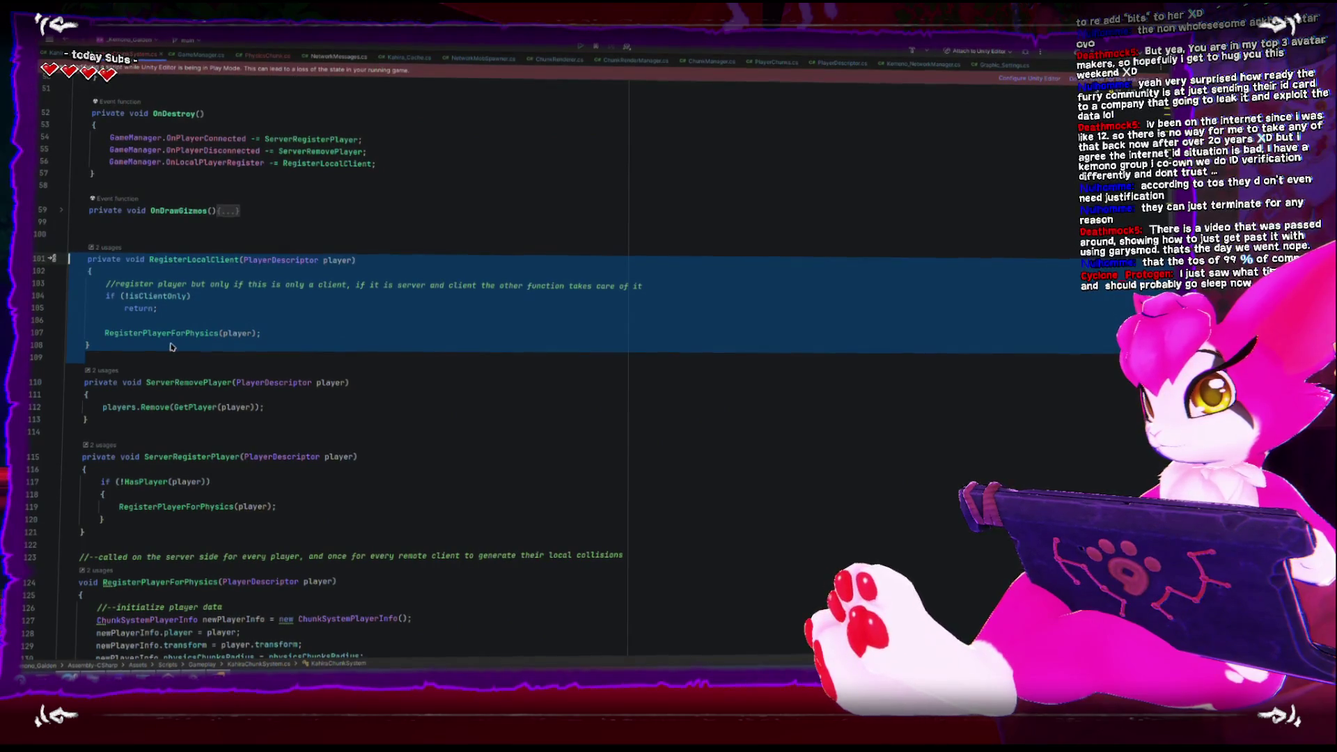
scroll(208, 412, down, 9)
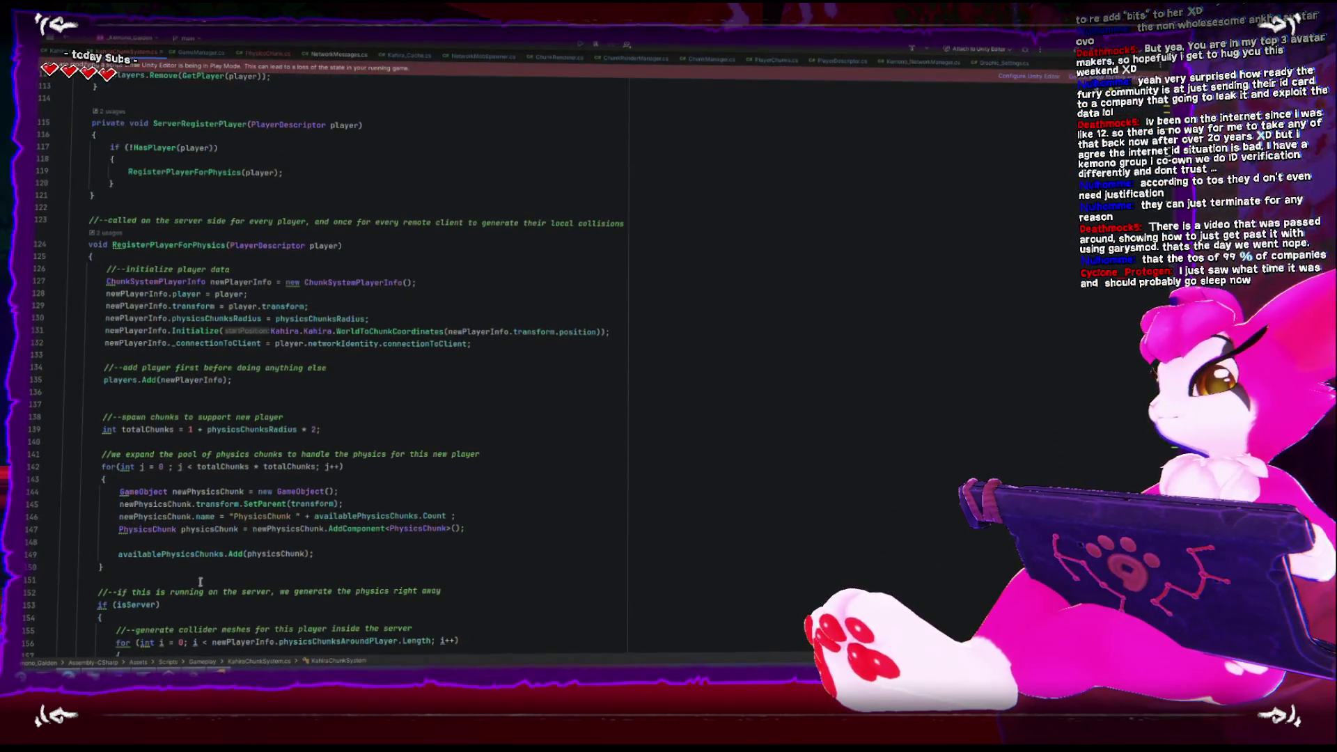
scroll(254, 424, up, 2)
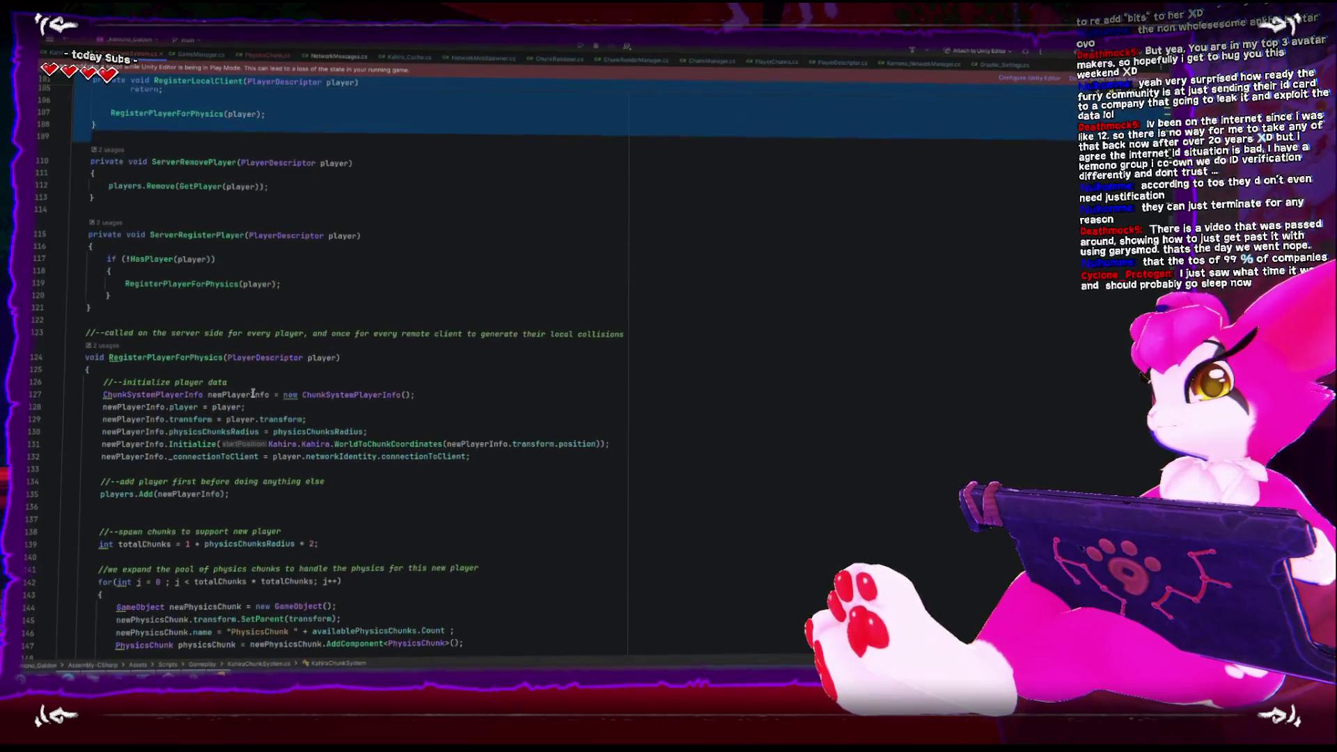
scroll(247, 393, down, 2)
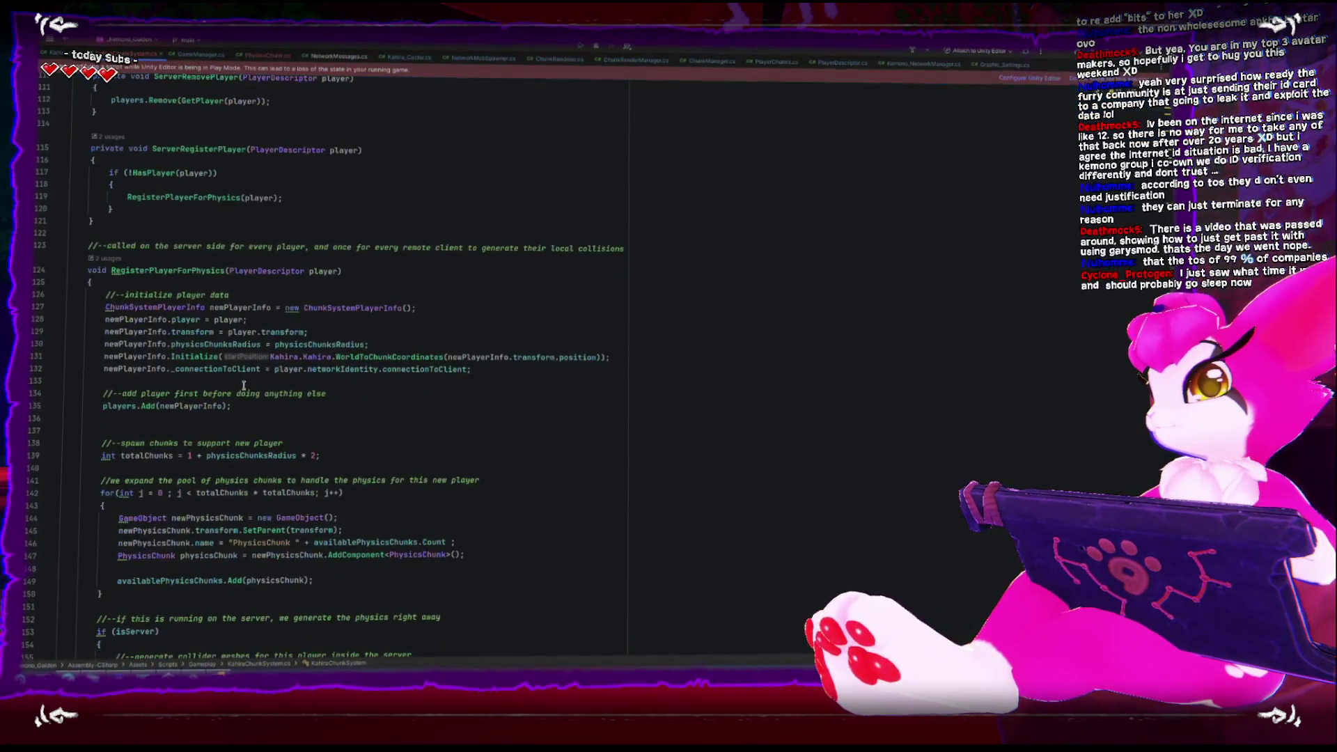
click(159, 268)
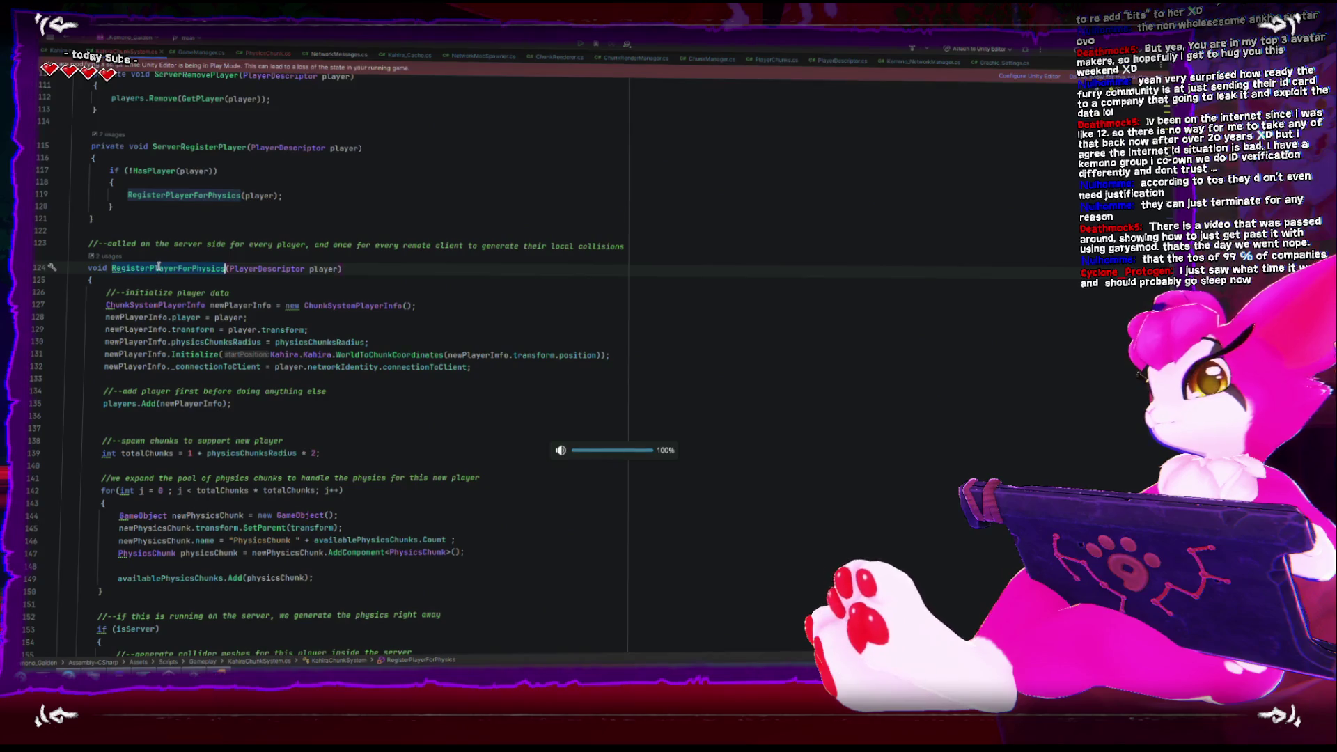
mouse_move(103, 293)
mouse_down()
mouse_move(229, 341)
mouse_move(273, 404)
mouse_up()
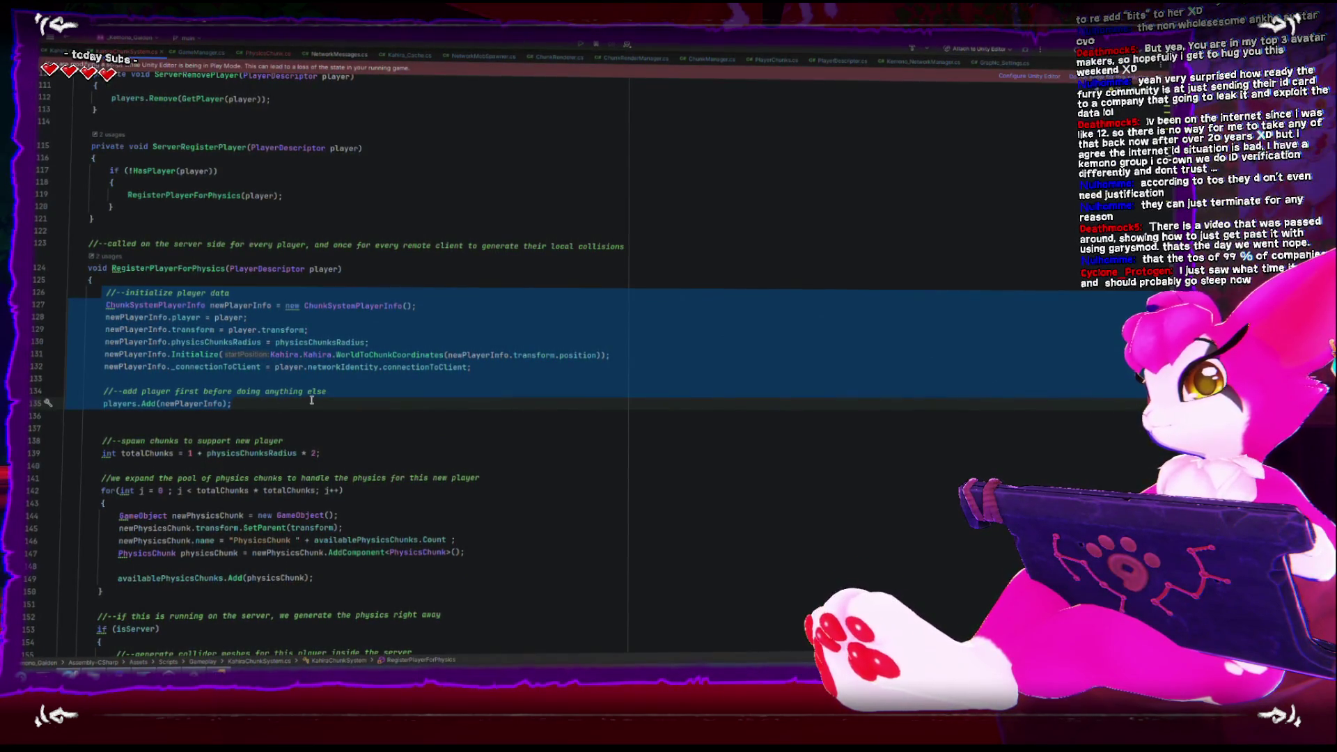
click(188, 271)
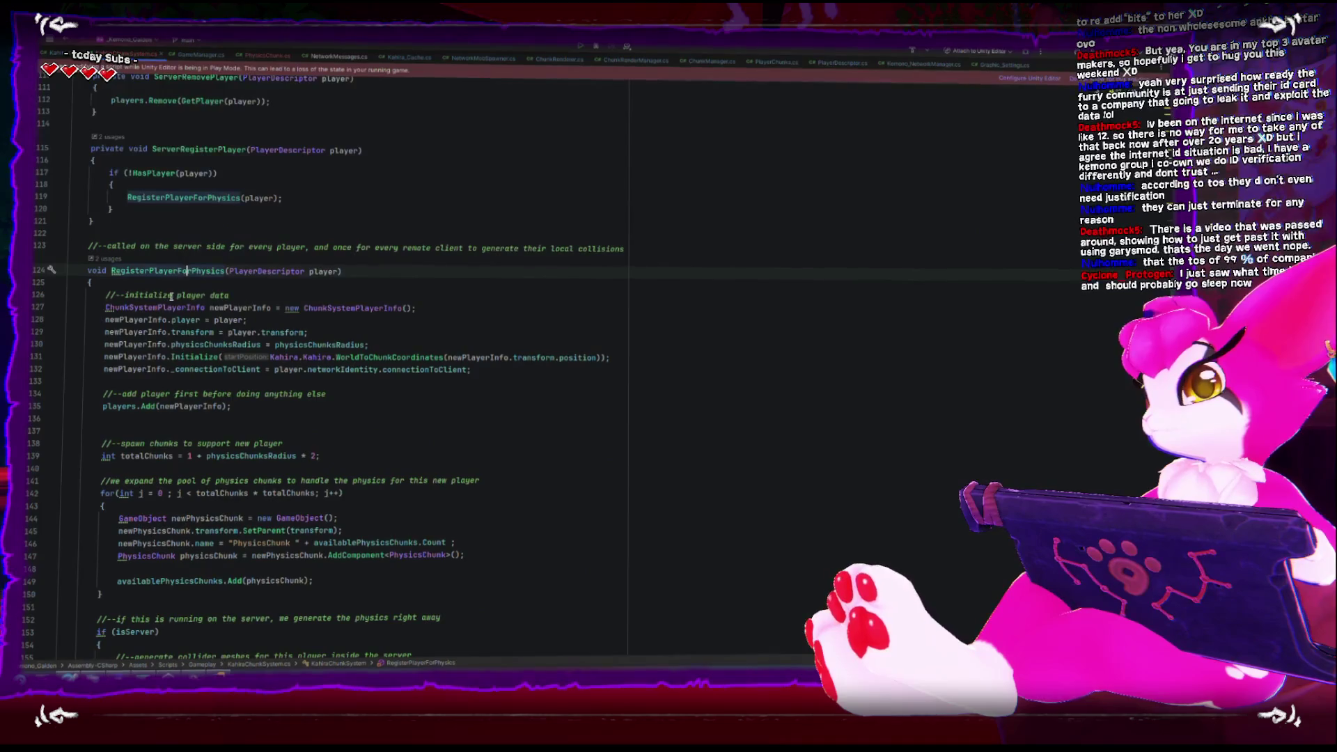
drag(70, 307, 490, 369)
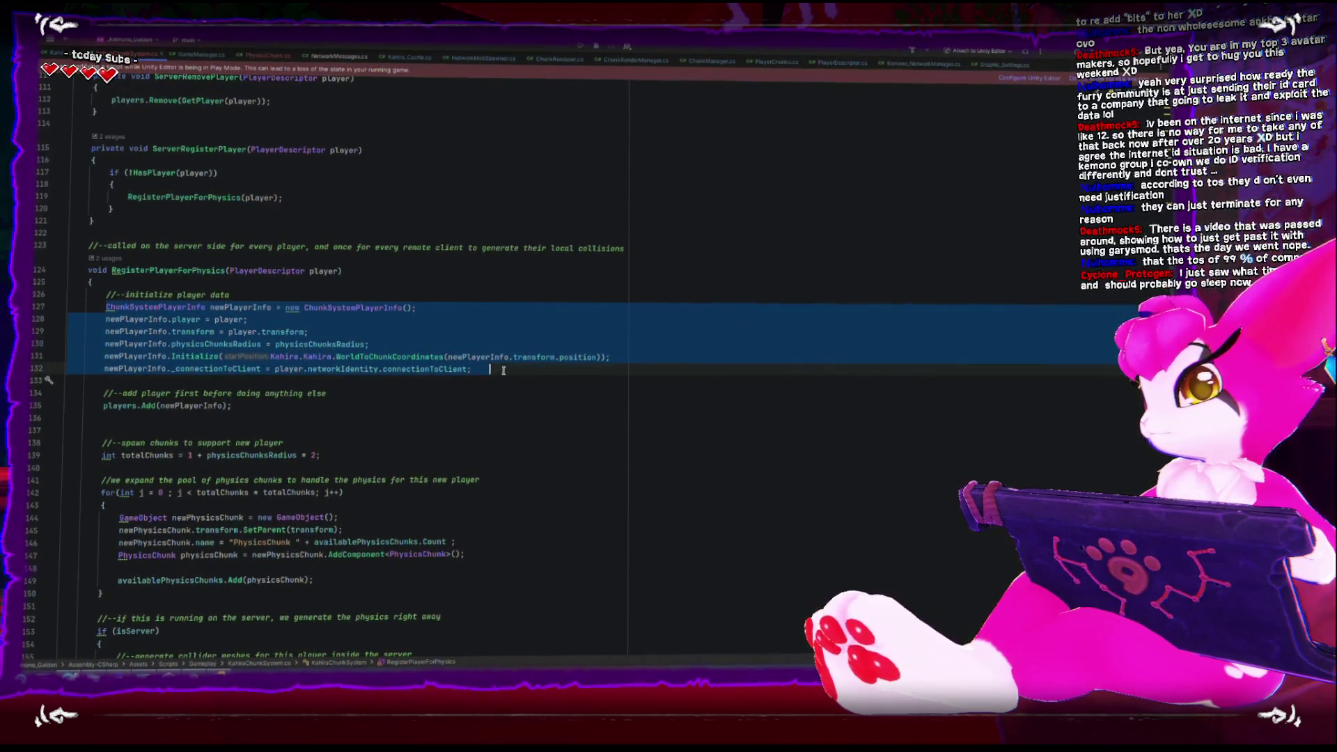
scroll(262, 366, down, 2)
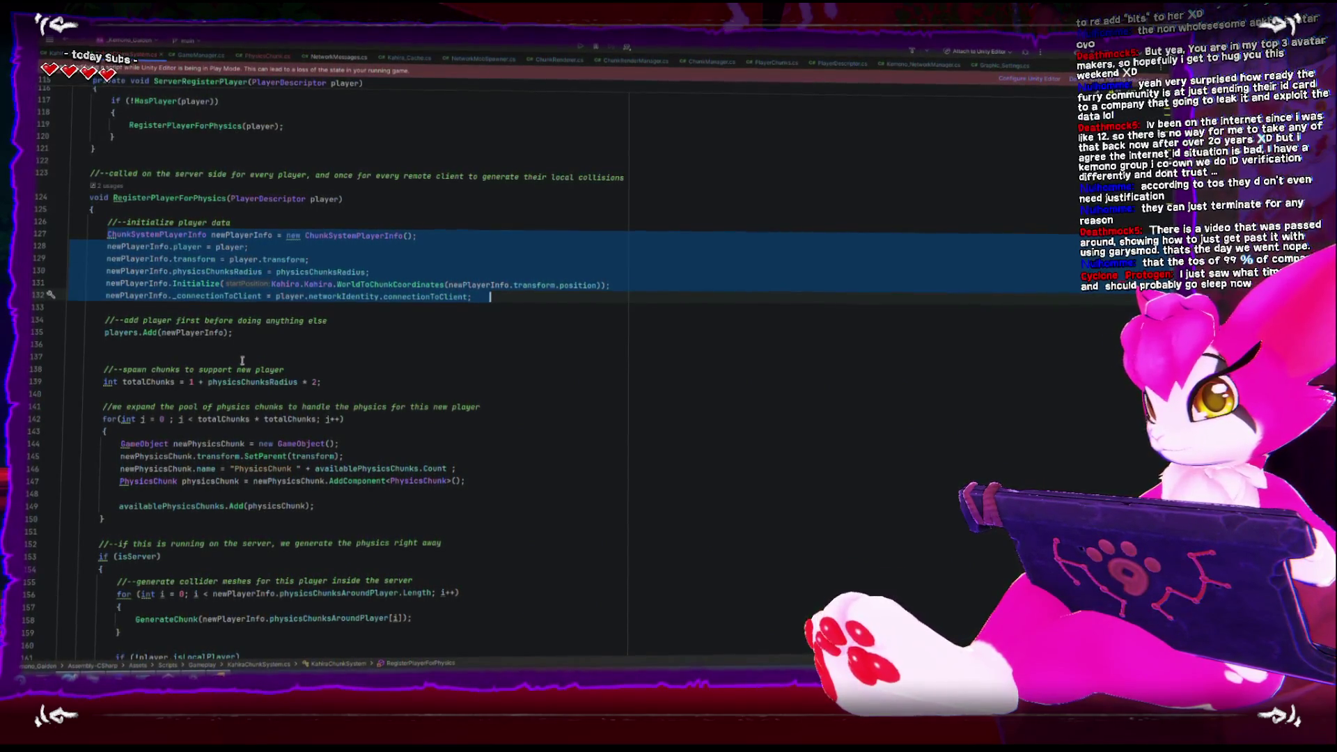
click(102, 331)
key(shift+End)
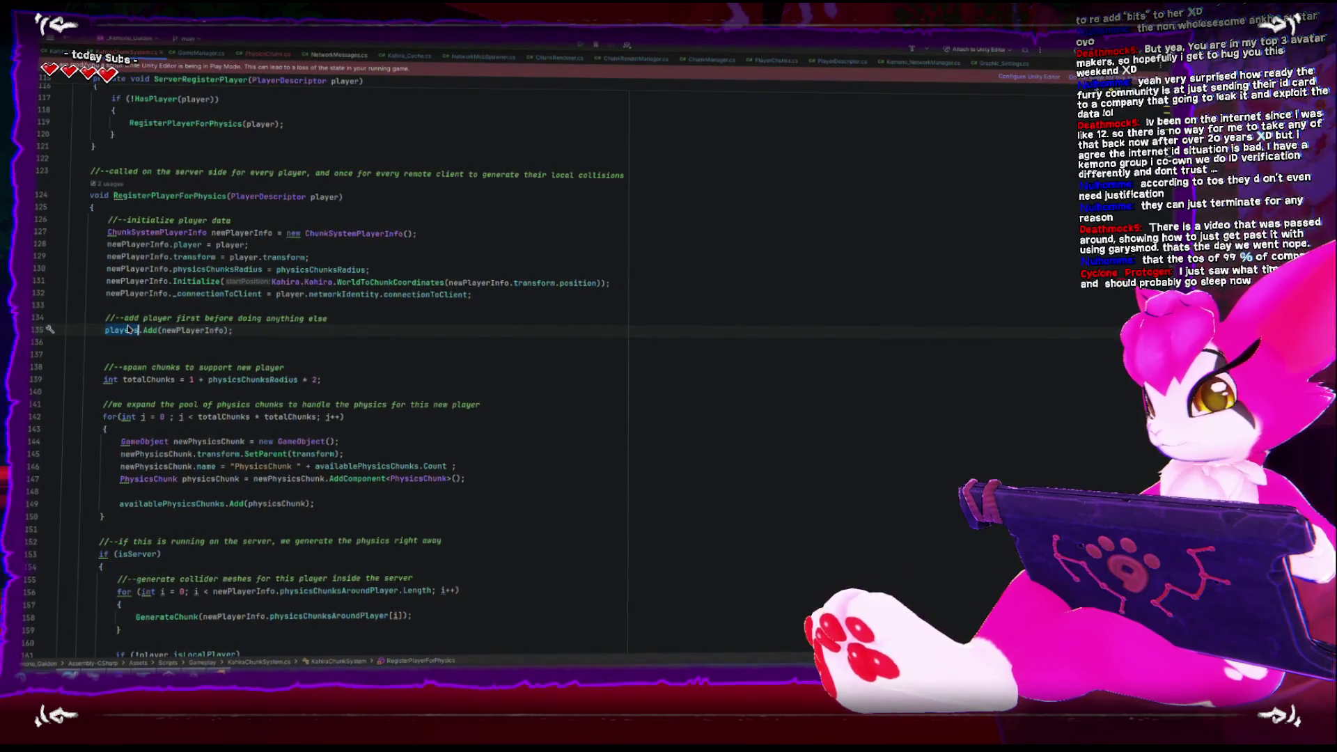
mouse_move(124, 332)
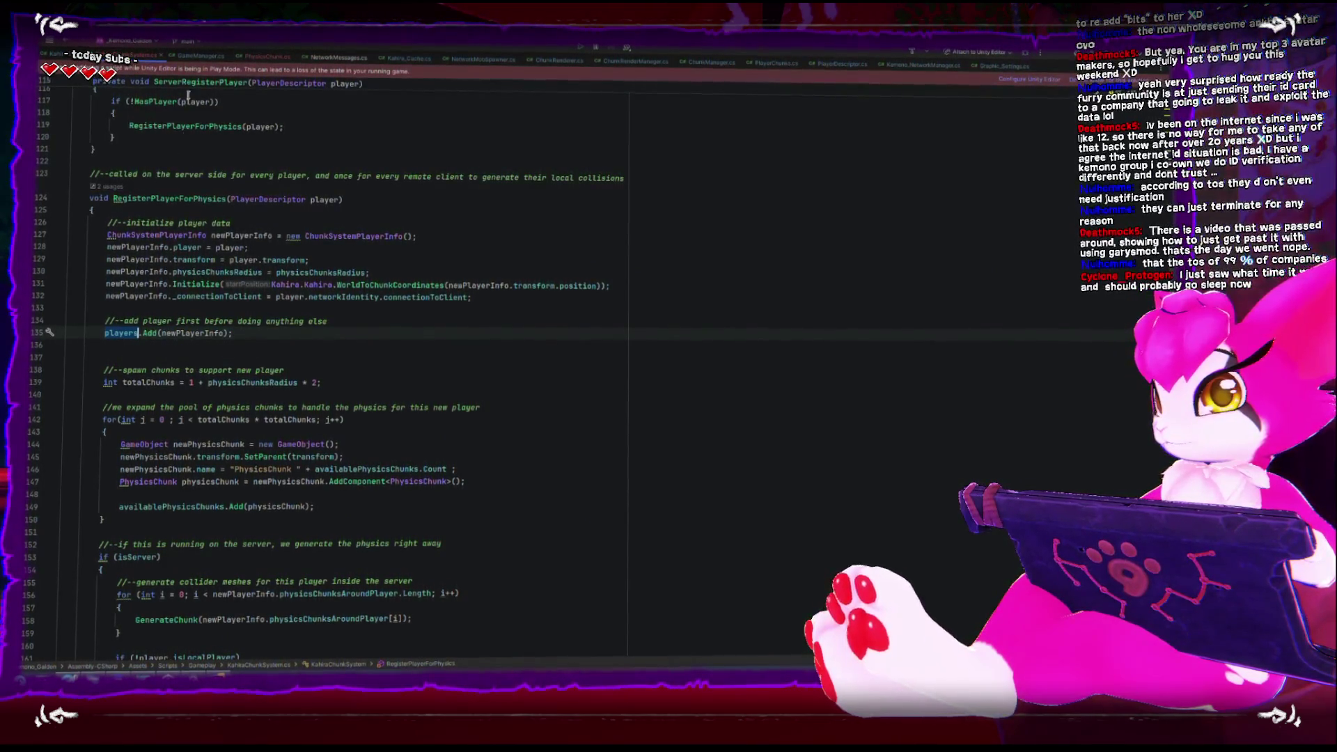
click(202, 56)
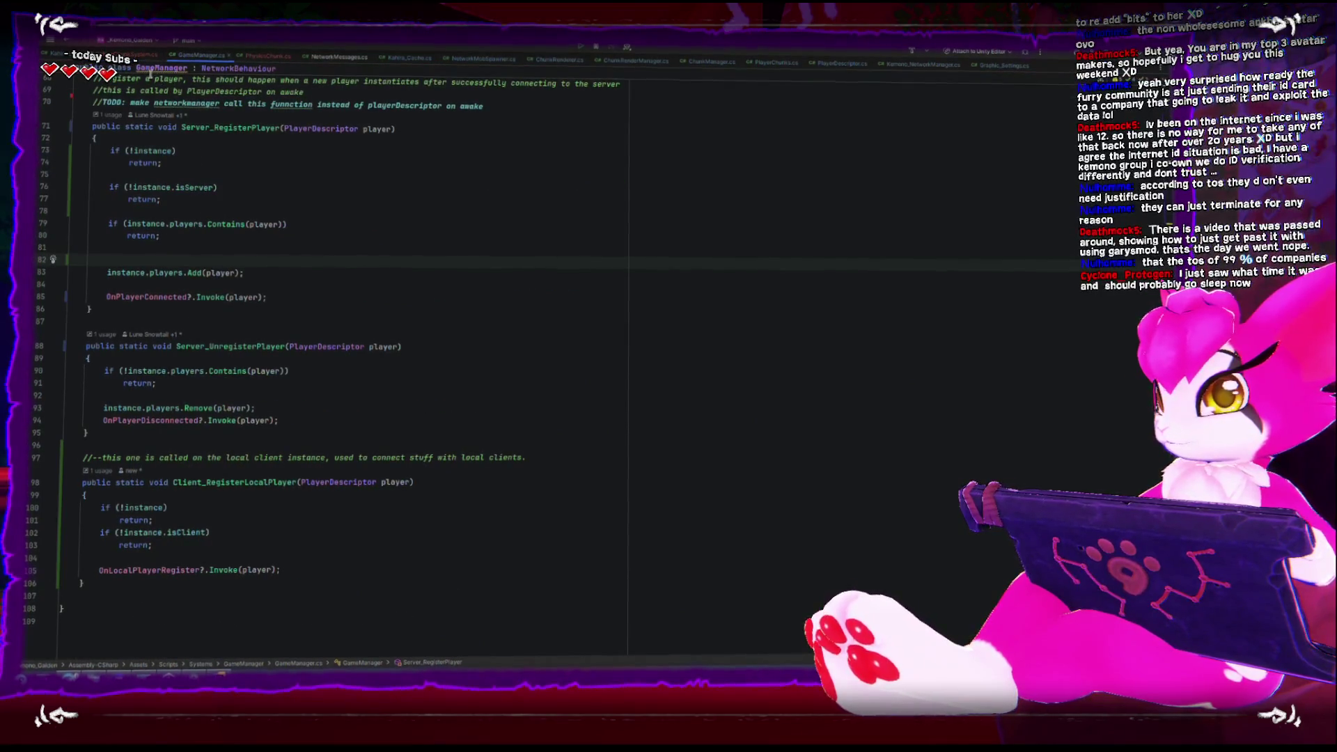
click(139, 53)
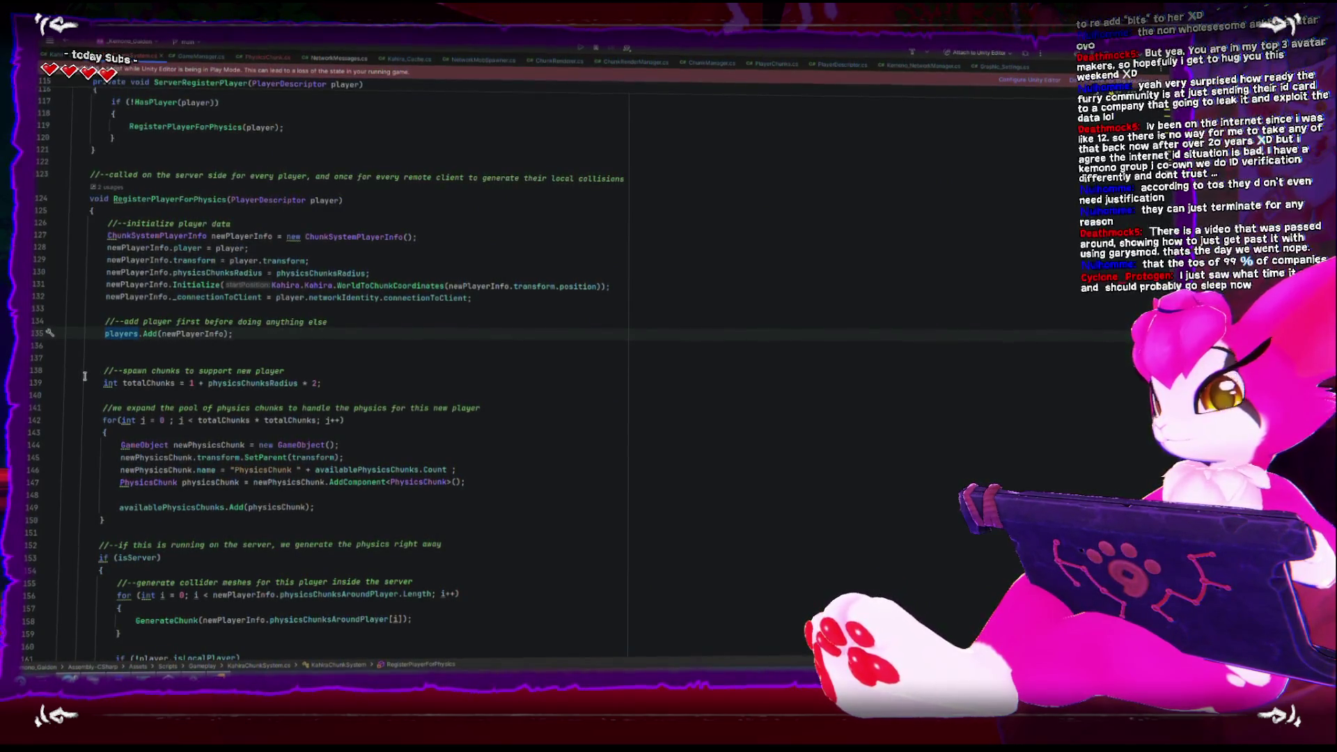
click(451, 418)
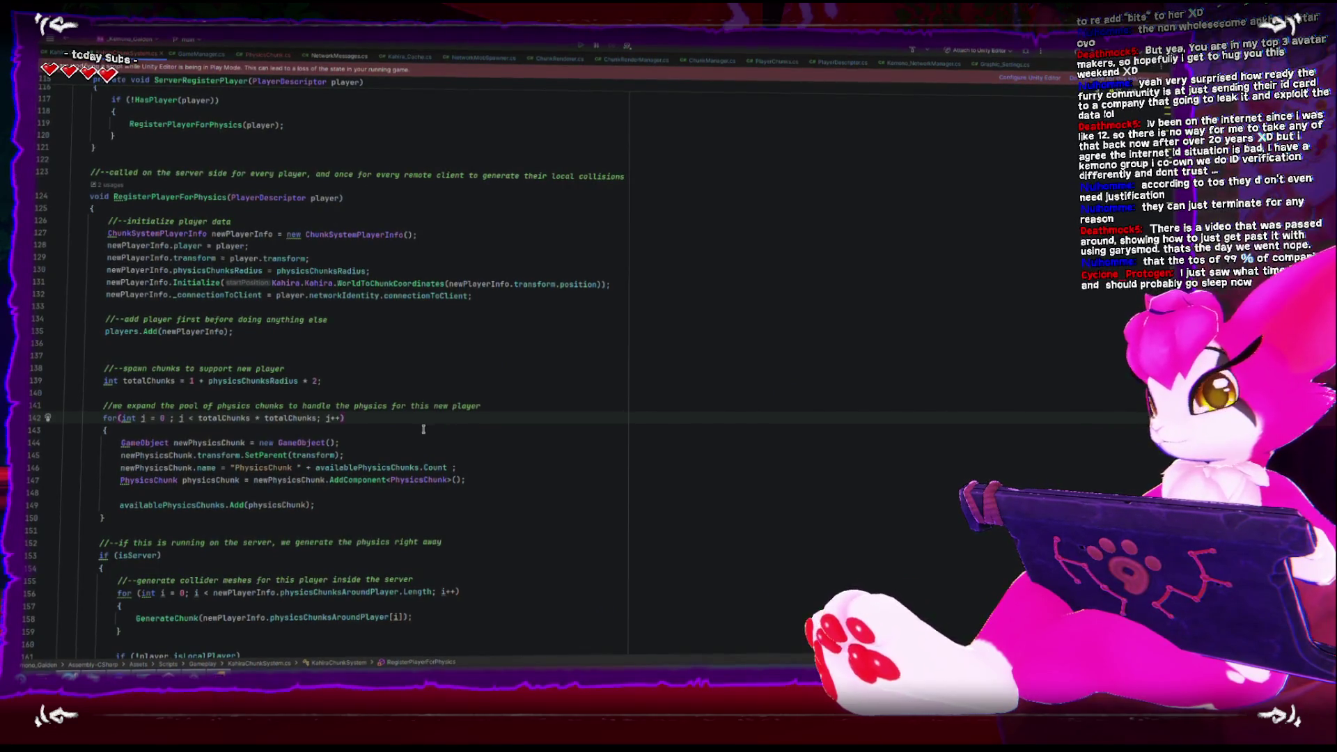
click(129, 382)
drag(295, 383, 334, 386)
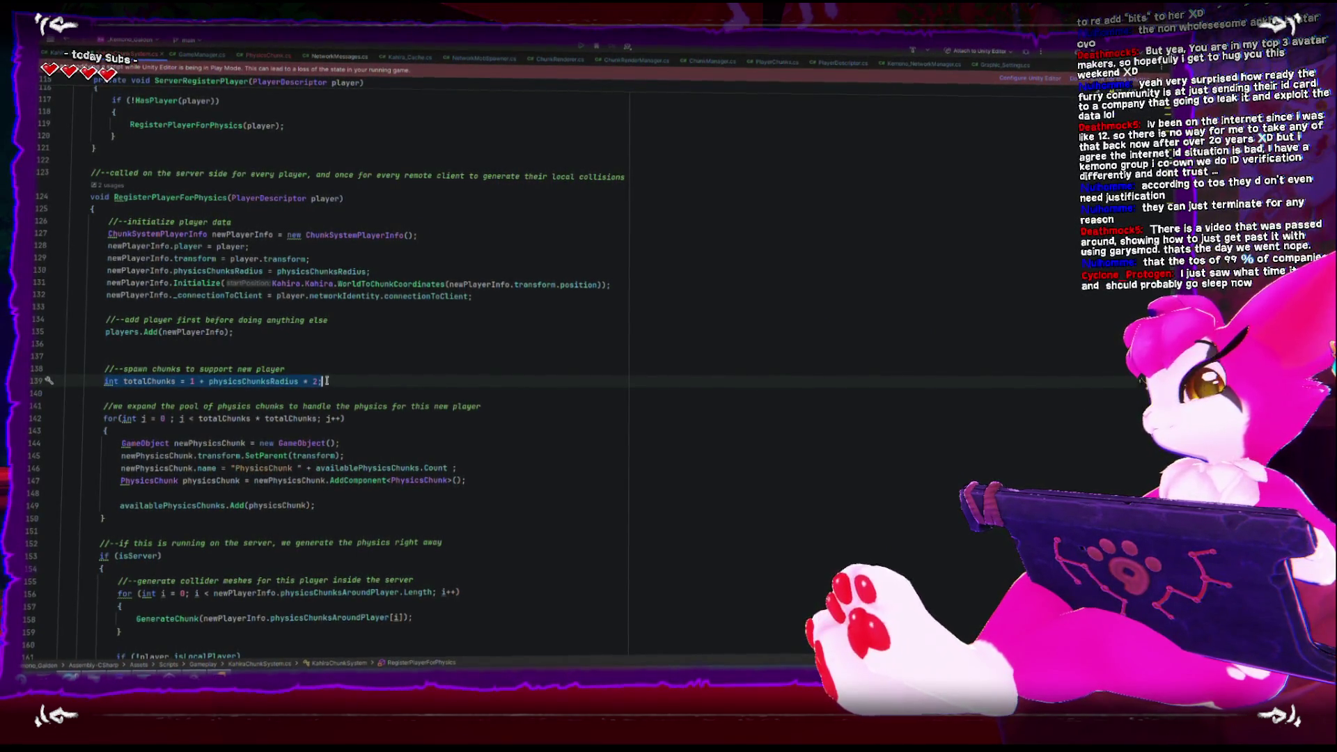
scroll(320, 376, down, 1)
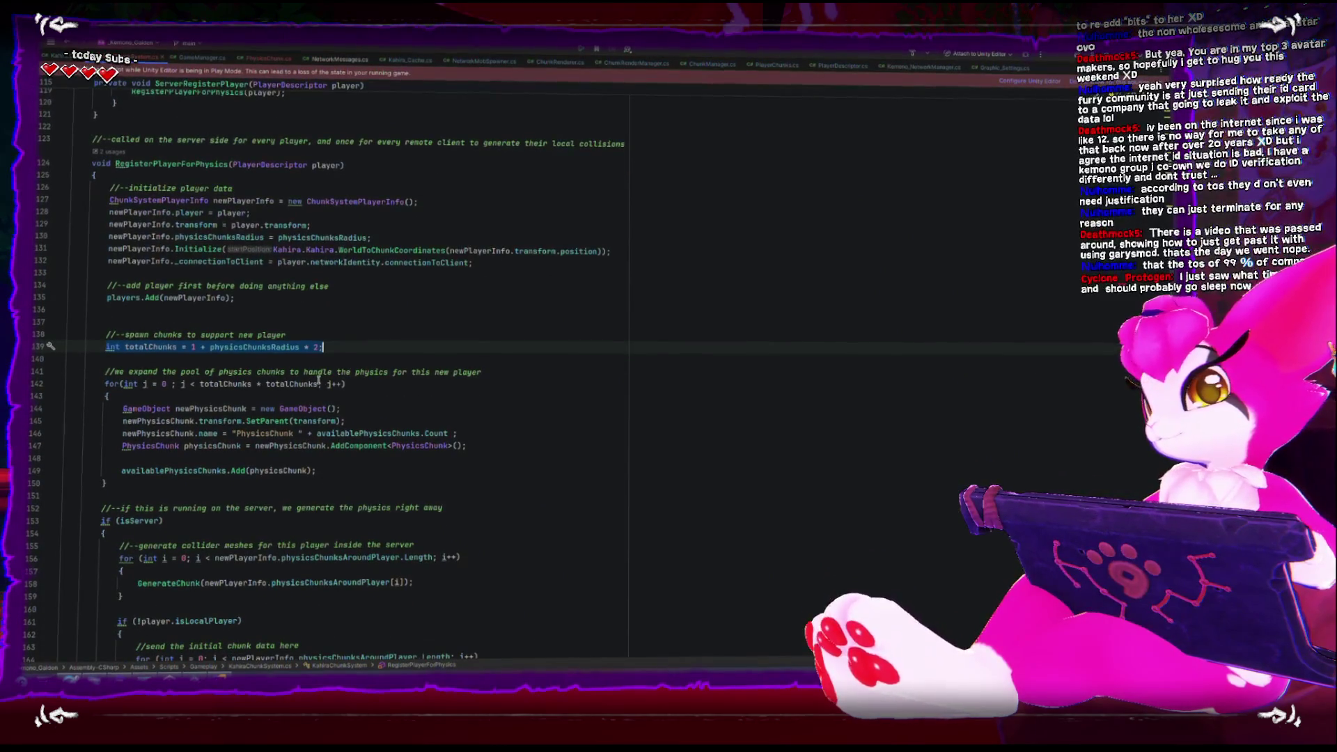
mouse_move(153, 161)
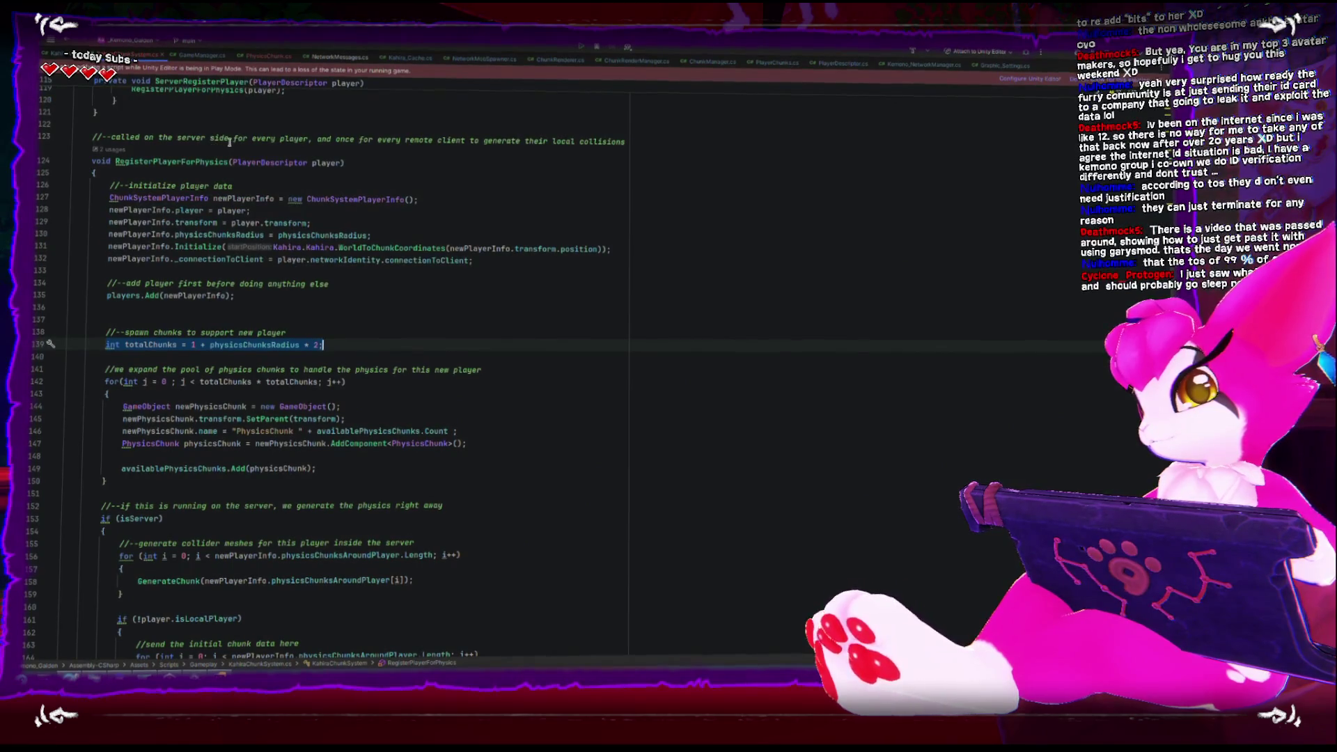
mouse_move(281, 170)
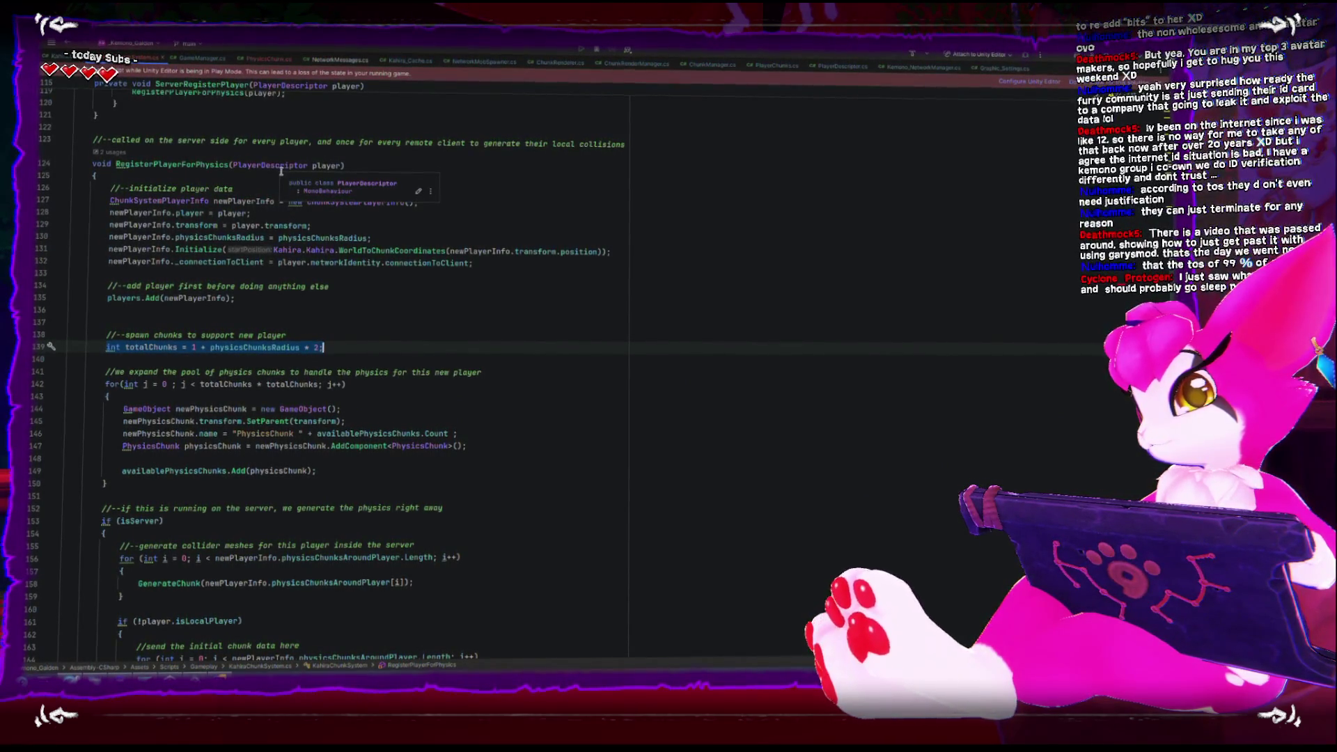
scroll(263, 379, down, 2)
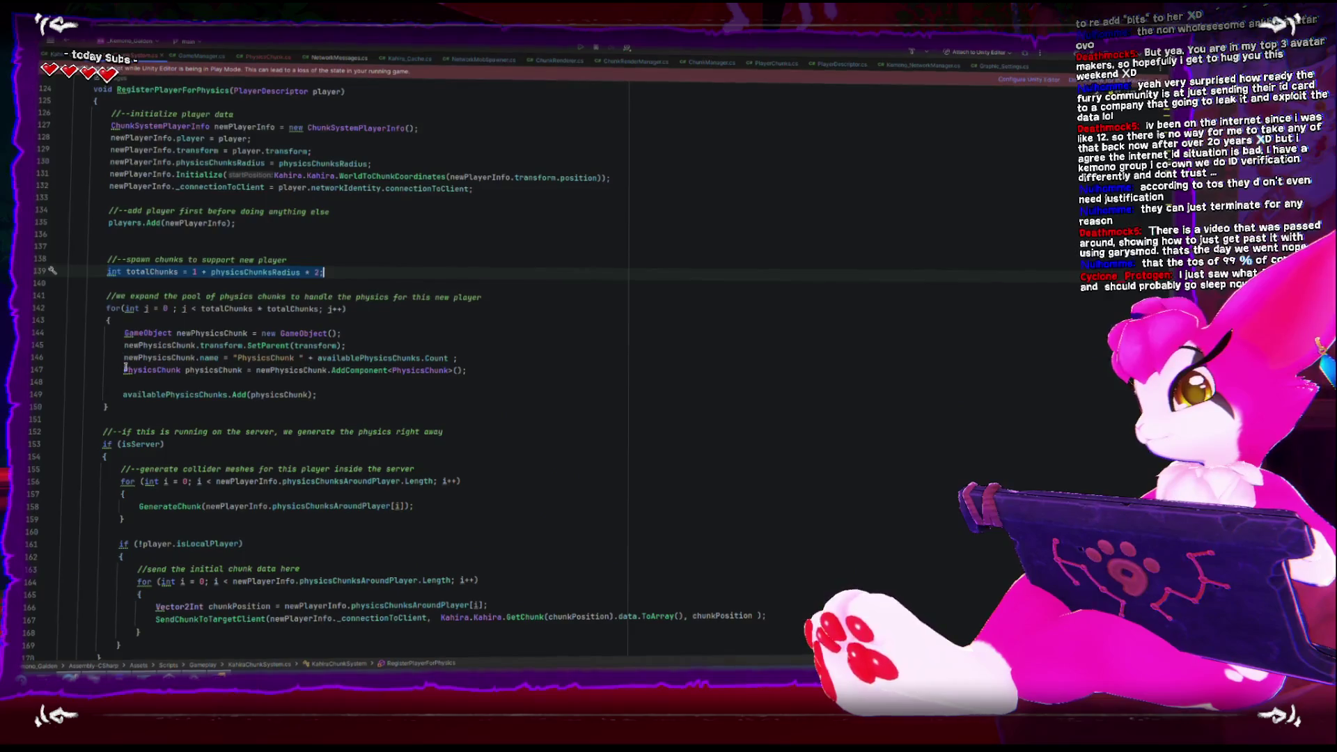
drag(106, 307, 149, 410)
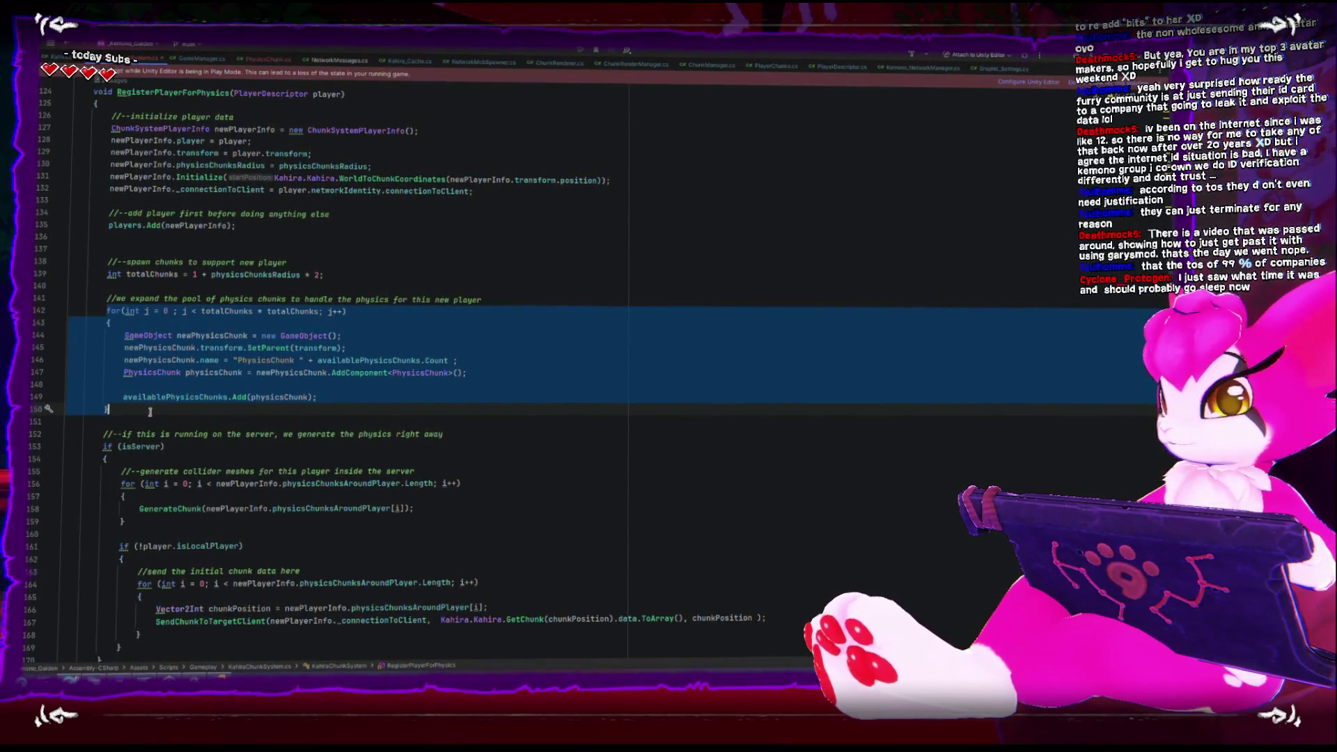
mouse_move(150, 410)
mouse_down()
mouse_move(125, 394)
mouse_move(104, 308)
mouse_up()
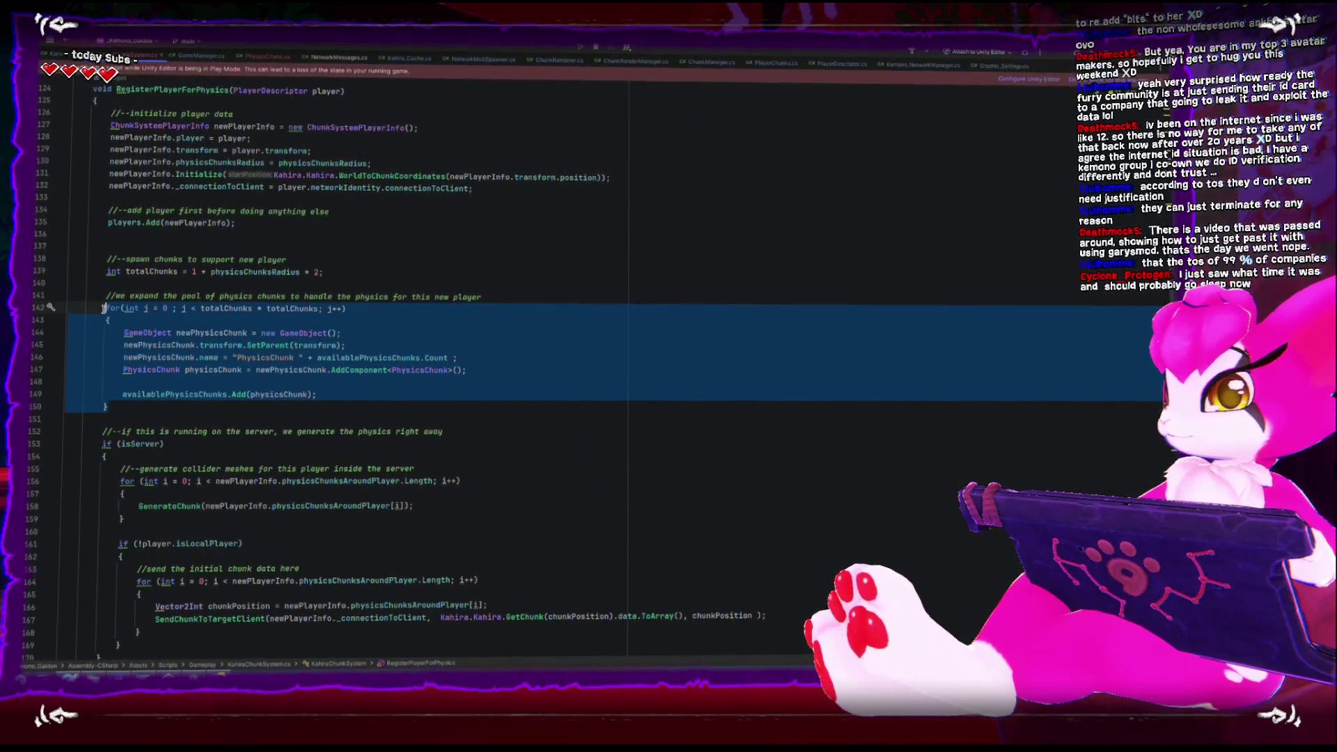
click(135, 397)
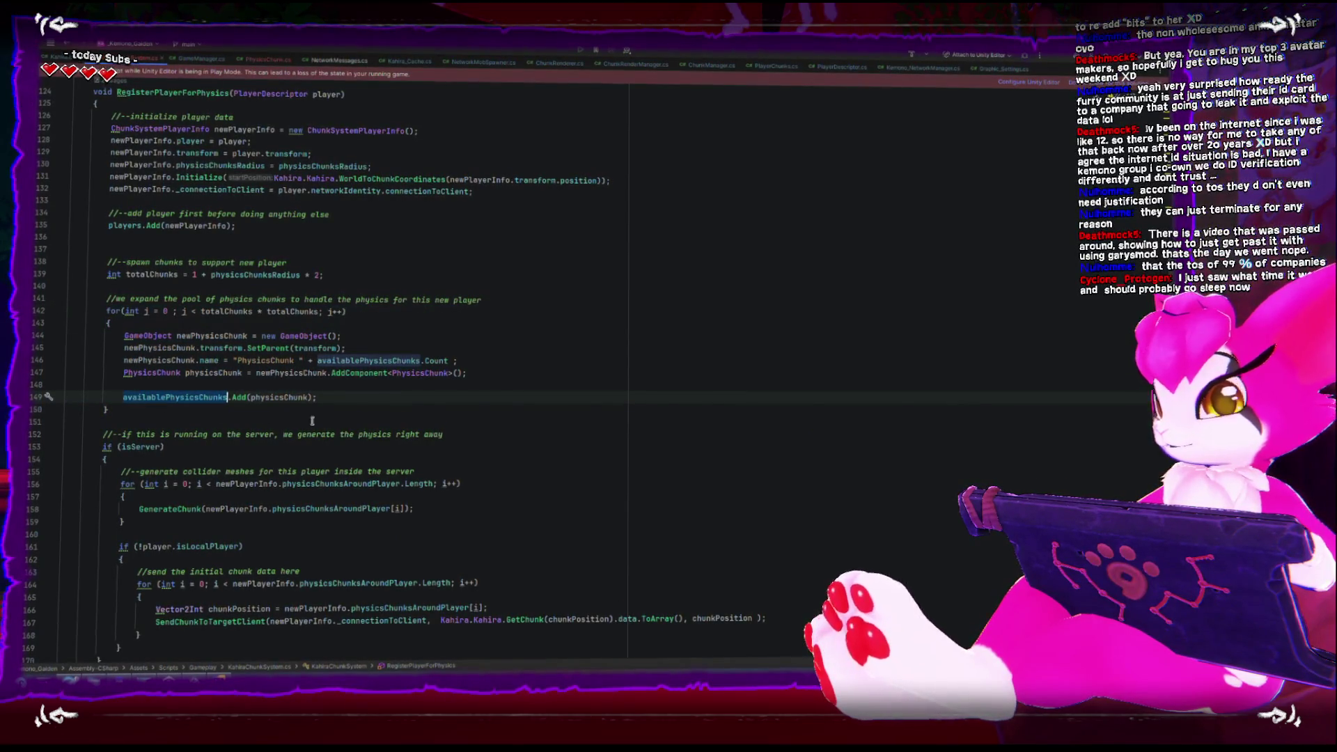
drag(338, 392, 121, 392)
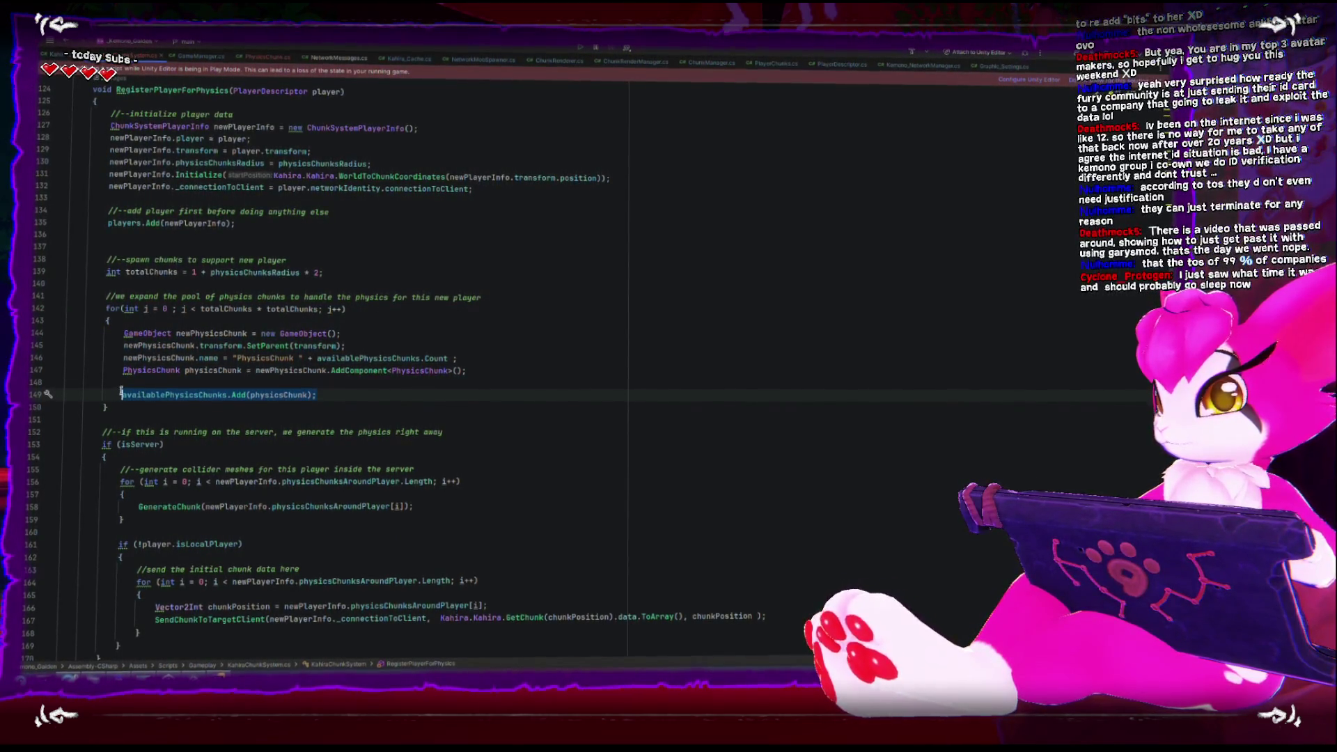
scroll(122, 395, down, 3)
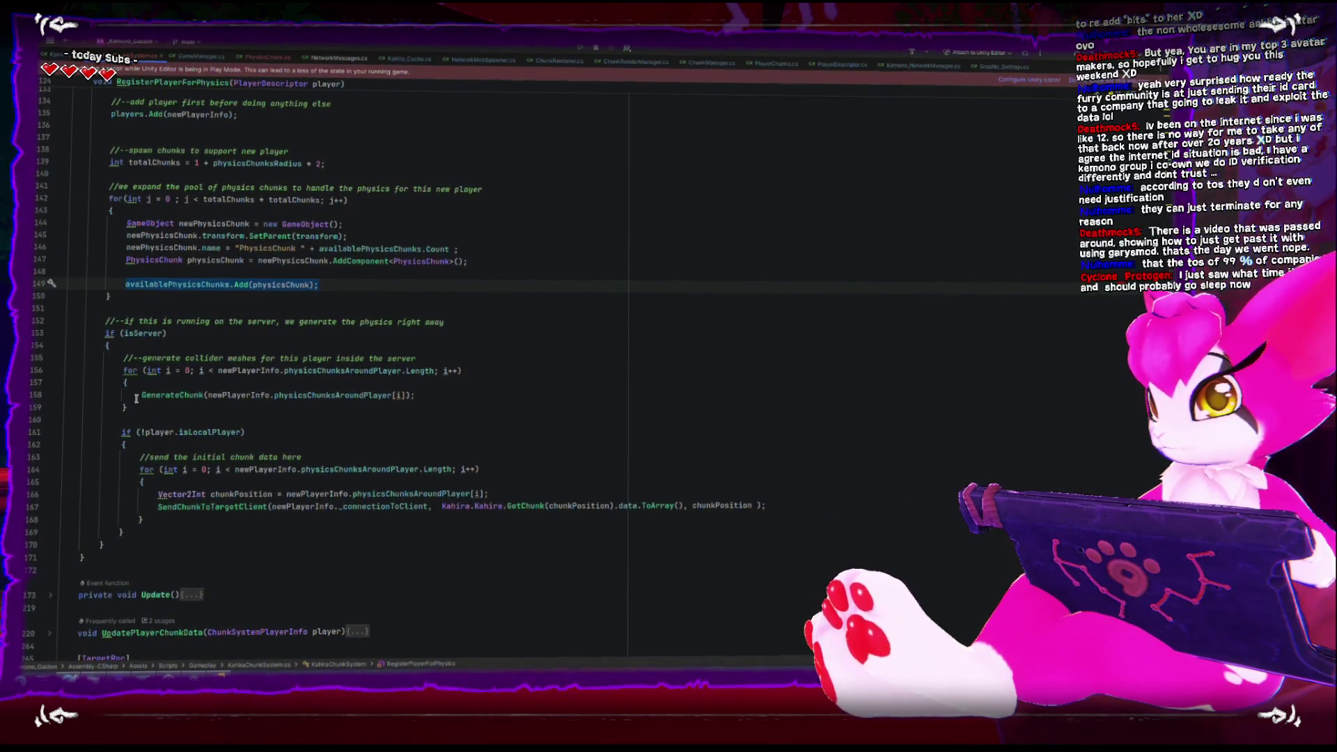
drag(106, 322, 123, 542)
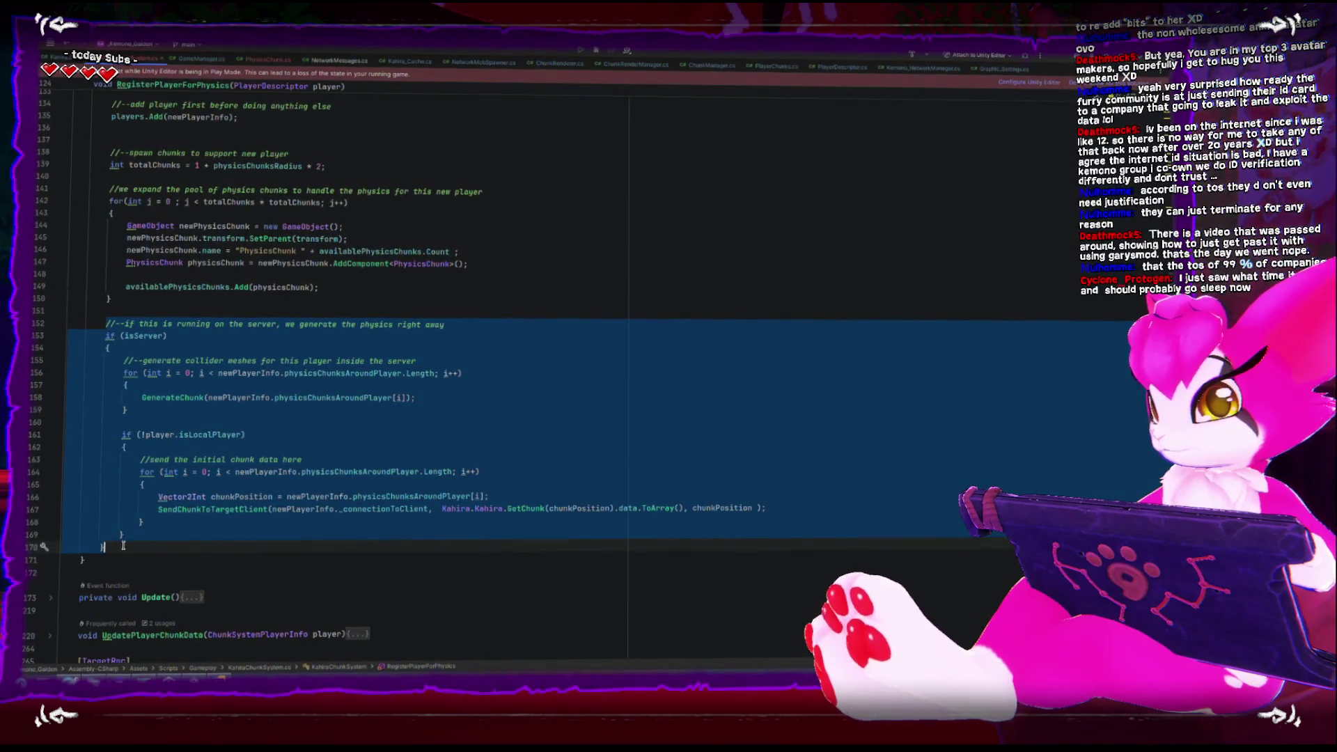
click(158, 496)
key(Down)
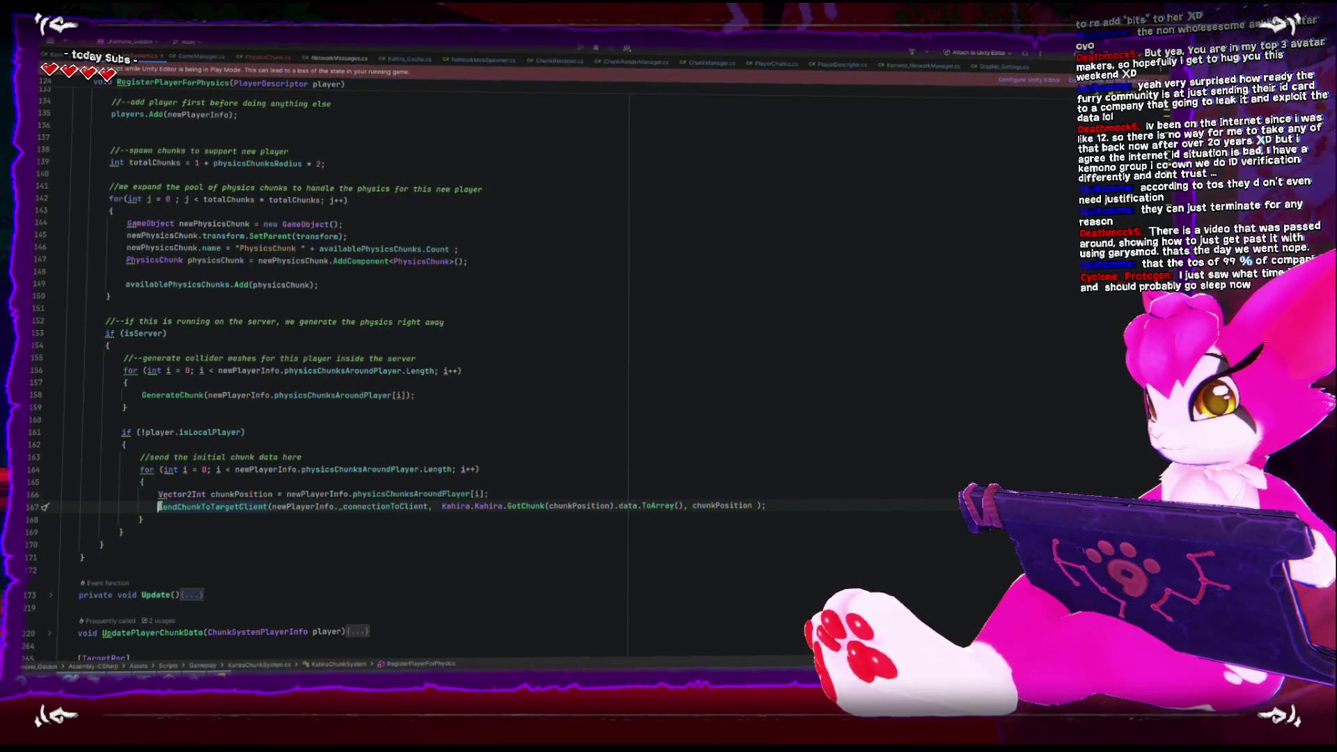
key(shift+Down)
shift+click(812, 504)
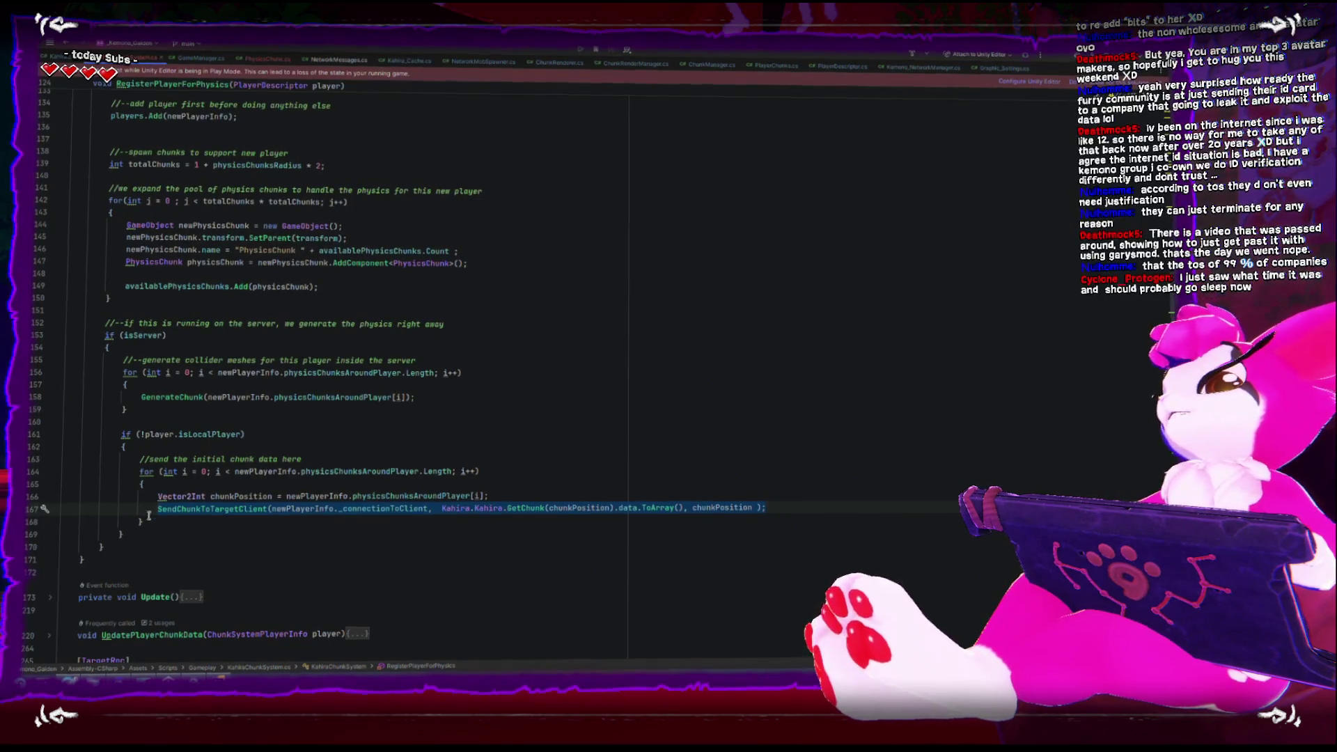
mouse_move(105, 545)
mouse_down()
mouse_move(115, 453)
mouse_move(97, 344)
mouse_move(58, 320)
mouse_up()
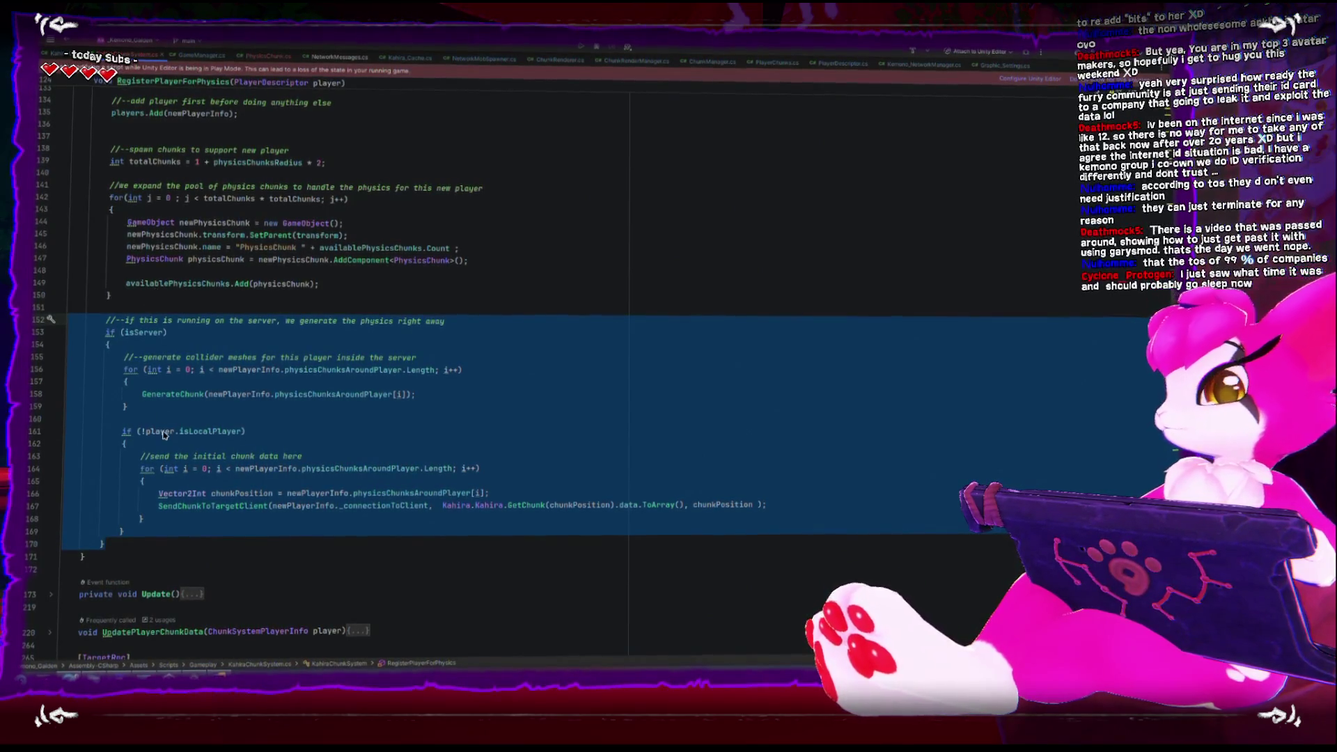
scroll(175, 425, down, 4)
scroll(175, 432, up, 13)
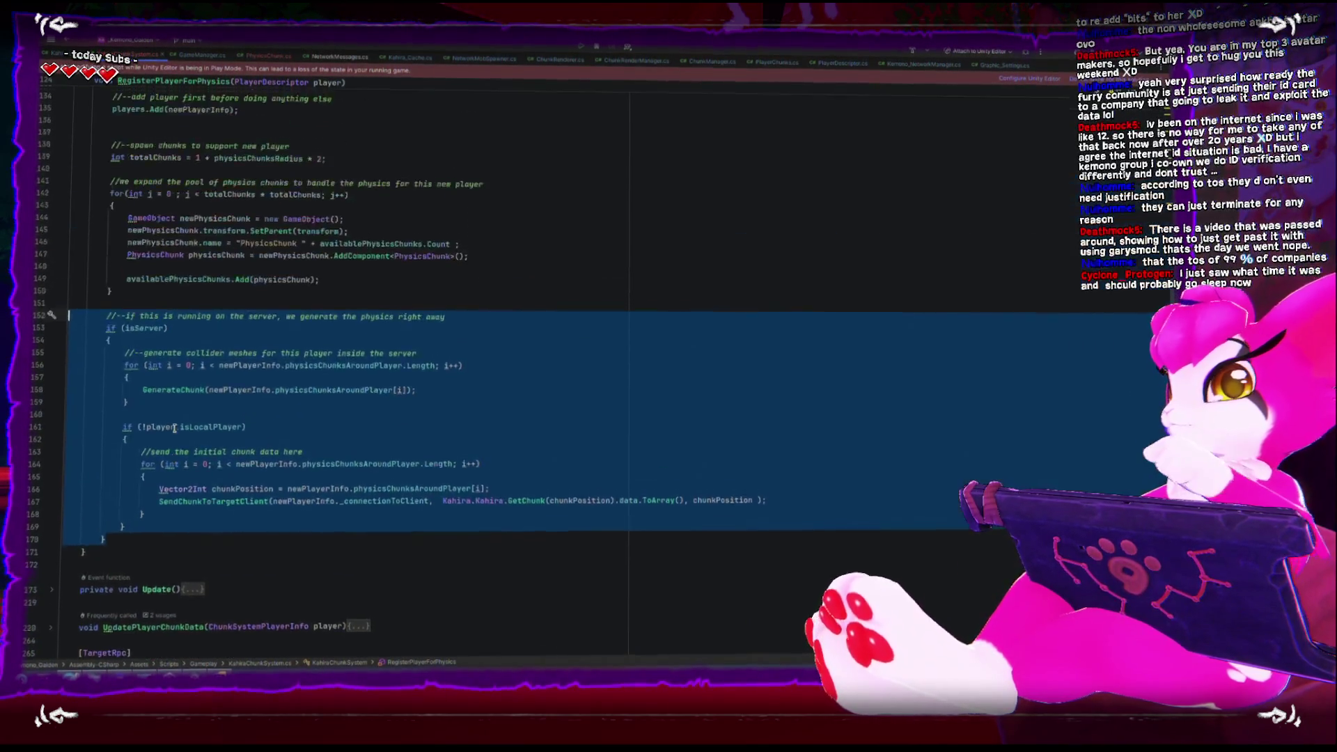
scroll(173, 425, up, 15)
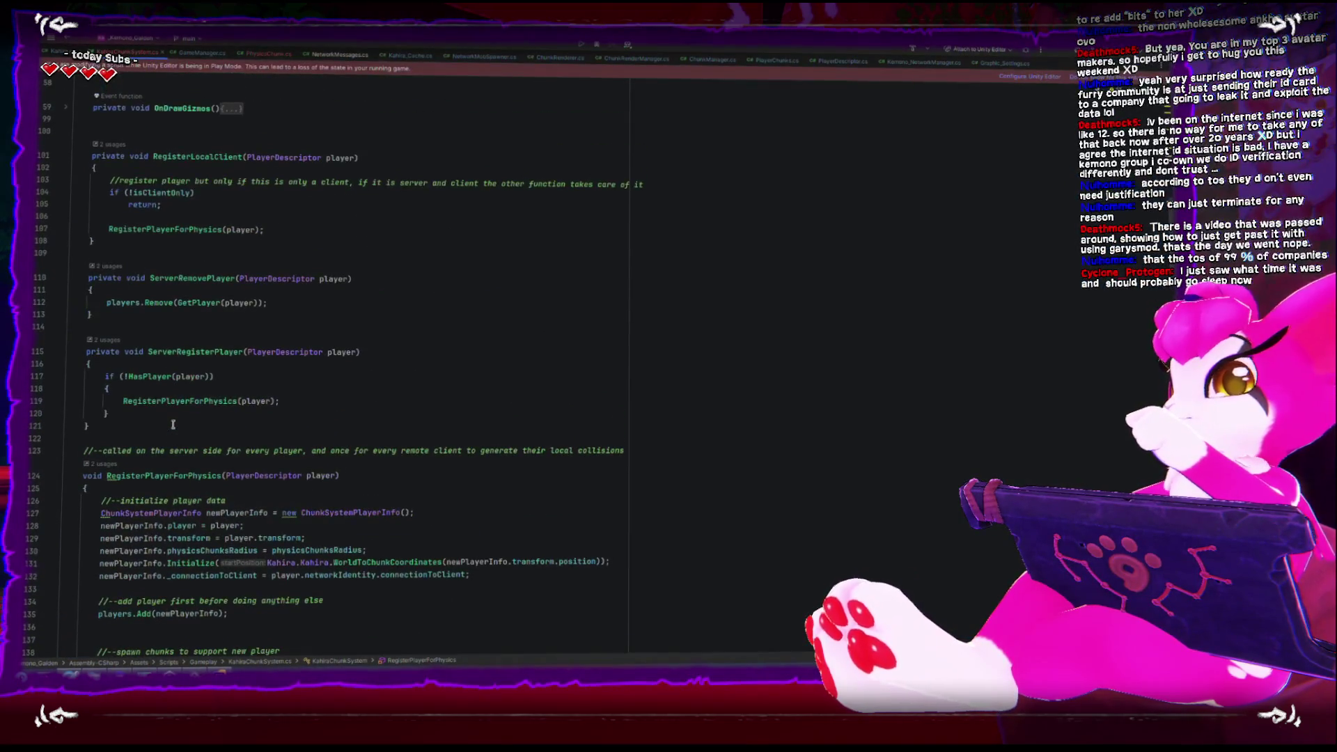
scroll(173, 426, up, 5)
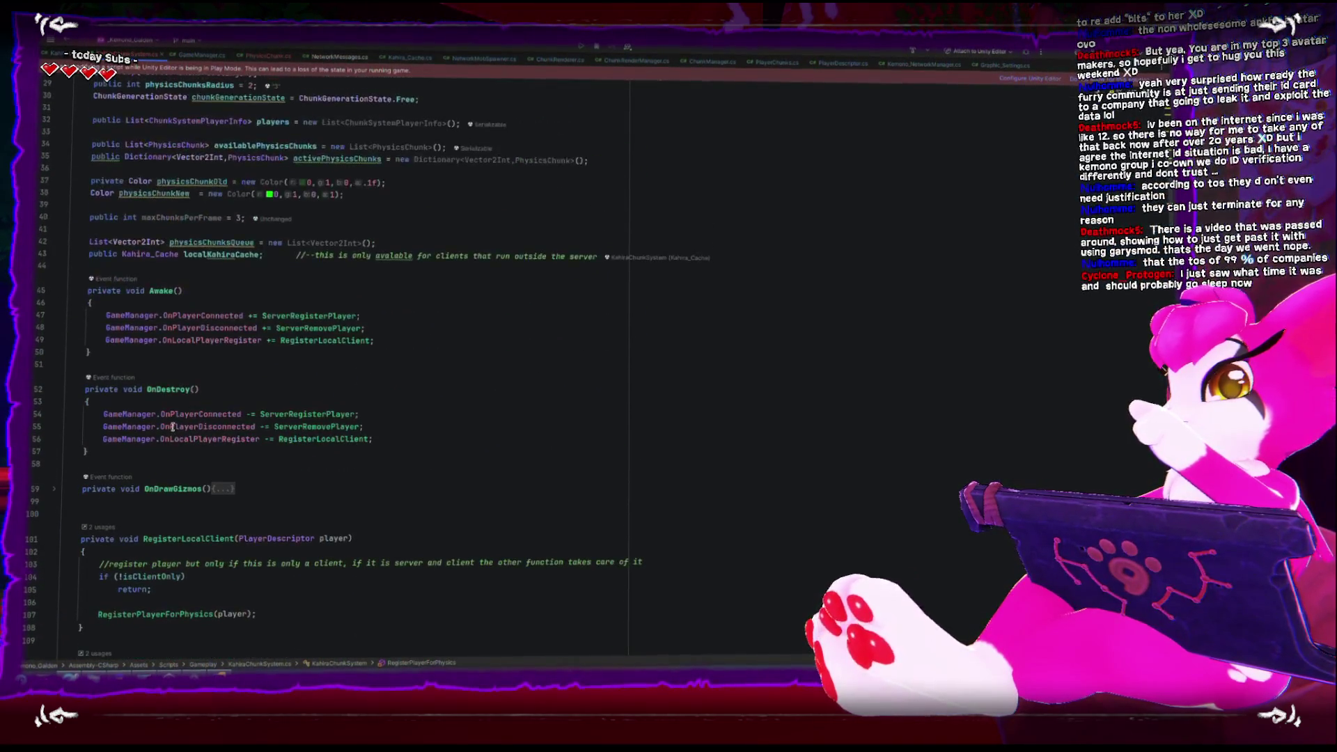
click(203, 241)
scroll(267, 370, down, 20)
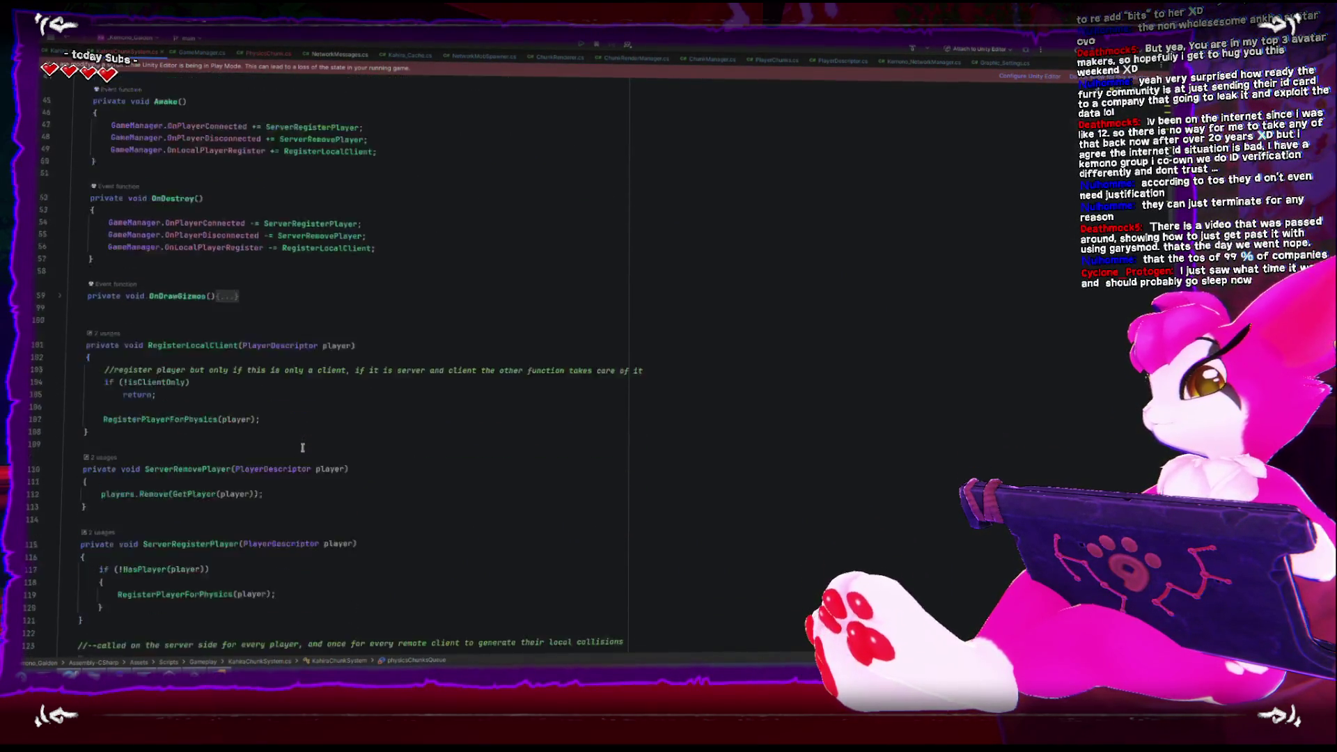
scroll(301, 447, down, 2)
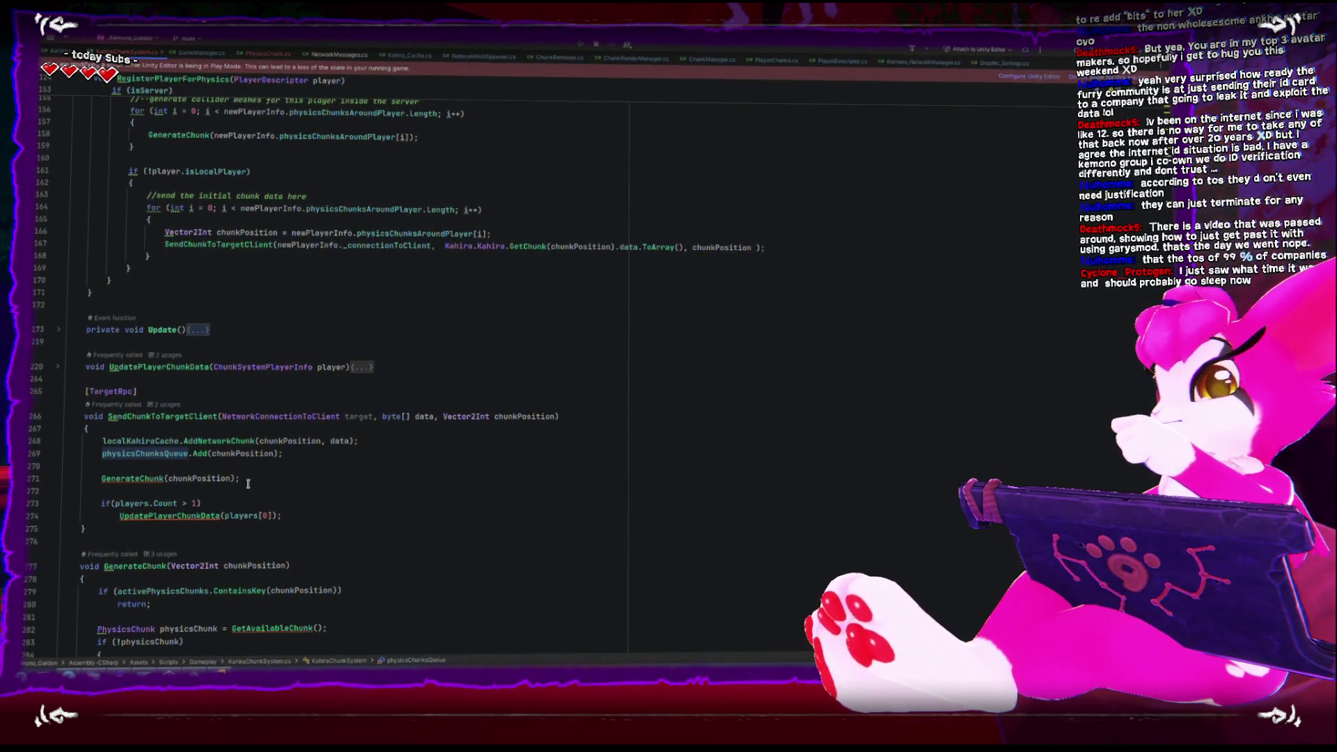
click(248, 482)
click(303, 457)
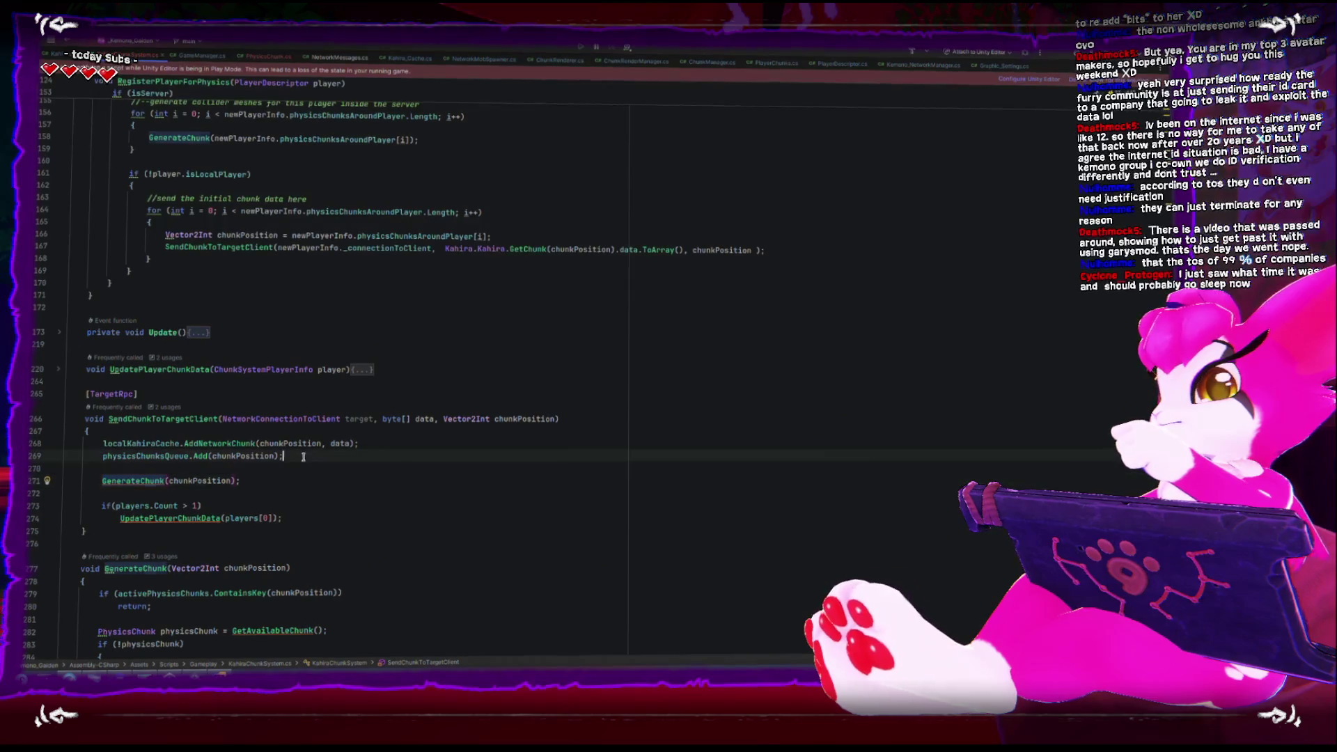
mouse_move(310, 439)
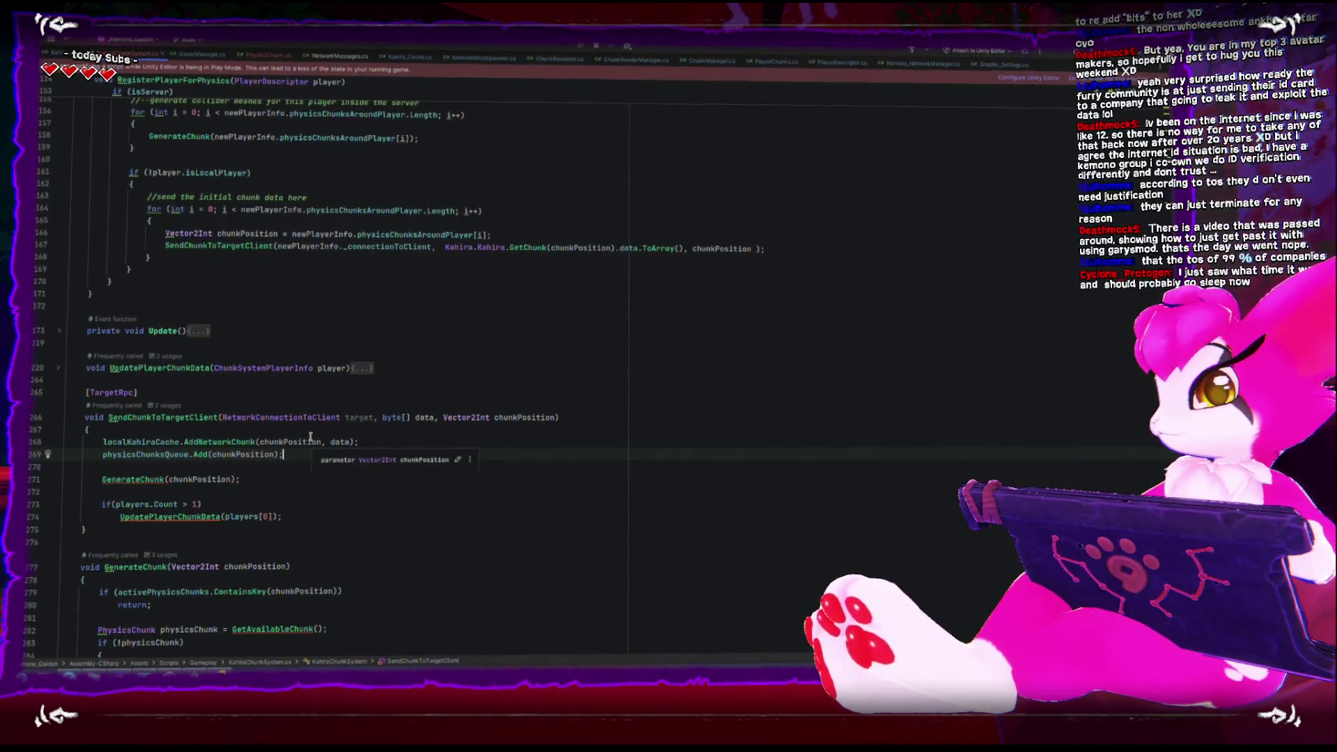
key(XF86AudioRaiseVolume)
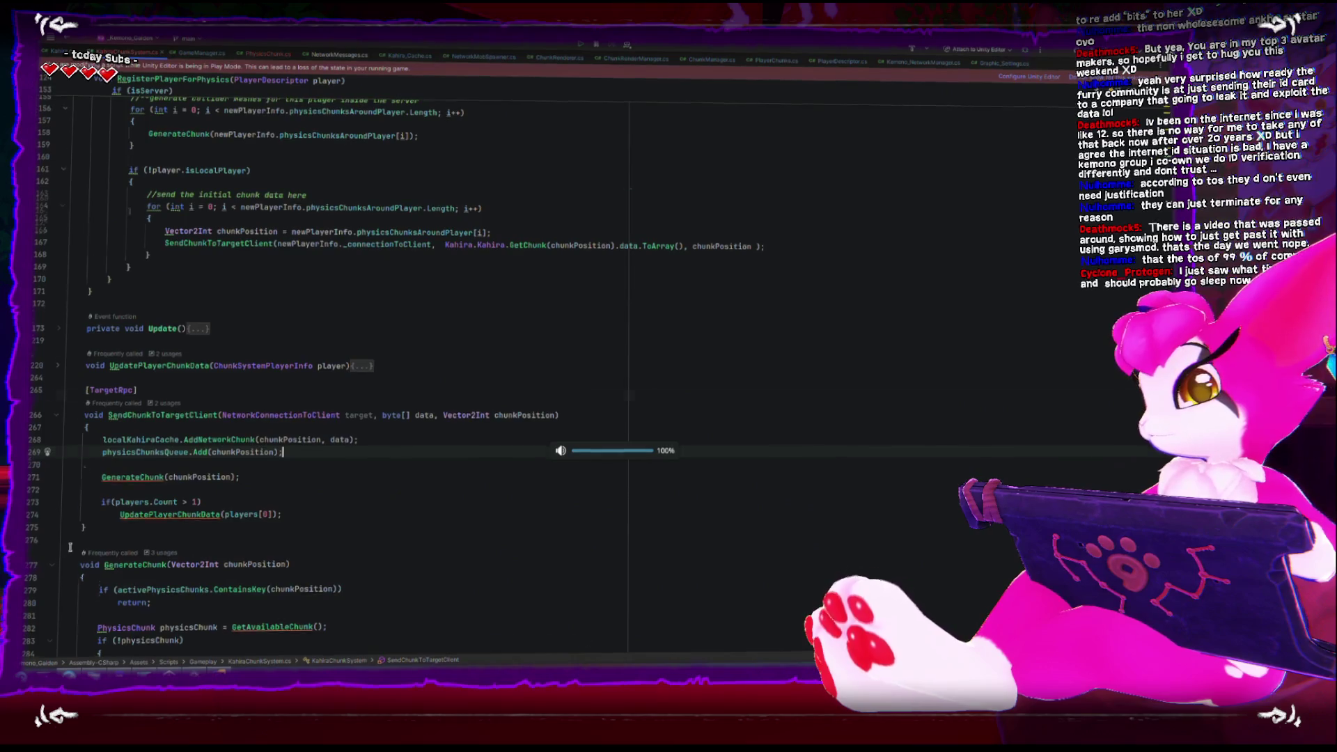
scroll(70, 547, down, 5)
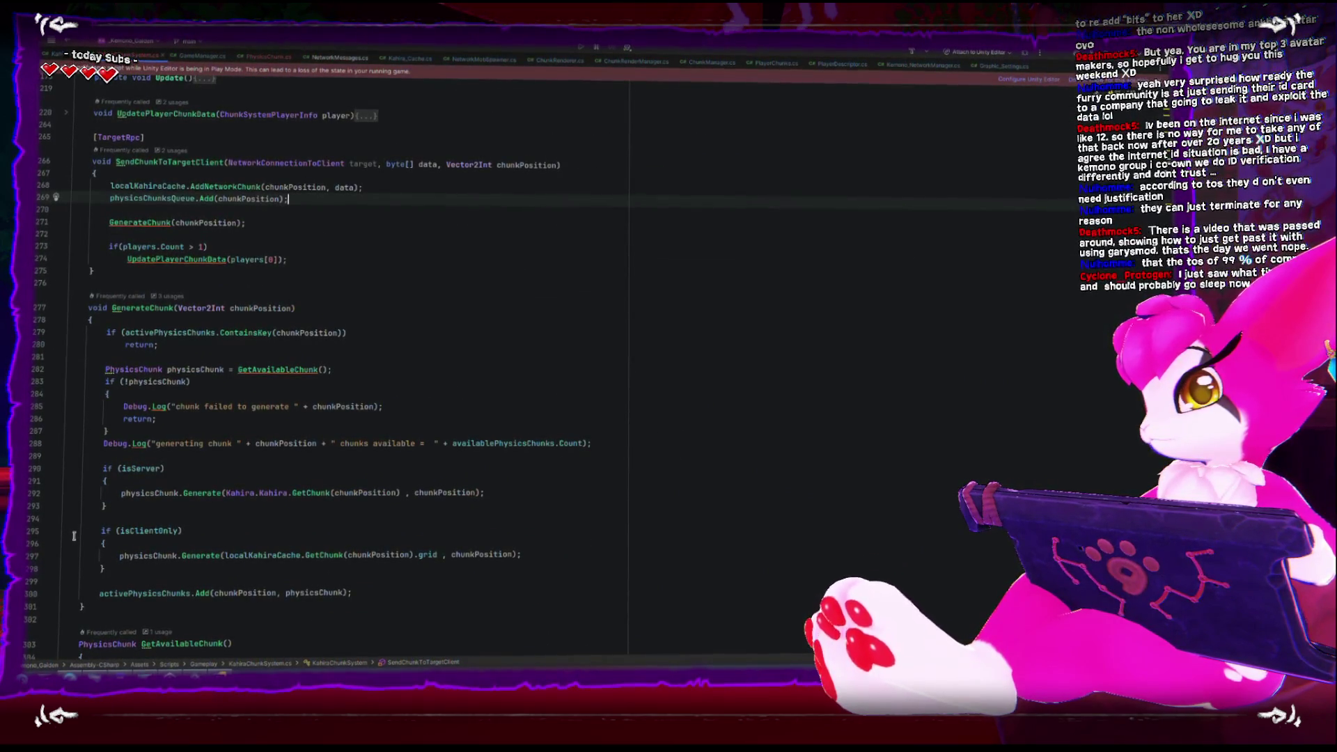
key(XF86AudioRaiseVolume)
mouse_move(97, 306)
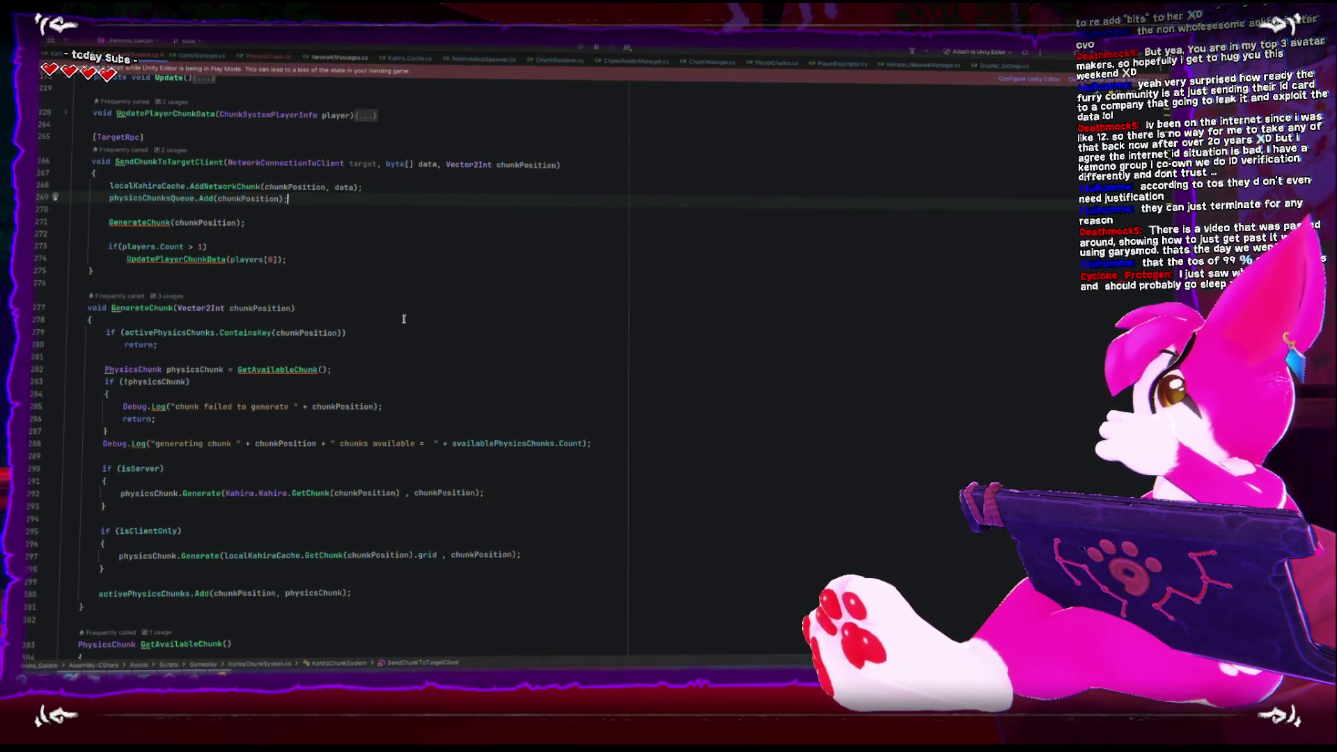
scroll(411, 330, up, 4)
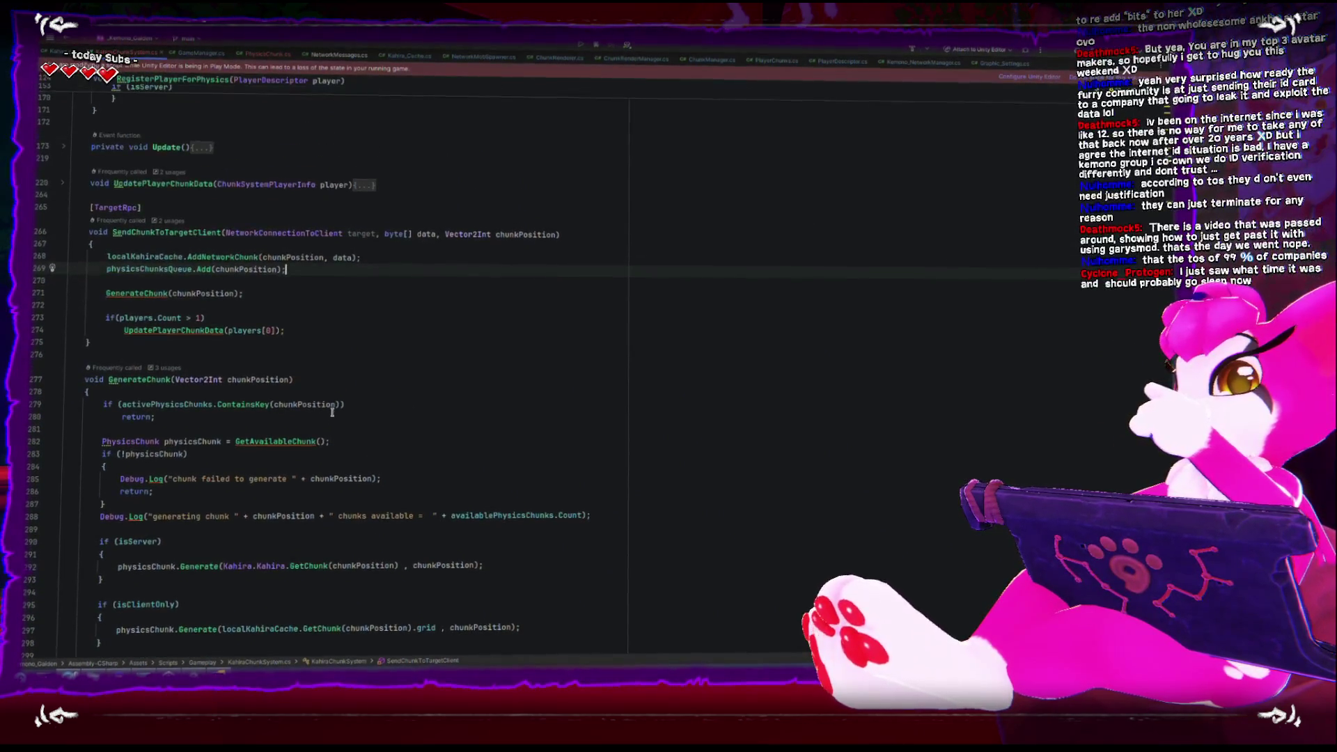
Select the if (isServer) block, lines 152–170, in RegisterPlayerForPhysics
scroll(333, 411, up, 10)
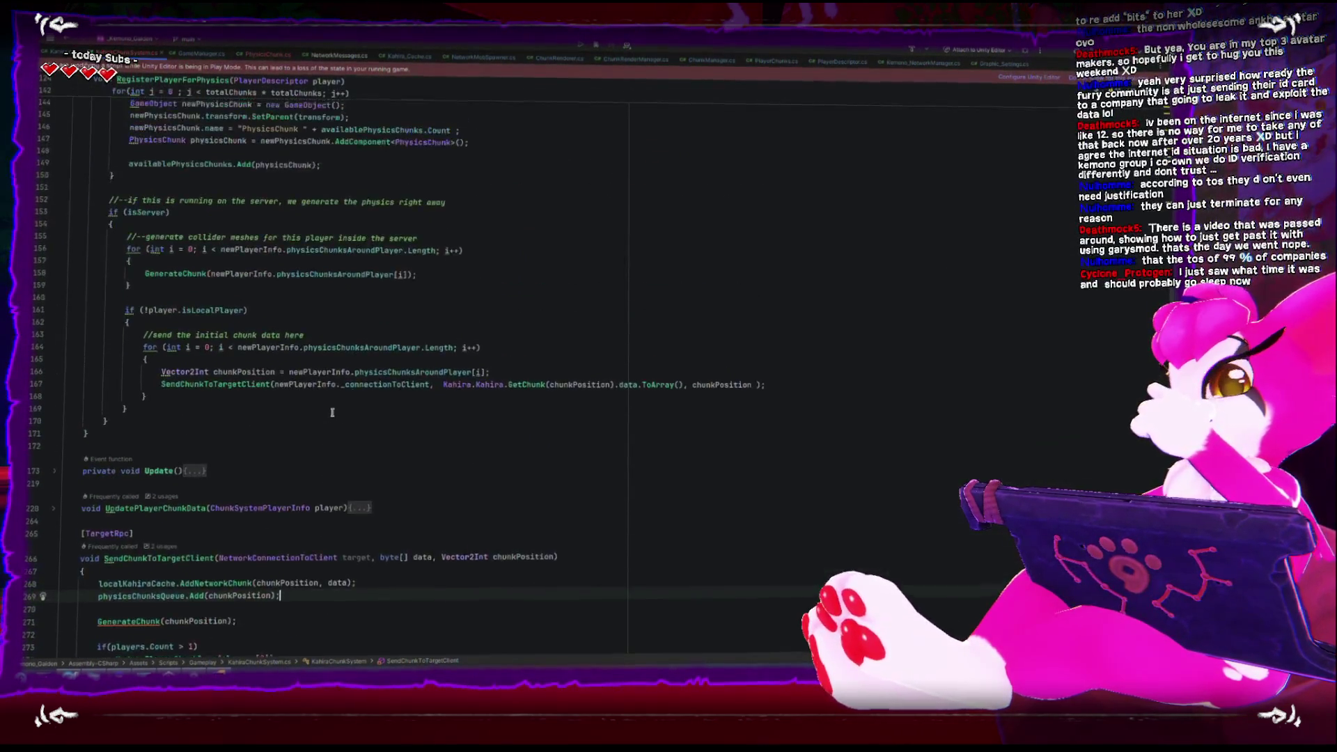
mouse_move(104, 320)
mouse_down()
mouse_move(140, 385)
mouse_move(157, 538)
mouse_up()
click(103, 318)
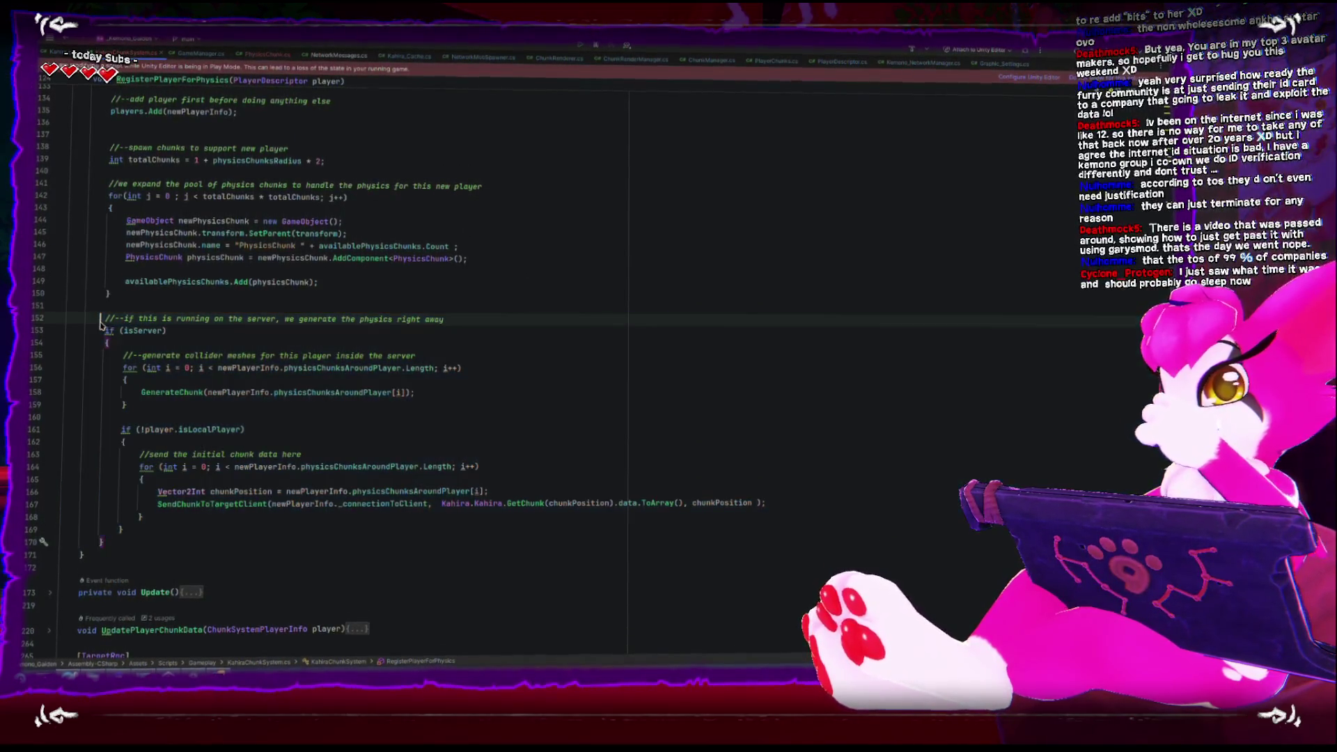
mouse_move(103, 319)
mouse_down()
mouse_move(135, 418)
mouse_move(146, 541)
mouse_up()
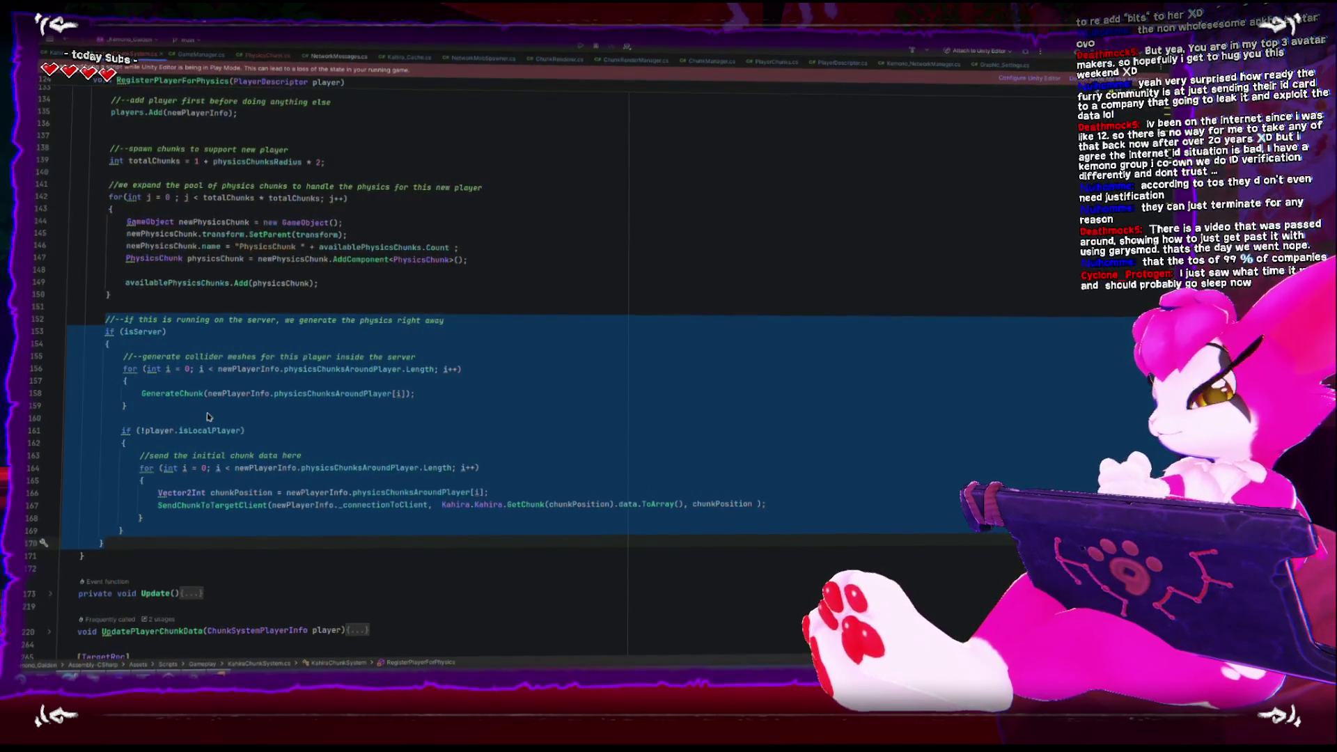
Review the code around the server block that generates chunks and sends them to clients
scroll(177, 418, up, 5)
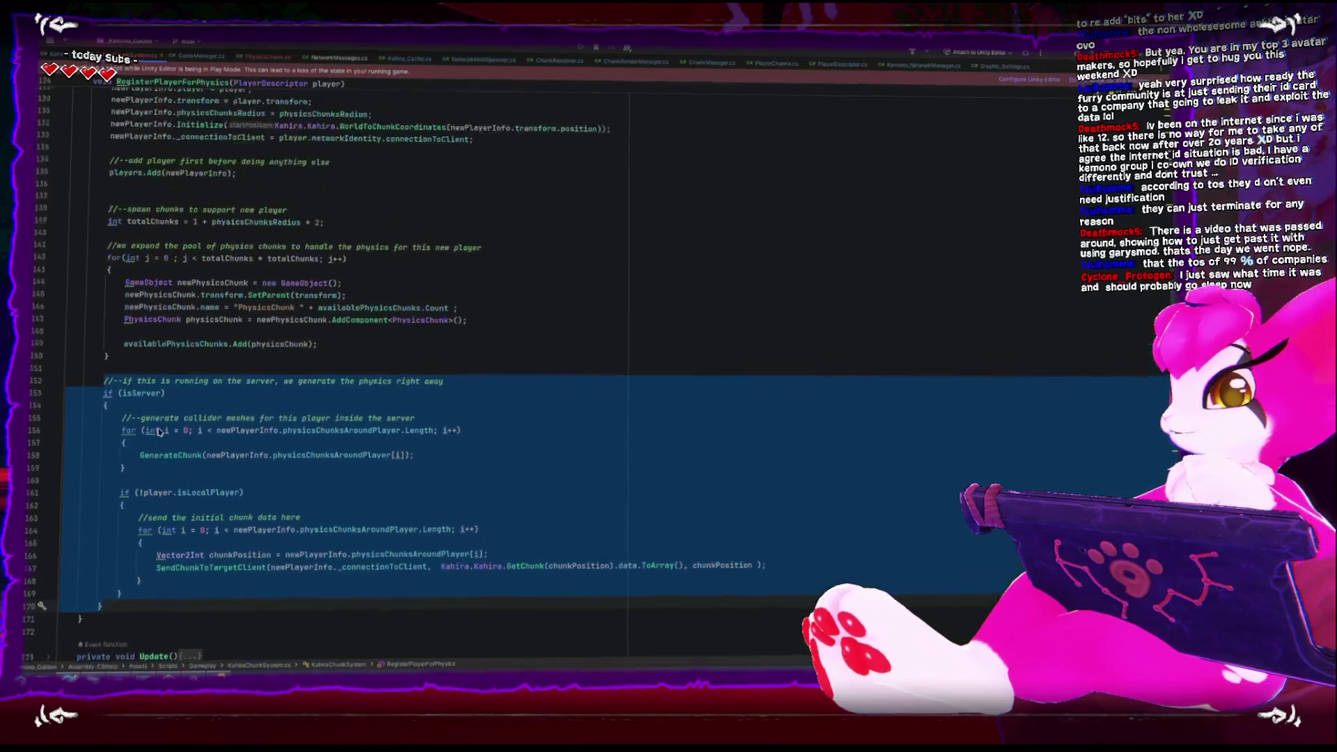
scroll(162, 433, down, 2)
scroll(162, 429, up, 5)
scroll(163, 429, up, 5)
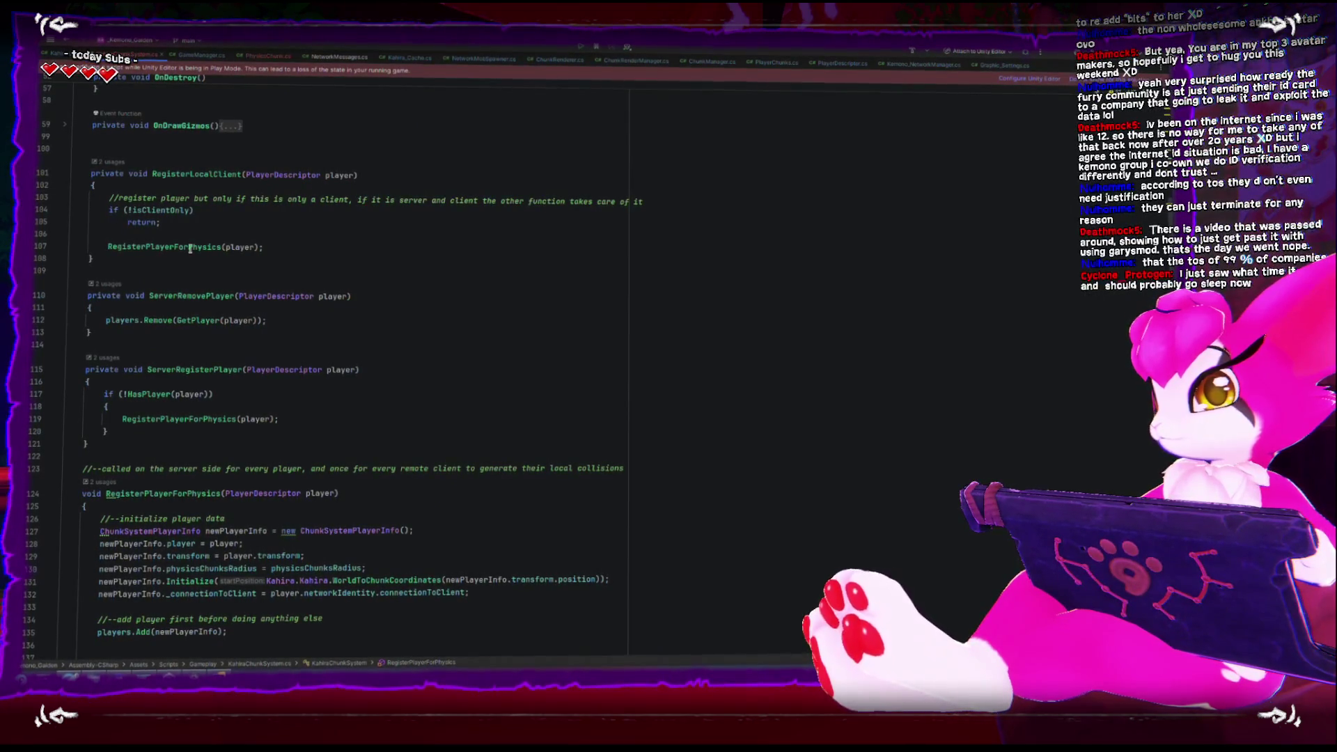
scroll(264, 362, down, 10)
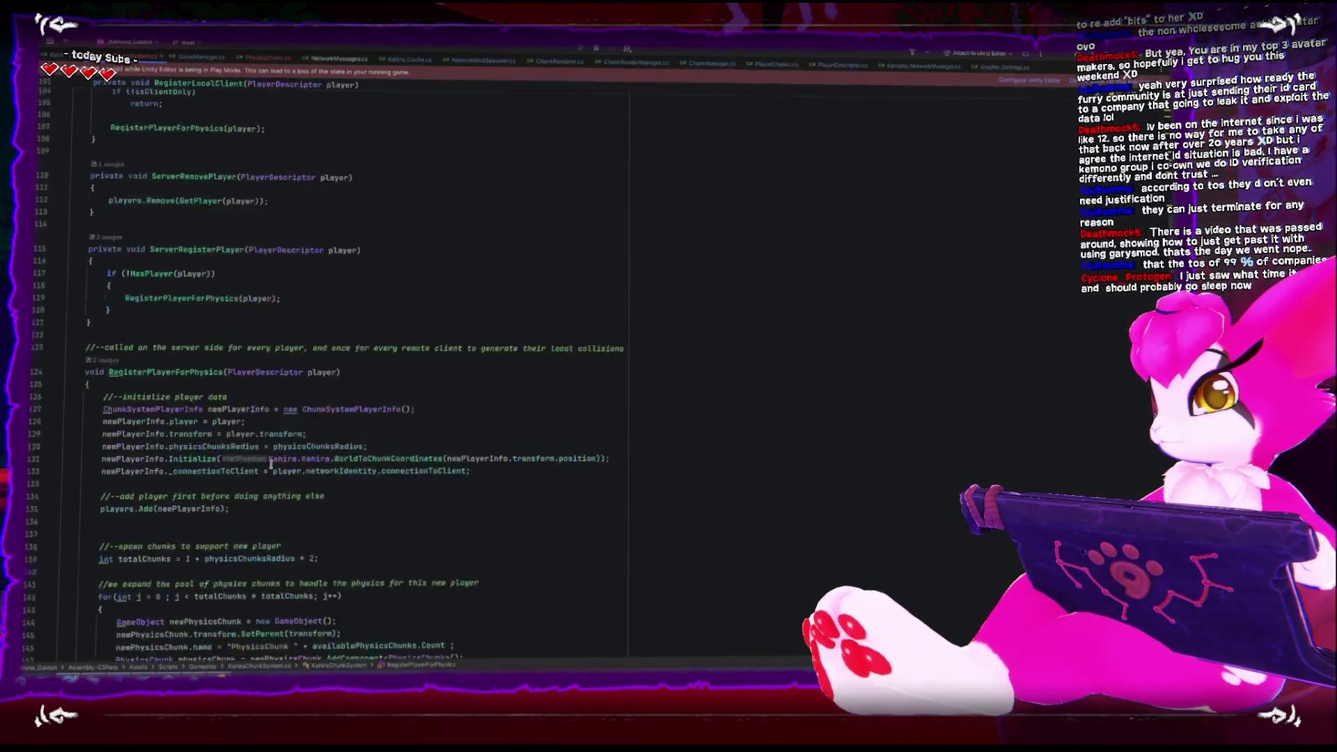
drag(279, 651, 270, 466)
scroll(271, 467, down, 3)
scroll(271, 467, down, 6)
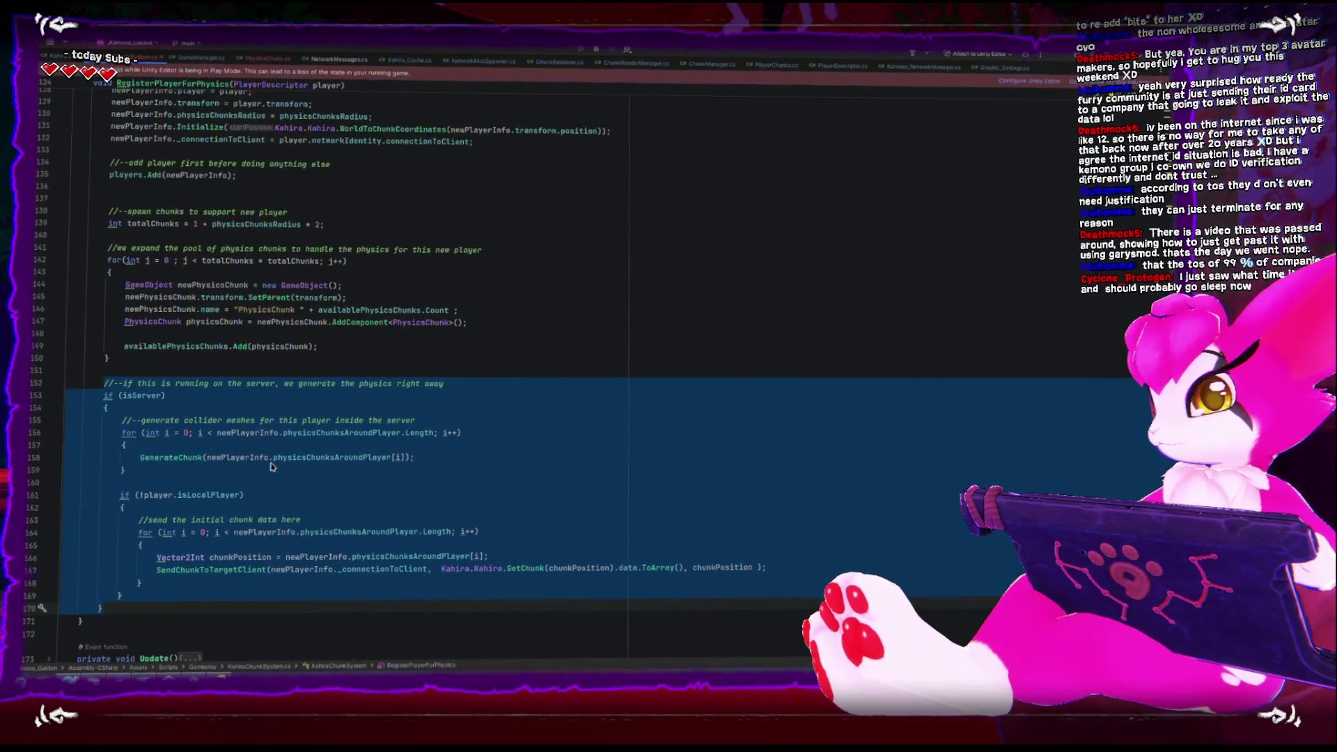
scroll(270, 452, down, 1)
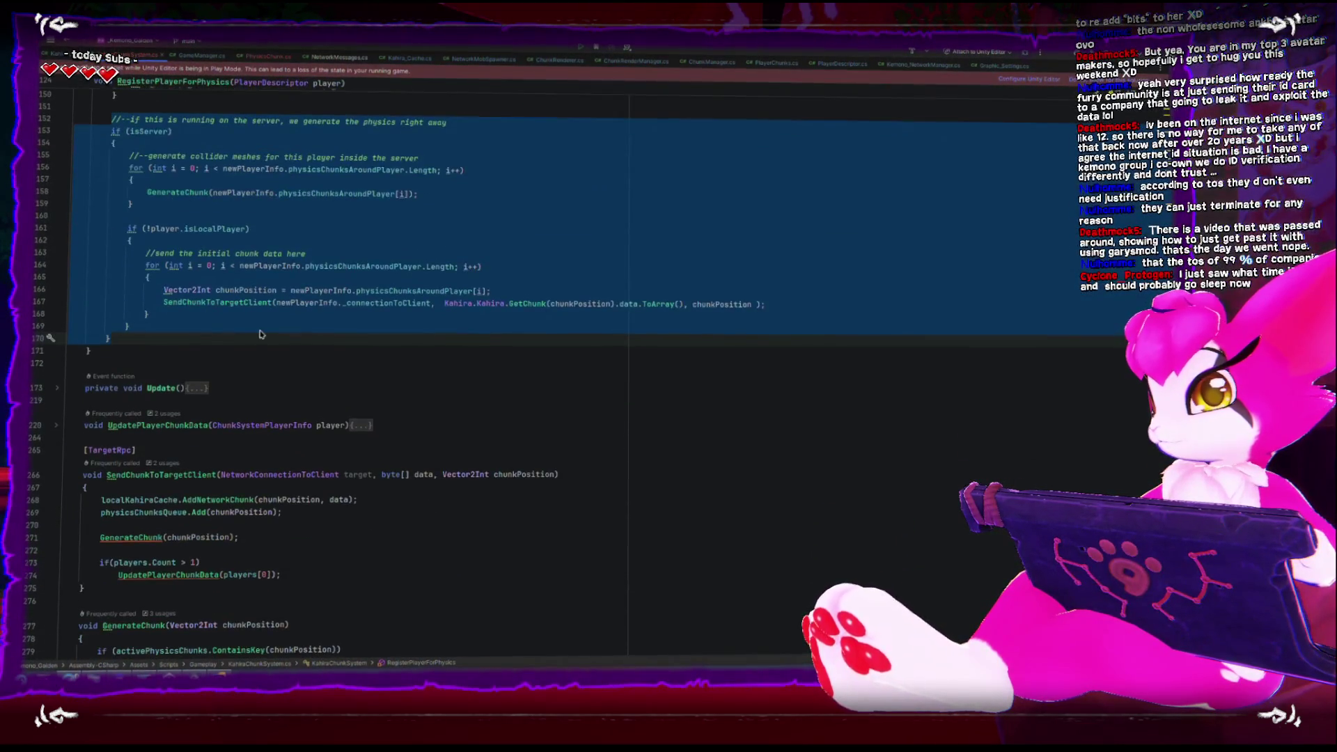
scroll(259, 334, up, 1)
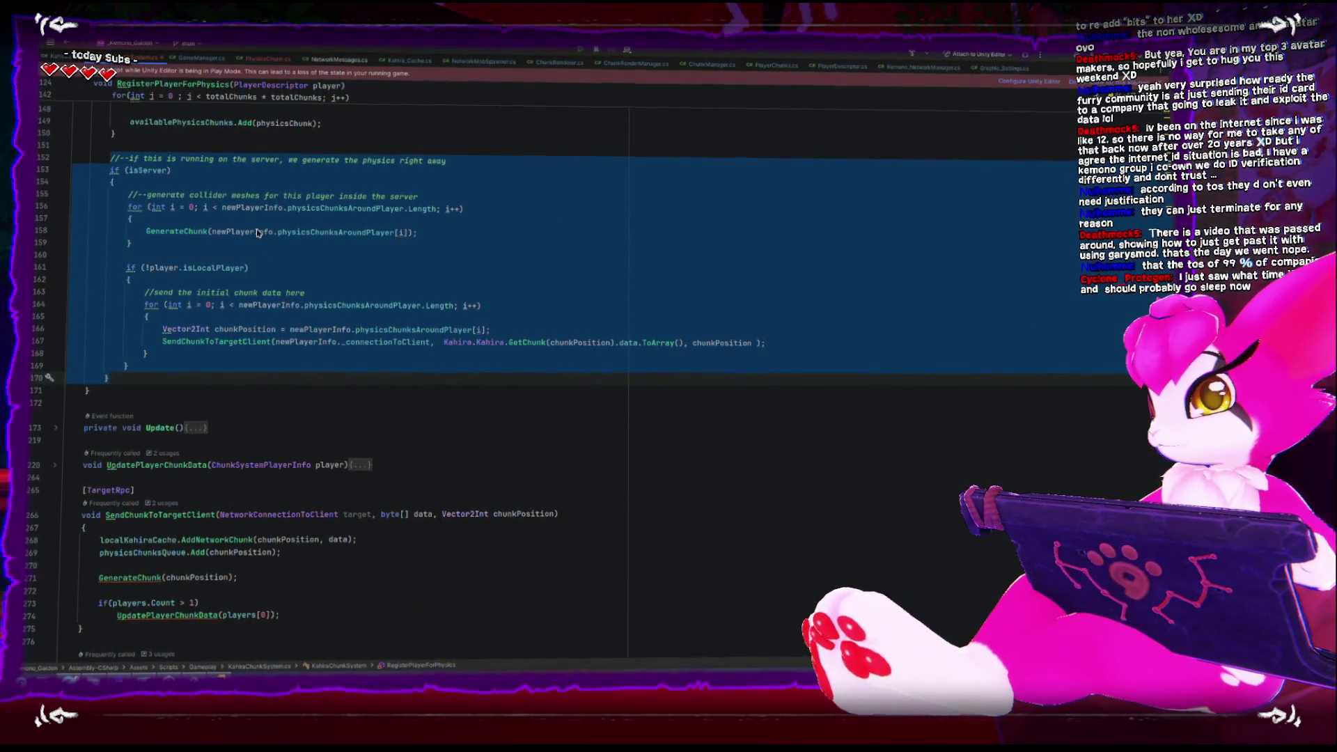
scroll(257, 232, up, 3)
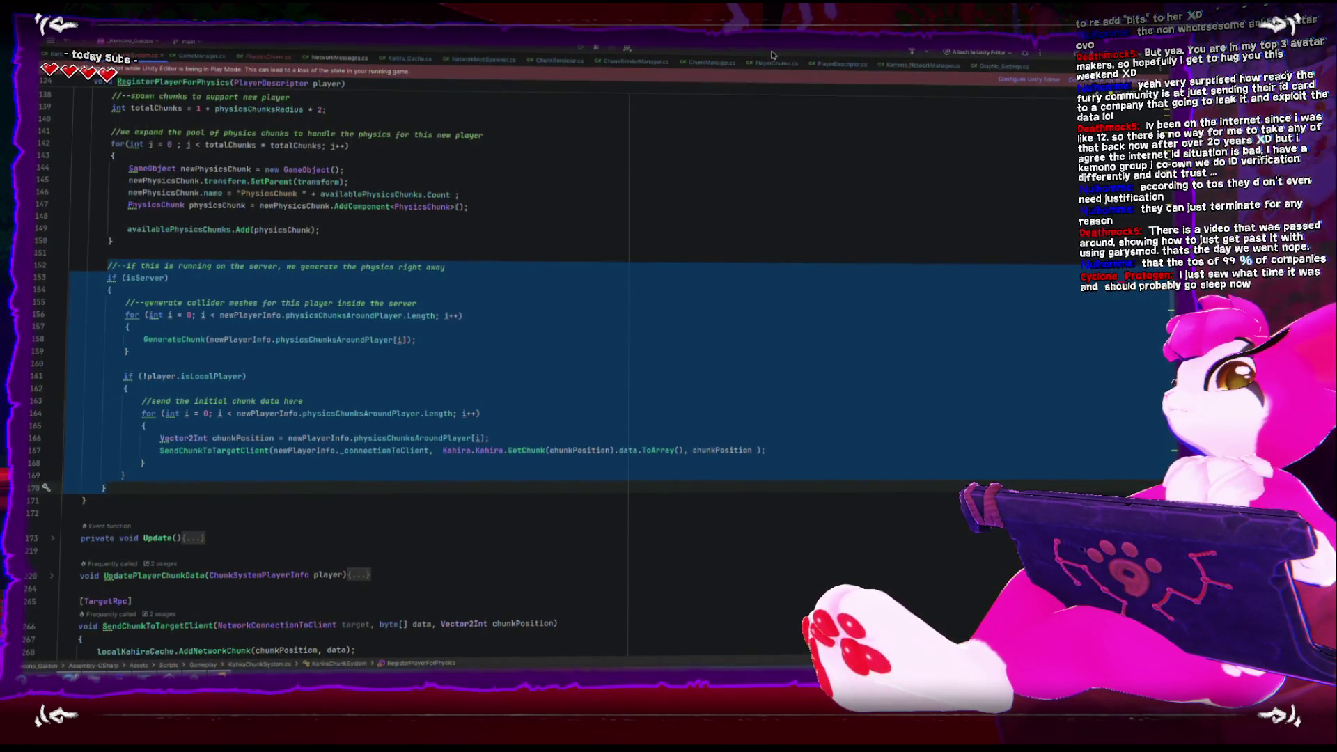
click(843, 66)
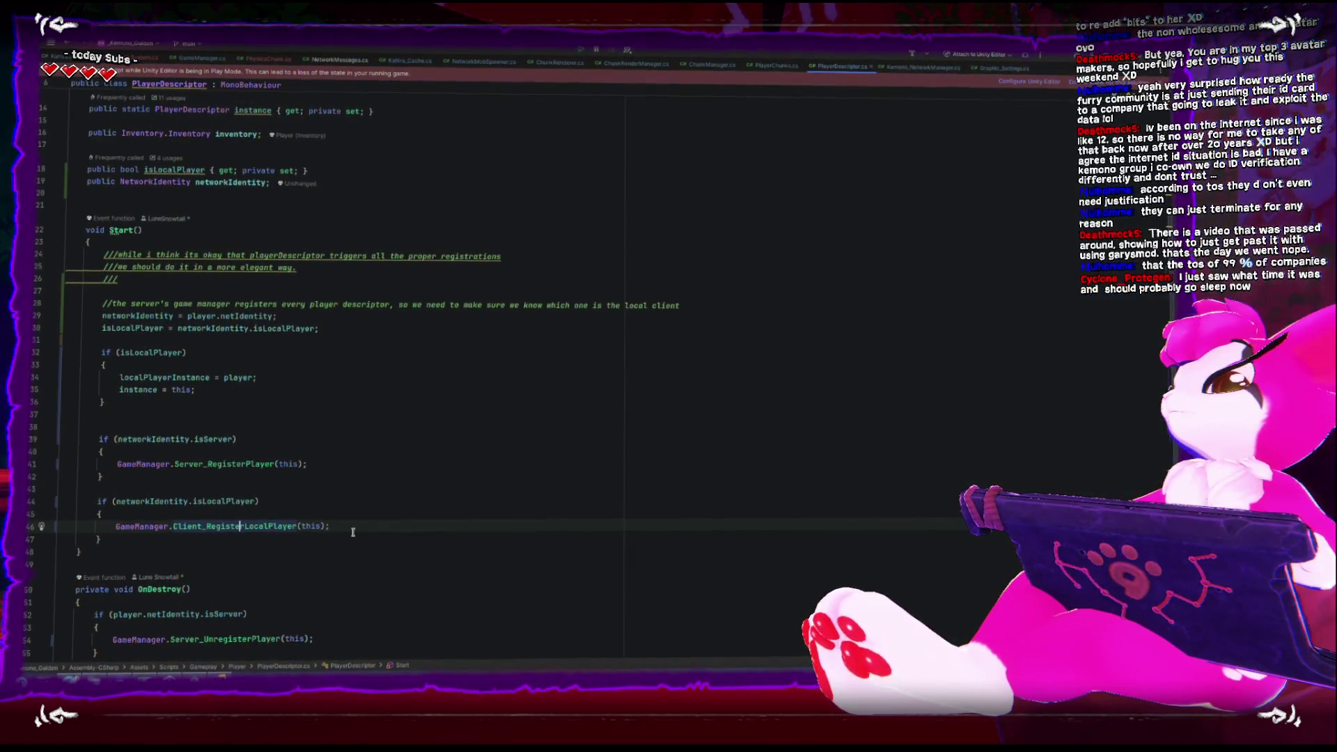
scroll(329, 535, down, 1)
scroll(197, 462, down, 3)
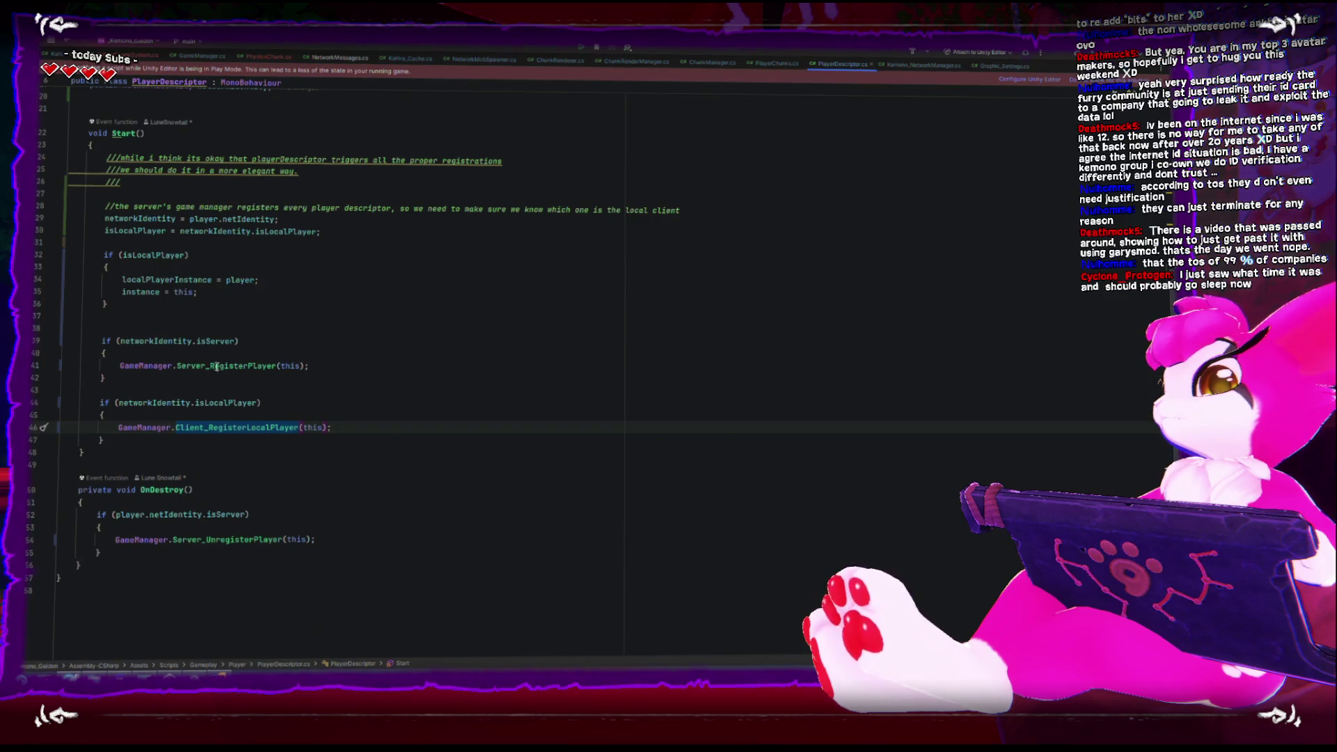
key(ctrl+Tab)
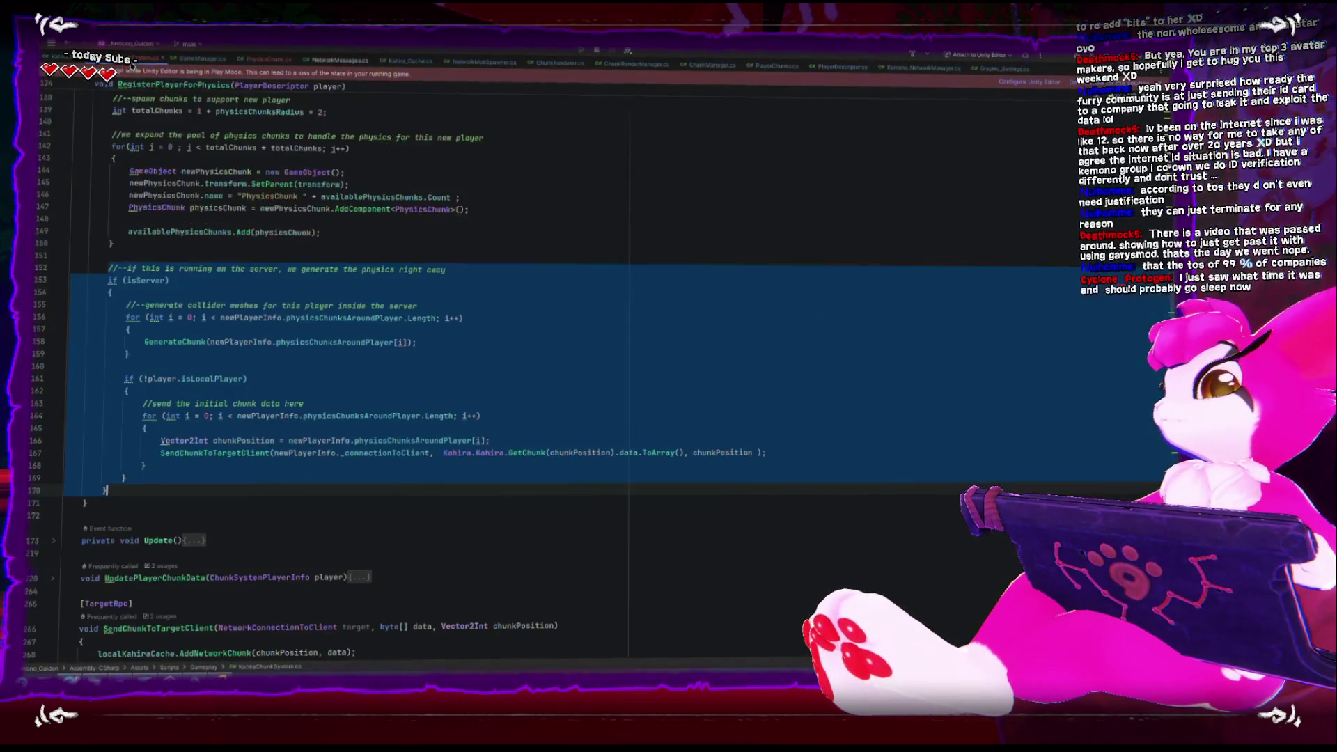
Clear the selection and unfold Update() at line 173 to show its chunk queue and send loops
click(200, 365)
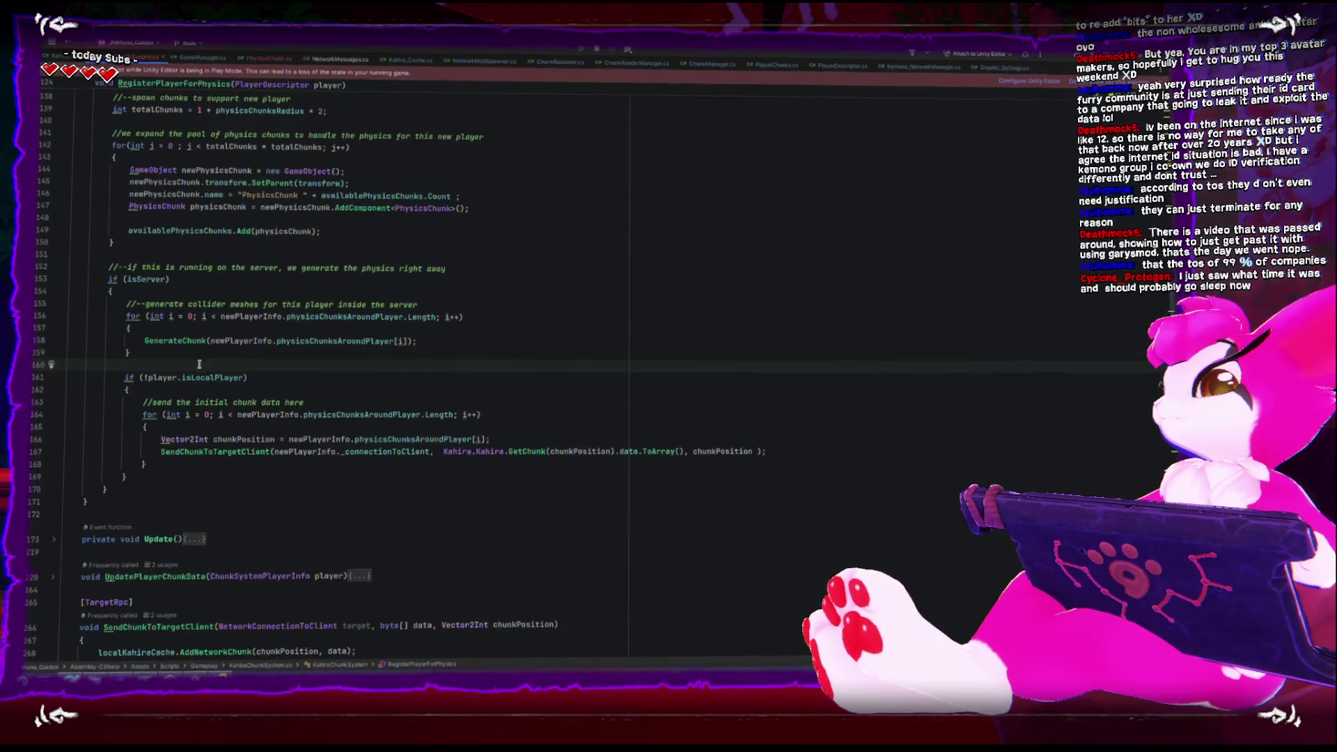
scroll(196, 362, down, 3)
scroll(196, 362, down, 4)
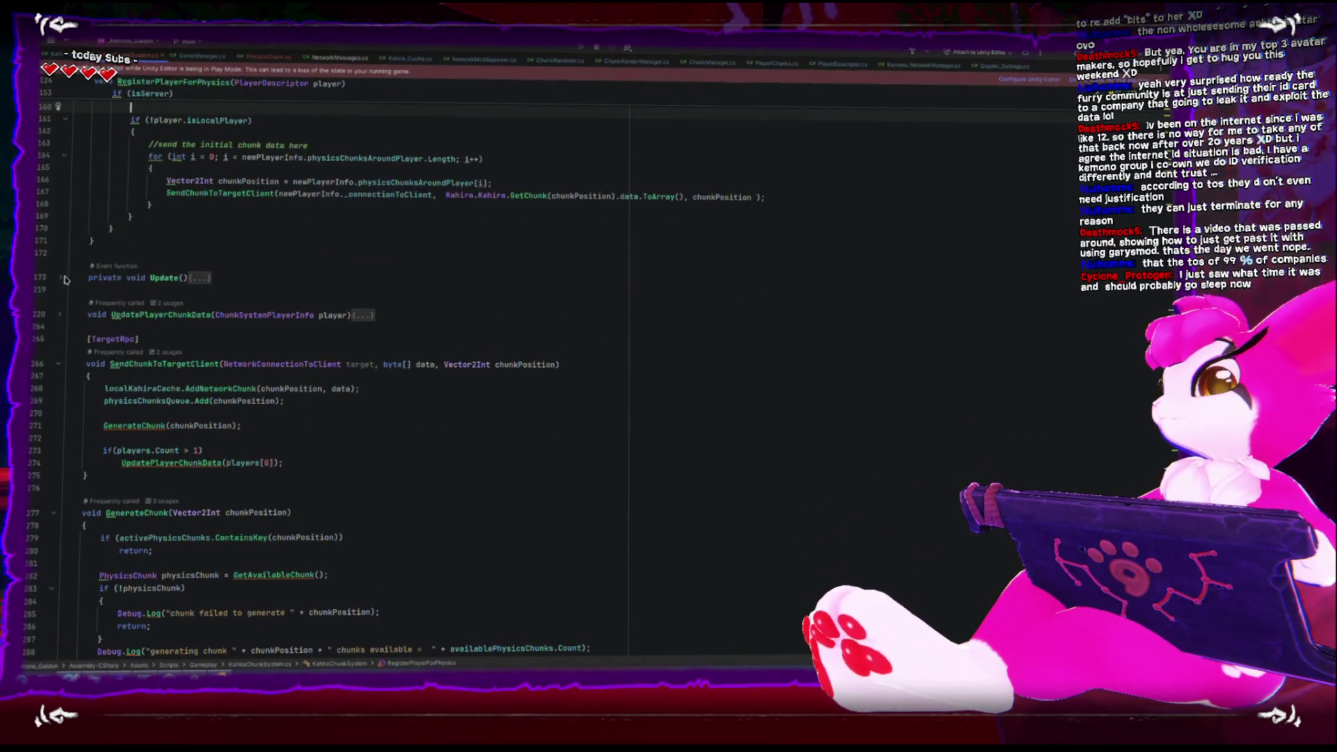
click(65, 279)
scroll(150, 429, down, 10)
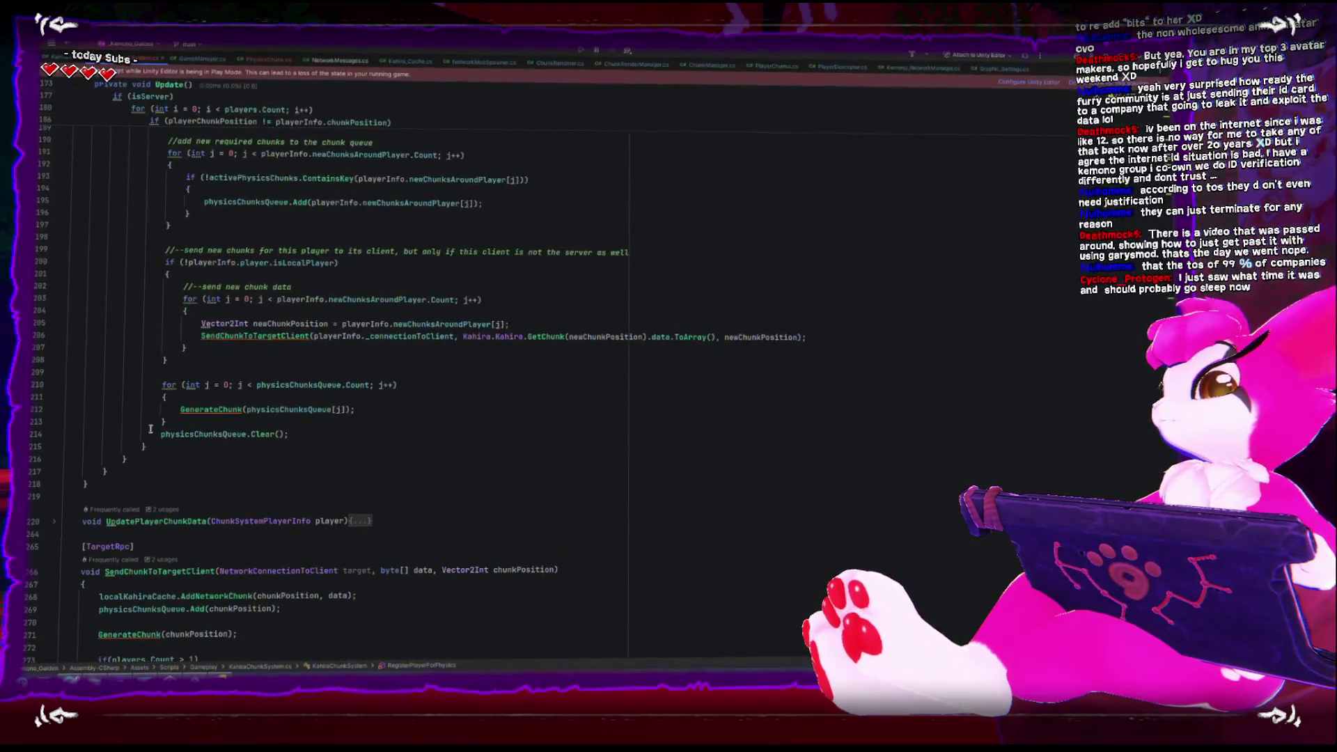